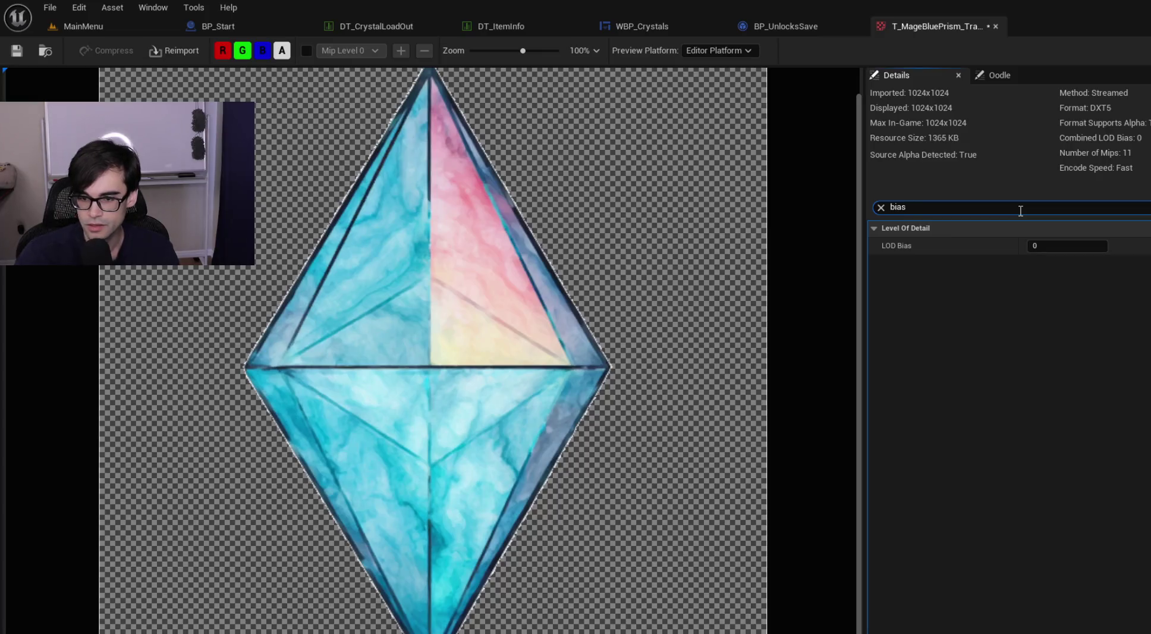
# Step: Clear the LOD Bias property filter and save the T_MageBluePrism_Transparent texture
pyautogui.moveTo(901, 249)
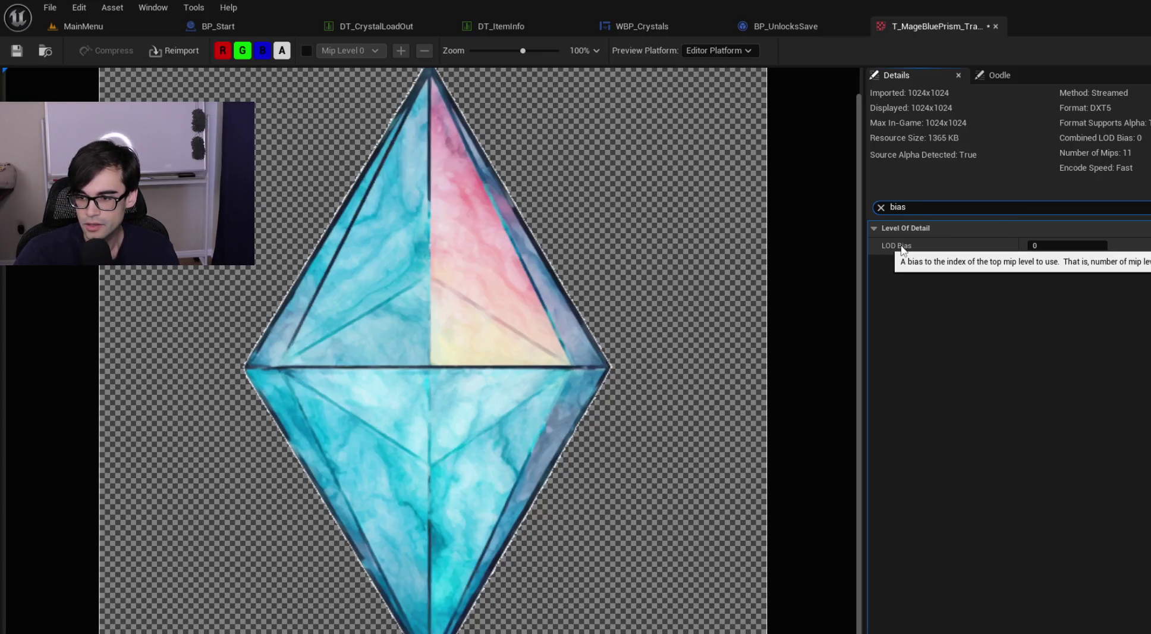
pyautogui.click(884, 208)
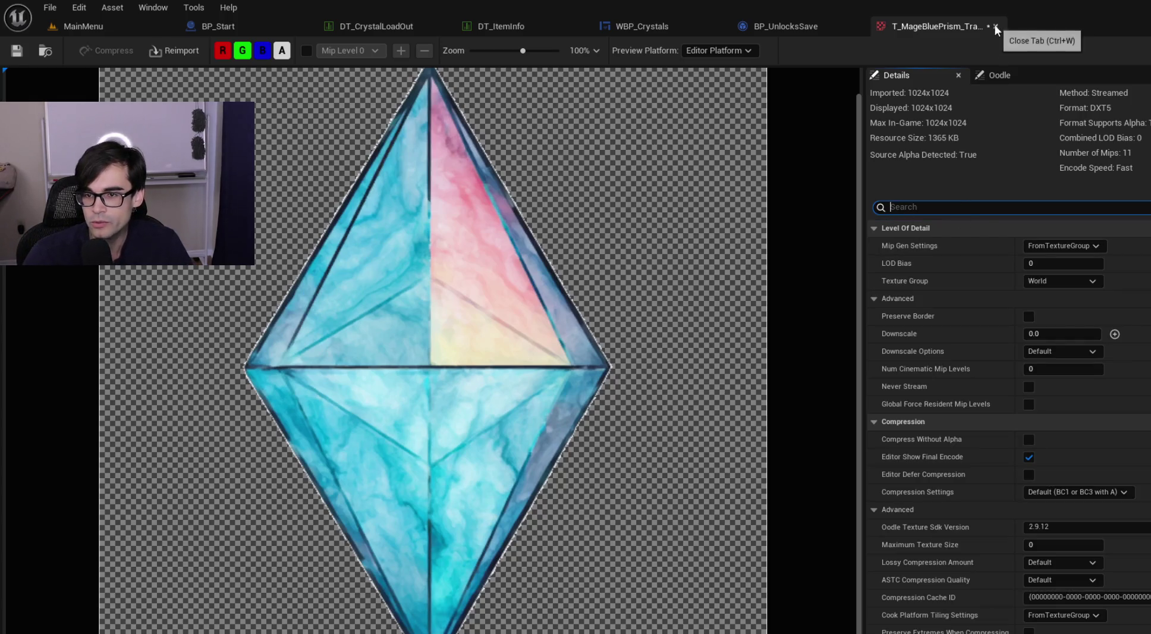
pyautogui.click(16, 52)
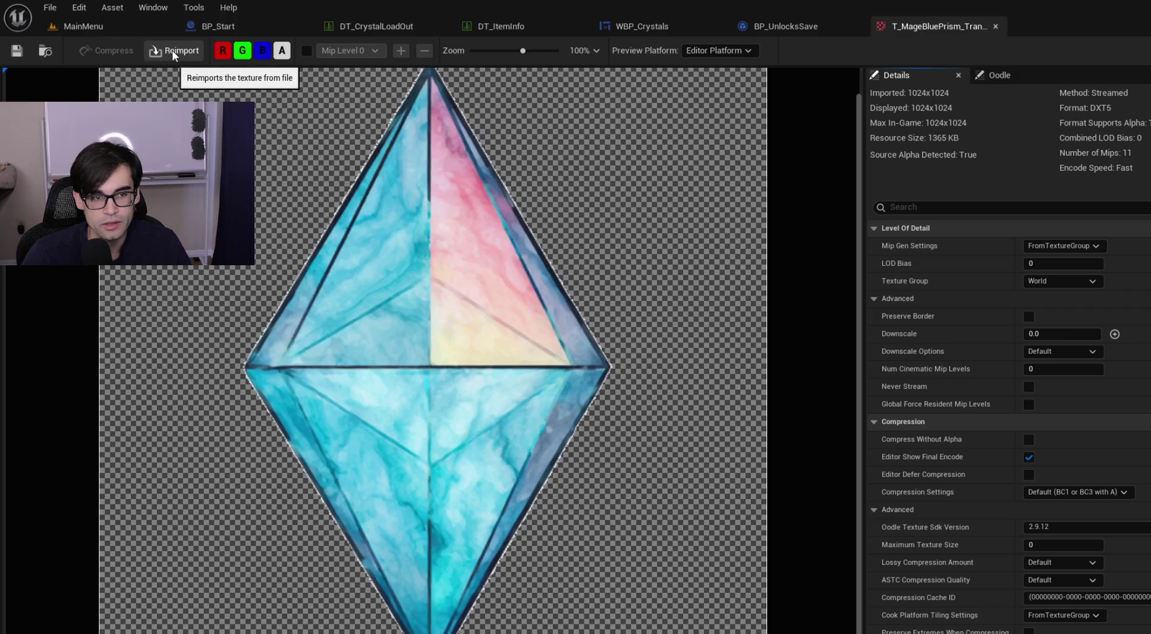
# Step: Browse the texture's Details, collapsing the Texture section and expanding AssetImportData
pyautogui.click(895, 213)
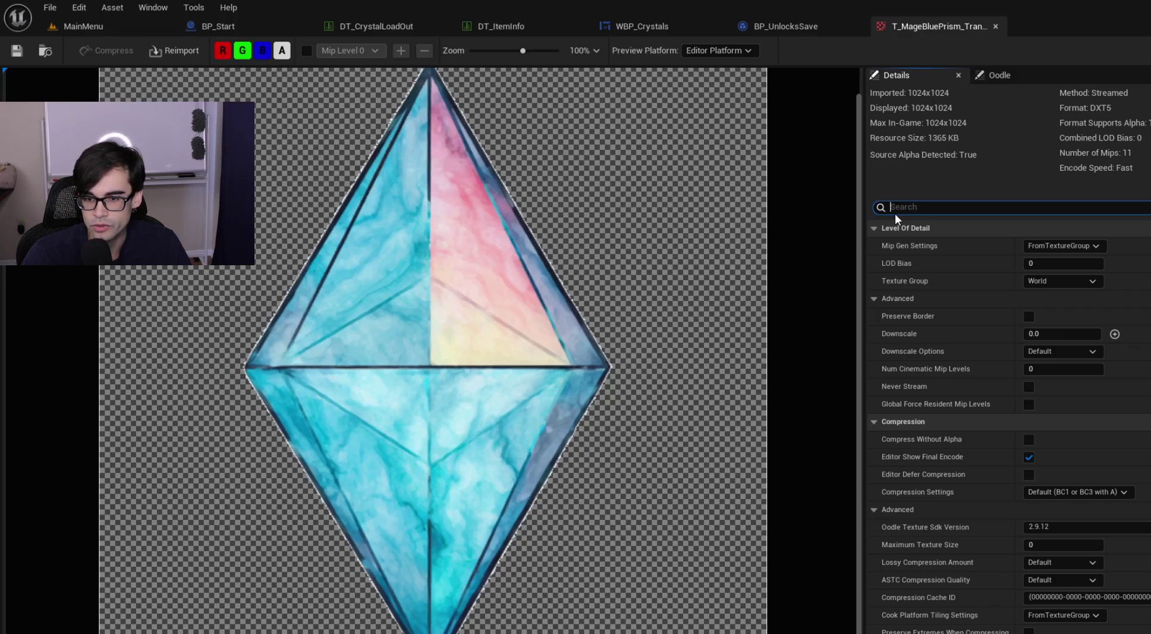
pyautogui.write('reimpo')
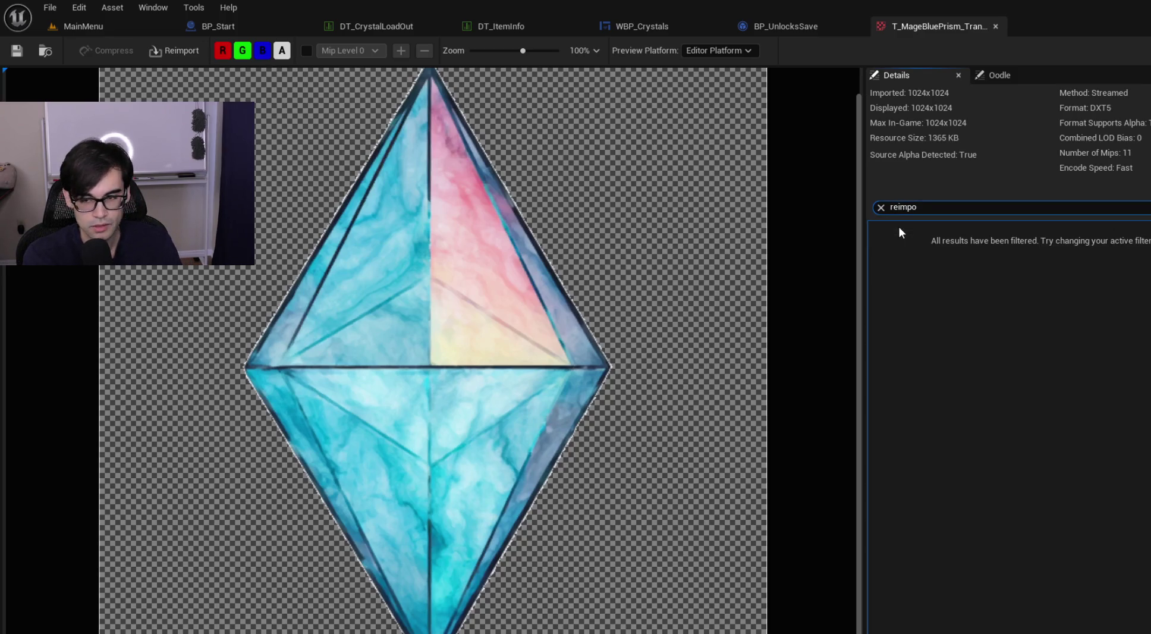
pyautogui.press('BackSpace')
pyautogui.press('BackSpace')
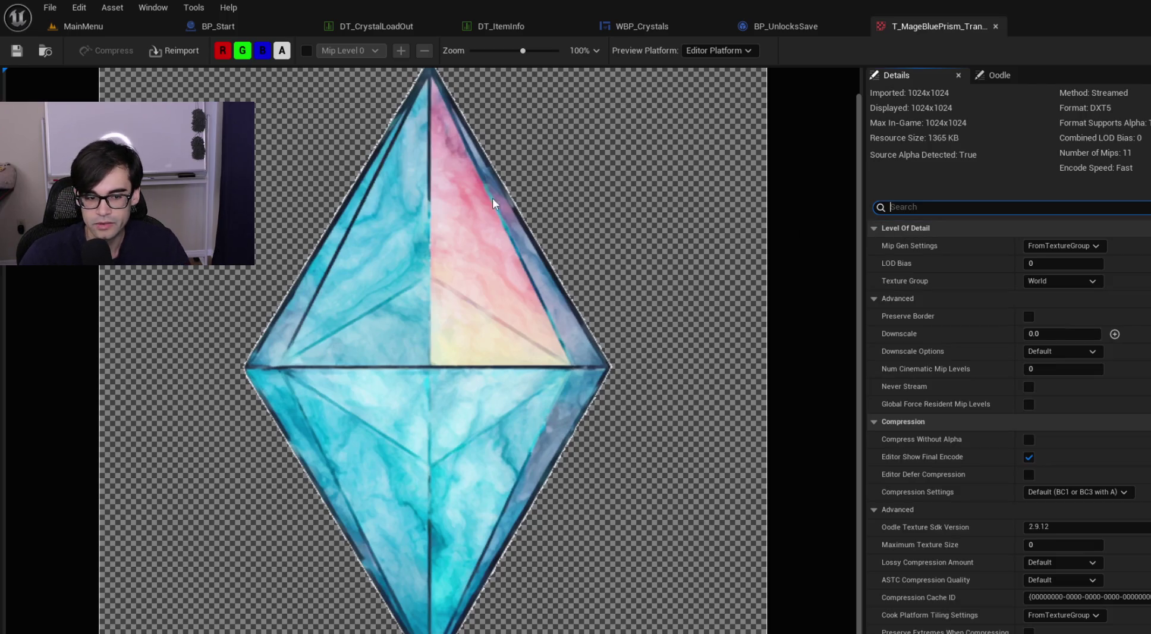
pyautogui.scroll(-5, 416, 280)
pyautogui.scroll(-5, 485, 298)
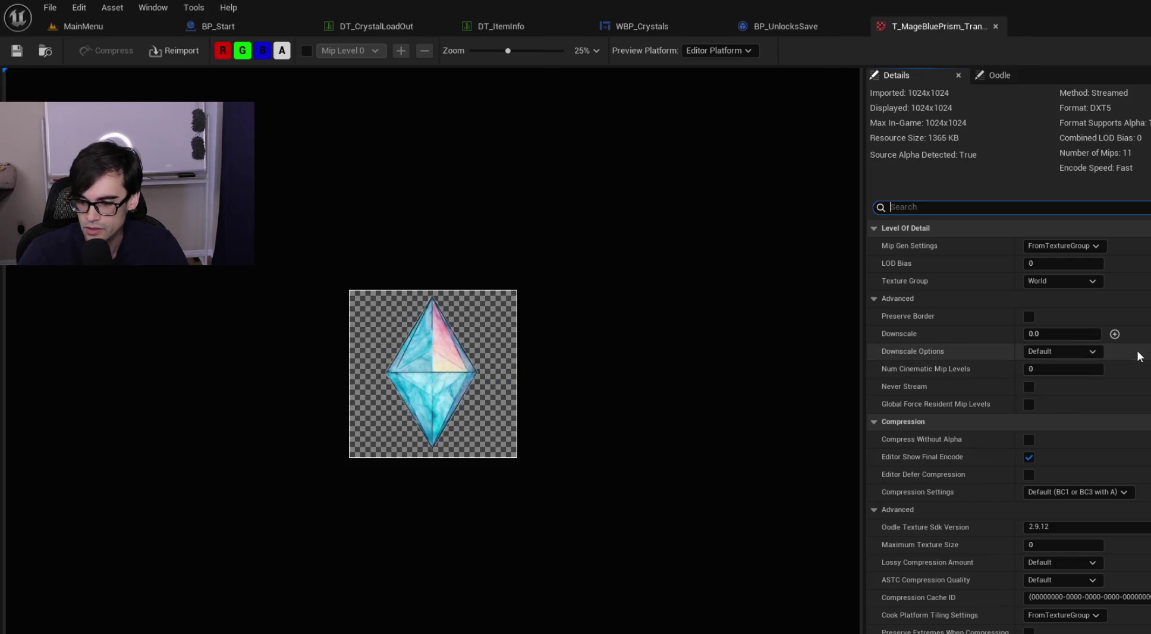
pyautogui.scroll(-5, 1133, 380)
pyautogui.scroll(-5, 1147, 359)
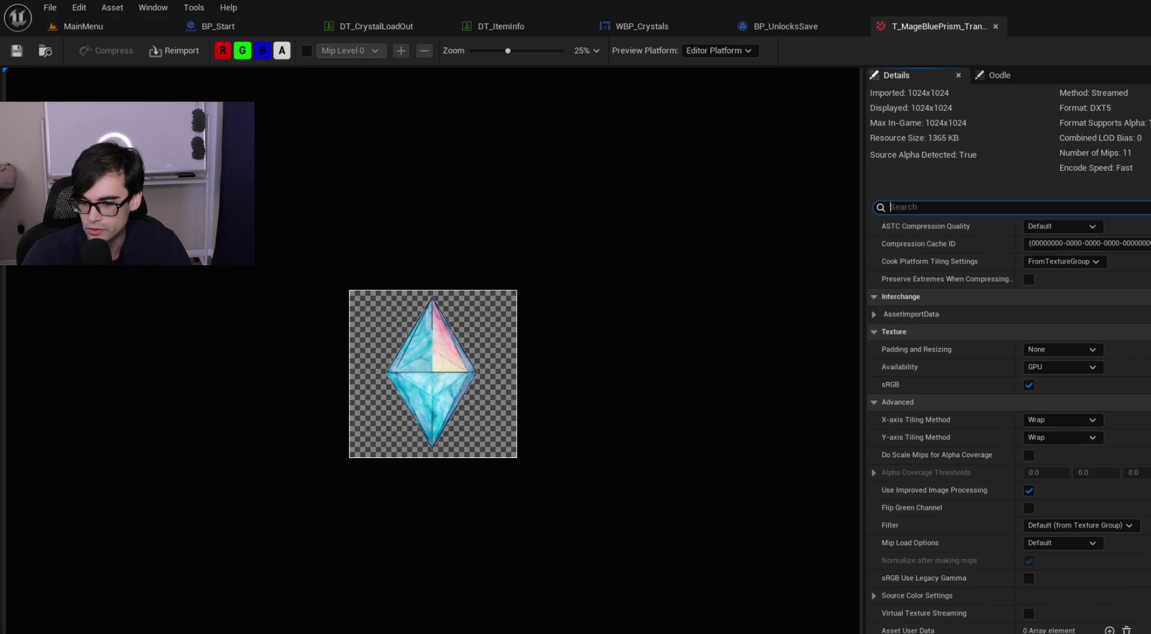
pyautogui.click(932, 332)
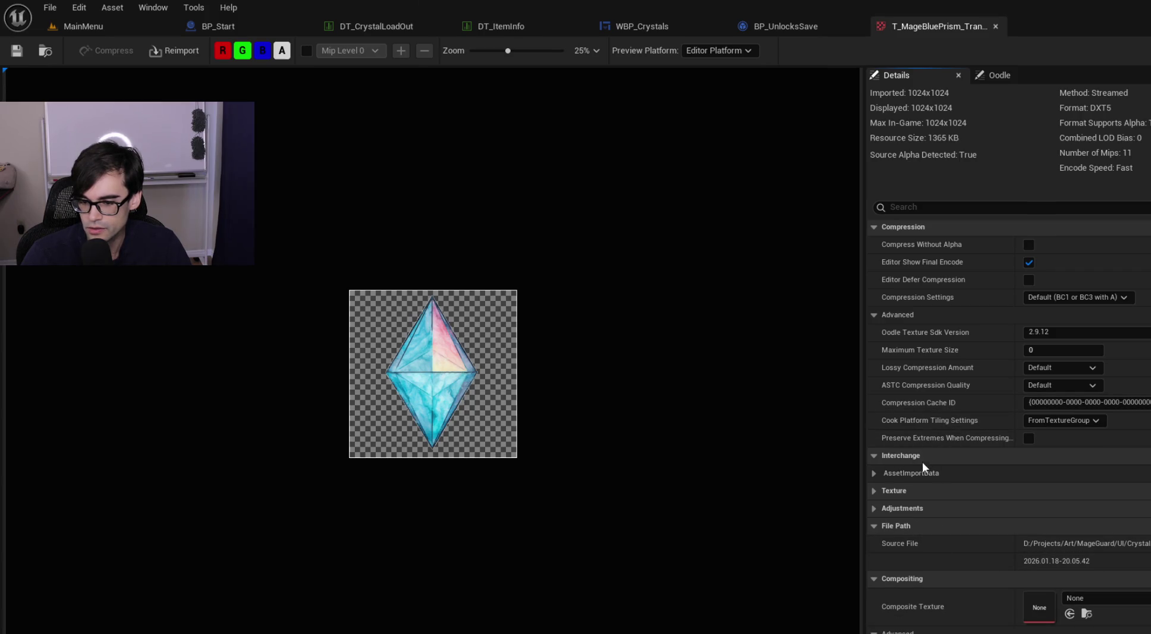
pyautogui.click(915, 475)
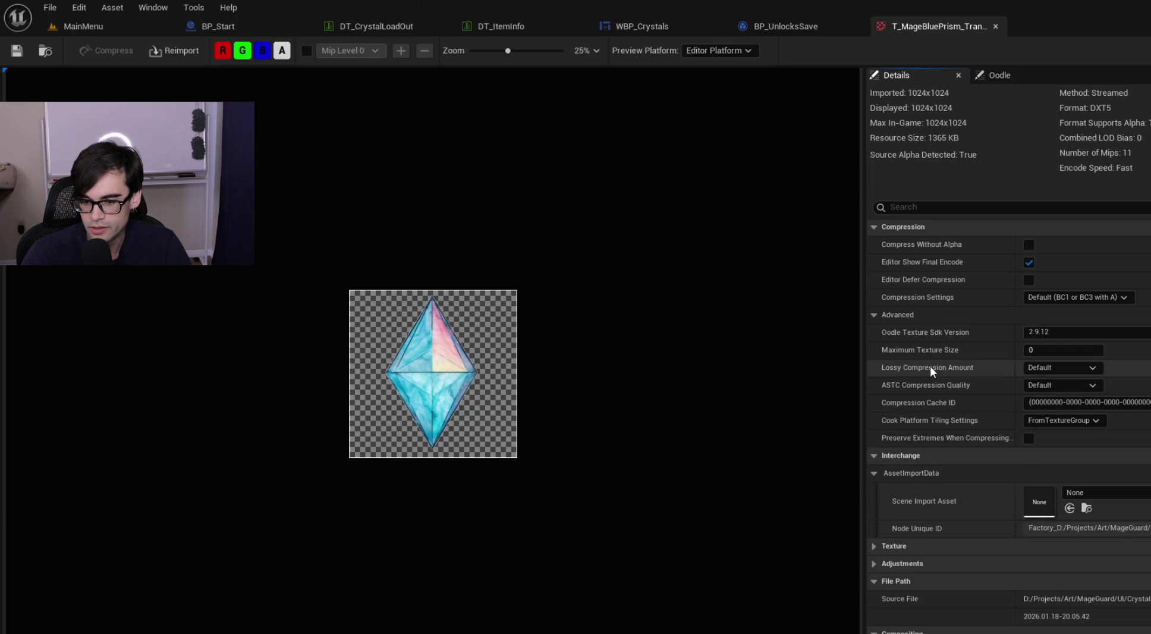
# Step: Check the Texture Group options, leaving it set to World
pyautogui.scroll(3, 930, 366)
pyautogui.scroll(4, 930, 368)
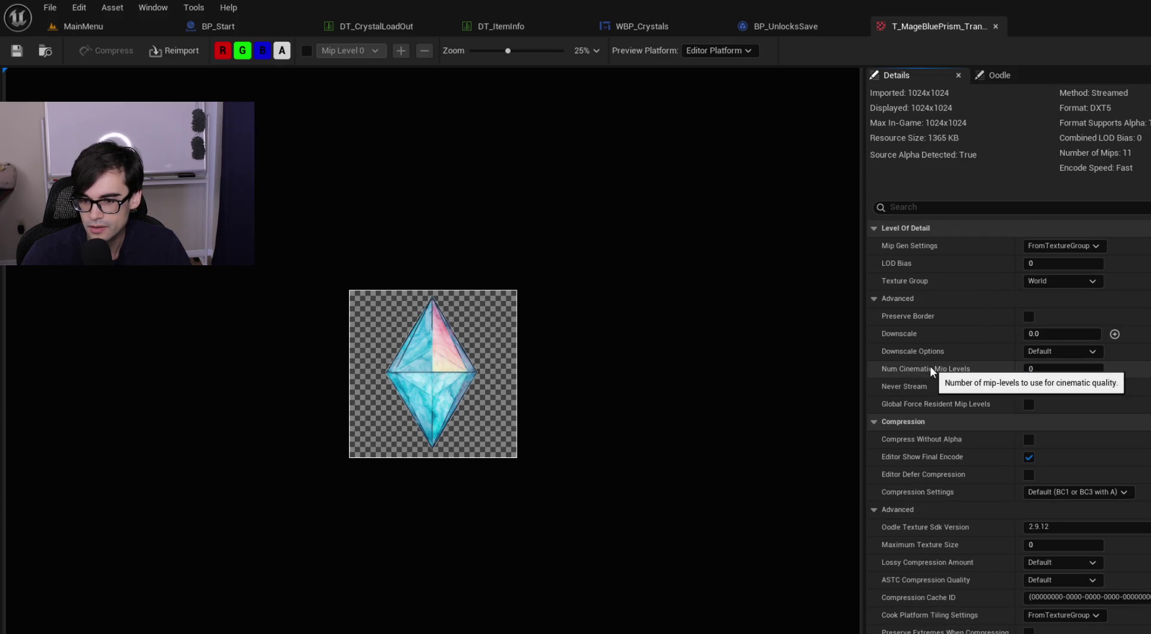
pyautogui.click(1086, 284)
pyautogui.click(1089, 282)
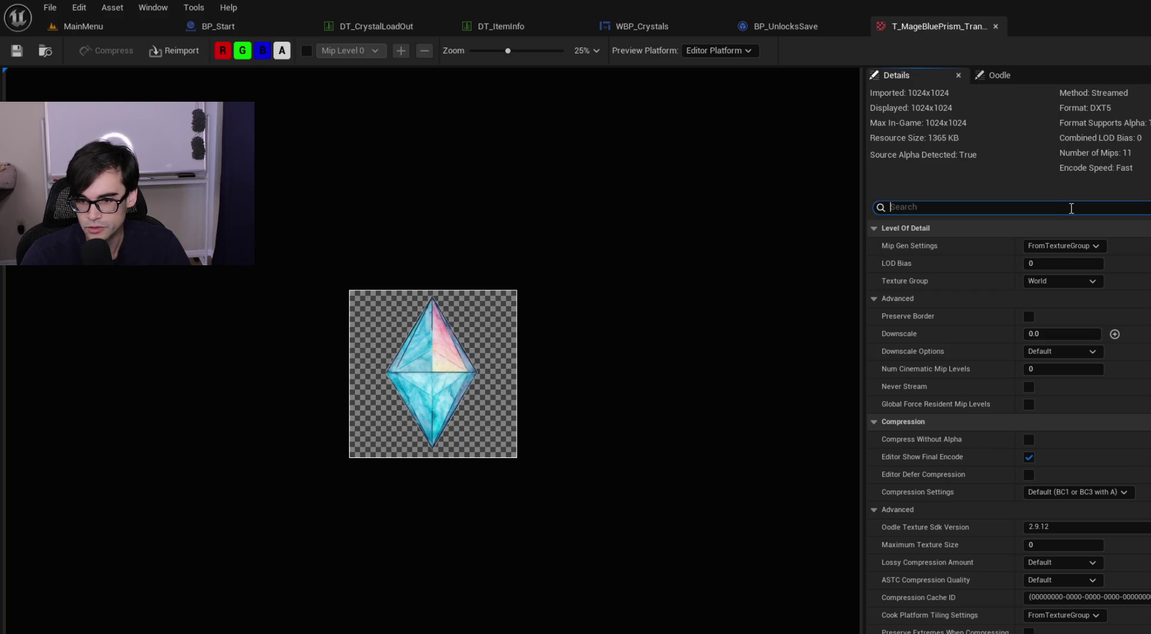
# Step: Filter Details to 'lod' and set the prism texture's LOD Bias to 2
pyautogui.write('lod')
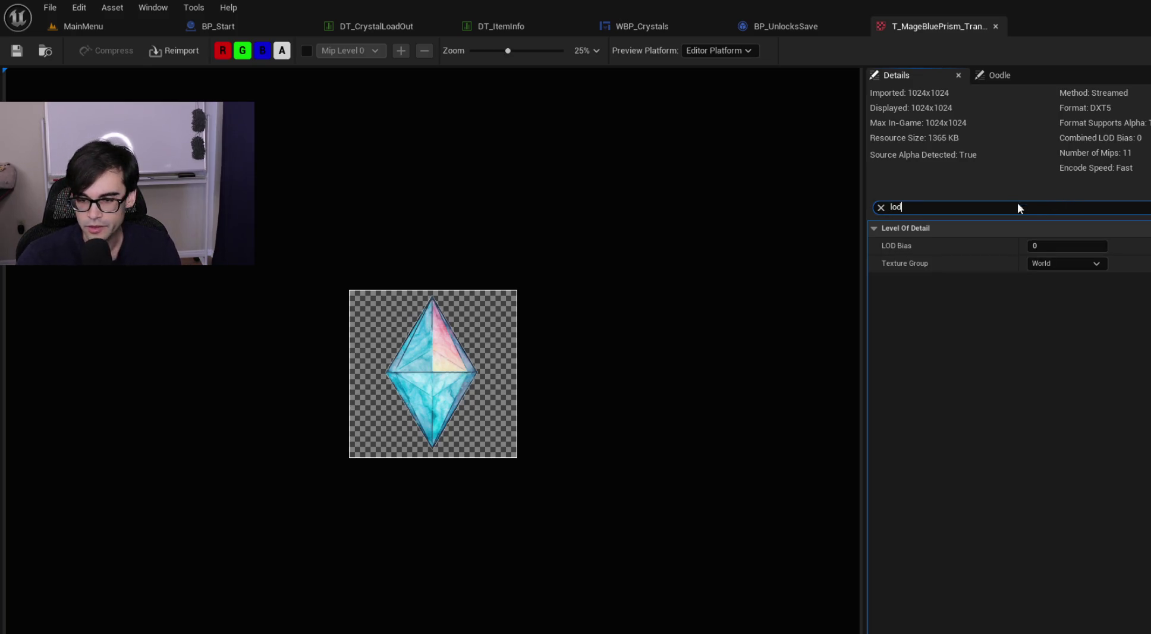
pyautogui.click(1065, 245)
pyautogui.write('2')
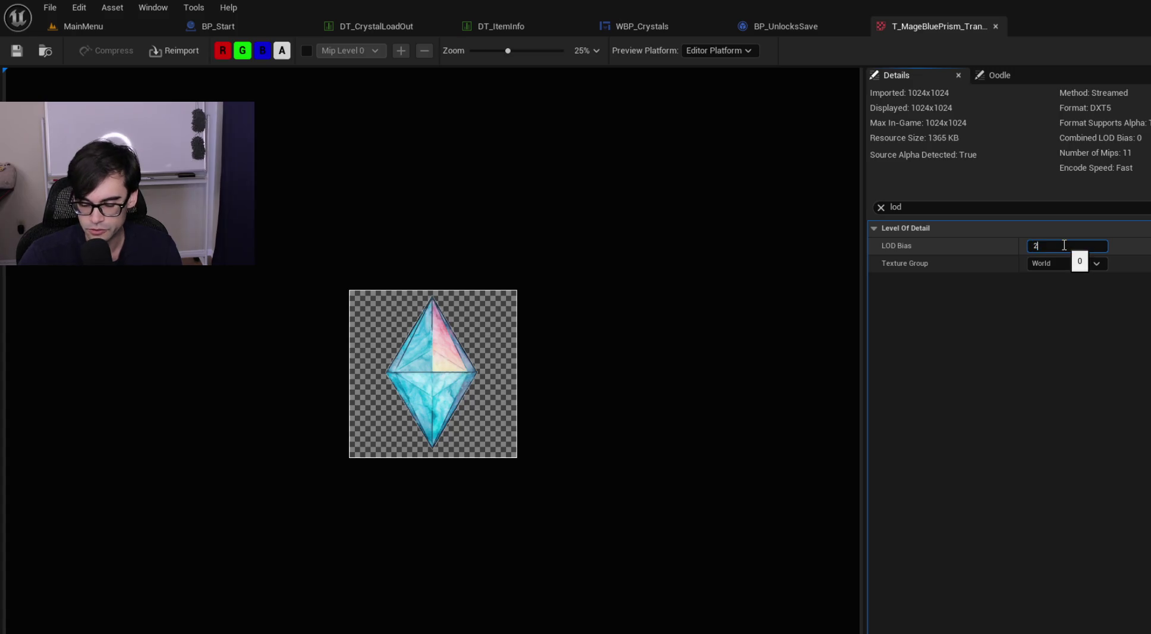
pyautogui.press('Return')
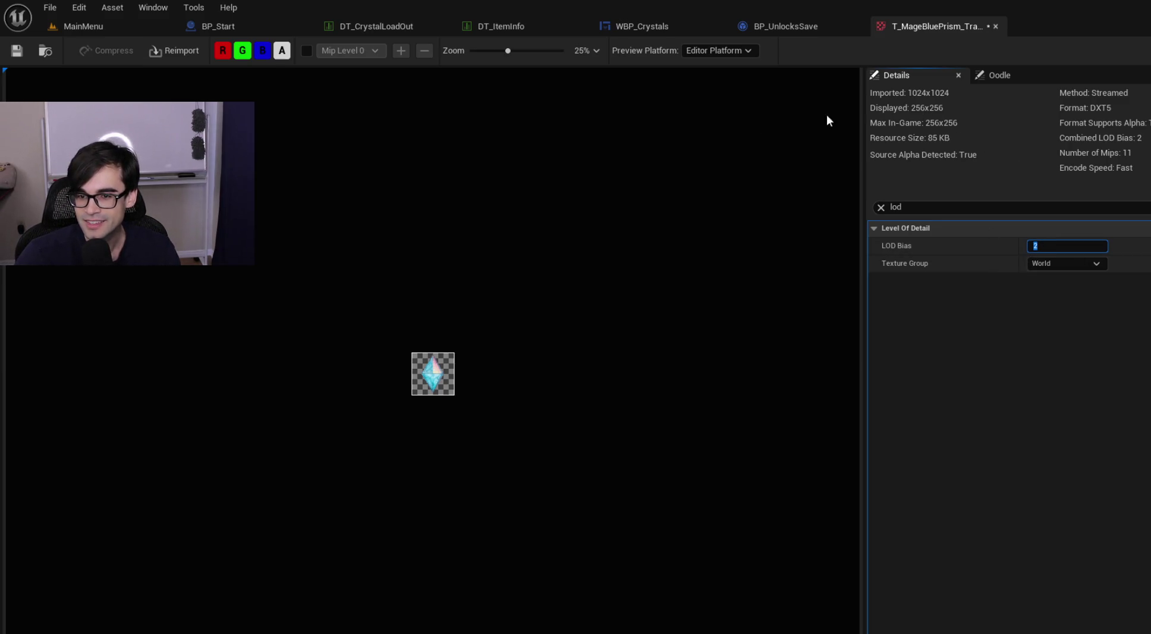
pyautogui.click(18, 53)
# Step: Compare LOD Bias 0 against 2 in the preview, then save the texture at LOD Bias 2
pyautogui.scroll(10, 411, 356)
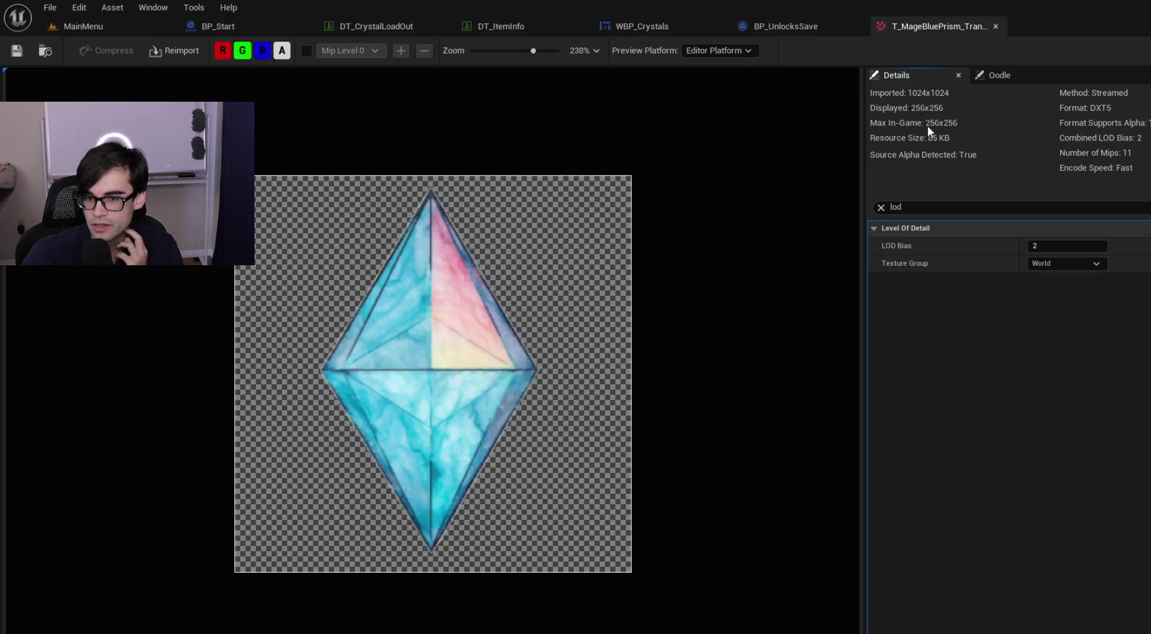
pyautogui.click(1061, 244)
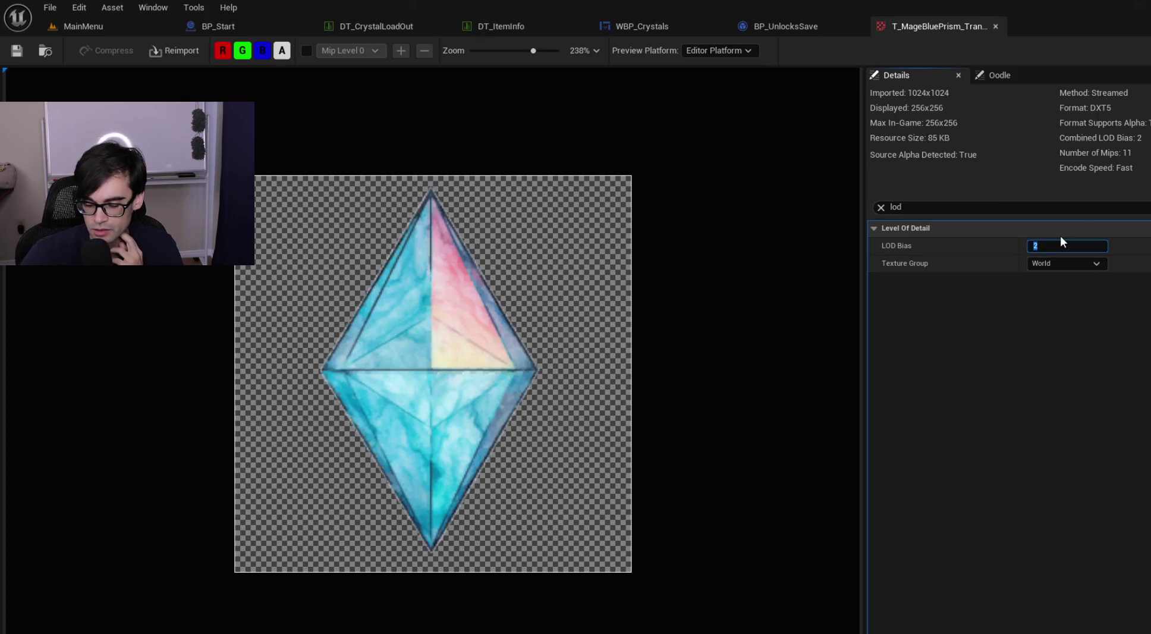
pyautogui.write('0')
pyautogui.press('Return')
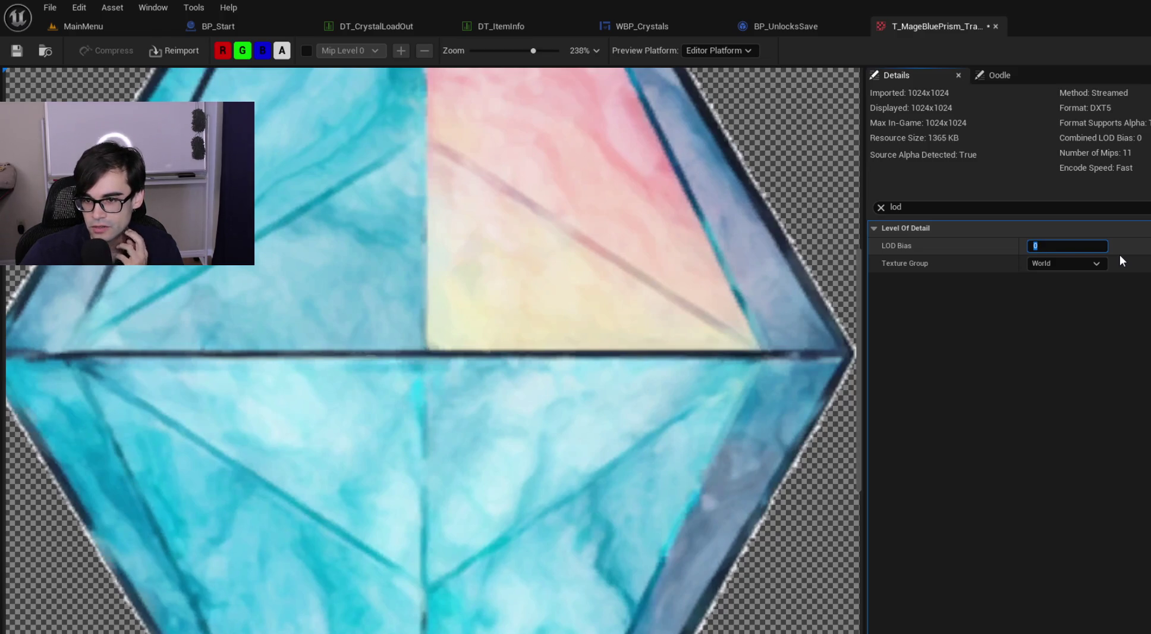
pyautogui.write('2')
pyautogui.press('Return')
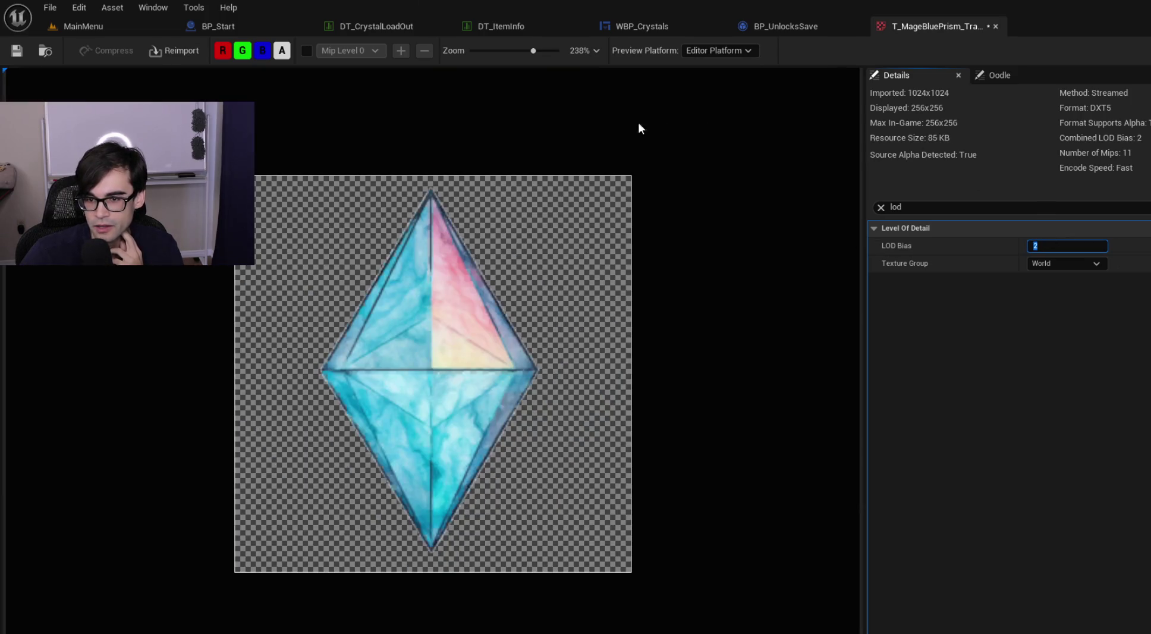
pyautogui.click(21, 52)
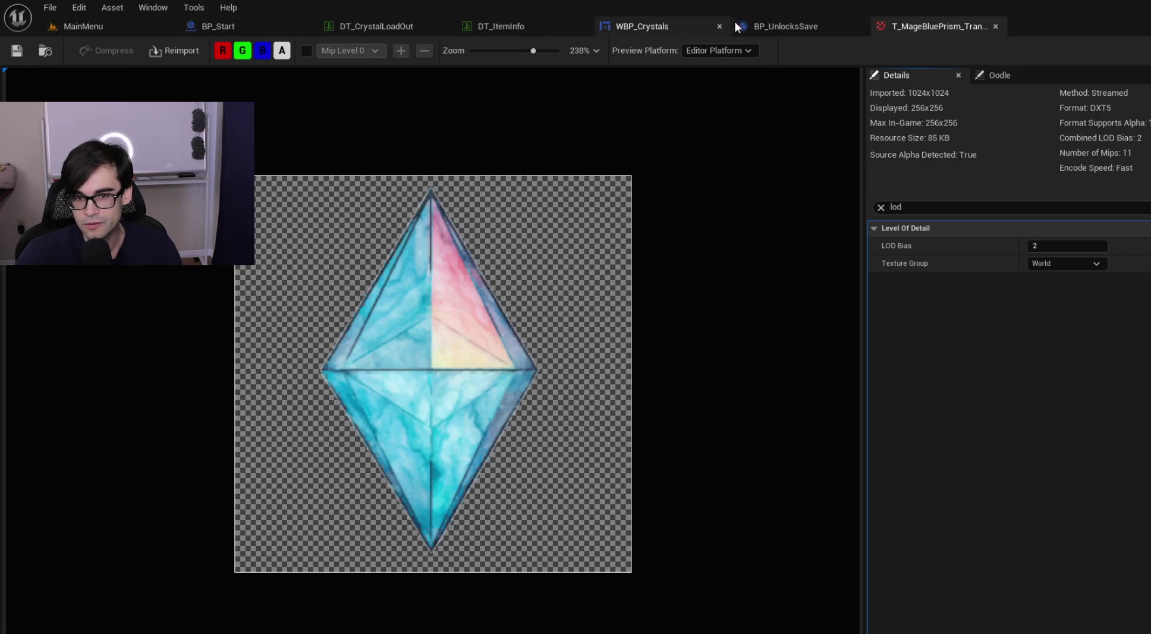
pyautogui.click(109, 26)
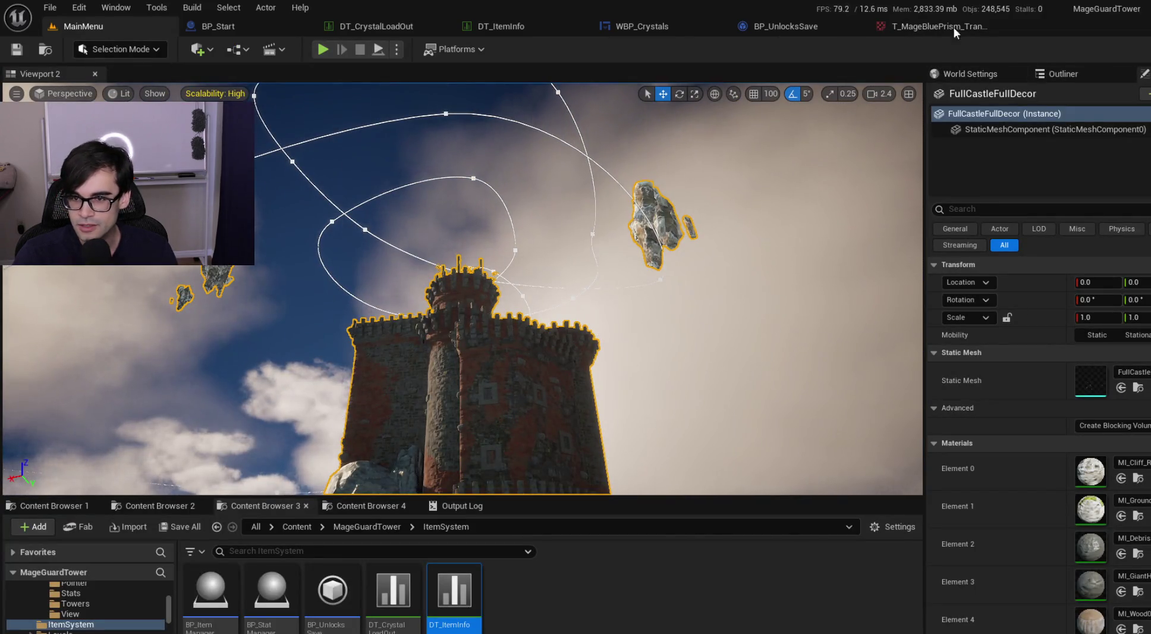
# Step: Set T_MageCube_Transparent's LOD Bias to 2 and save it
pyautogui.click(937, 24)
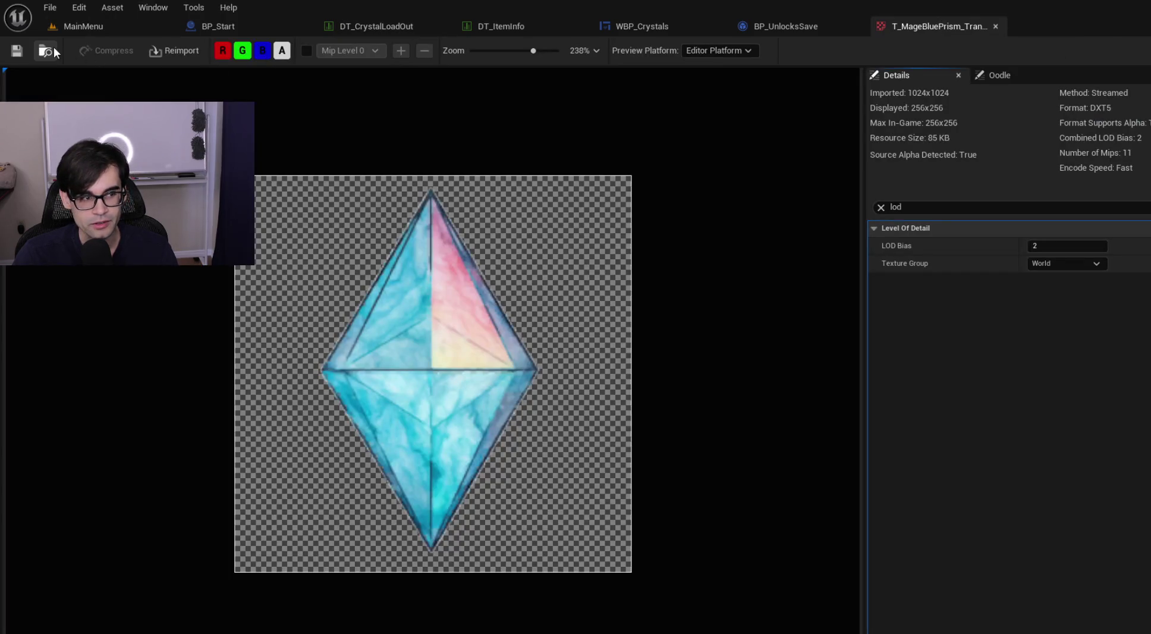
pyautogui.click(54, 48)
pyautogui.doubleClick(282, 594)
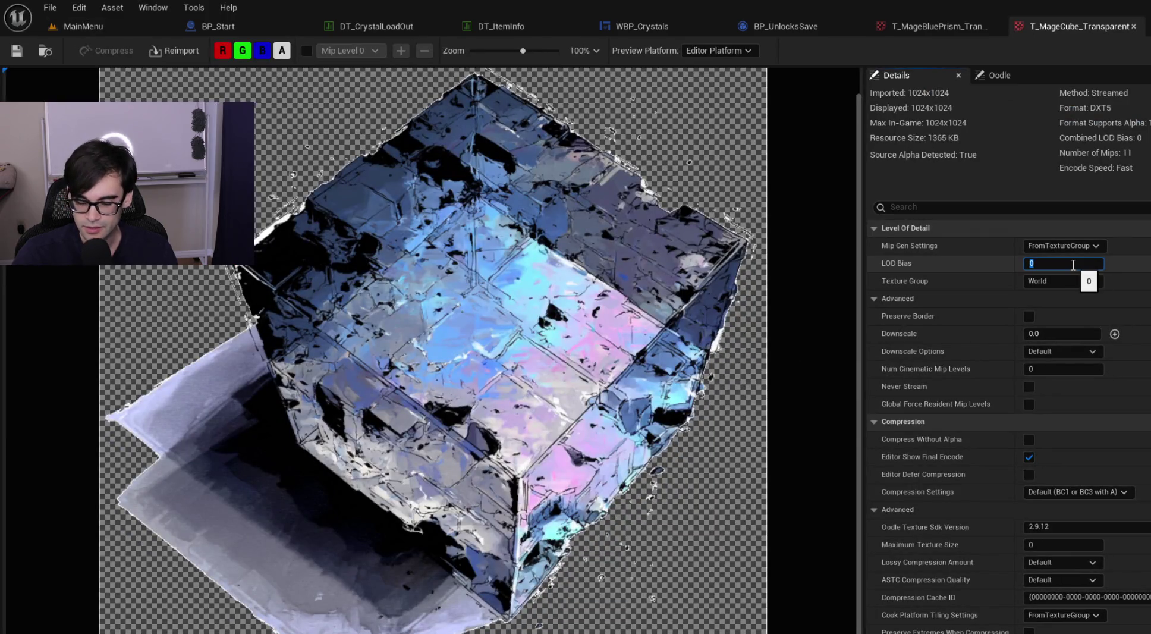
pyautogui.press('Return')
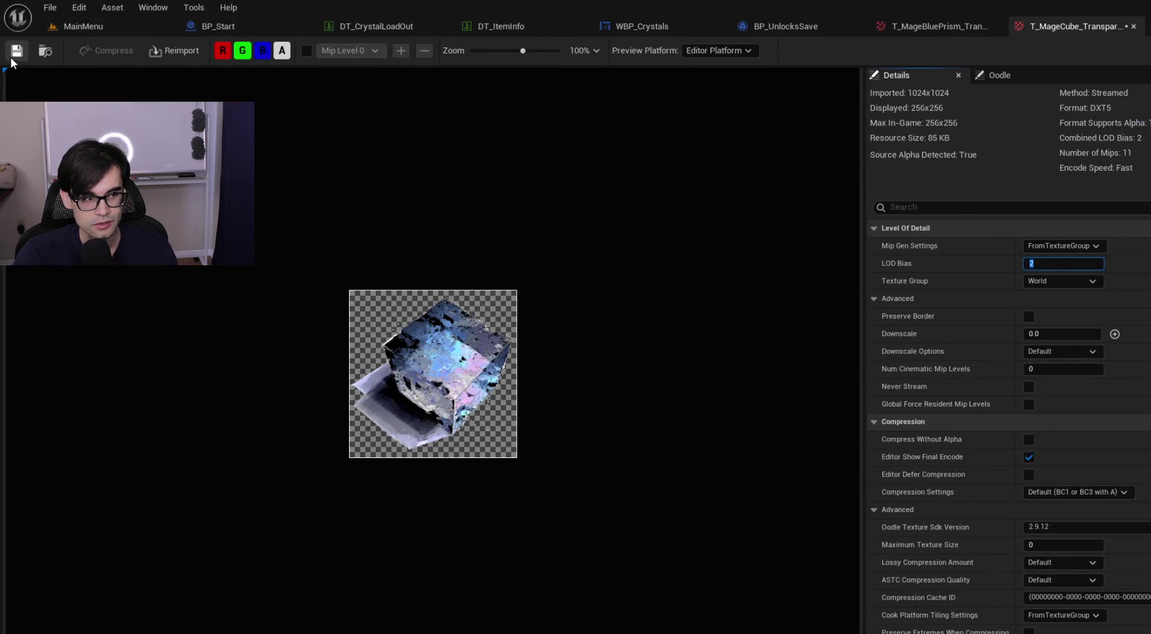
pyautogui.click(14, 51)
pyautogui.click(108, 30)
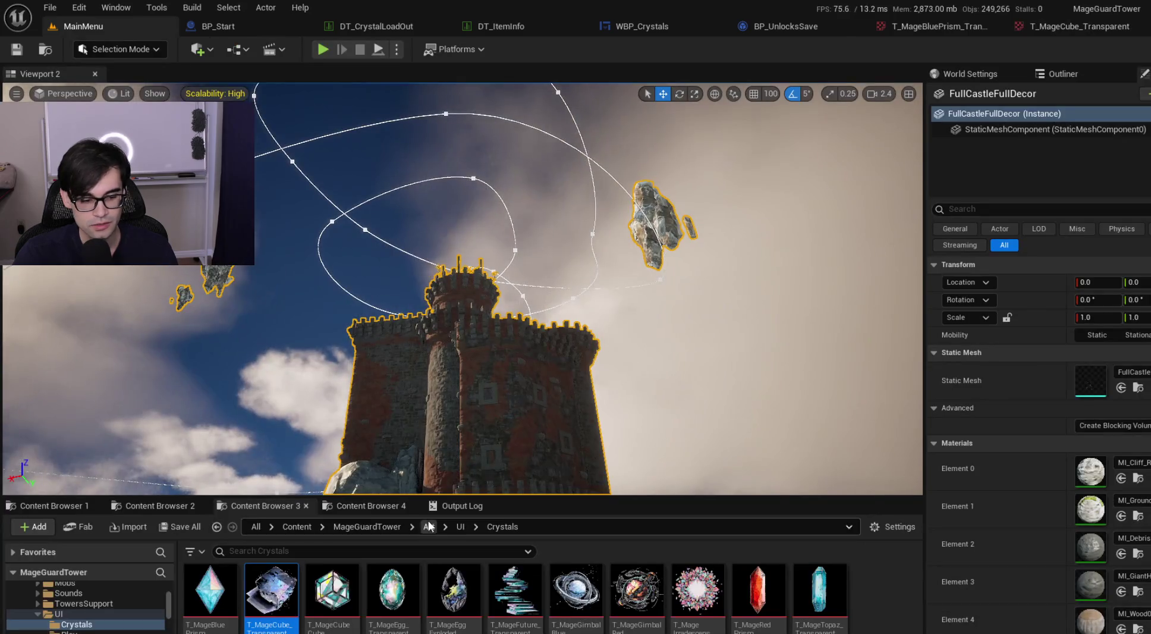
# Step: Set T_MageCube_Cube's LOD Bias to 2 and save it
pyautogui.click(337, 588)
pyautogui.doubleClick(338, 586)
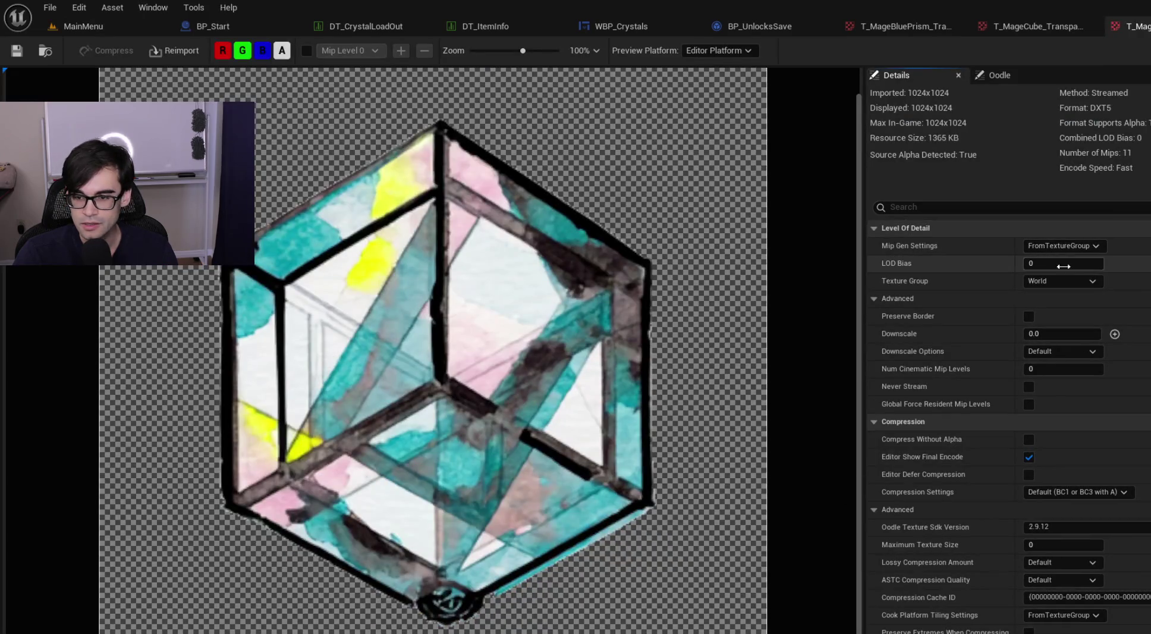
pyautogui.write('2')
pyautogui.press('Return')
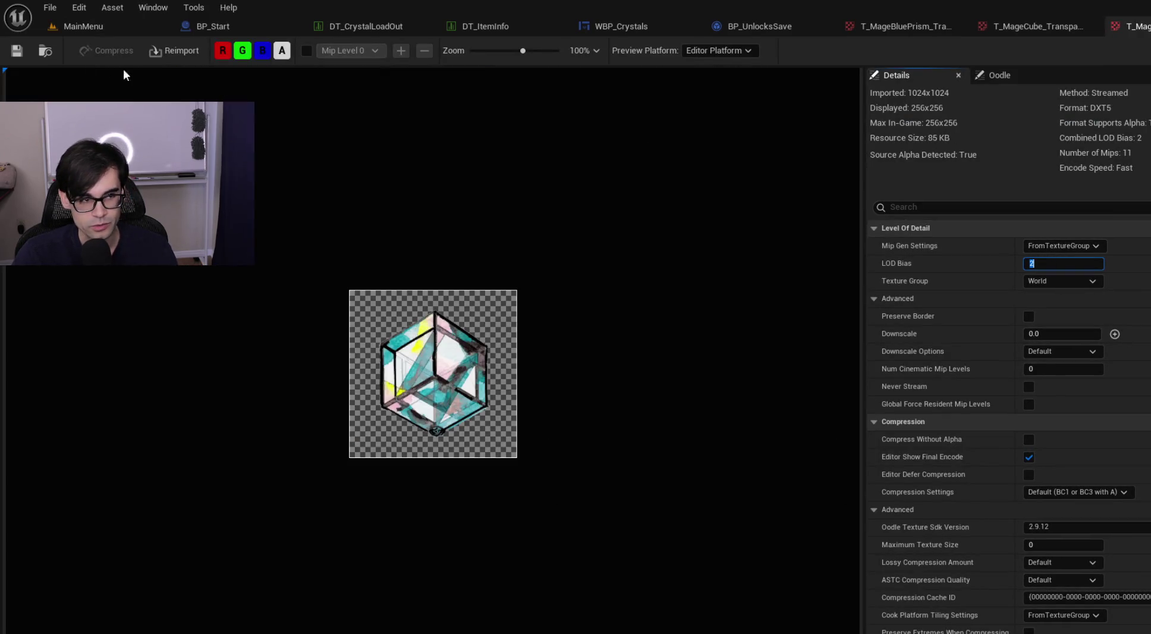
pyautogui.click(17, 51)
pyautogui.click(77, 28)
# Step: Select the remaining crystal textures from T_MageEgg_Transparent onward and bring up their actions
pyautogui.click(392, 600)
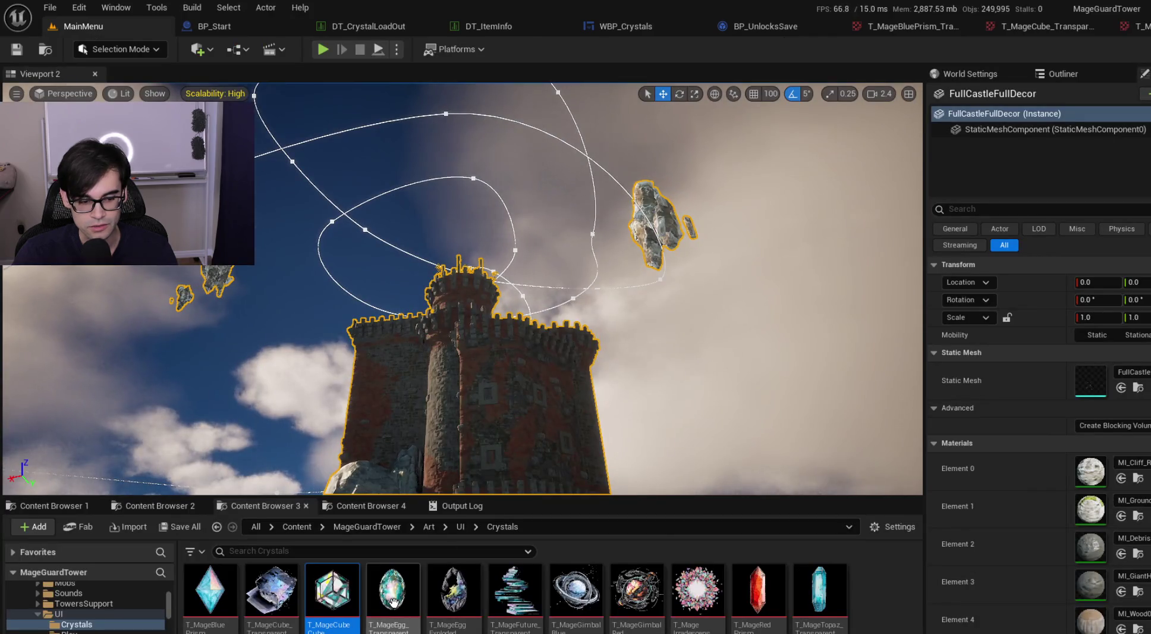
pyautogui.keyDown('shift'); pyautogui.click(820, 591); pyautogui.keyUp('shift')
pyautogui.rightClick(820, 591)
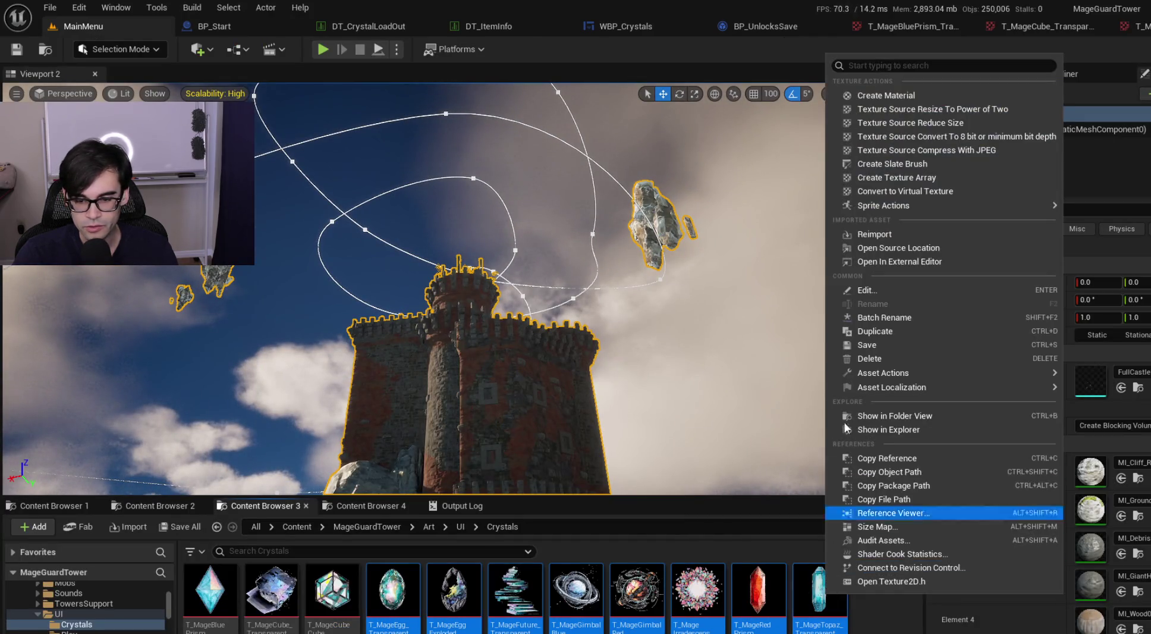
# Step: Bulk-edit the eight crystal textures in the Property Matrix, setting LOD Bias to 2
pyautogui.moveTo(946, 375)
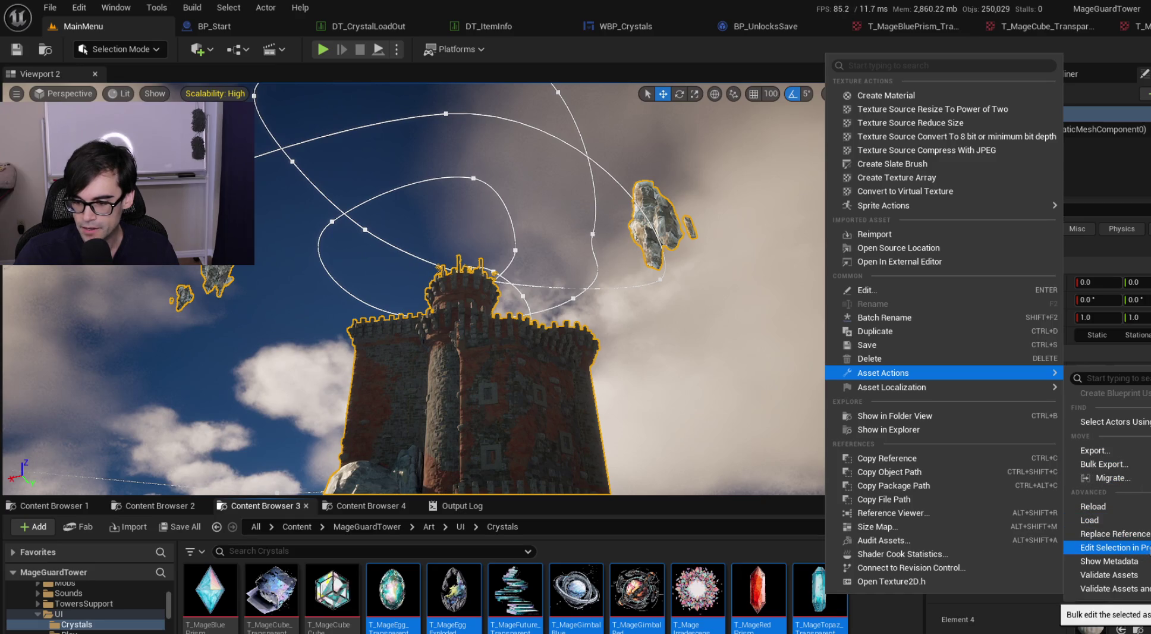
pyautogui.click(1110, 547)
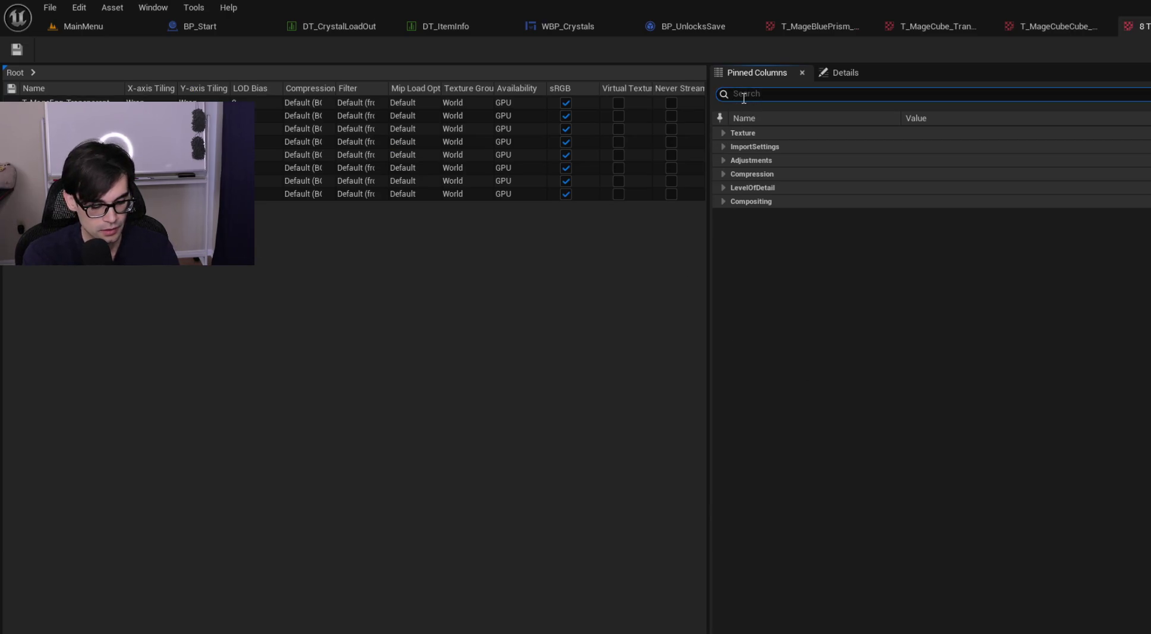
pyautogui.write('bias')
pyautogui.click(951, 146)
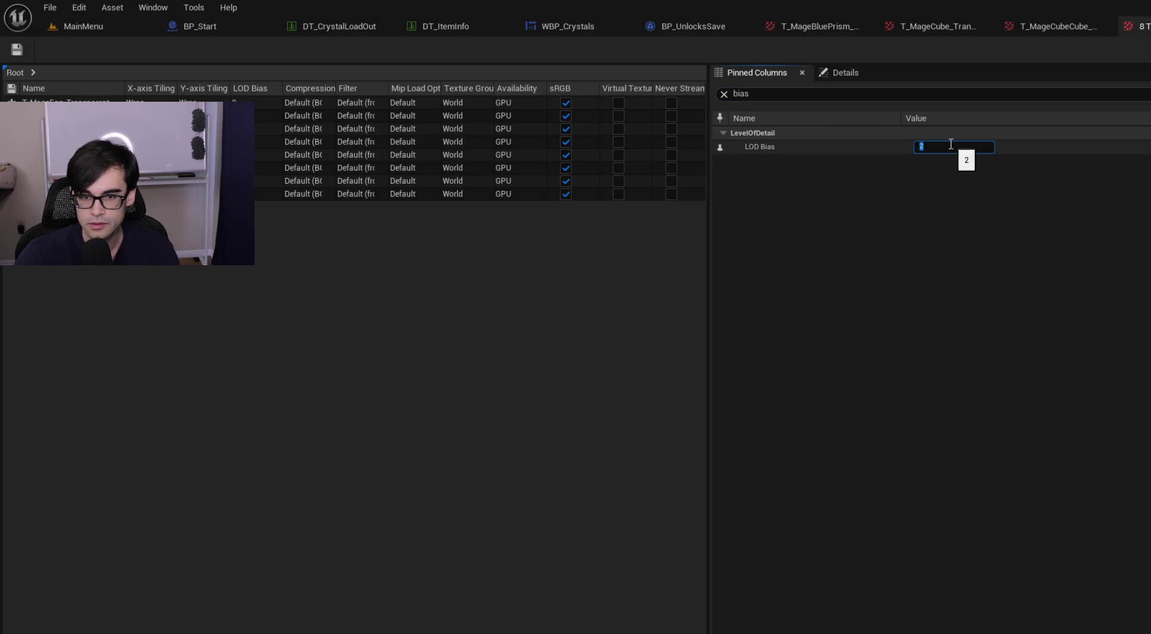
# Step: Save all the modified crystal textures and return to the MainMenu level
pyautogui.click(50, 7)
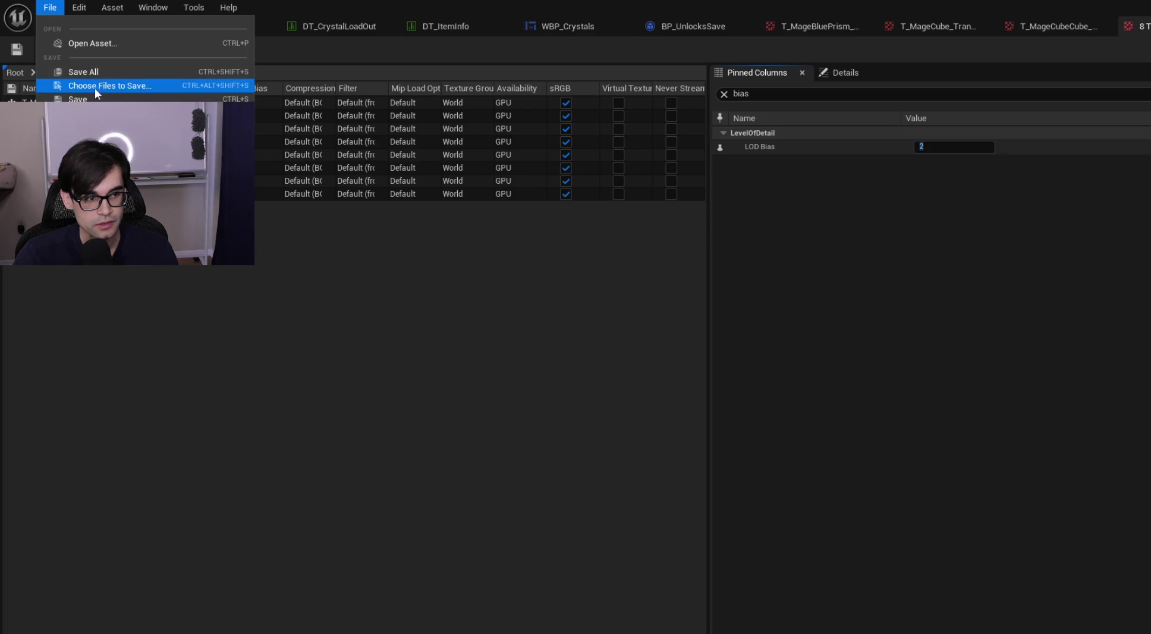
pyautogui.click(93, 74)
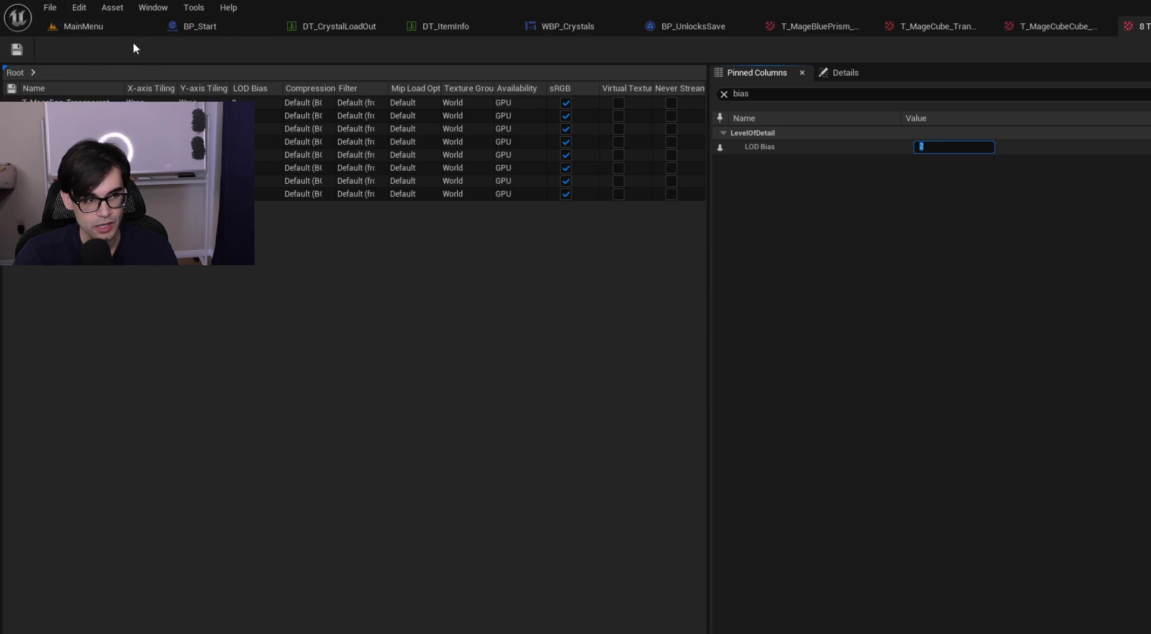
pyautogui.click(127, 27)
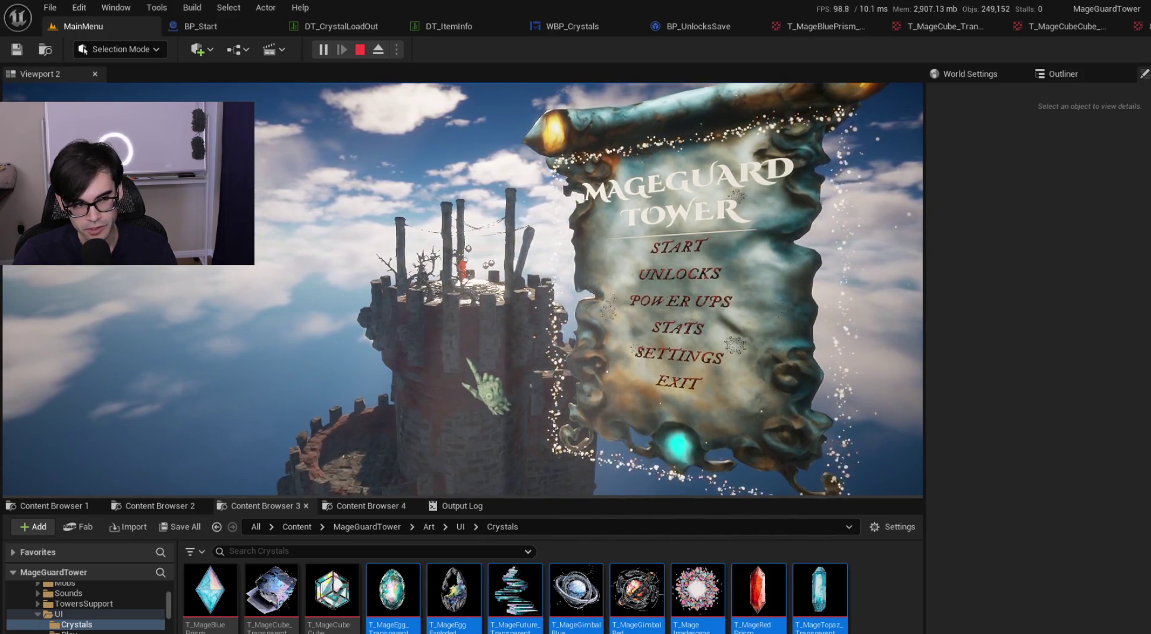
# Step: Preview the crystal selection page in-game, cycling crystal entries, then stop play and go up to UI
pyautogui.click(685, 250)
pyautogui.click(590, 241)
pyautogui.click(590, 210)
pyautogui.click(590, 241)
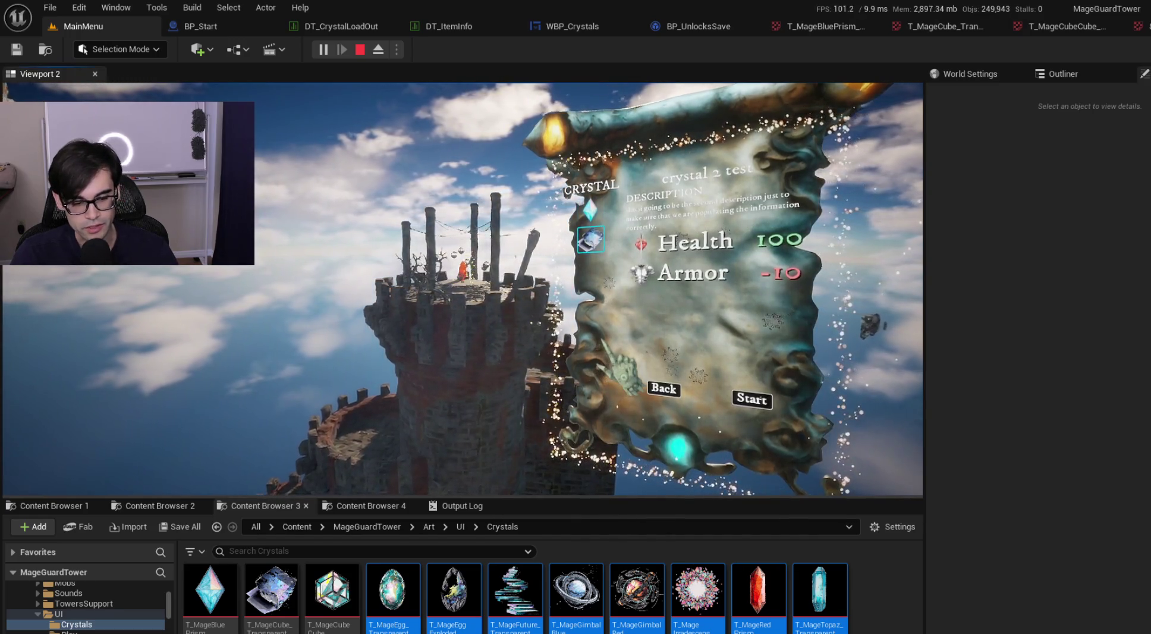
pyautogui.press('Escape')
pyautogui.click(460, 526)
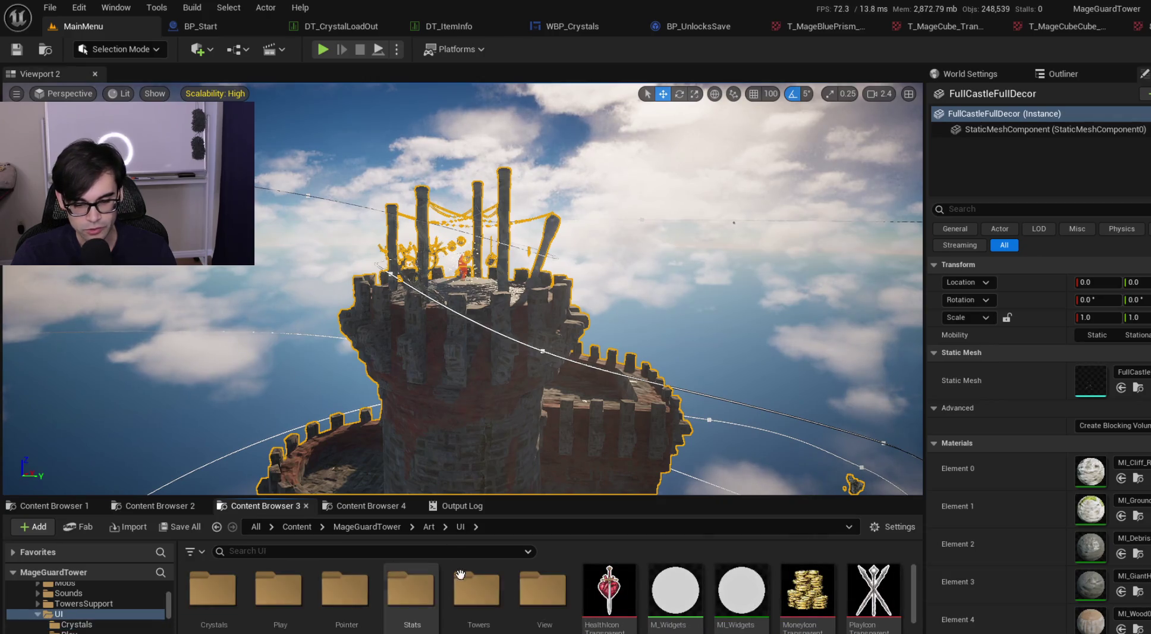
# Step: Open UI > Stats, enlarge the asset area, and select T_AmountIcon through T_TaintIcon
pyautogui.moveTo(602, 588)
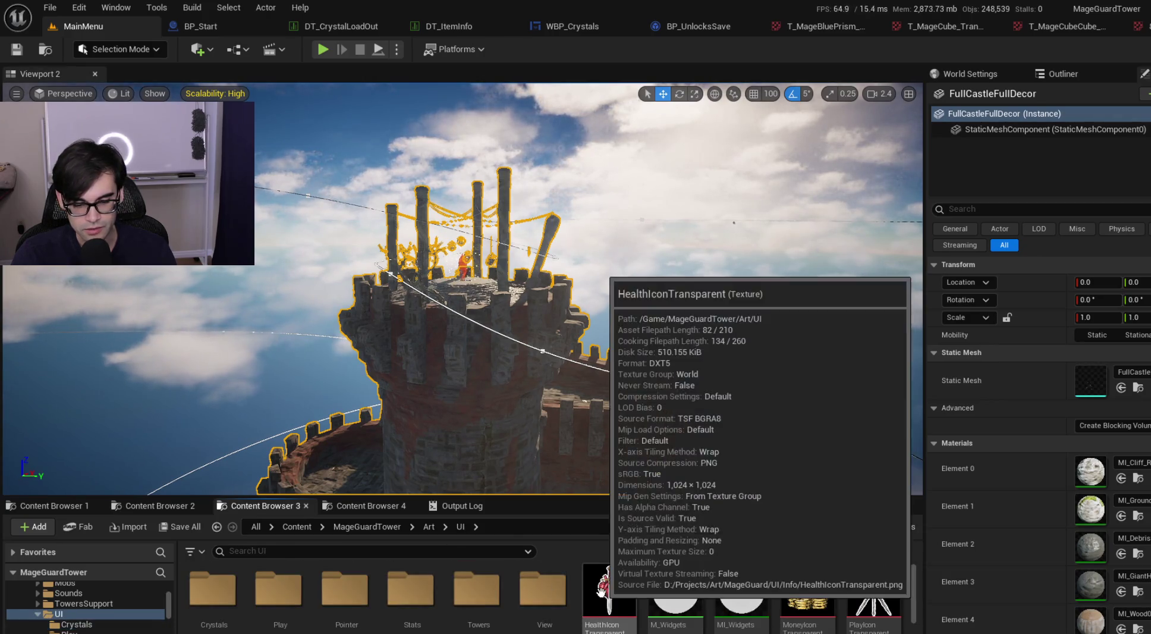
pyautogui.scroll(-1, 345, 595)
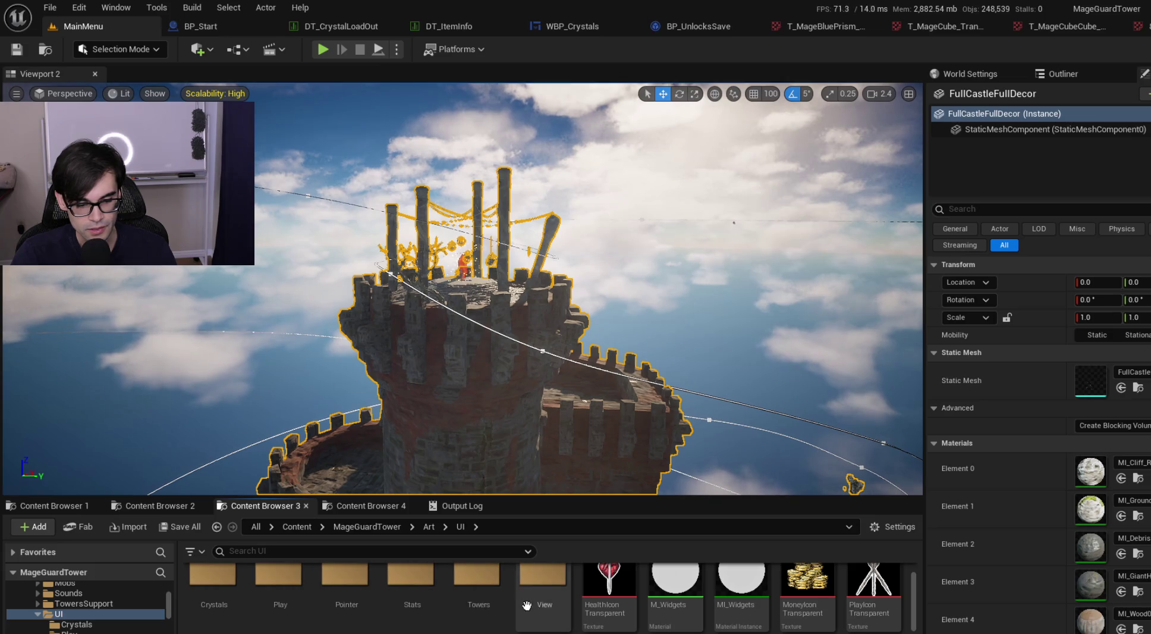
pyautogui.doubleClick(410, 588)
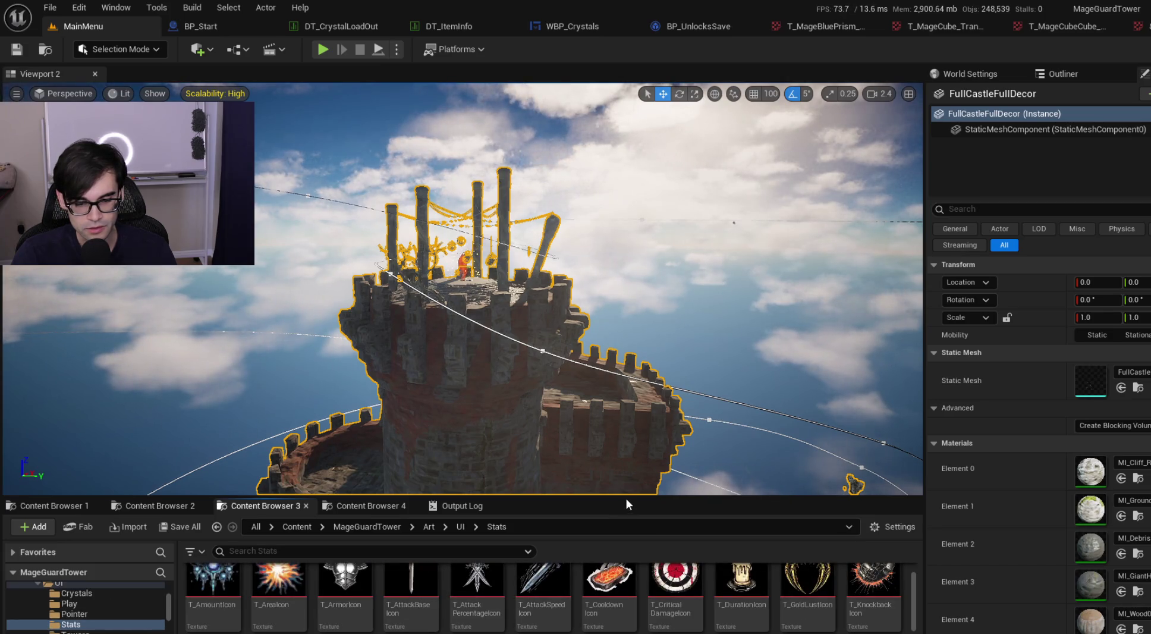
pyautogui.moveTo(628, 502); pyautogui.dragTo(629, 397)
pyautogui.click(211, 485)
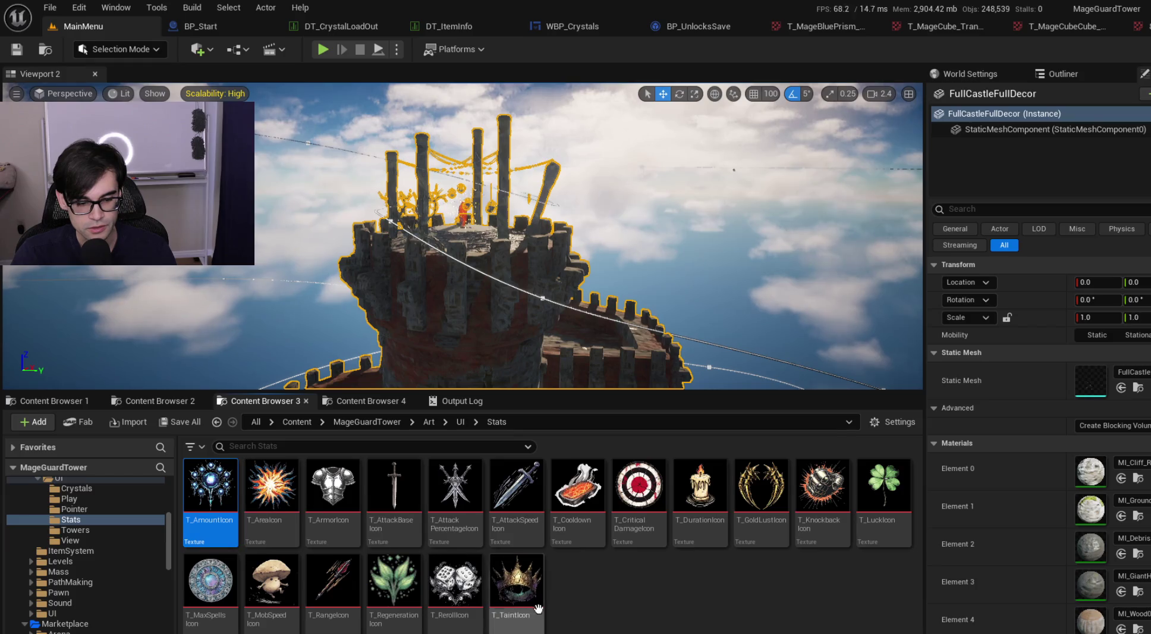
pyautogui.keyDown('shift'); pyautogui.click(542, 609); pyautogui.keyUp('shift')
pyautogui.rightClick(459, 522)
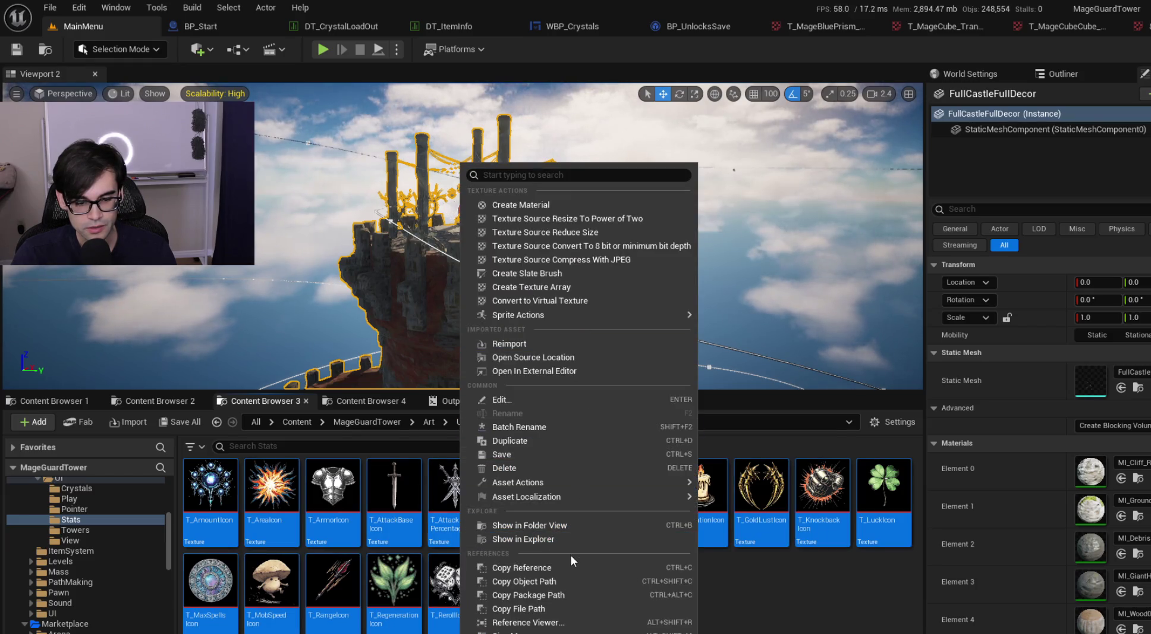
# Step: Bulk-edit the Stats icon textures in the Property Matrix, setting LOD Bias to 2
pyautogui.moveTo(632, 487)
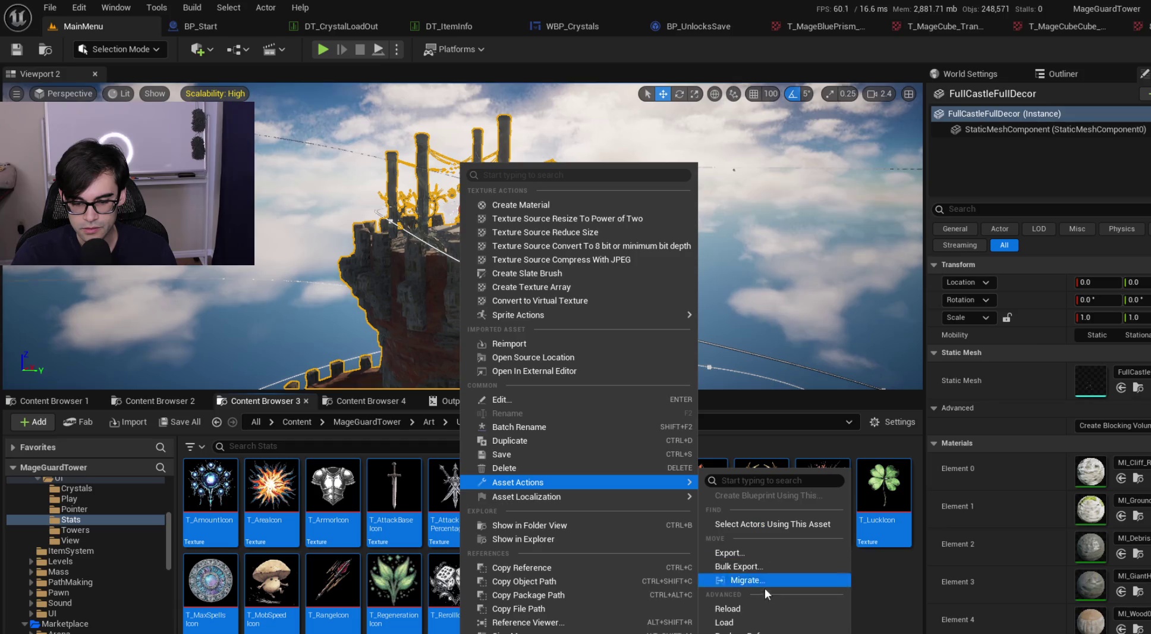
pyautogui.click(743, 632)
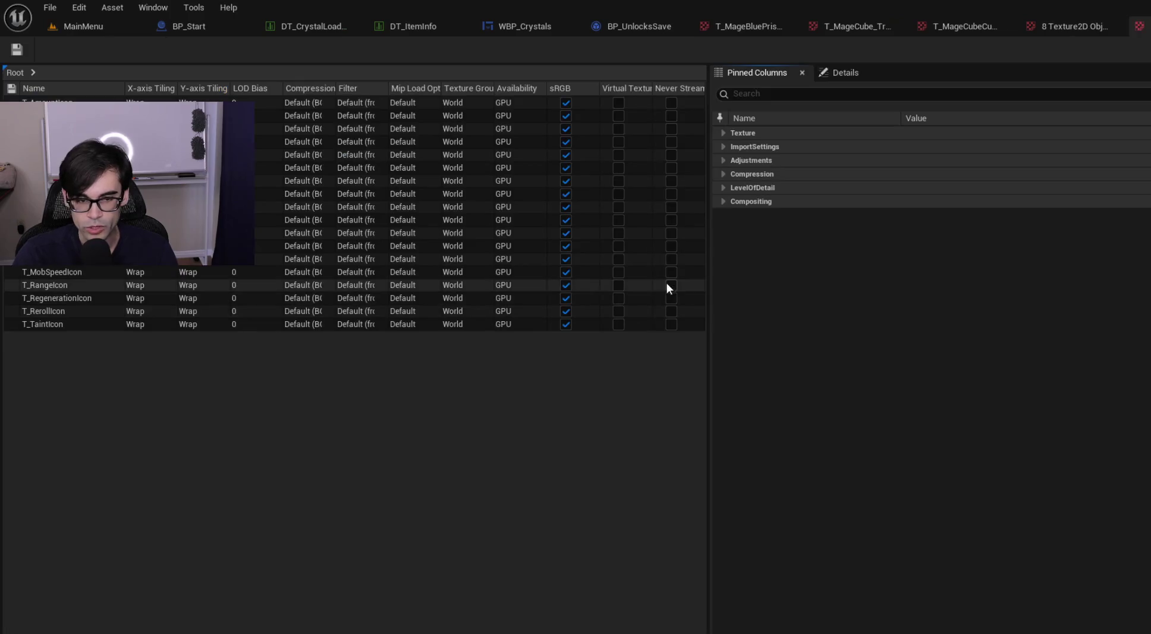
pyautogui.click(772, 94)
pyautogui.write('lod')
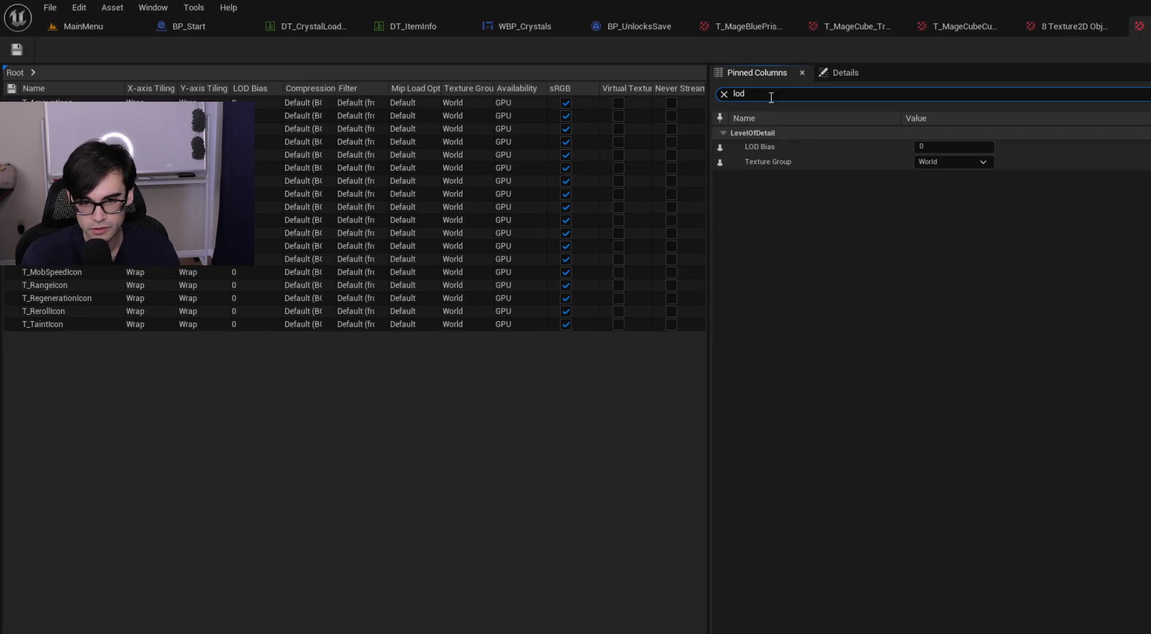
pyautogui.click(948, 144)
pyautogui.write('2')
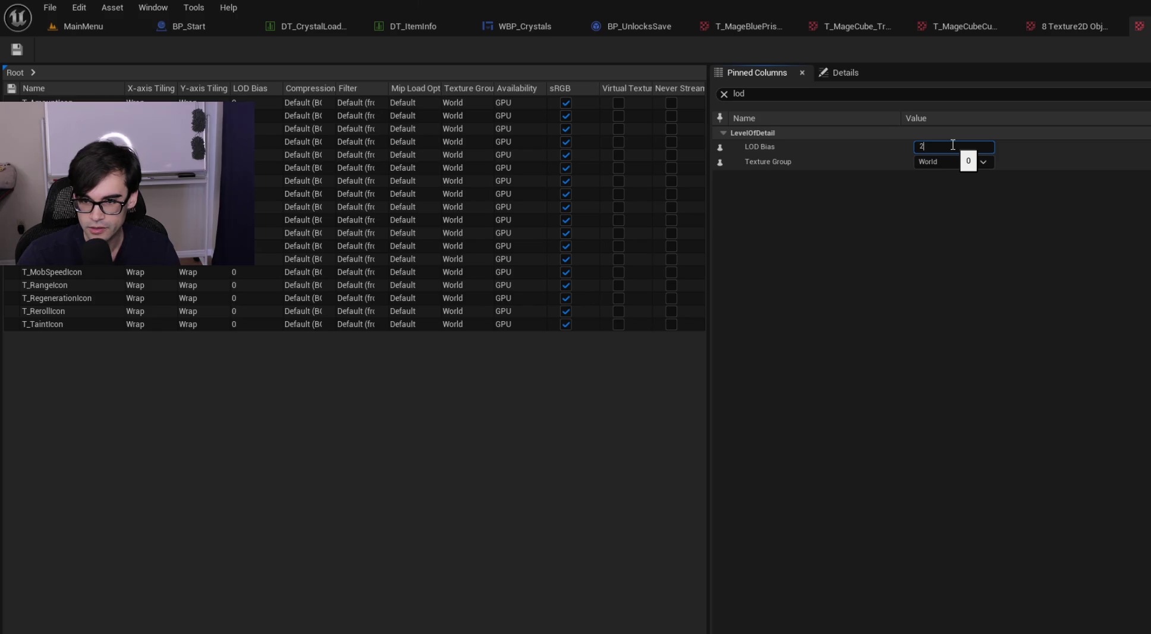
# Step: Save all the textures, close the texture editor tabs, and return to MainMenu
pyautogui.click(50, 7)
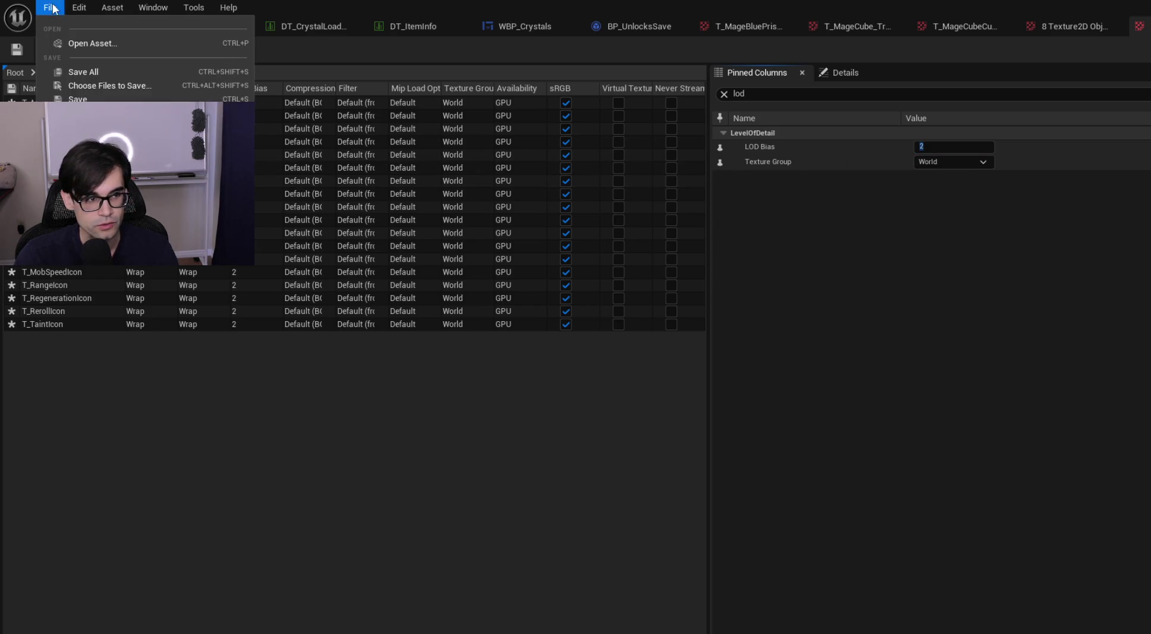
pyautogui.click(110, 72)
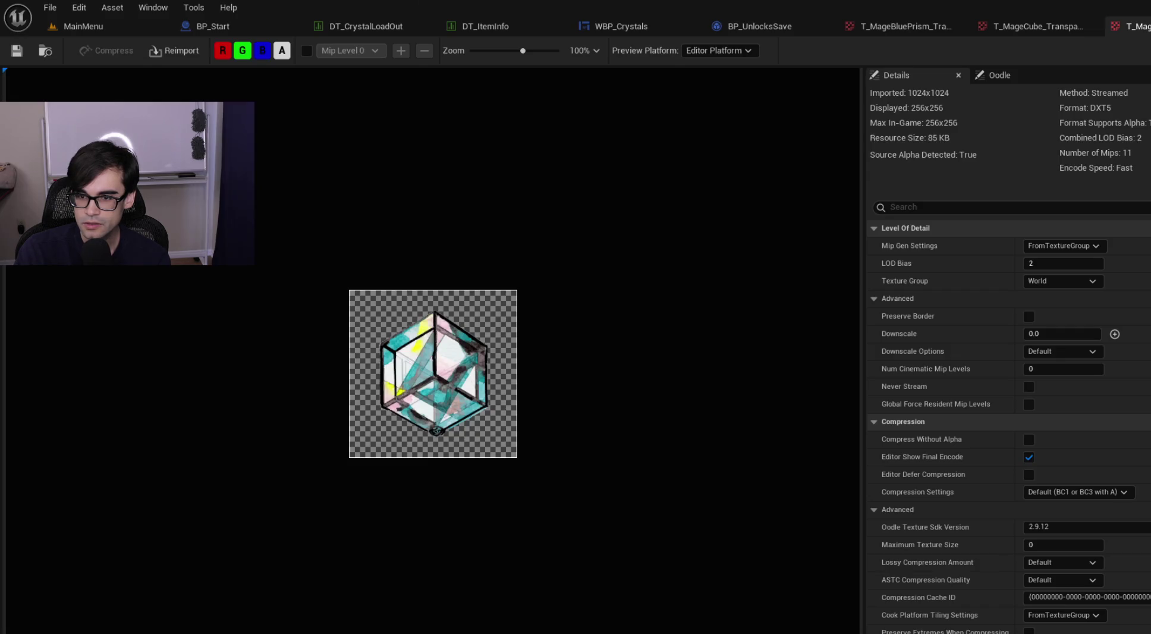
pyautogui.click(1147, 27)
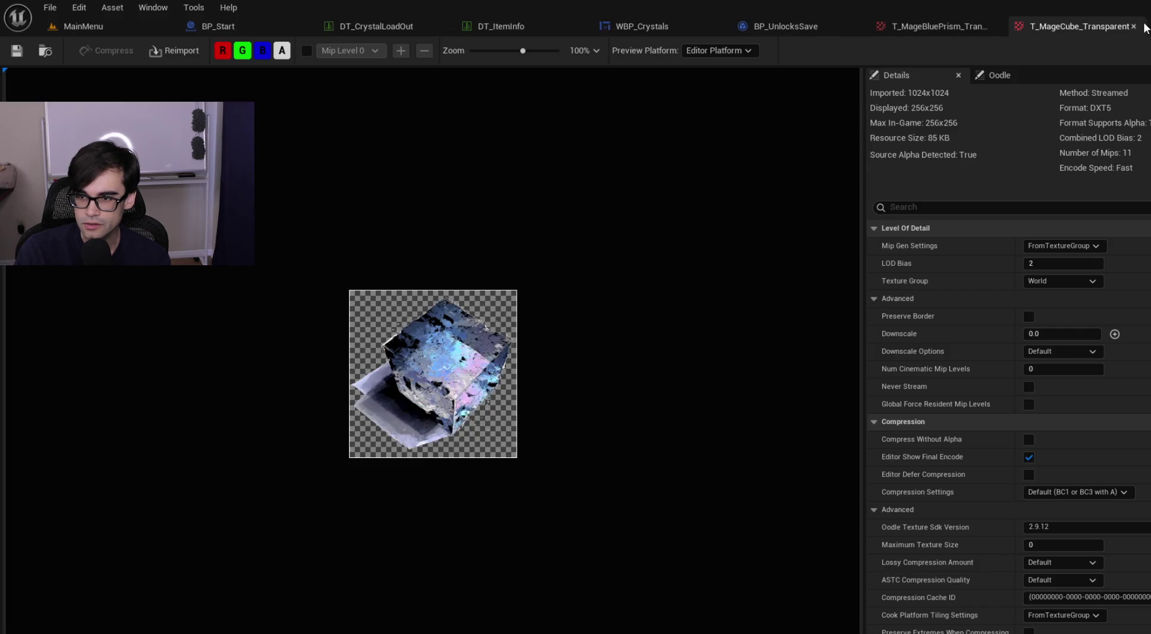
pyautogui.middleClick(1108, 28)
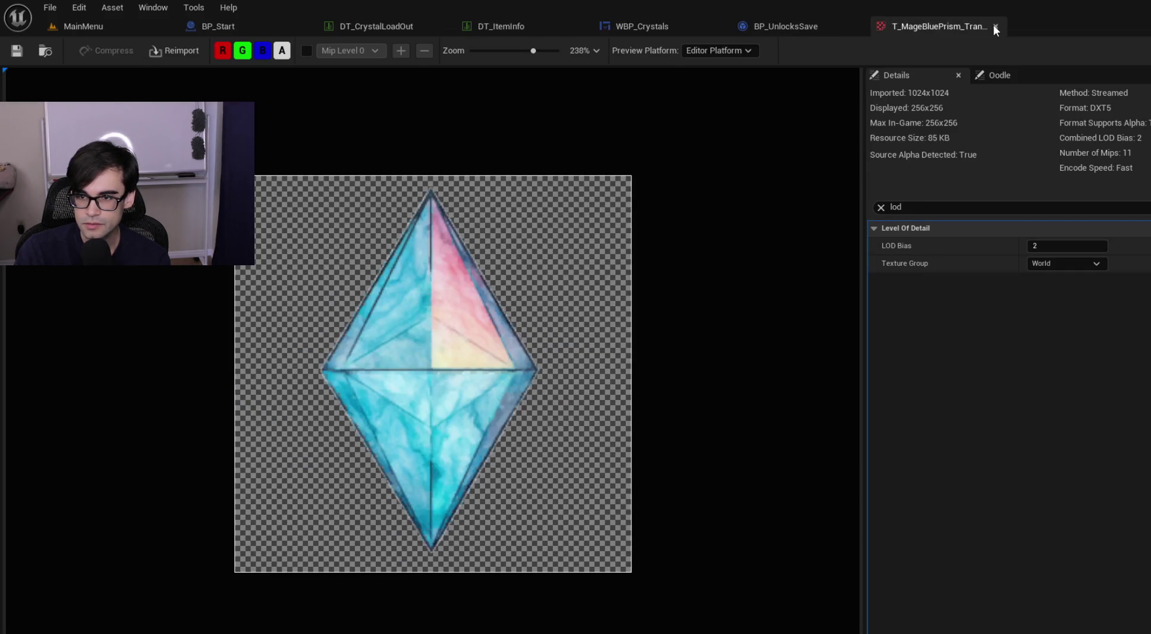
pyautogui.click(993, 24)
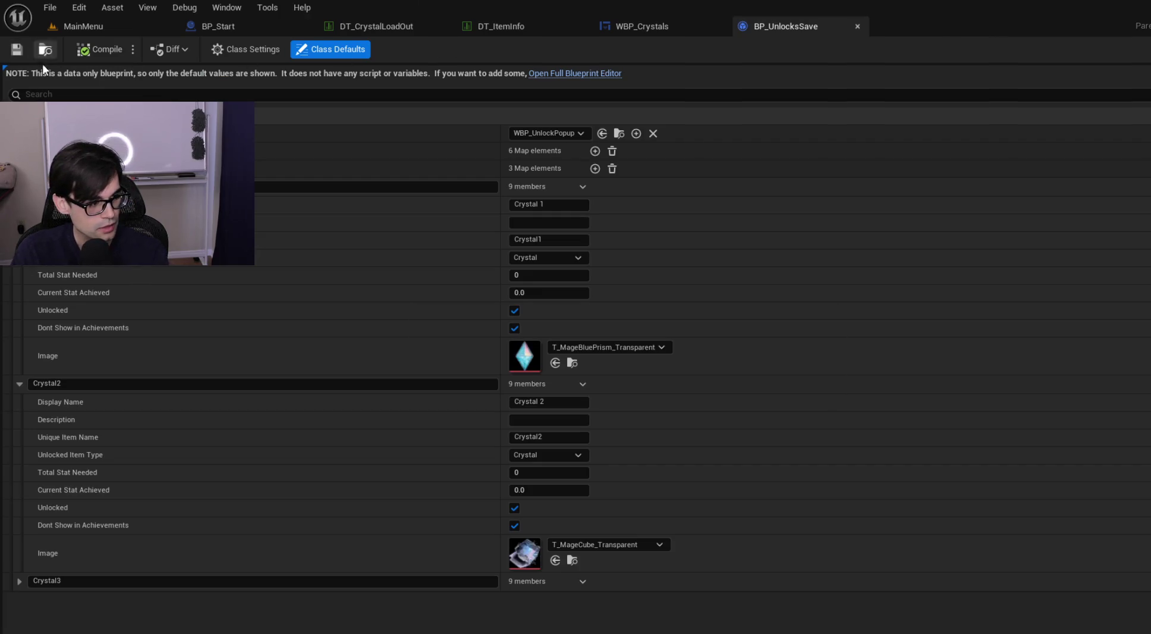
pyautogui.click(118, 25)
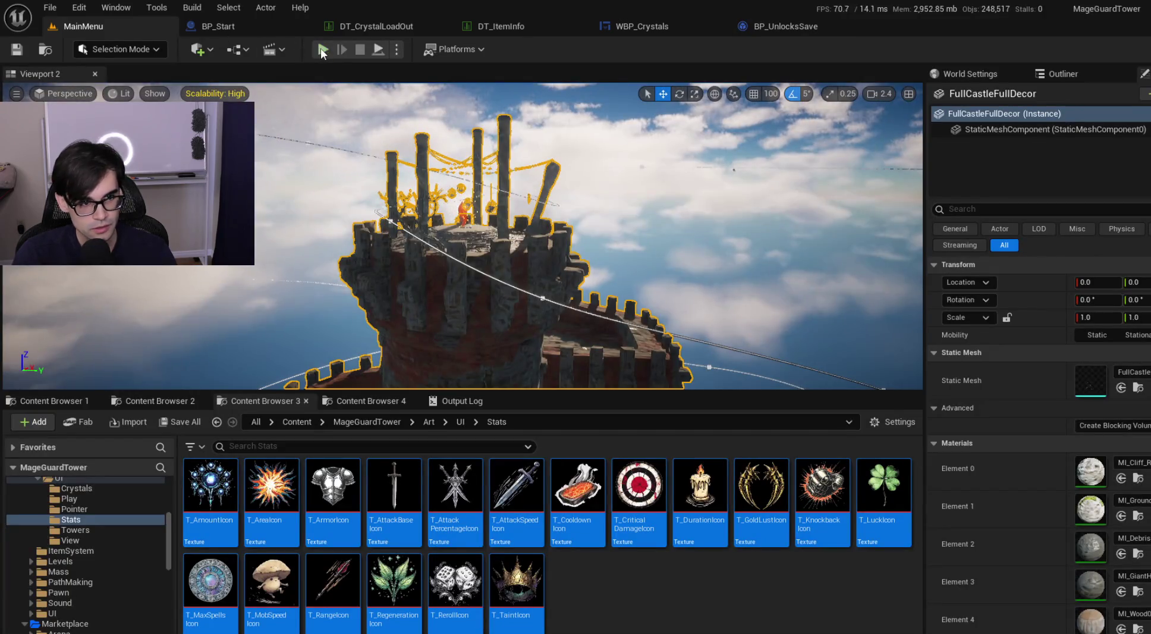
# Step: Play in editor with a taller game view and show Crystal 1's details, then switch to Cursor
pyautogui.click(557, 503)
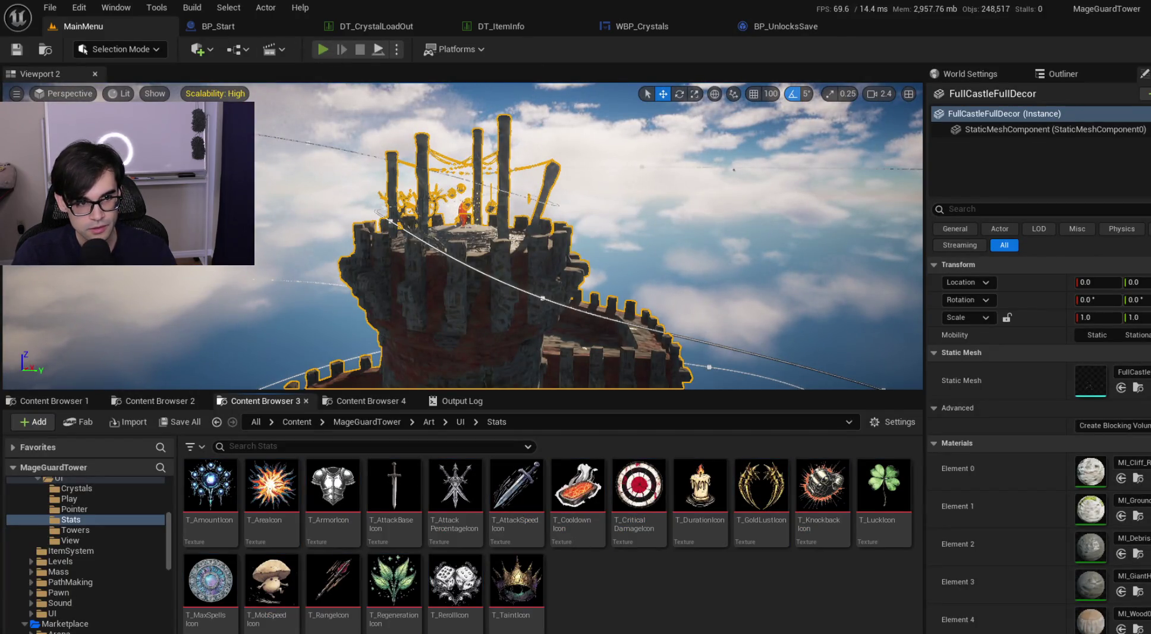
pyautogui.hotkey('alt', 'p')
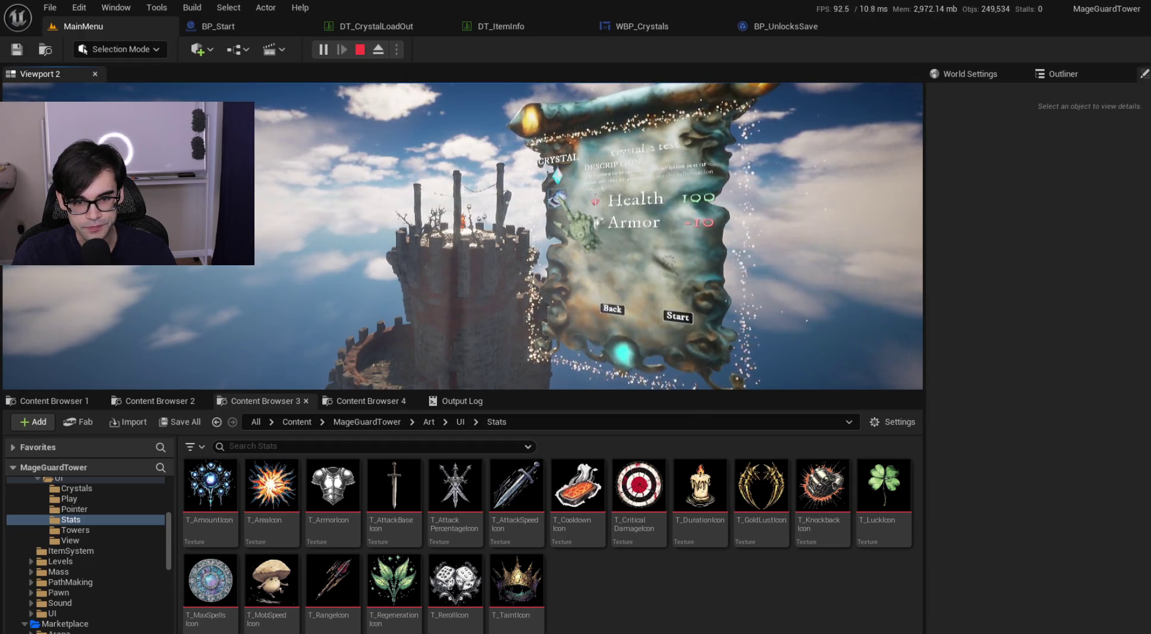
pyautogui.moveTo(612, 426); pyautogui.dragTo(612, 540)
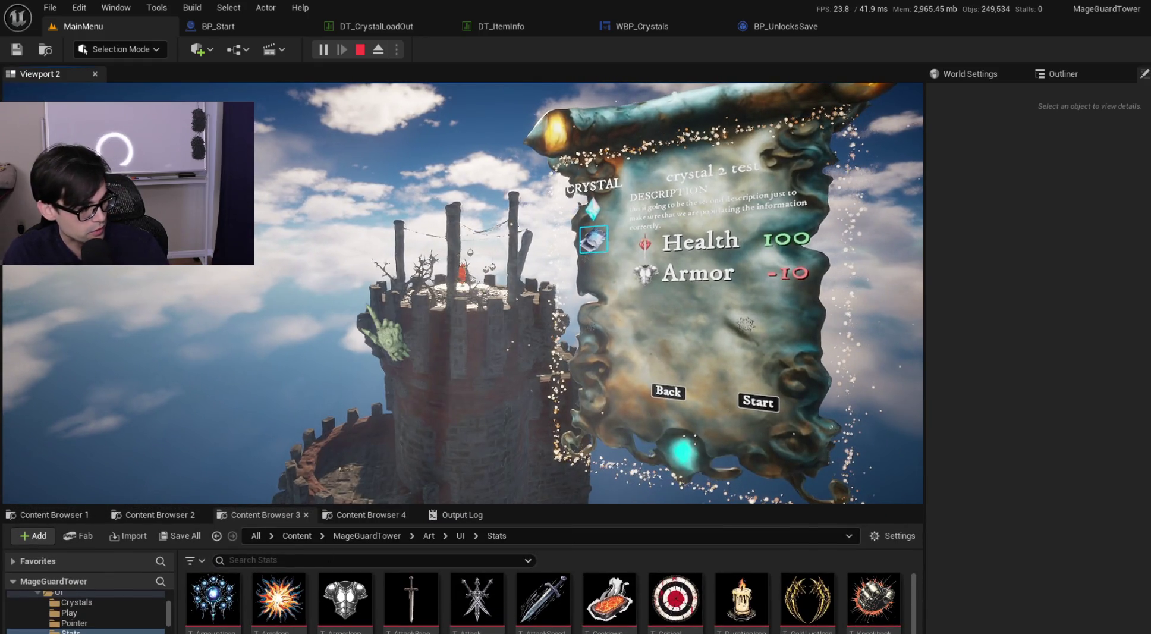
pyautogui.hotkey('alt', 'Tab')
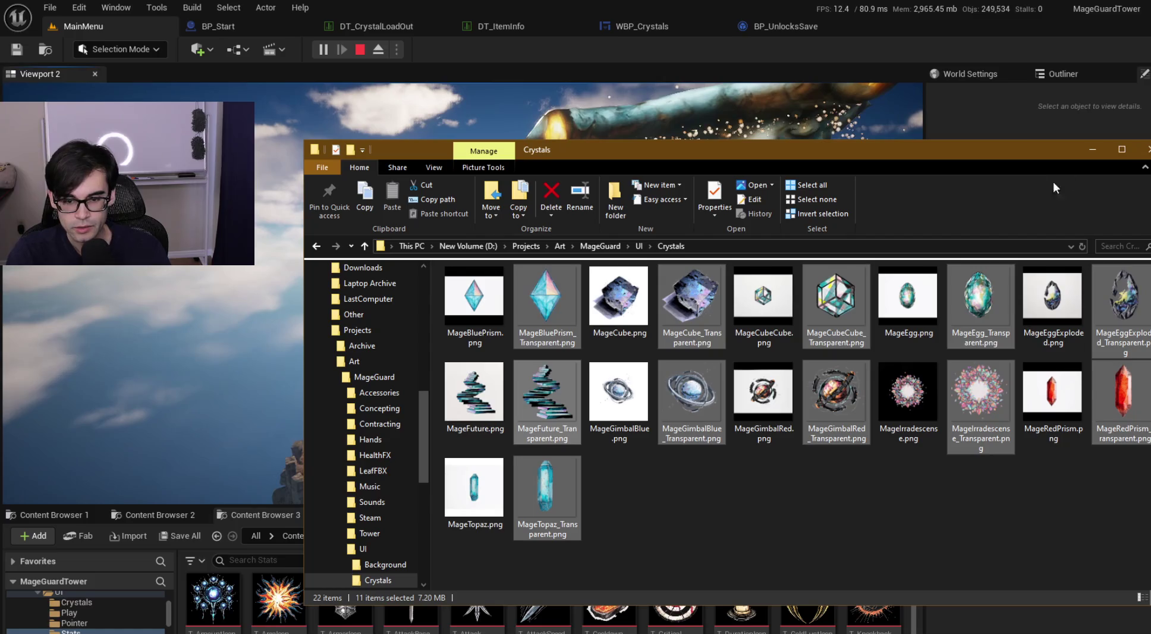
pyautogui.hotkey('alt', 'Tab')
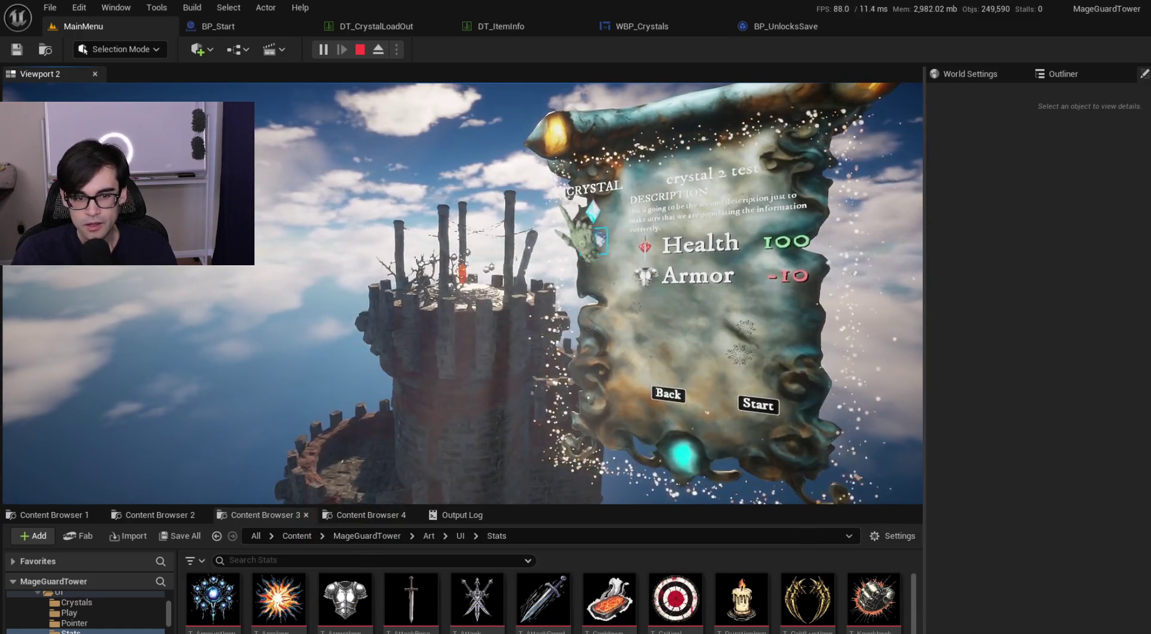
pyautogui.click(593, 212)
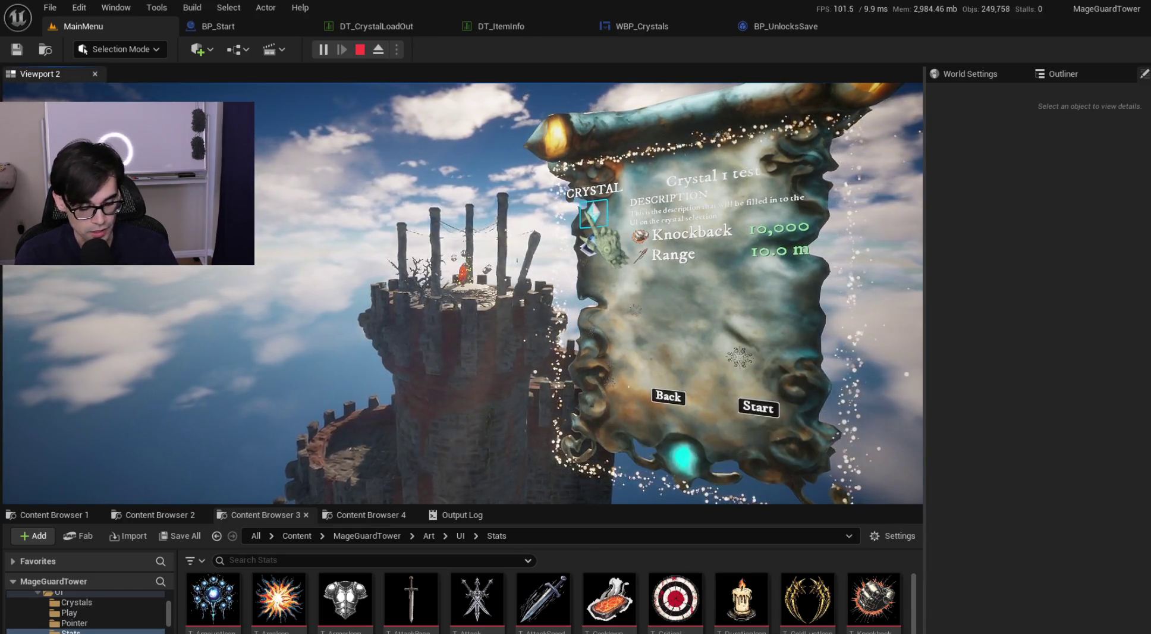
pyautogui.hotkey('alt', 'Tab')
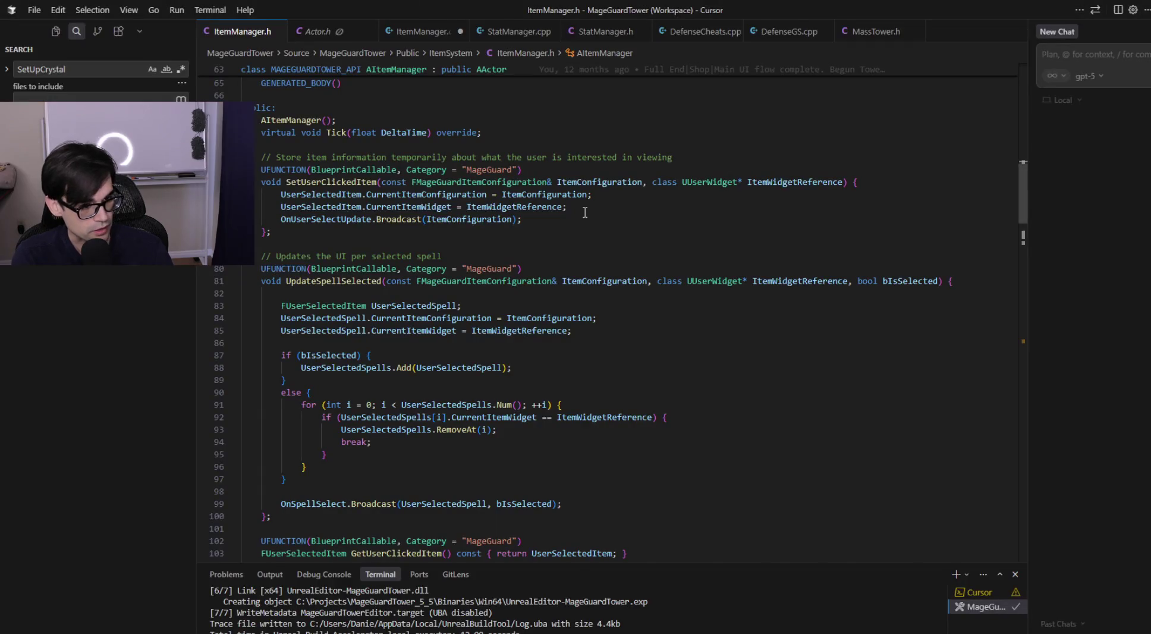
# Step: Glance at the notes file in VS Code, then return to the Unreal play session
pyautogui.hotkey('alt', 'Tab')
pyautogui.hotkey('alt', 'Tab')
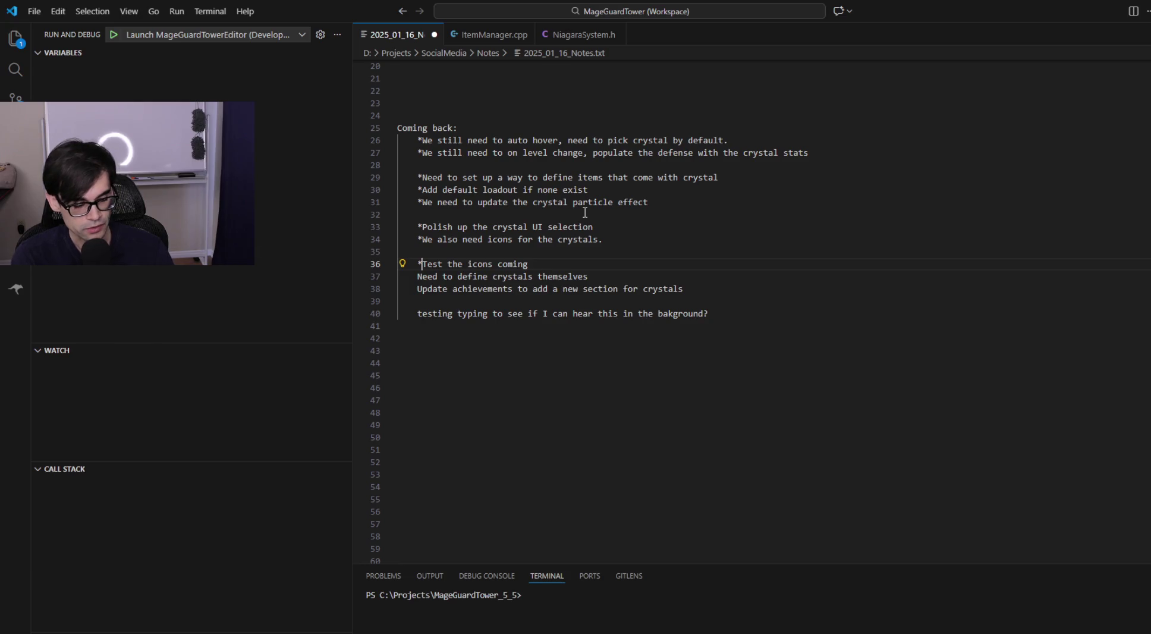
pyautogui.hotkey('alt', 'Tab')
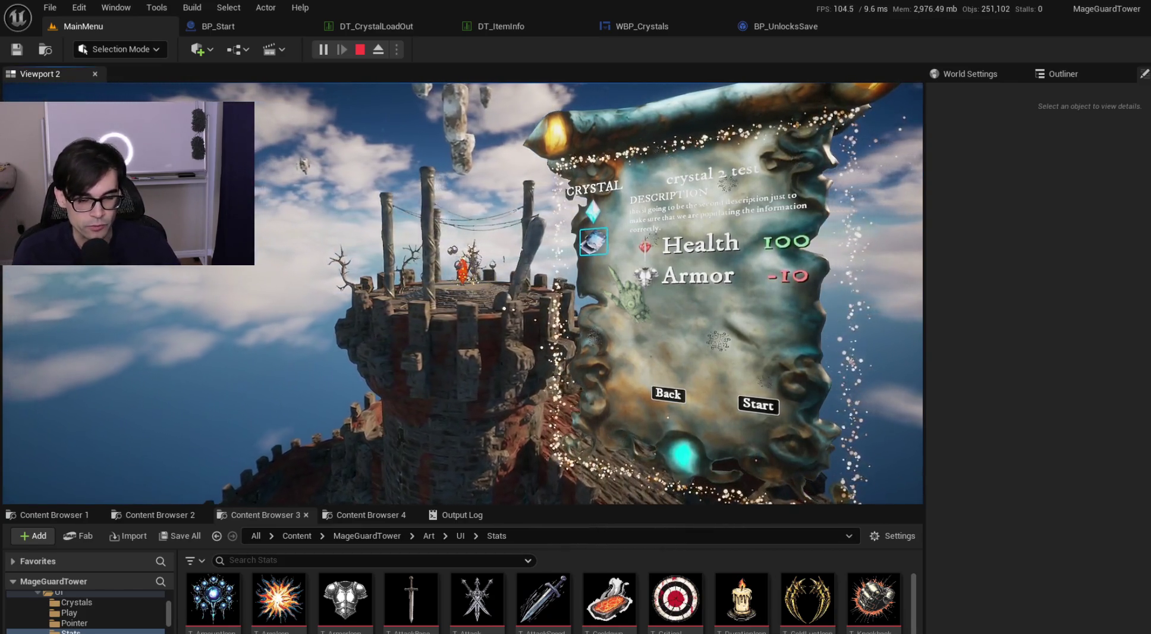
# Step: Choose Crystal 1 and start a match on the floating-island level
pyautogui.click(592, 209)
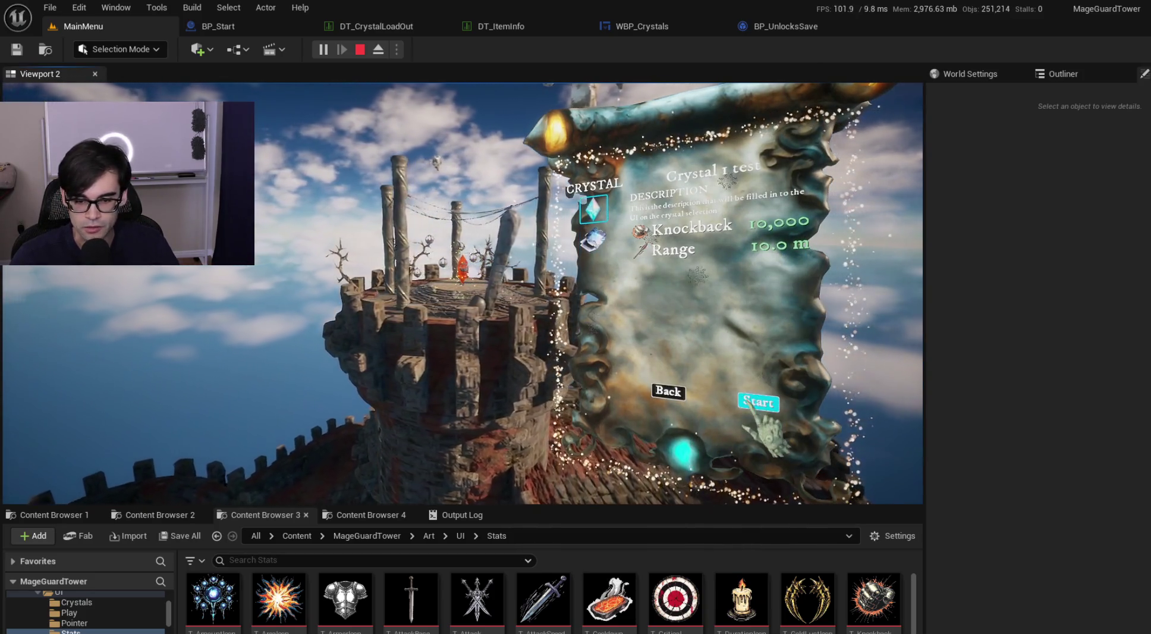
pyautogui.click(756, 406)
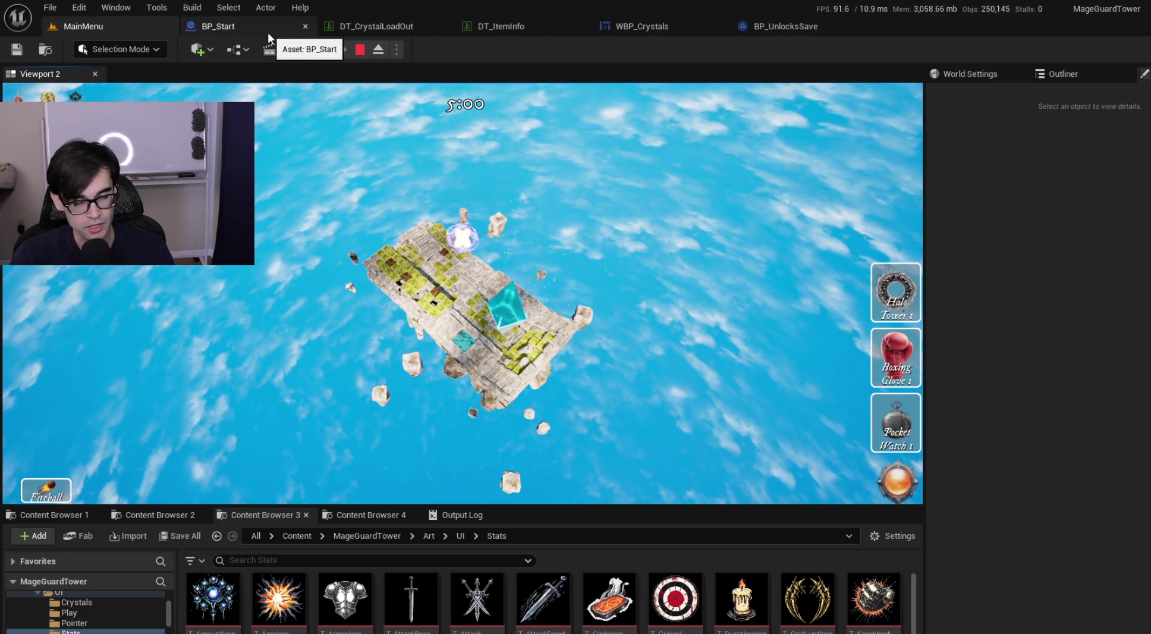
pyautogui.click(81, 8)
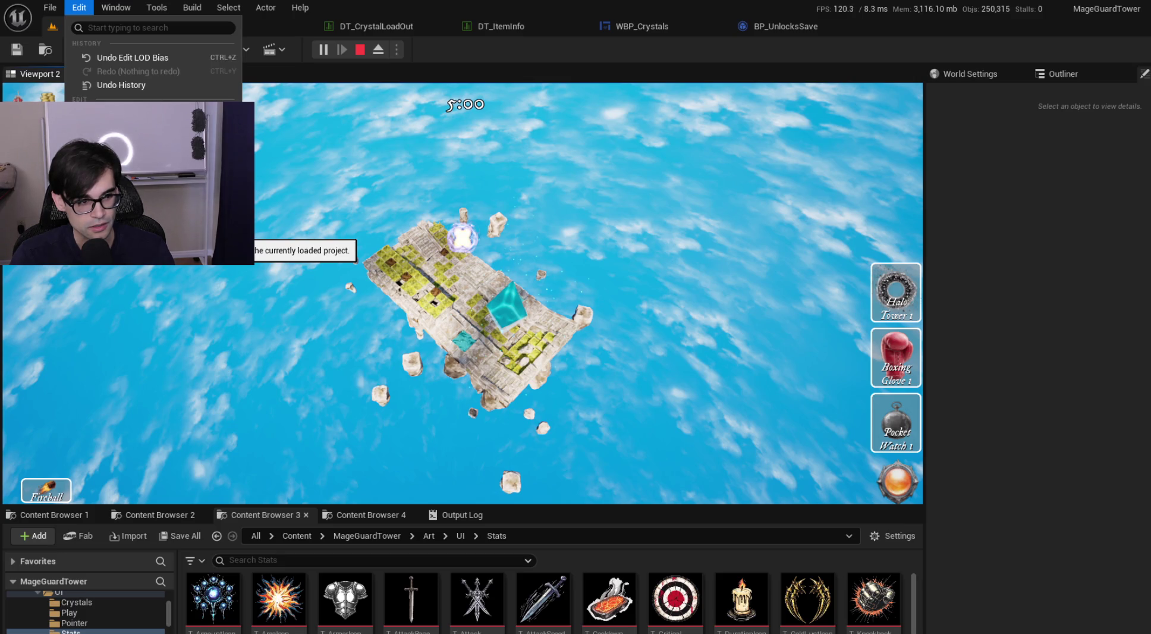
# Step: Search Project Settings for 'vure', check that the Virtual Textures options are enabled, then close Project Settings
pyautogui.click(530, 235)
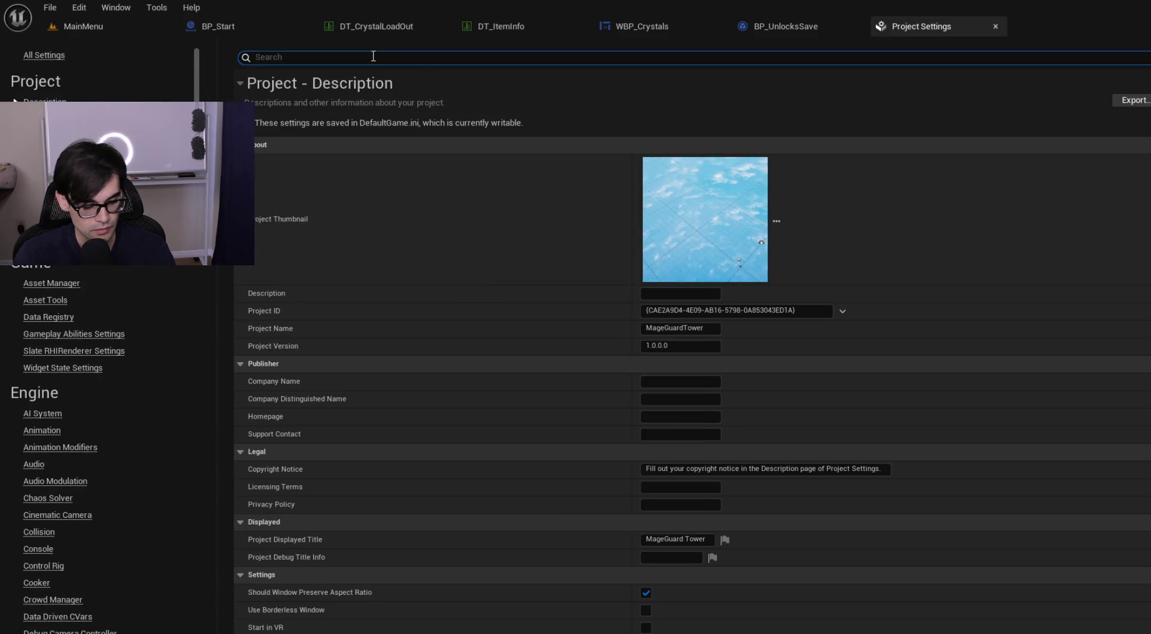
pyautogui.write('virtual')
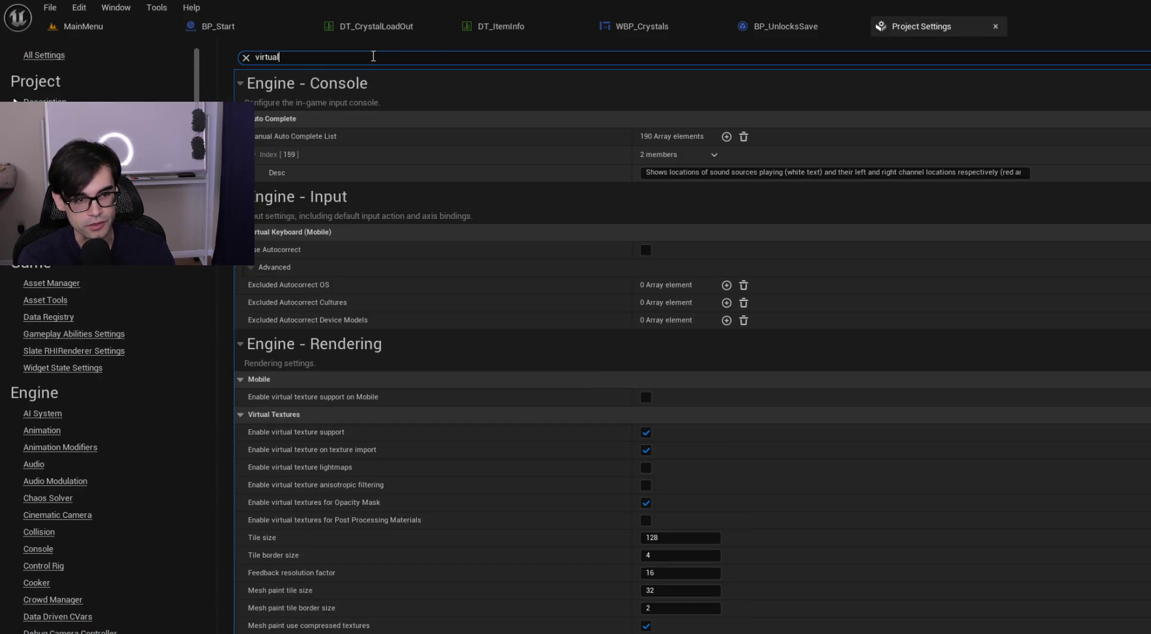
pyautogui.write(' texture')
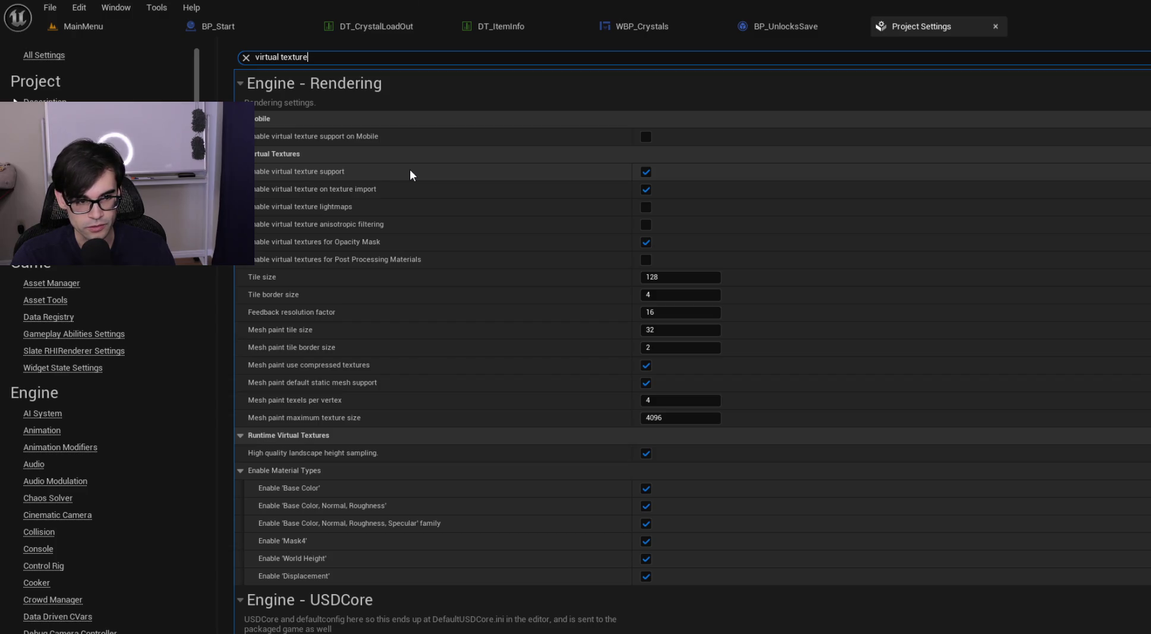
pyautogui.moveTo(334, 170)
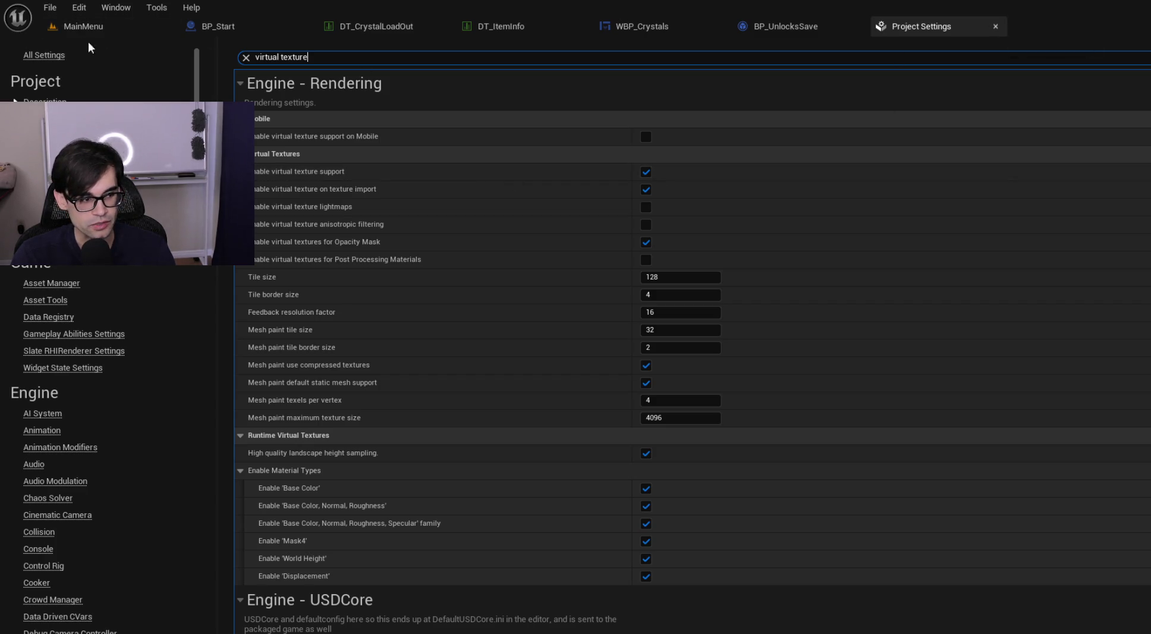
pyautogui.click(996, 26)
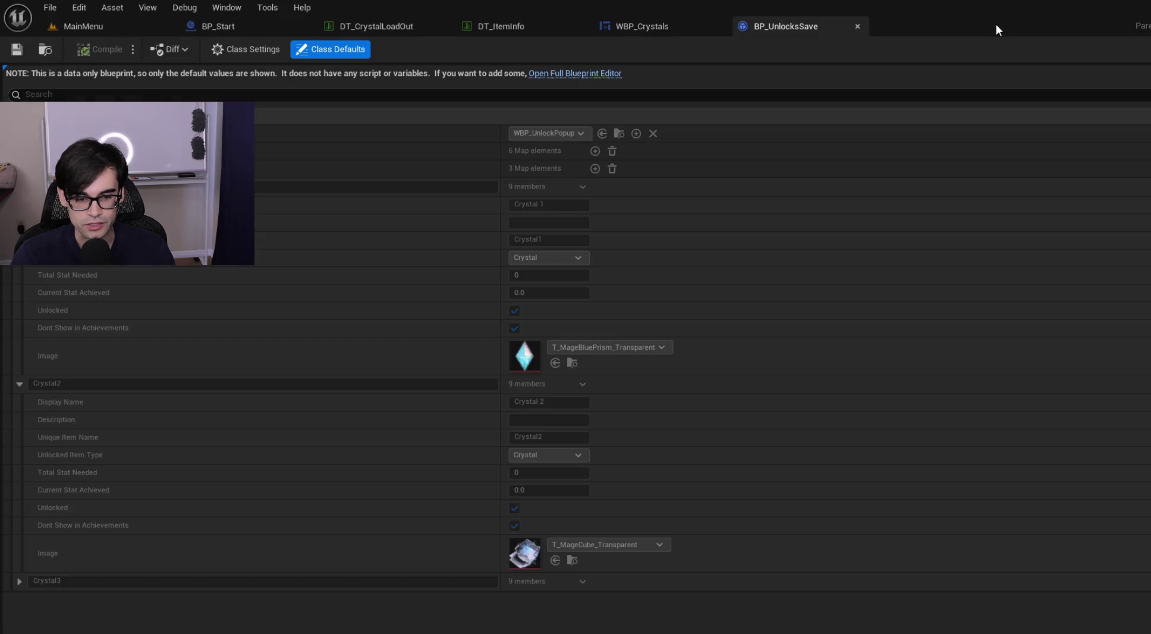
# Step: Return to the running MainMenu level, then pause and resume the game
pyautogui.click(221, 25)
pyautogui.click(115, 25)
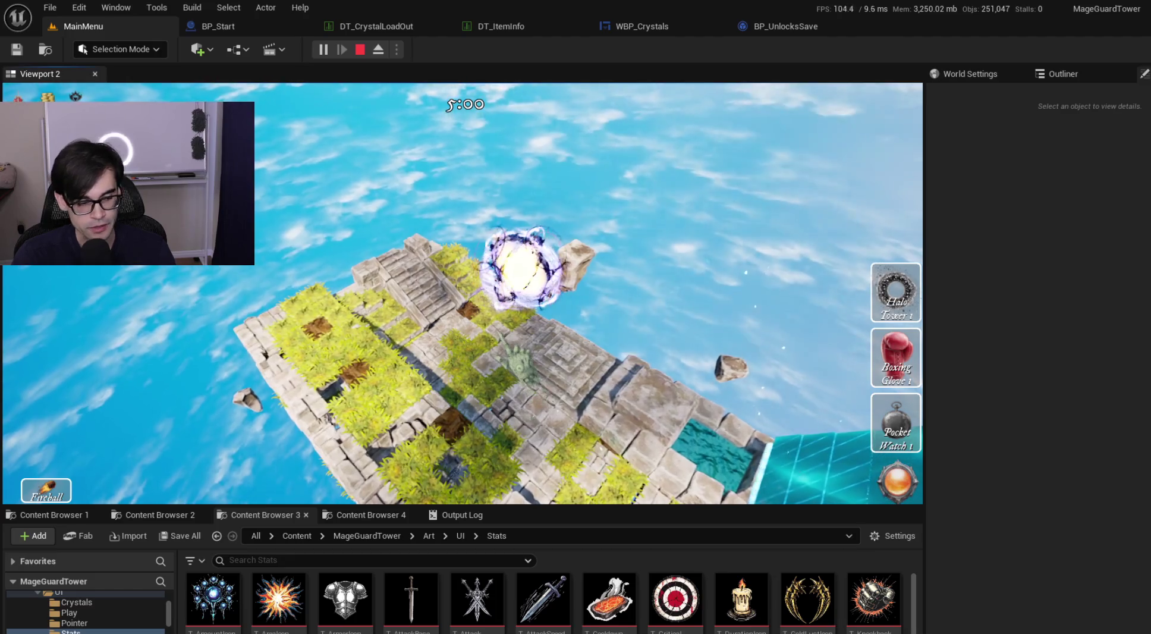
pyautogui.press('Escape')
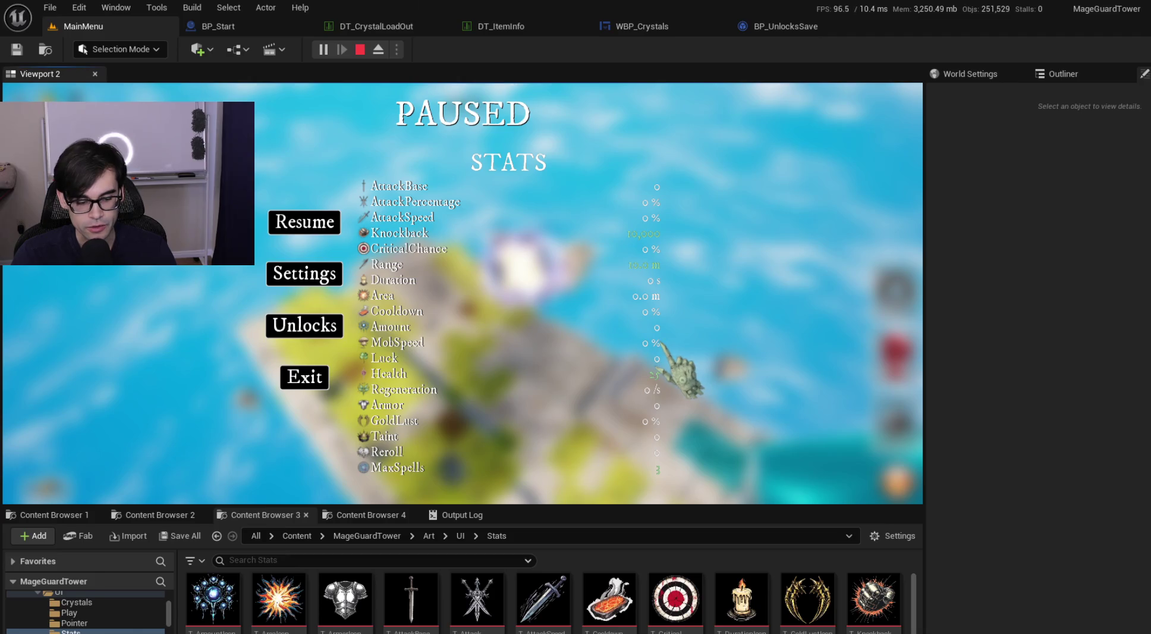
pyautogui.press('Escape')
# Step: Cast a Fireball onto the island, place and inspect a Halo Tower, then stop play-in-editor
pyautogui.click(48, 493)
pyautogui.click(356, 374)
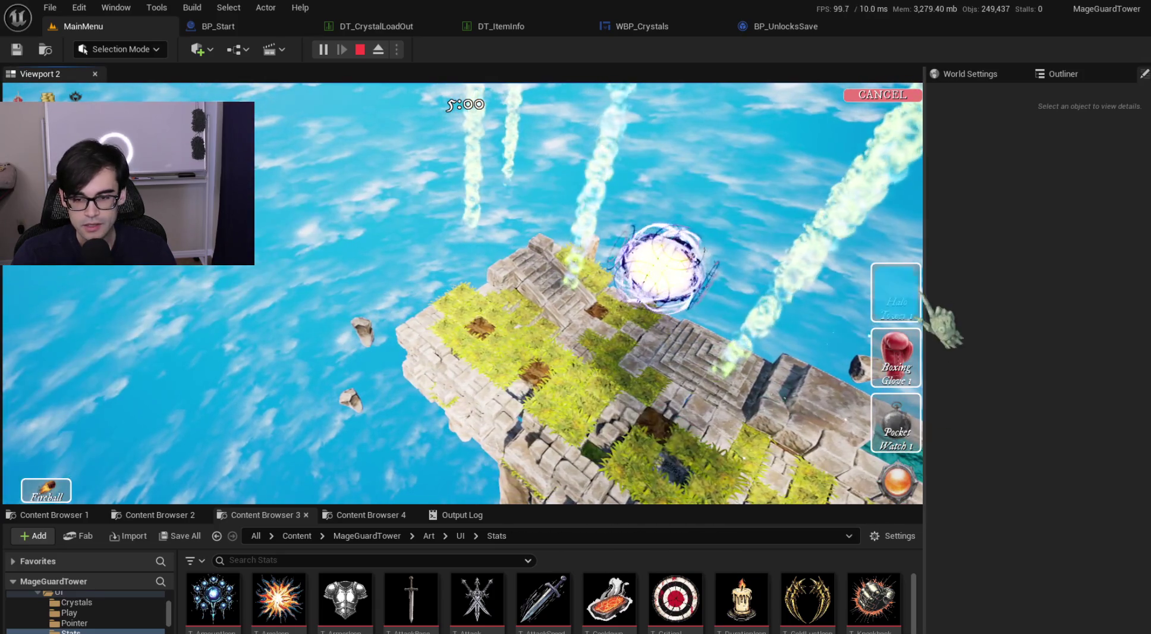
pyautogui.click(431, 333)
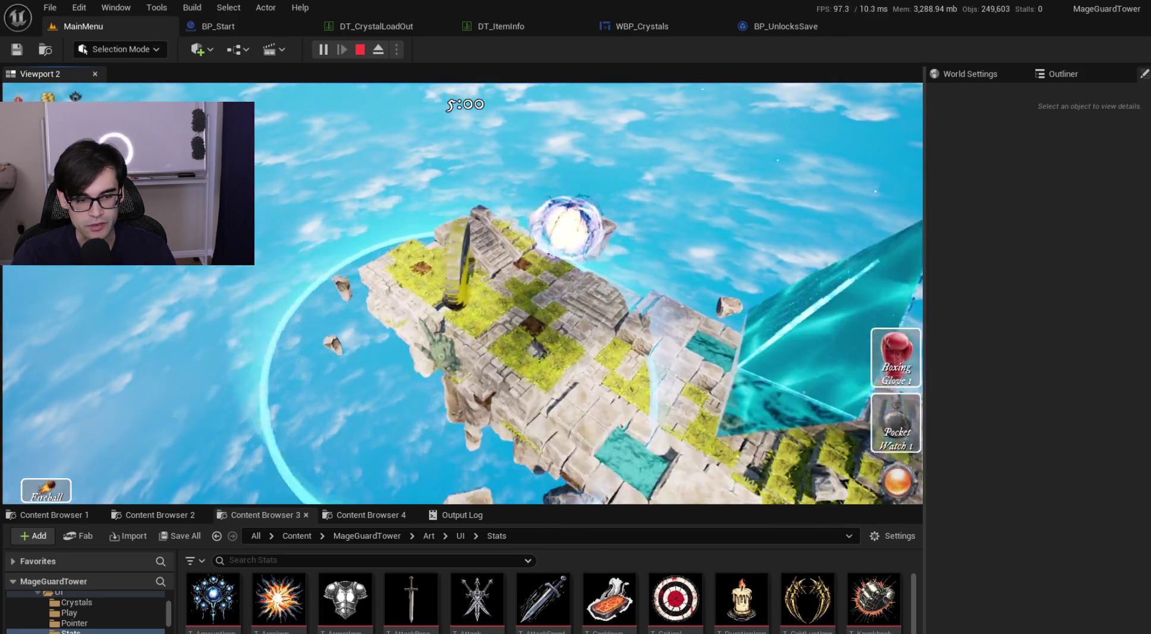
pyautogui.click(443, 333)
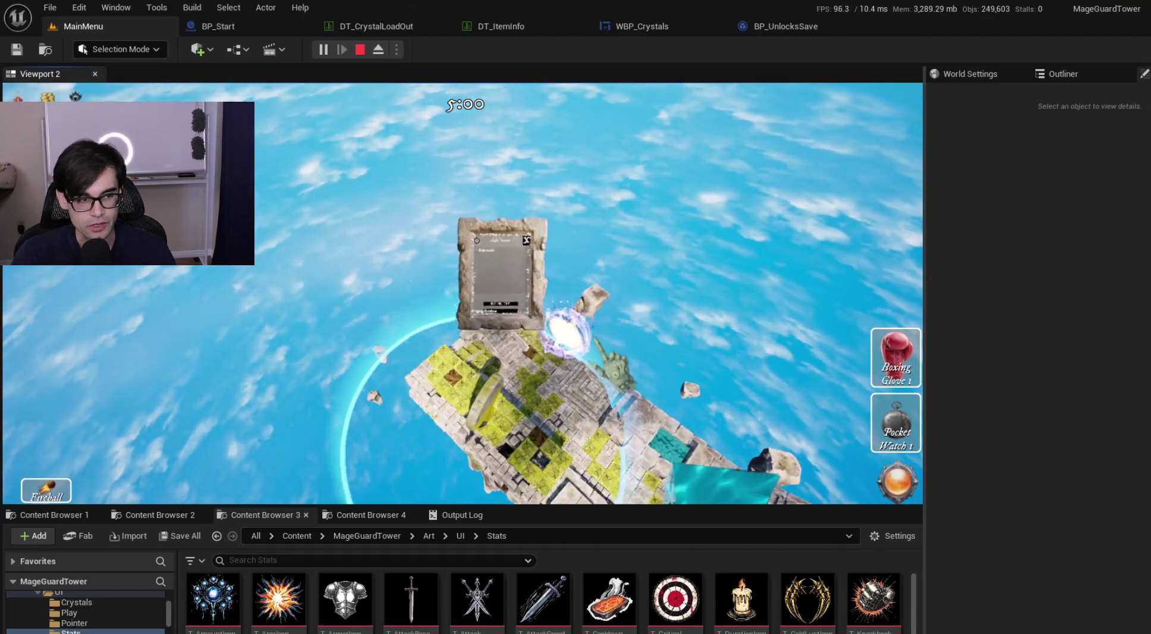
pyautogui.press('Escape')
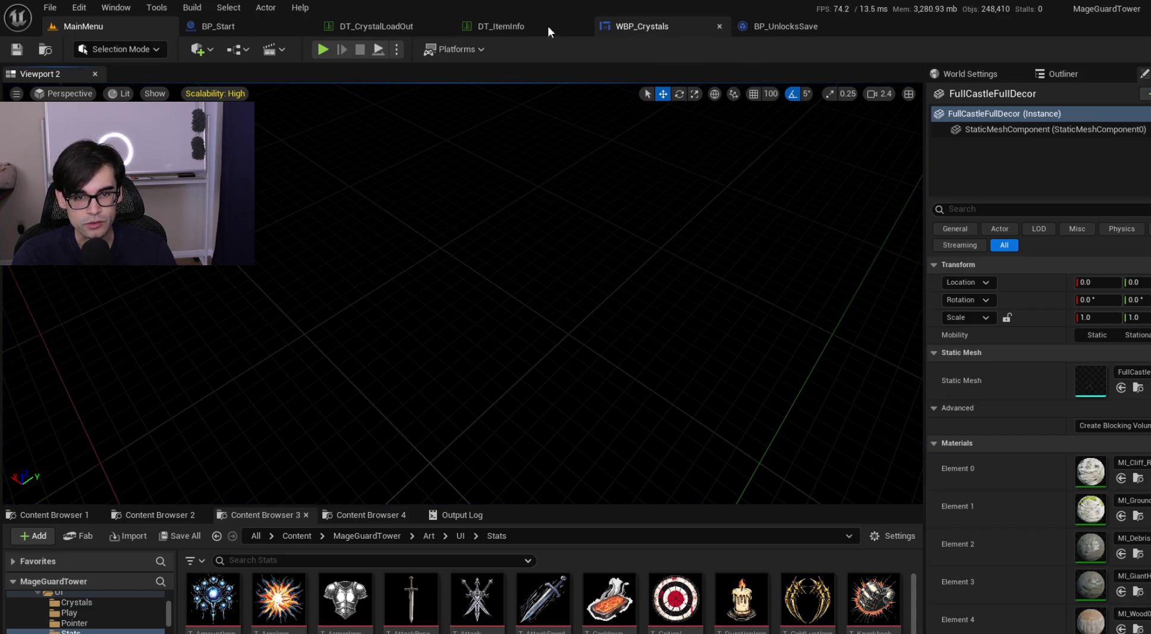
pyautogui.click(390, 26)
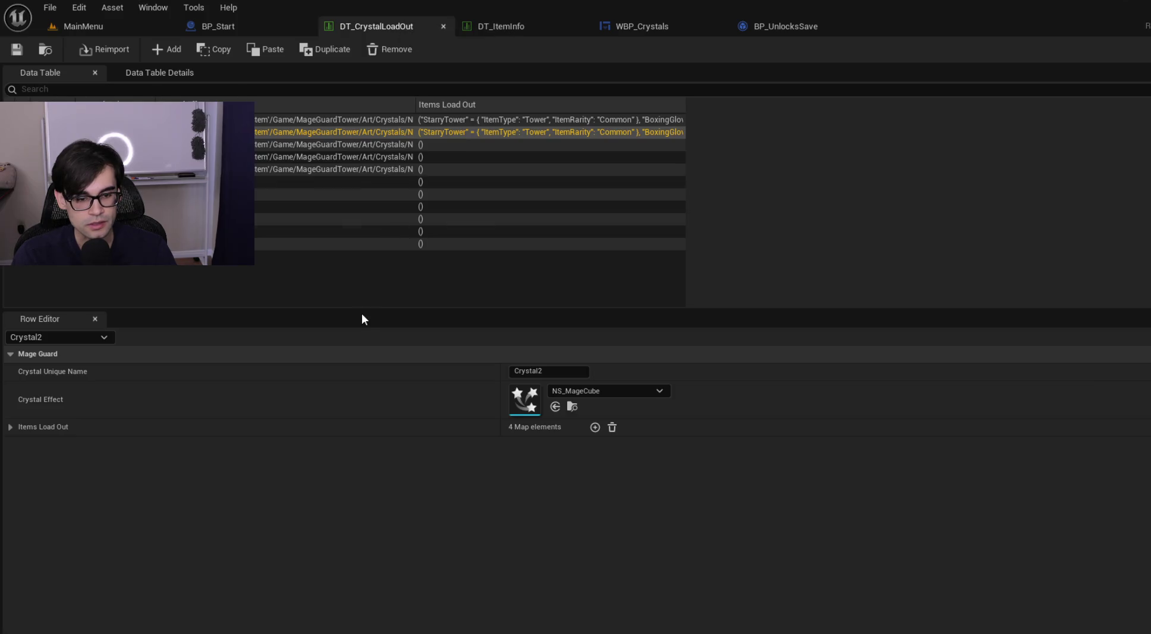
pyautogui.click(10, 425)
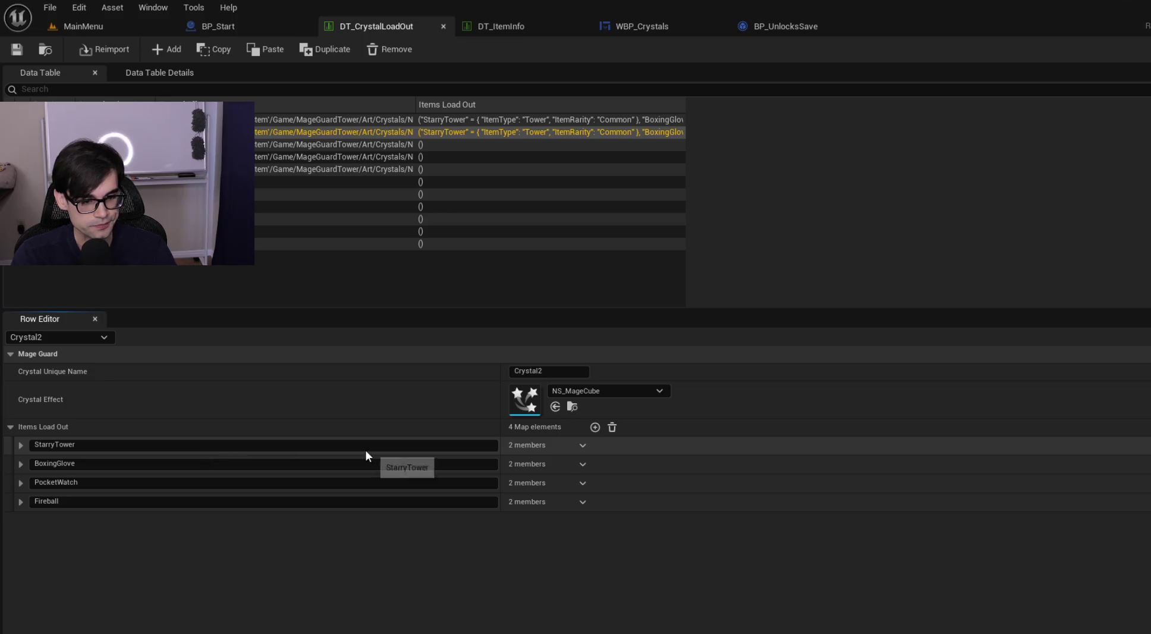
pyautogui.click(333, 119)
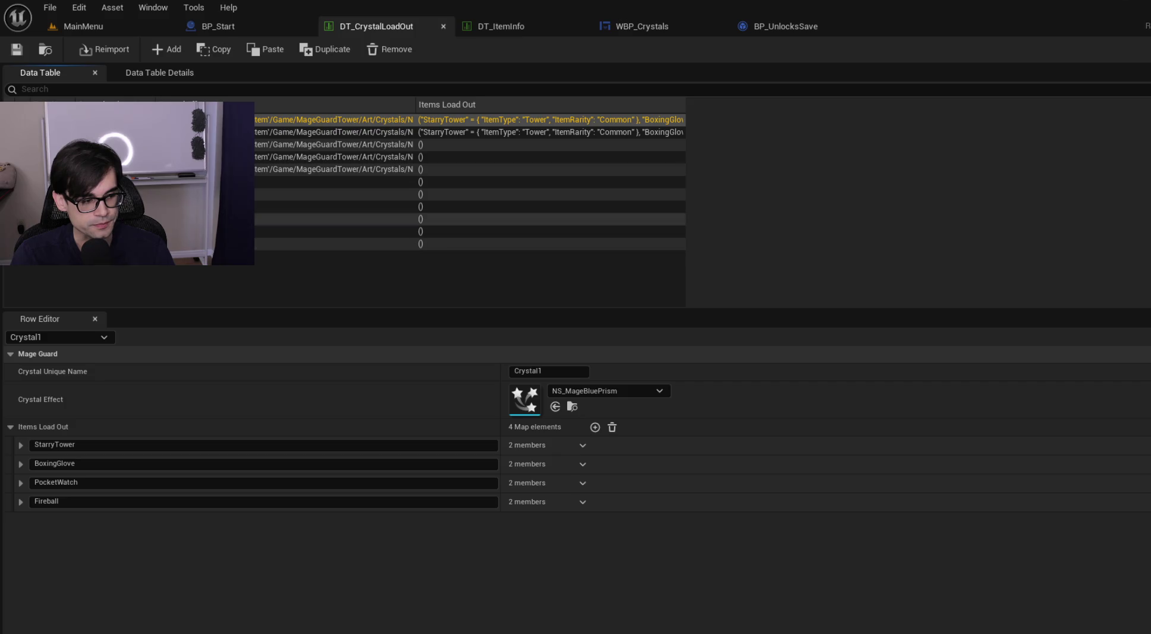
pyautogui.click(101, 32)
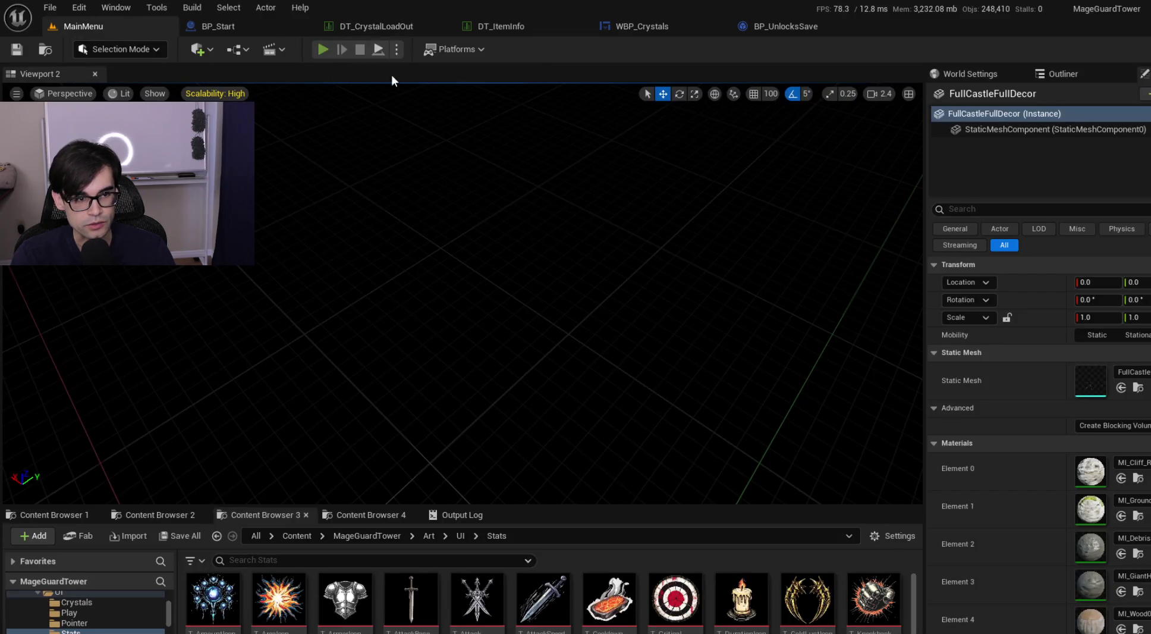
# Step: Play the level, select Crystal 1, stop, then switch to WBP_Crystals and BP_UnlocksSave
pyautogui.click(323, 50)
pyautogui.click(593, 211)
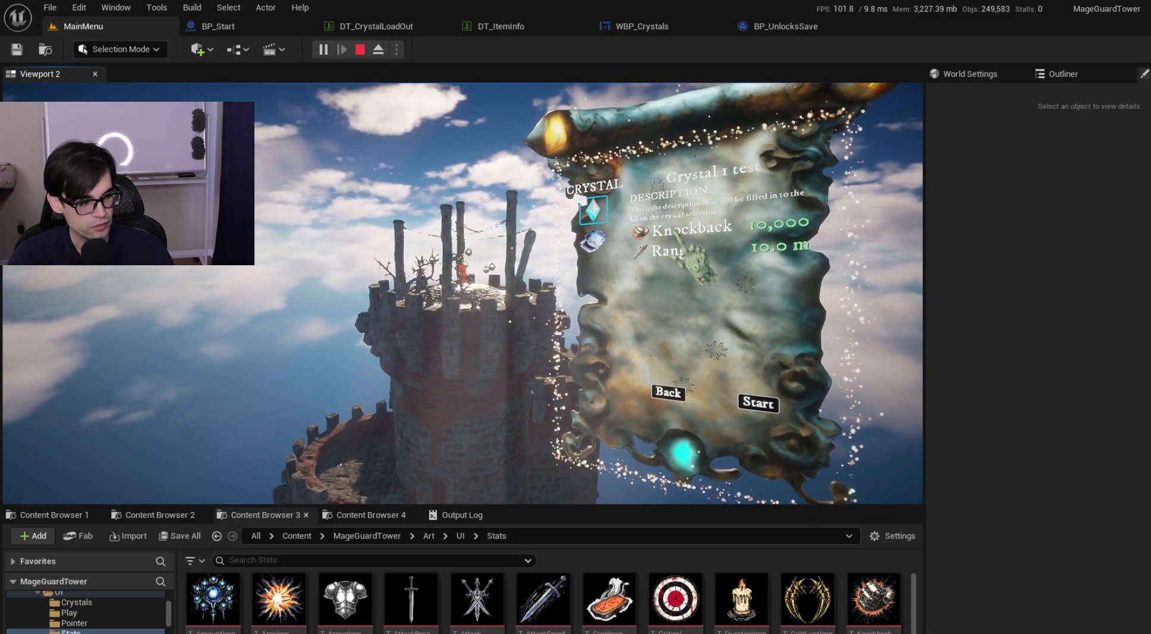
pyautogui.press('Escape')
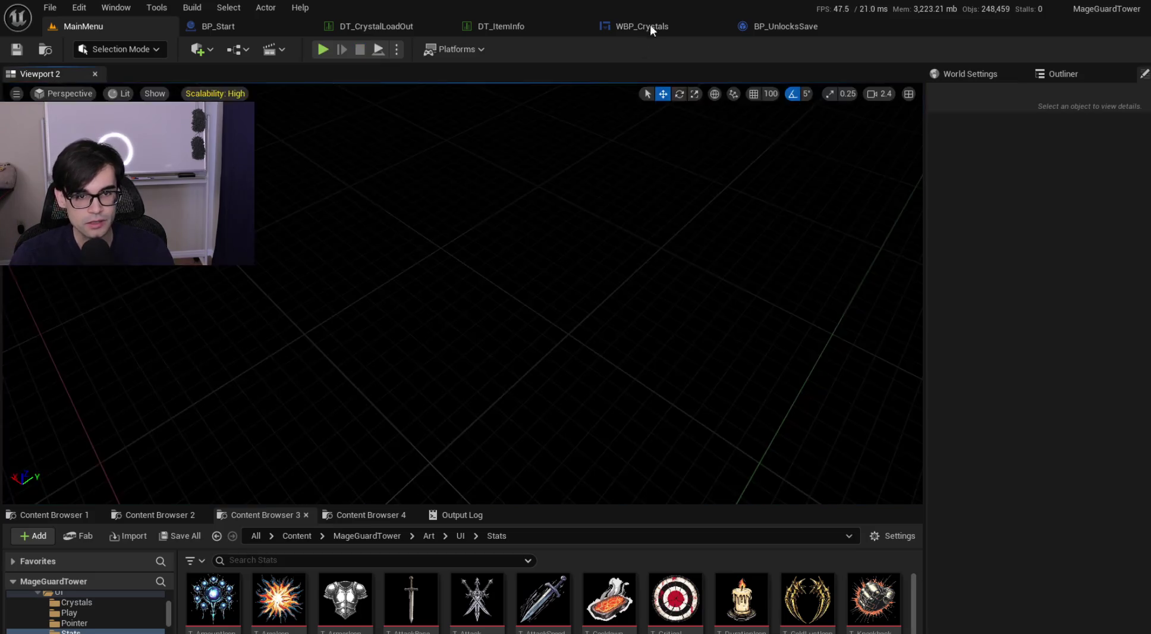
pyautogui.click(648, 29)
pyautogui.click(793, 26)
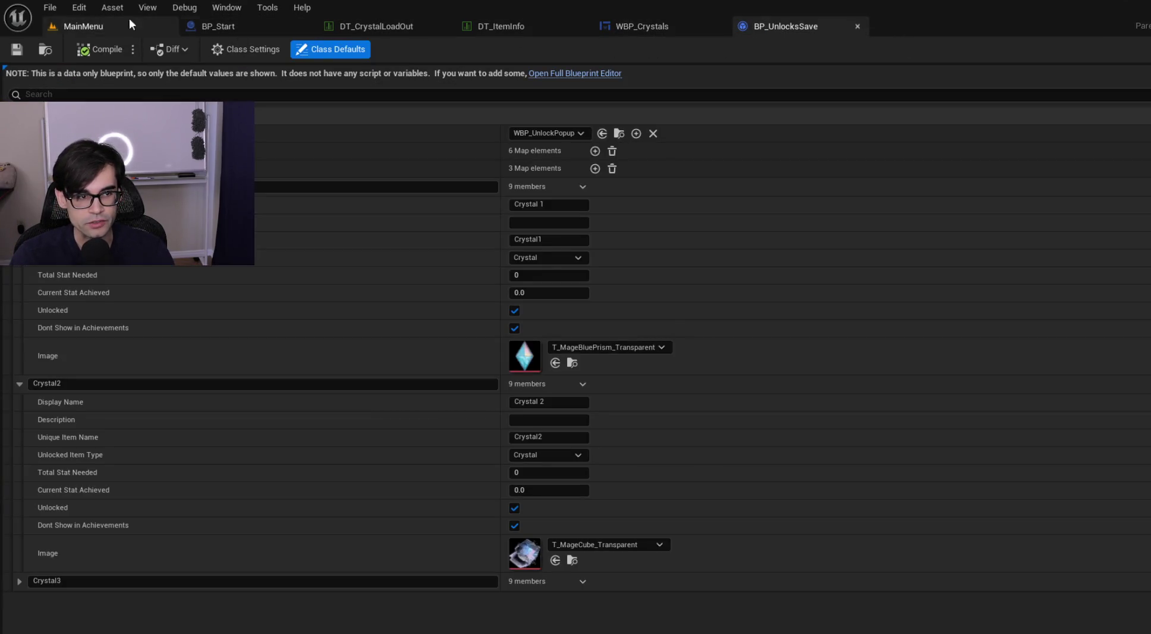
# Step: Open Project Settings and keep Virtual Shadow Maps as the shadow map method
pyautogui.click(79, 8)
pyautogui.click(396, 182)
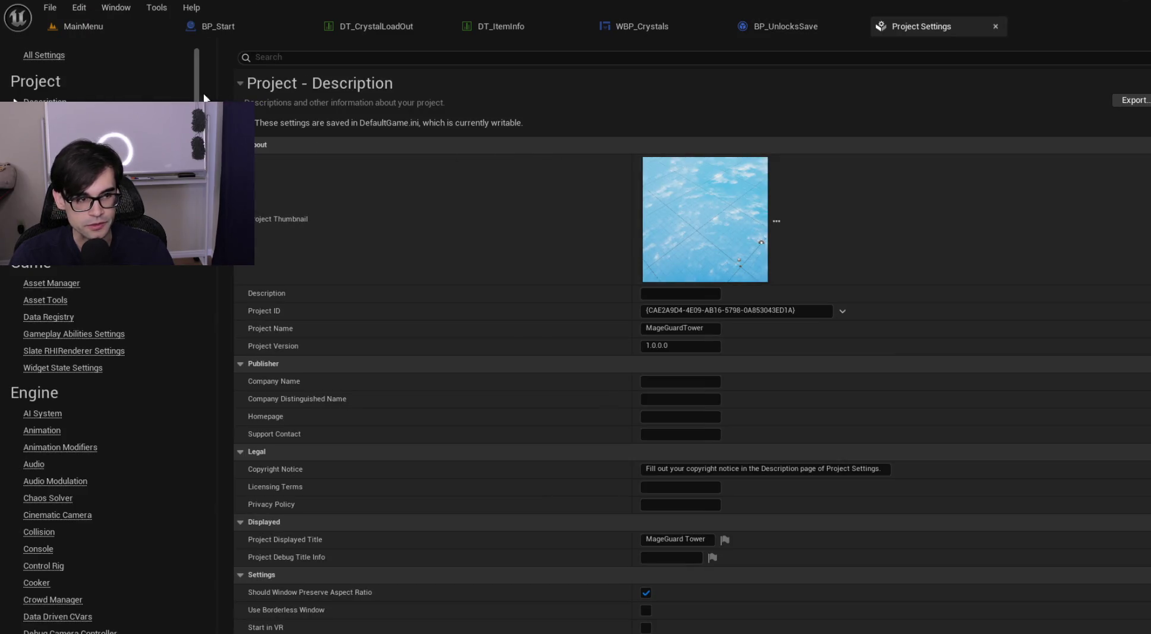
pyautogui.click(334, 59)
pyautogui.write('virtual shadow')
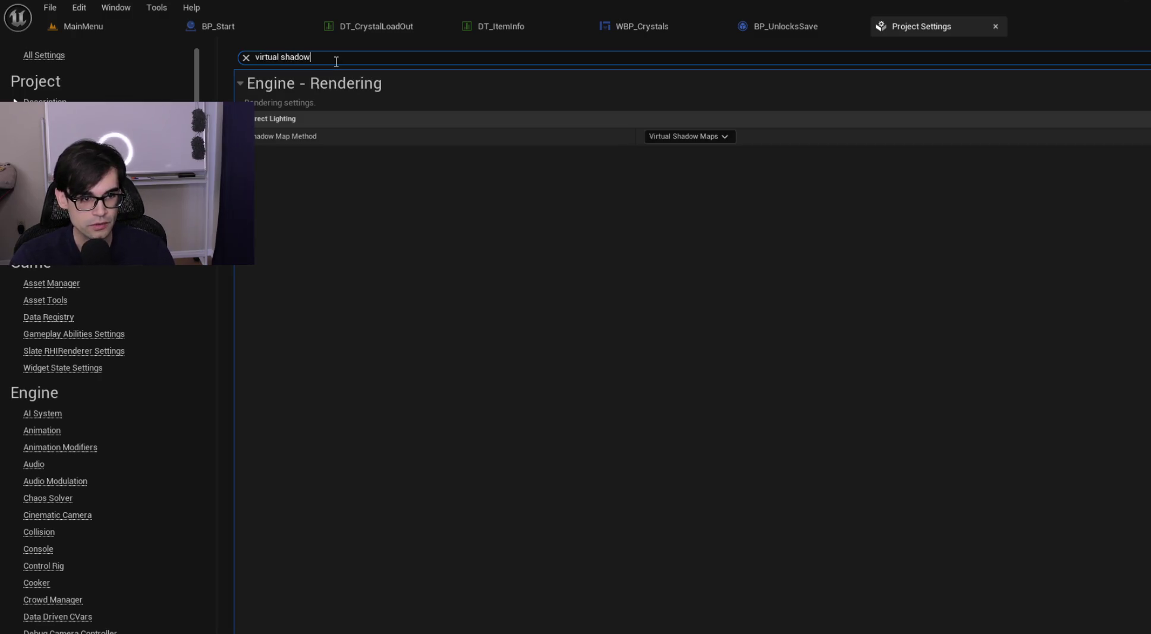
pyautogui.click(675, 139)
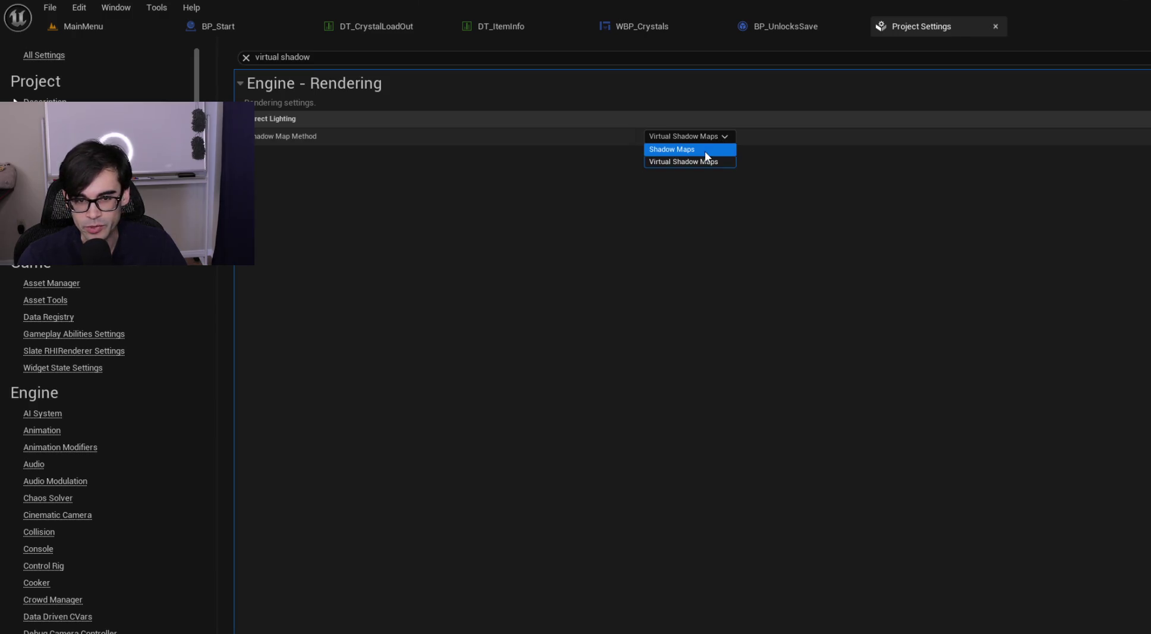
pyautogui.click(716, 137)
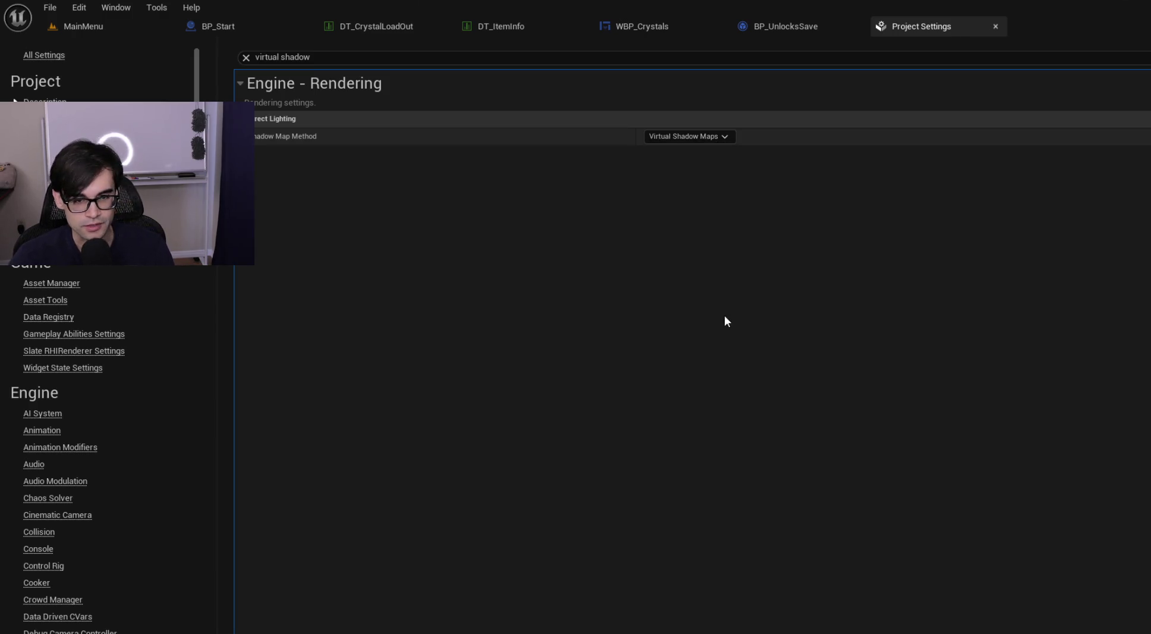
# Step: Clear the settings search, browse the settings, and return to the MainMenu level viewport
pyautogui.click(246, 56)
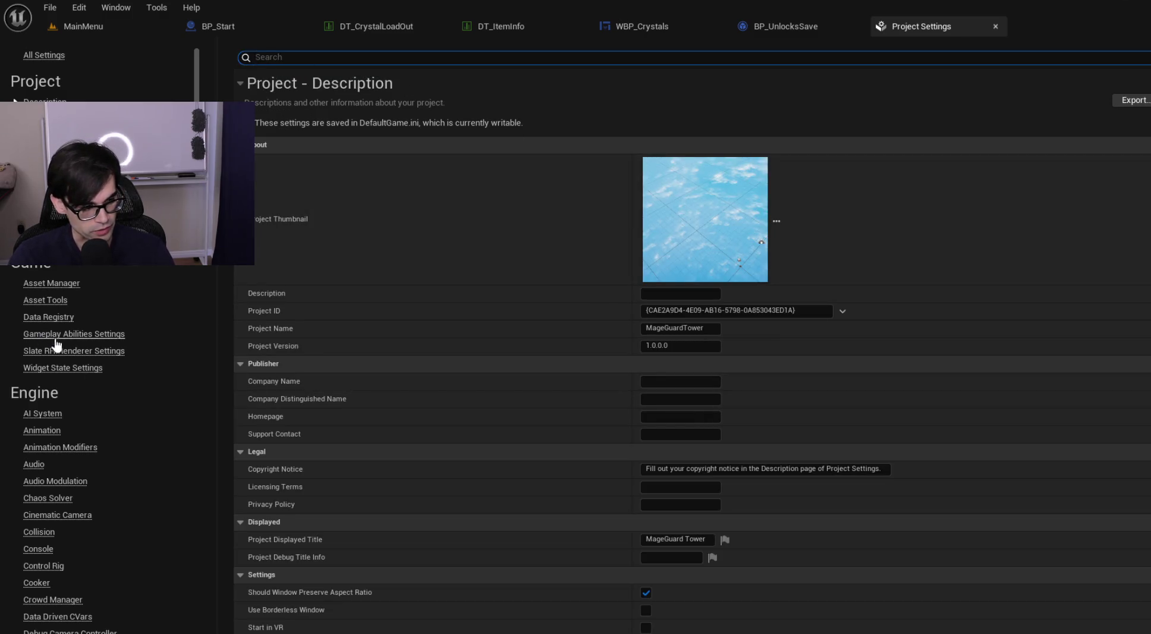
pyautogui.scroll(-3, 107, 333)
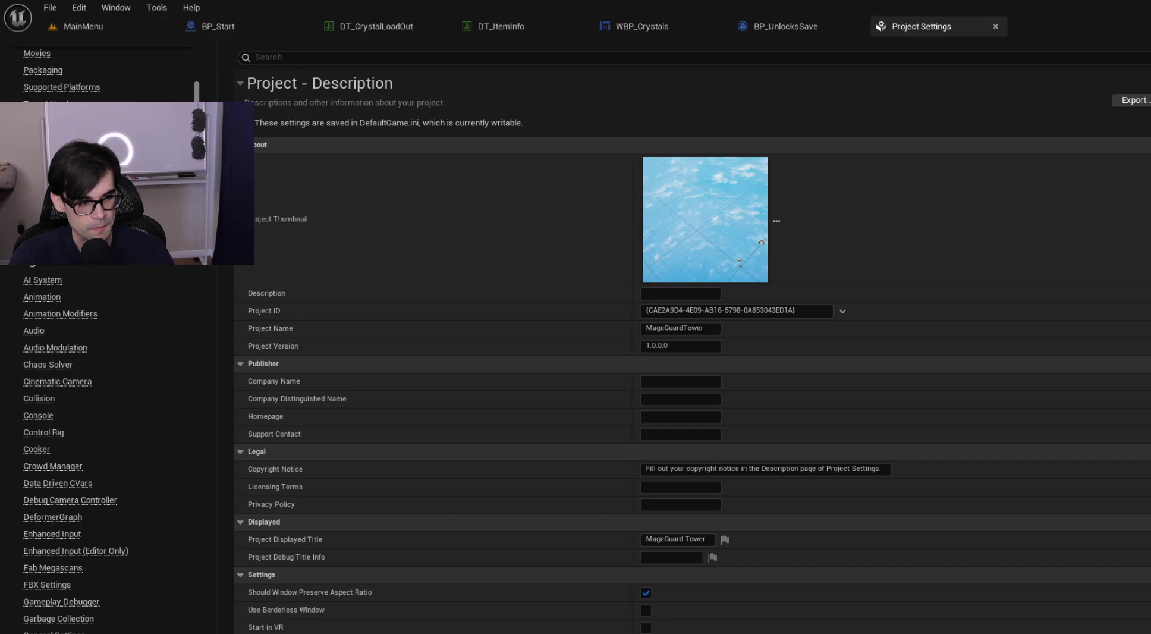
pyautogui.scroll(-12, 107, 357)
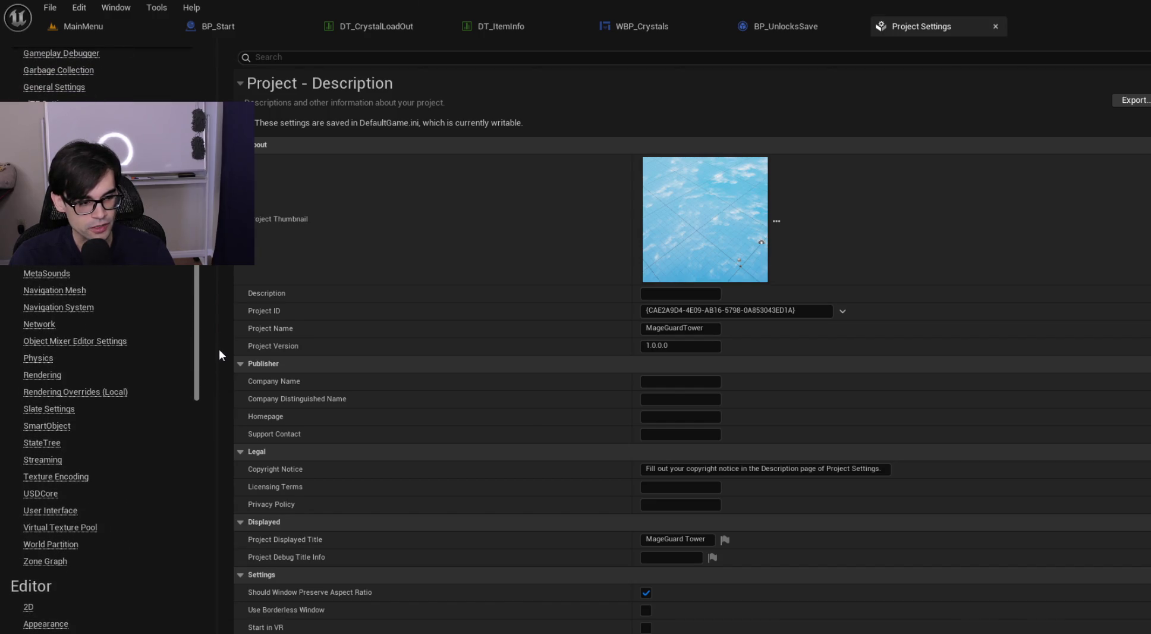
pyautogui.scroll(15, 218, 357)
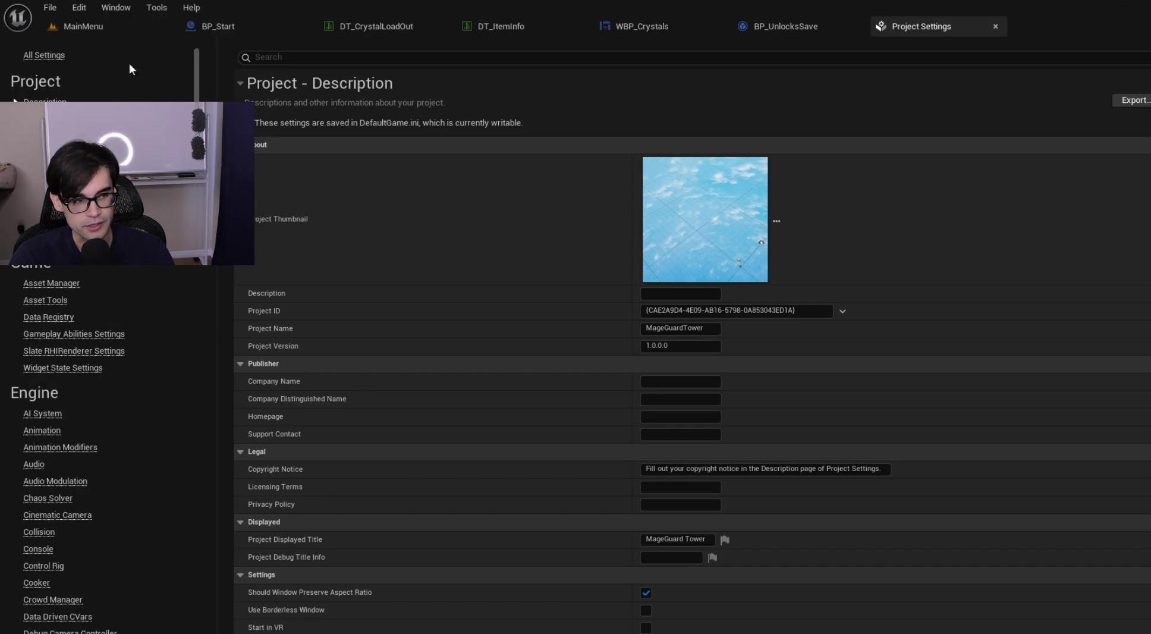
pyautogui.click(112, 34)
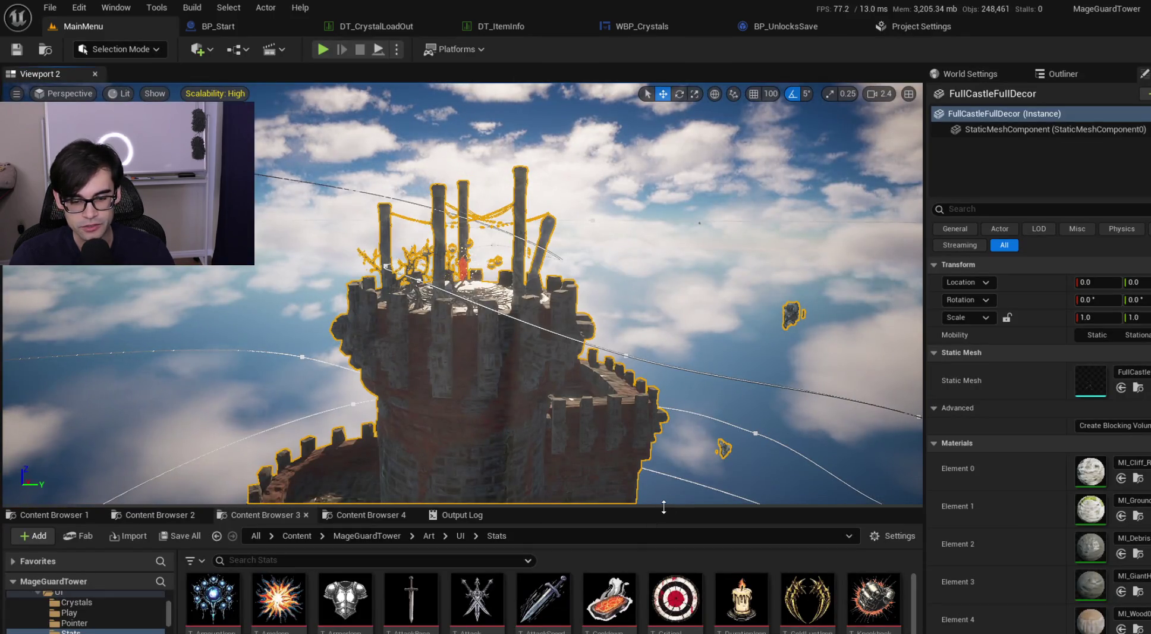
# Step: Fly around the castle tower, pulling back to see the whole island and then moving back in
pyautogui.moveTo(580, 388); pyautogui.dragTo(579, 383)
pyautogui.scroll(1, 462, 293)
pyautogui.press('w')
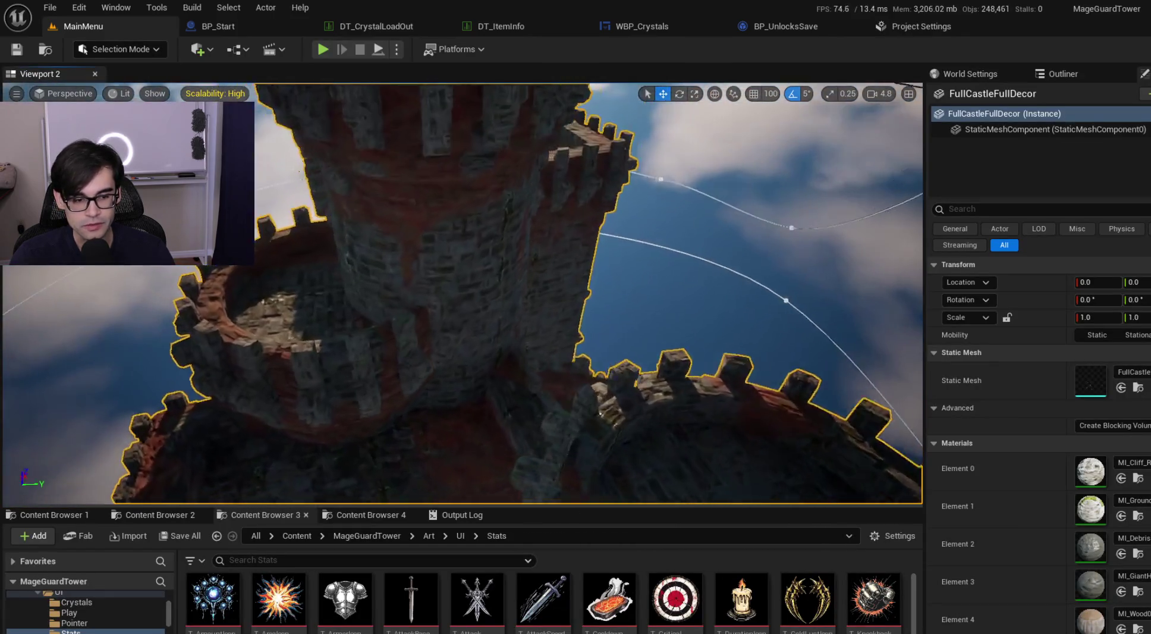
pyautogui.press('s')
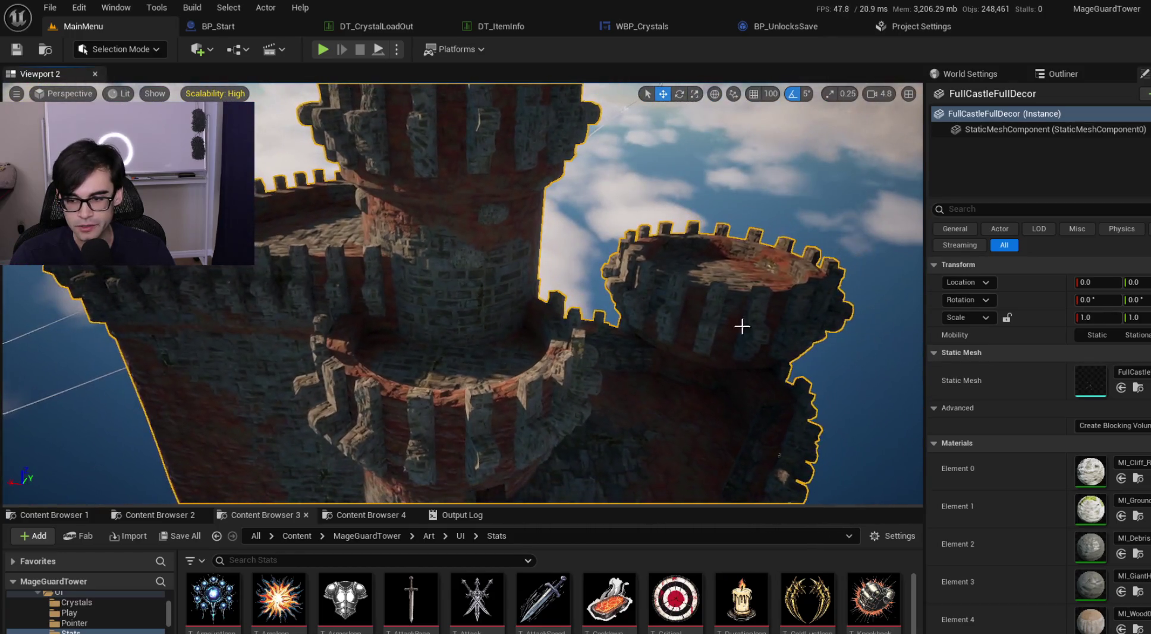
pyautogui.scroll(-5, 1060, 480)
pyautogui.scroll(-10, 1060, 481)
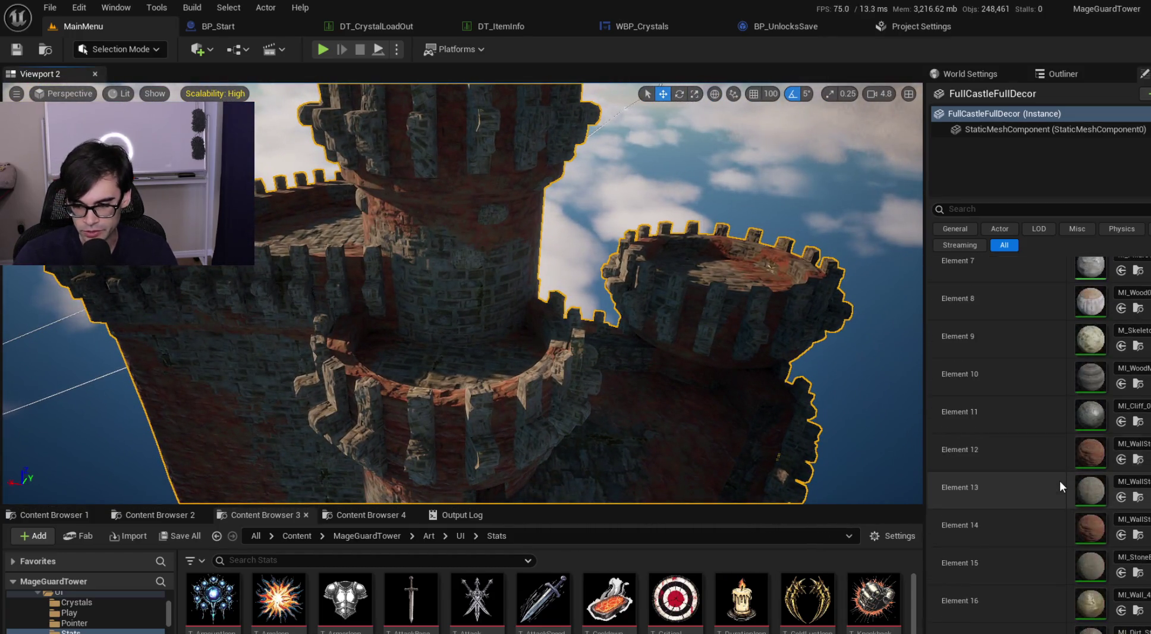
pyautogui.scroll(5, 1060, 480)
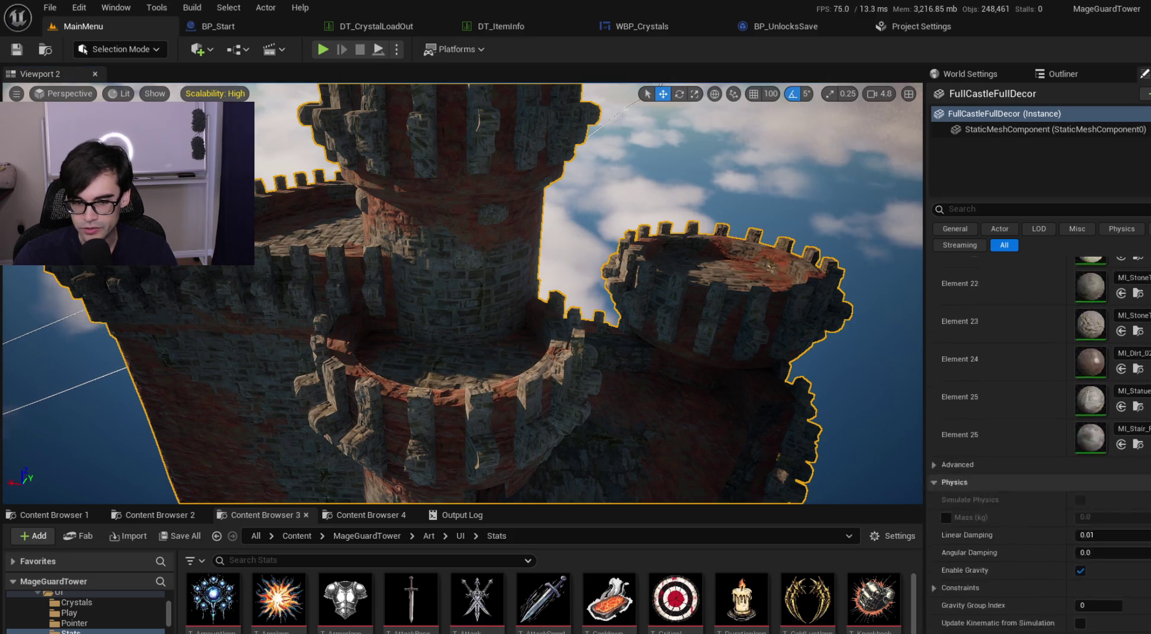
pyautogui.scroll(2, 830, 303)
pyautogui.press('s')
pyautogui.scroll(2, 463, 292)
pyautogui.press('s')
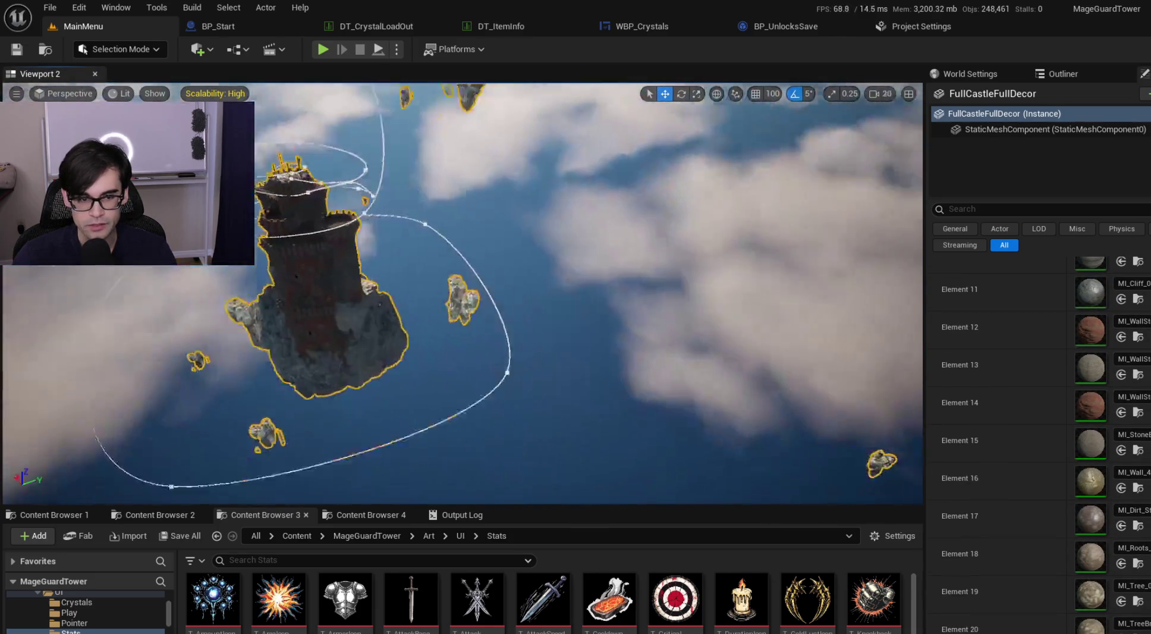
pyautogui.press('w')
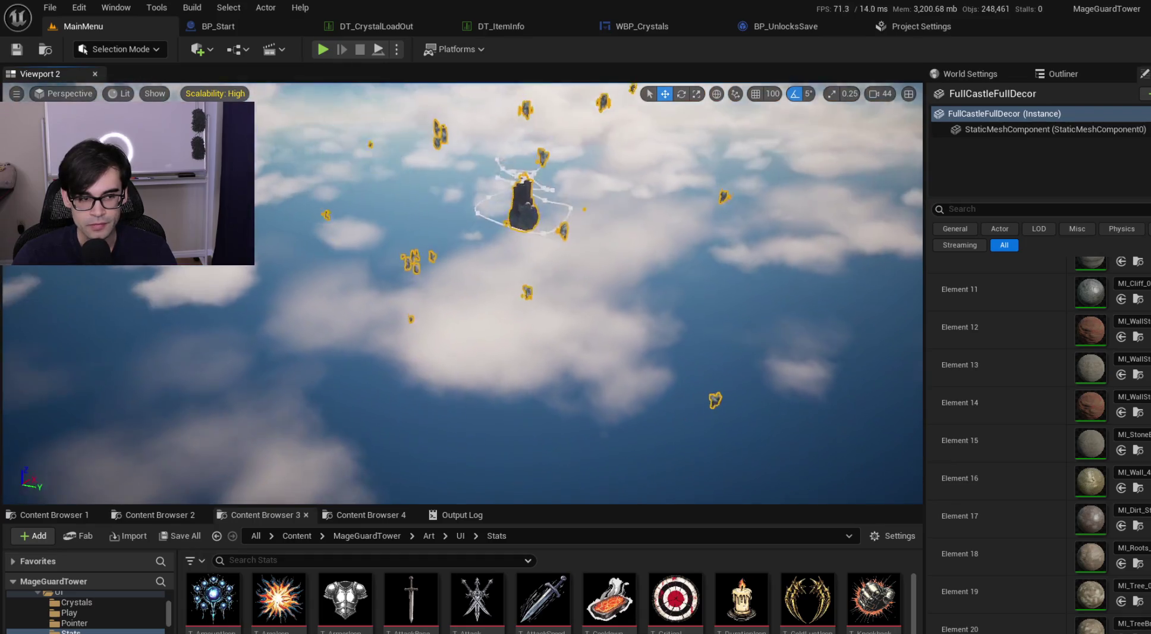
pyautogui.scroll(-2, 463, 293)
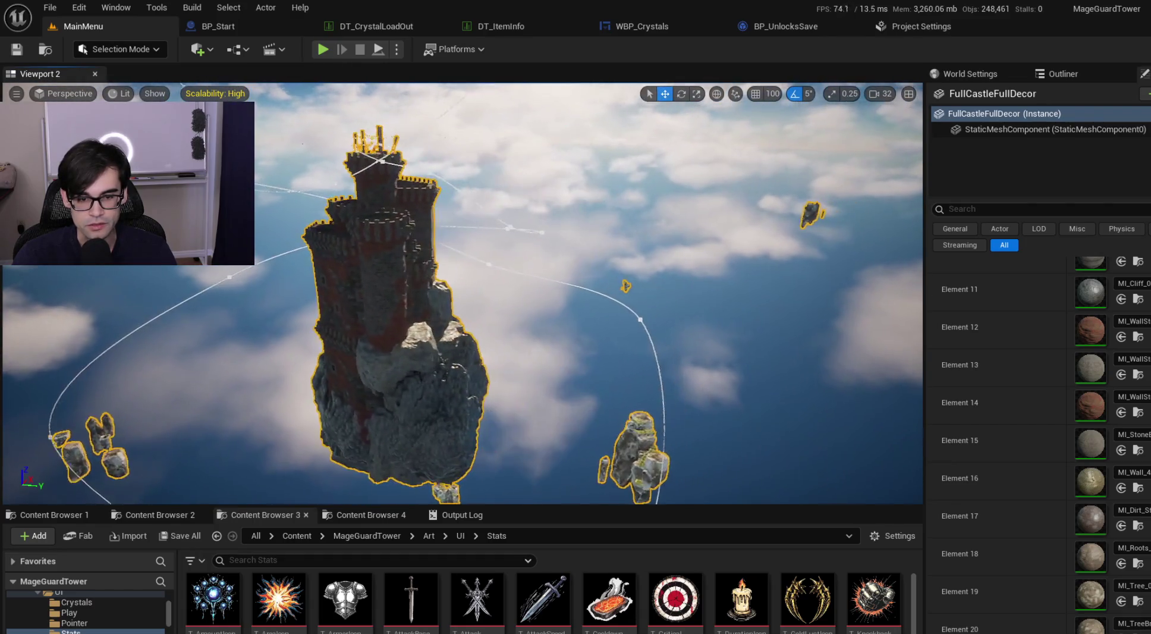
# Step: Deselect the castle and open the DT_CrystalLoadOut and DT_ItemInfo data tables
pyautogui.click(642, 219)
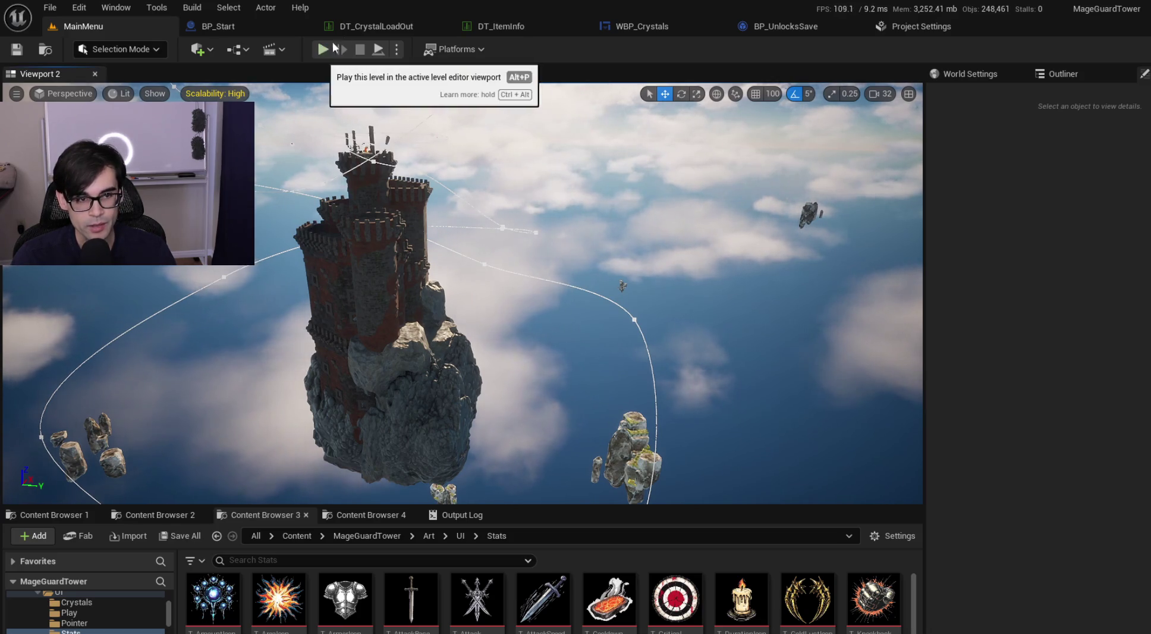
pyautogui.click(374, 26)
pyautogui.click(480, 23)
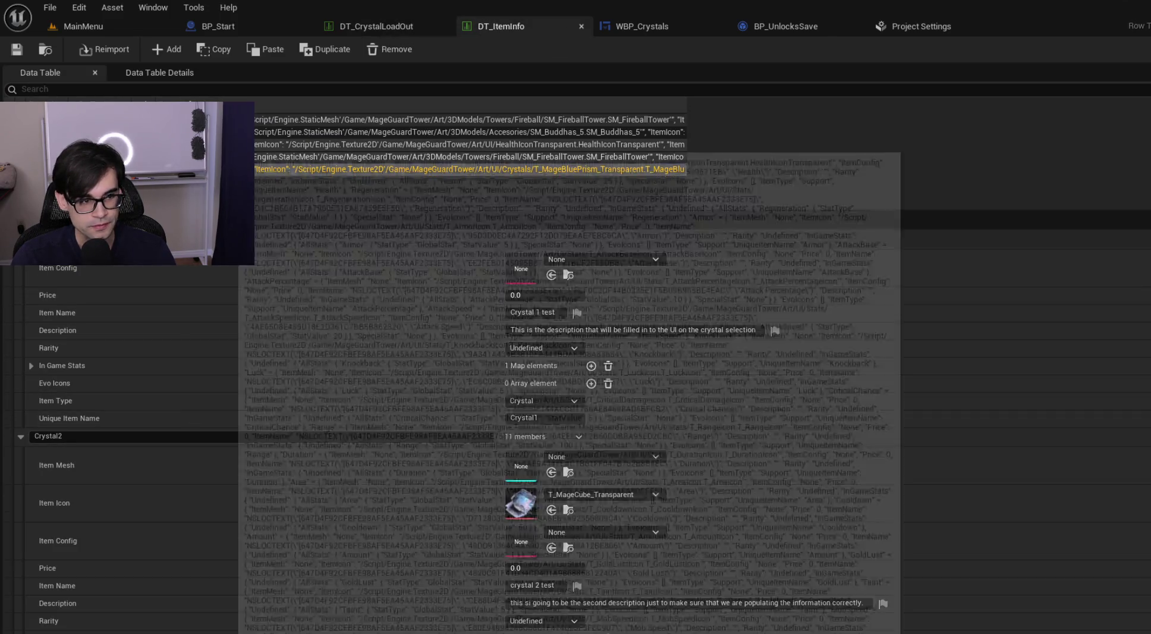
# Step: Inspect the Fireball and Health rows of DT_ItemInfo, then go back to the MainMenu level
pyautogui.click(416, 145)
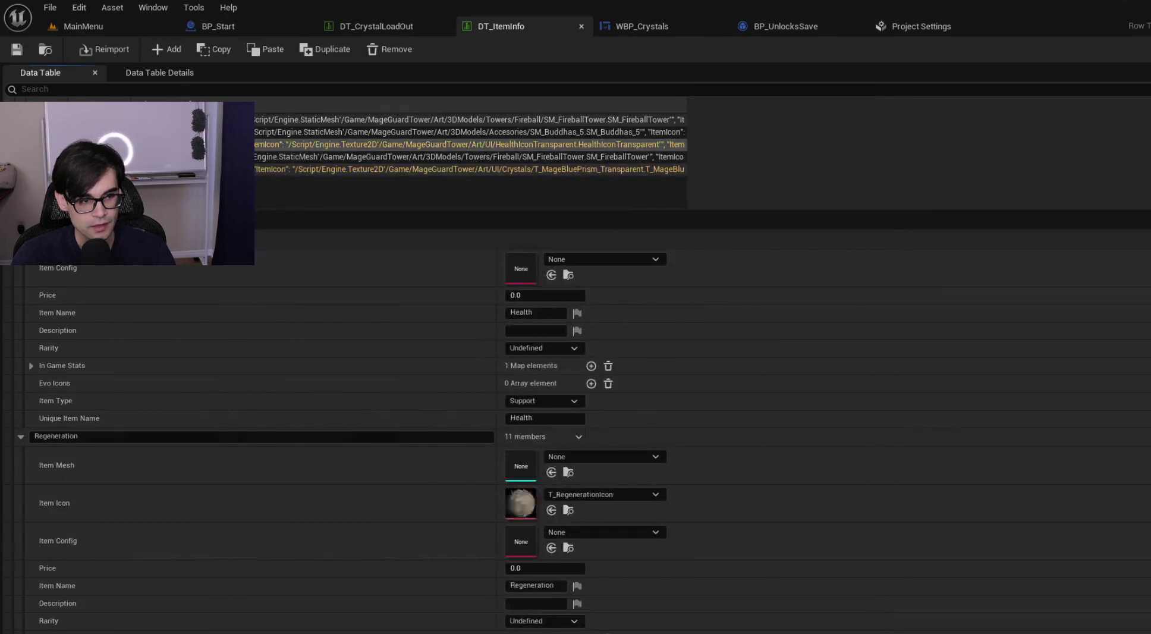
pyautogui.click(416, 157)
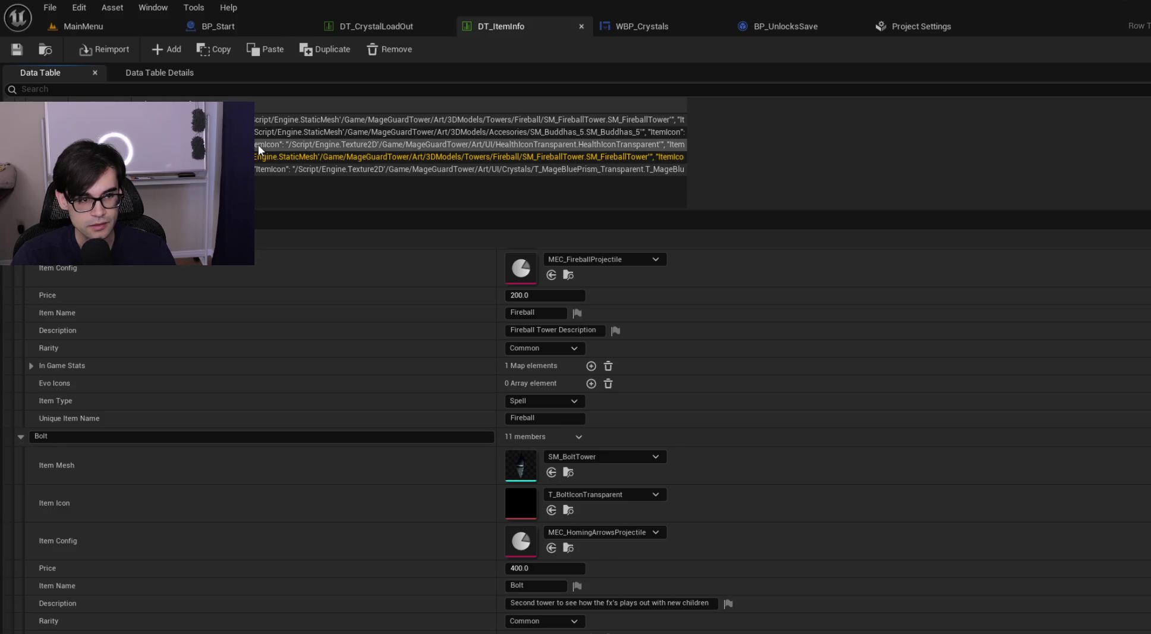
pyautogui.click(258, 145)
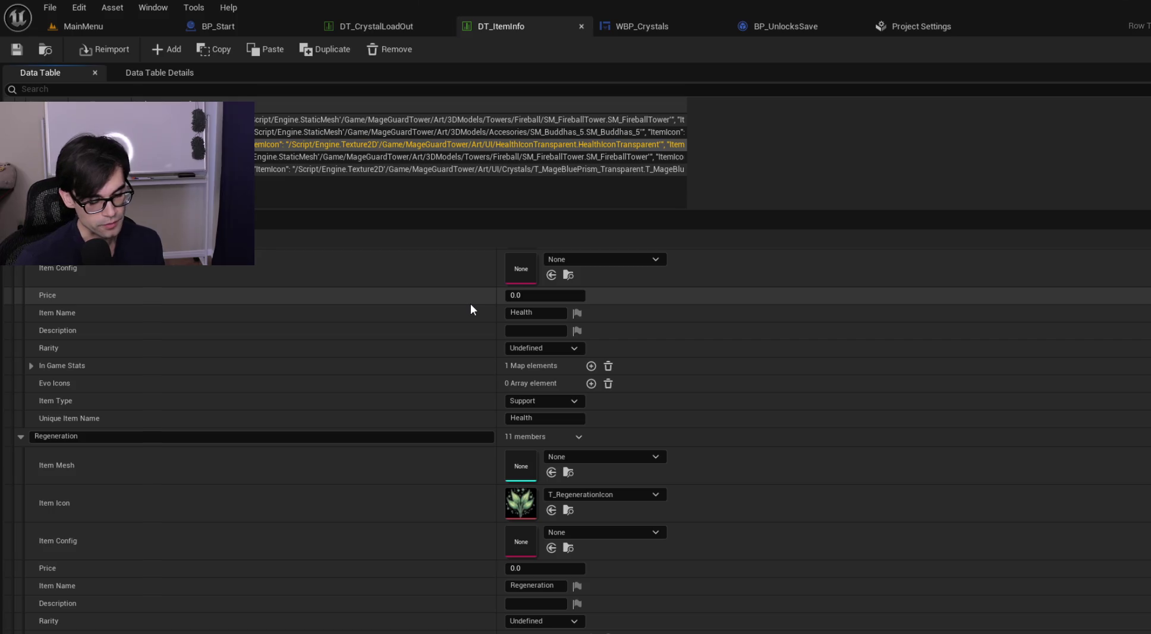
pyautogui.click(116, 23)
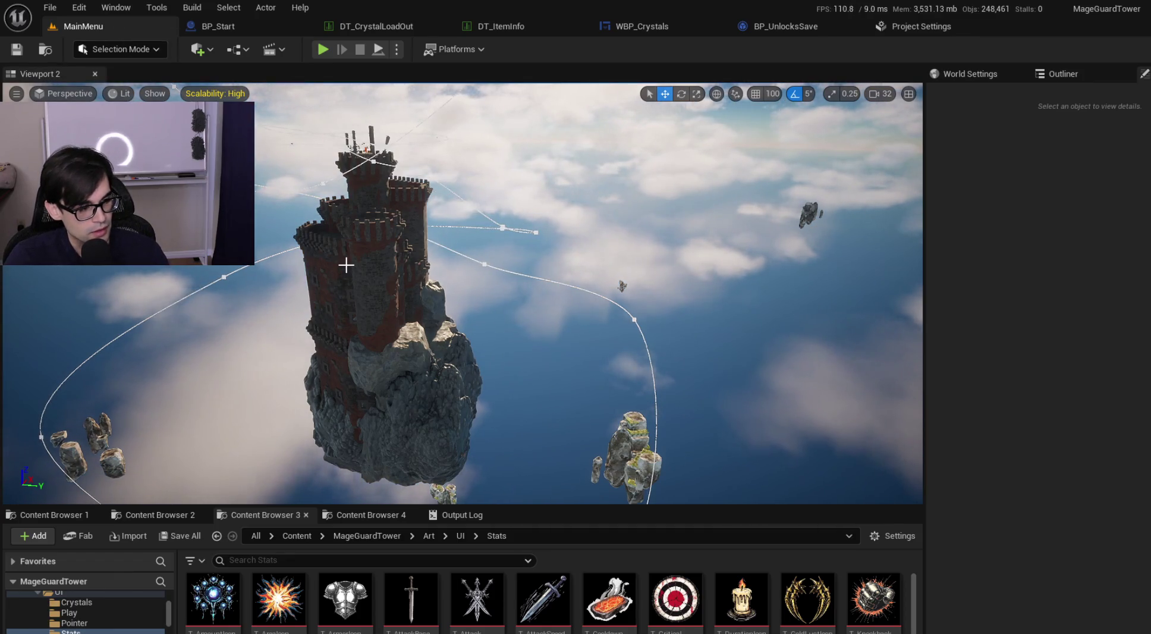
# Step: Open Asset Audit from Tools > Audit, then close it
pyautogui.click(157, 7)
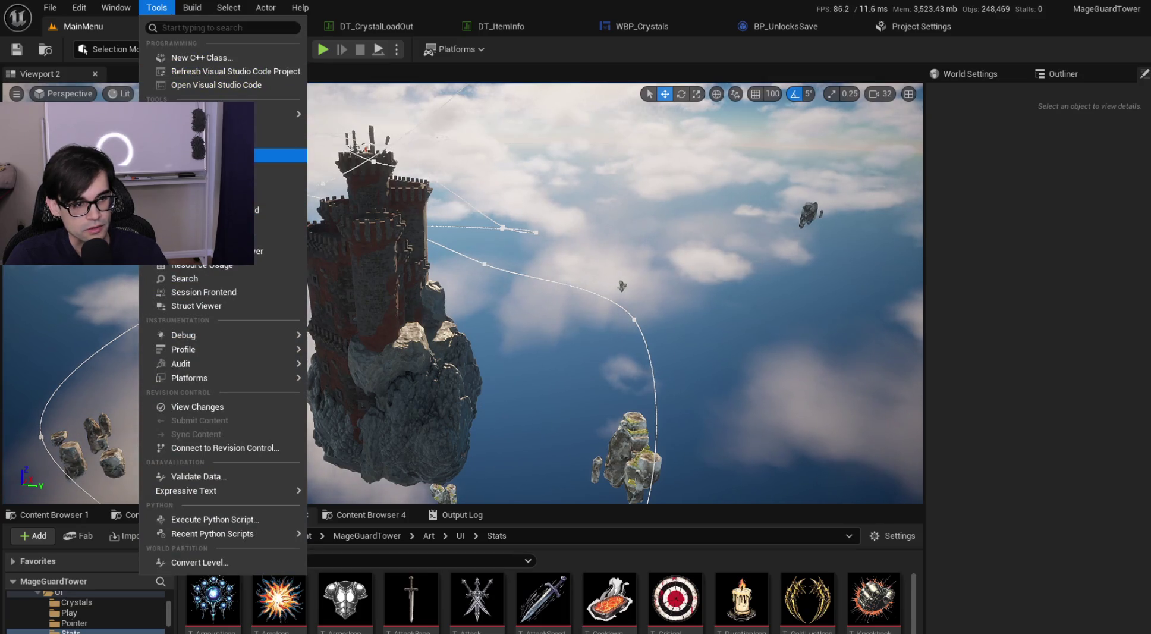
pyautogui.moveTo(223, 360)
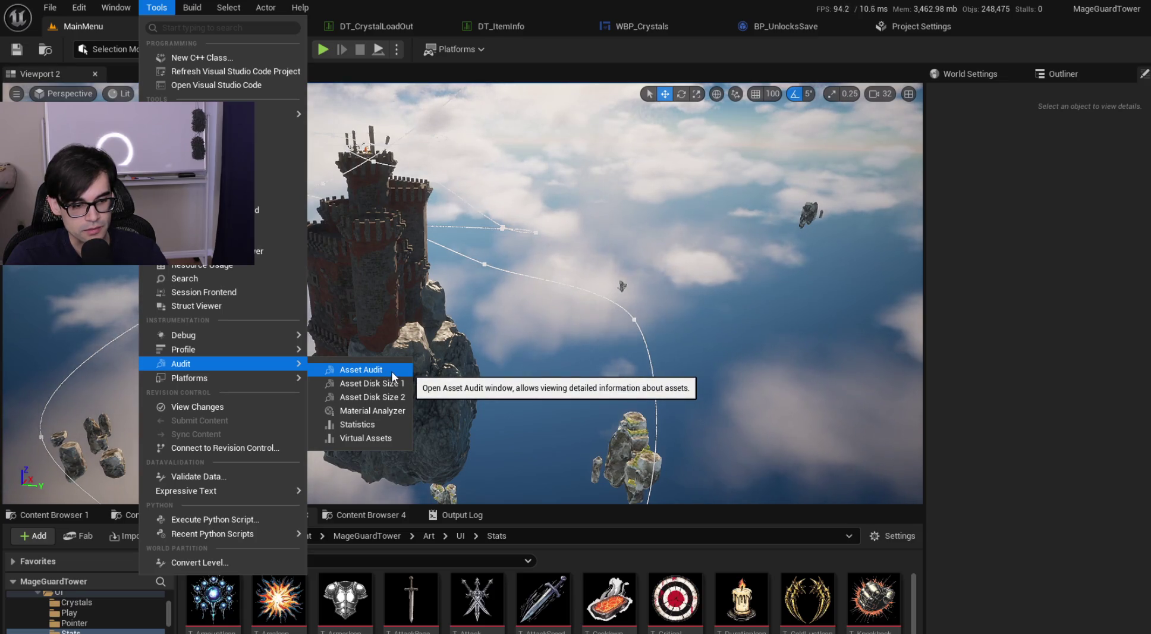
pyautogui.click(369, 372)
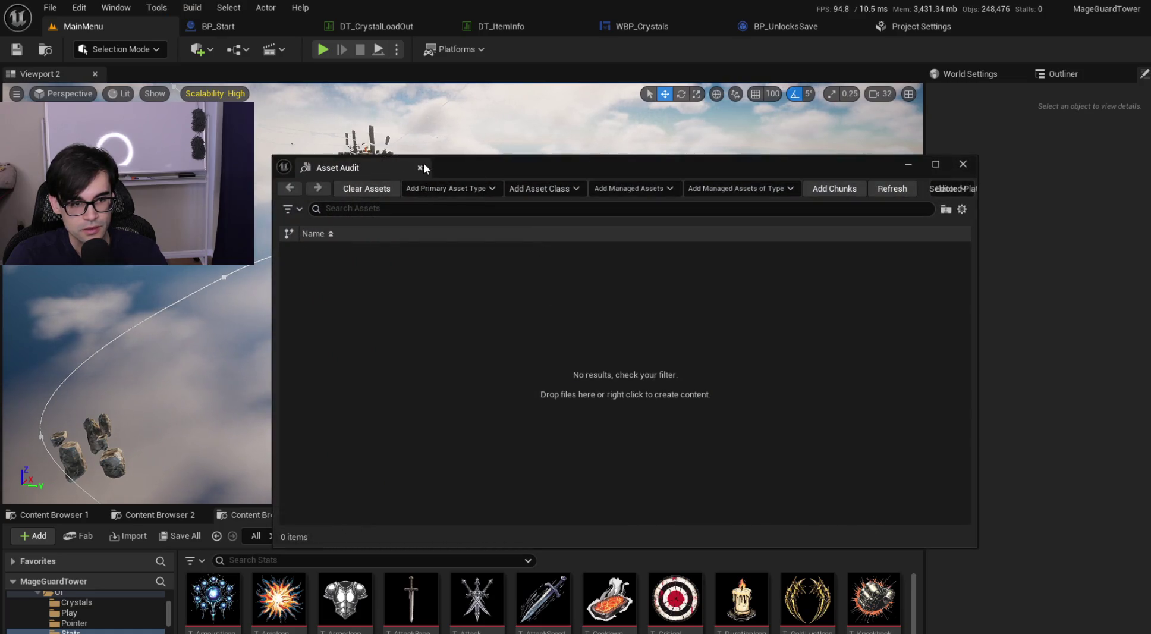
pyautogui.click(421, 167)
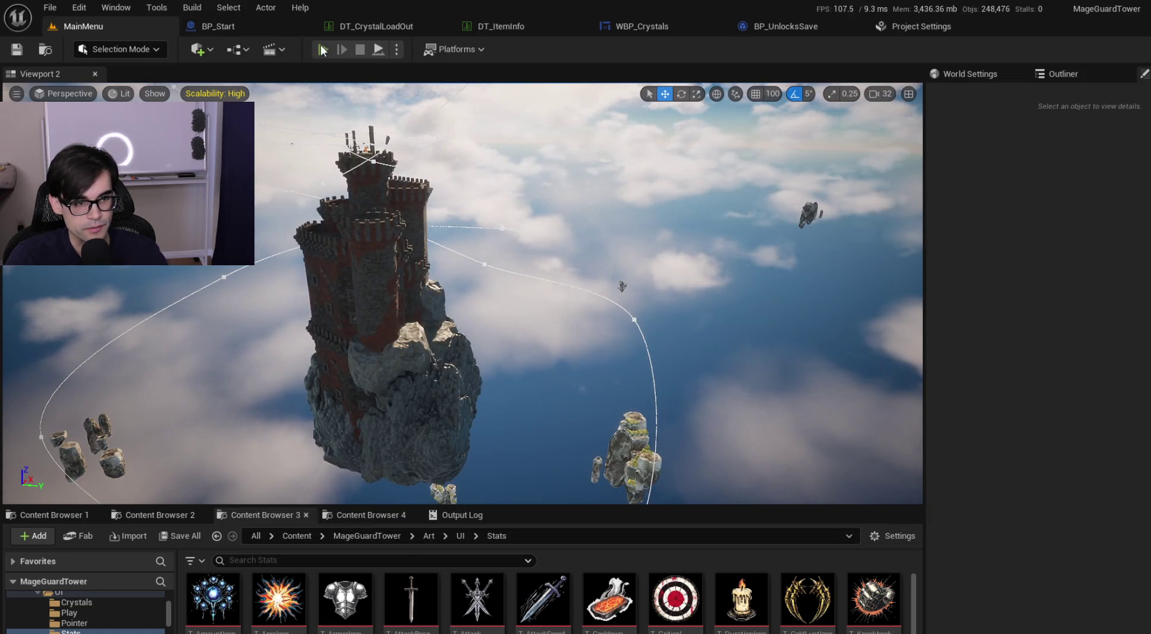
# Step: Start play-in-editor, then open and close Asset Audit again
pyautogui.click(321, 49)
pyautogui.click(148, 9)
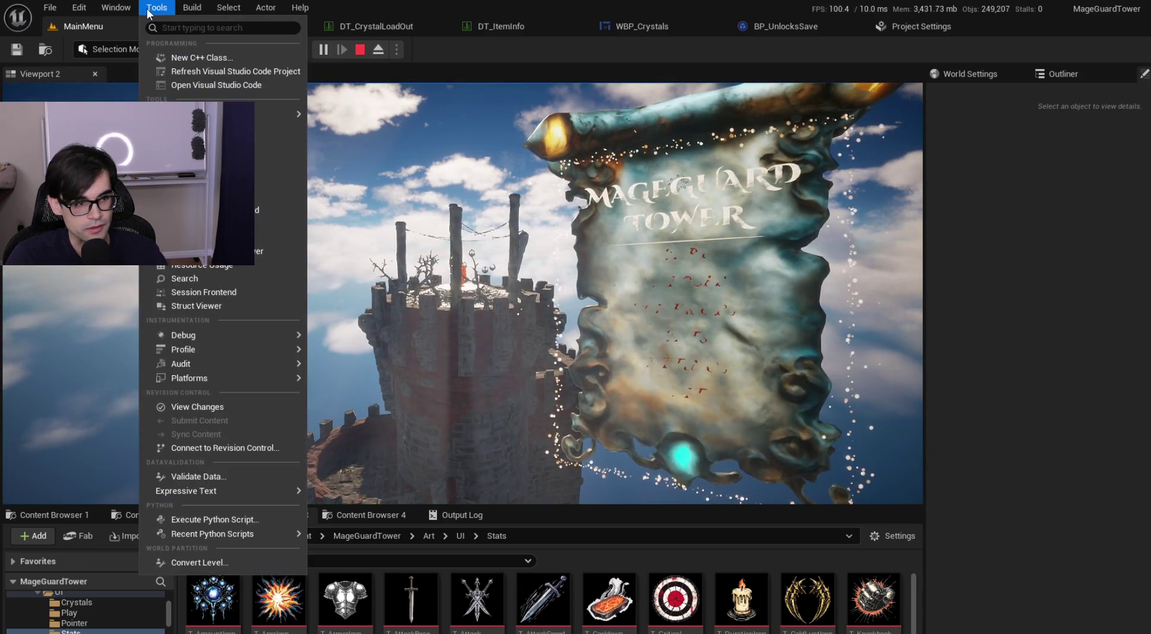
pyautogui.moveTo(259, 363)
pyautogui.click(348, 370)
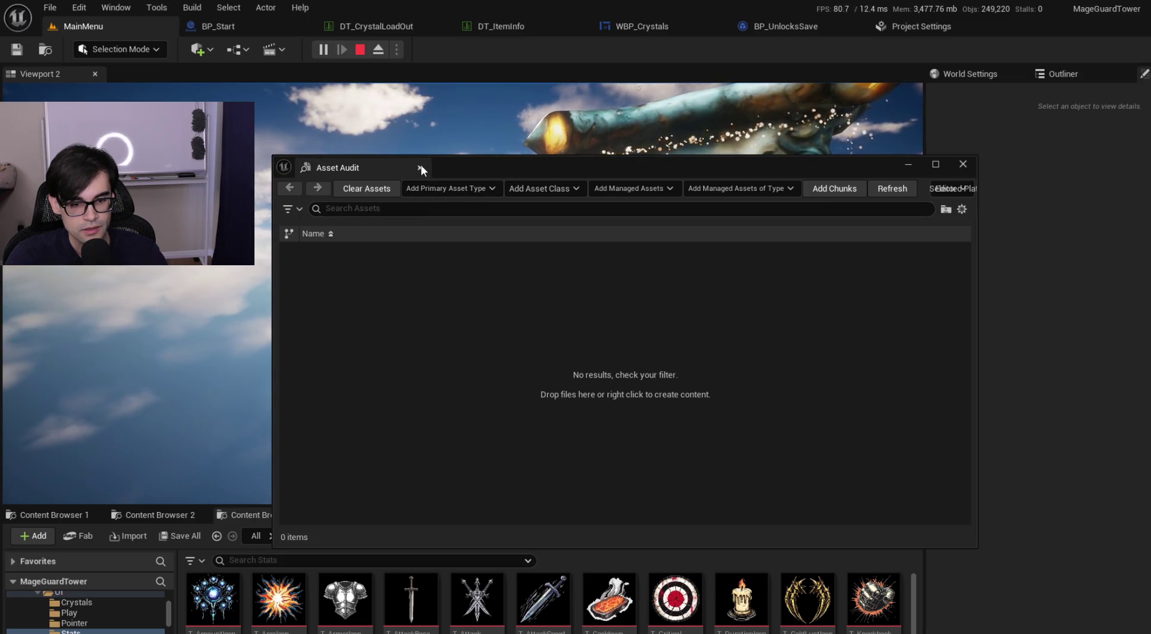
pyautogui.click(420, 168)
# Step: Open the Material Analyzer from Tools > Audit
pyautogui.click(157, 7)
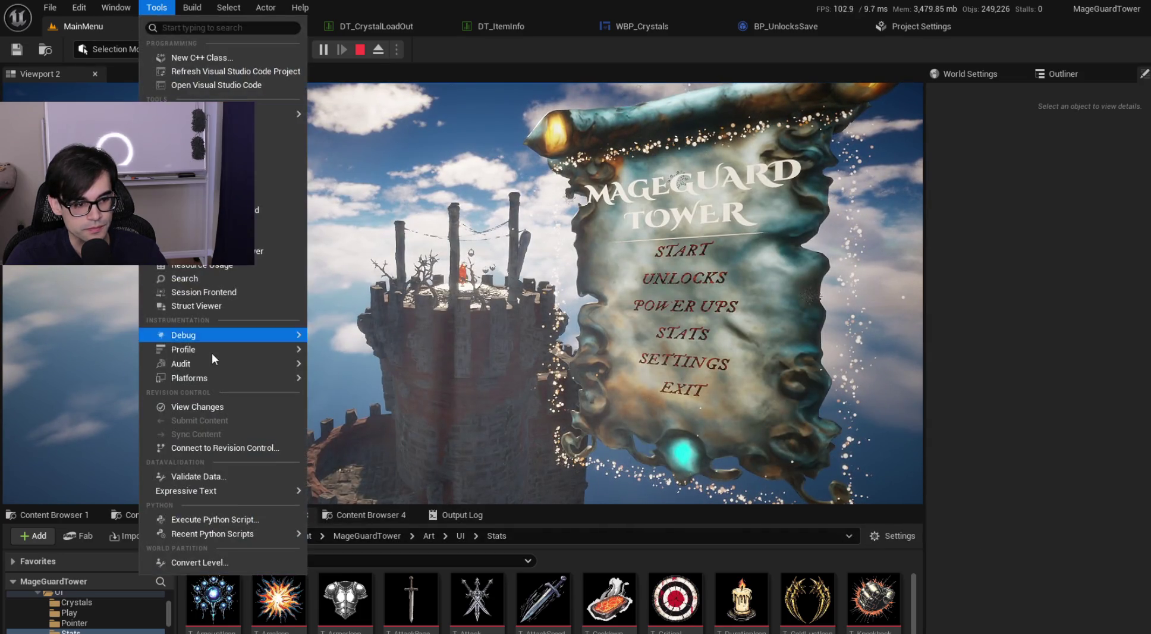
pyautogui.moveTo(212, 363)
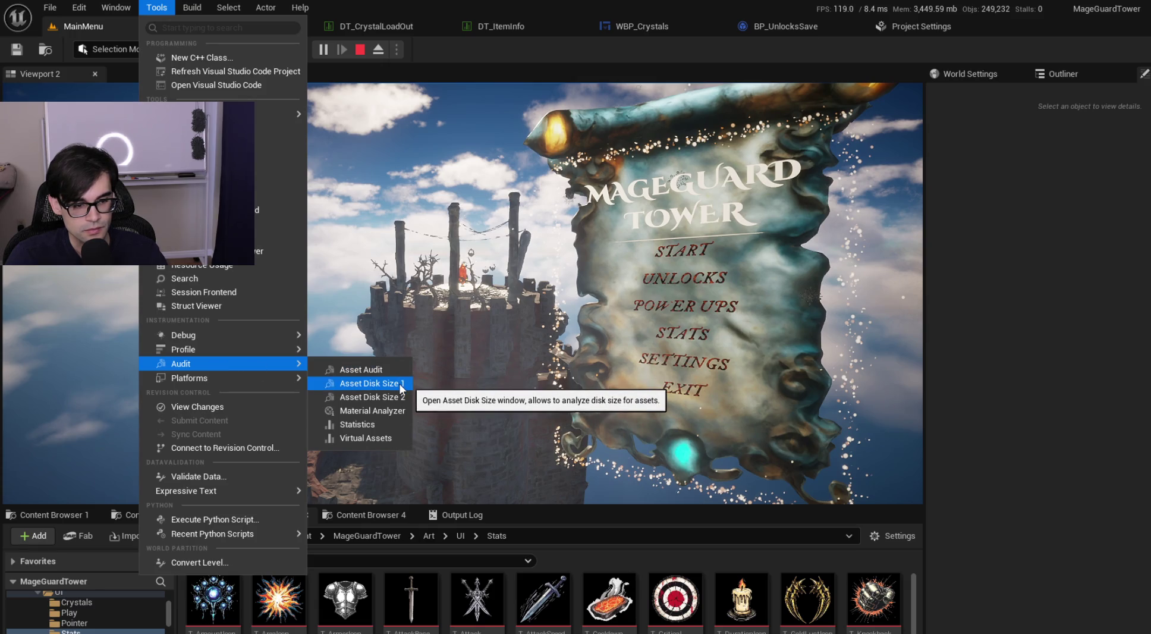
pyautogui.click(386, 411)
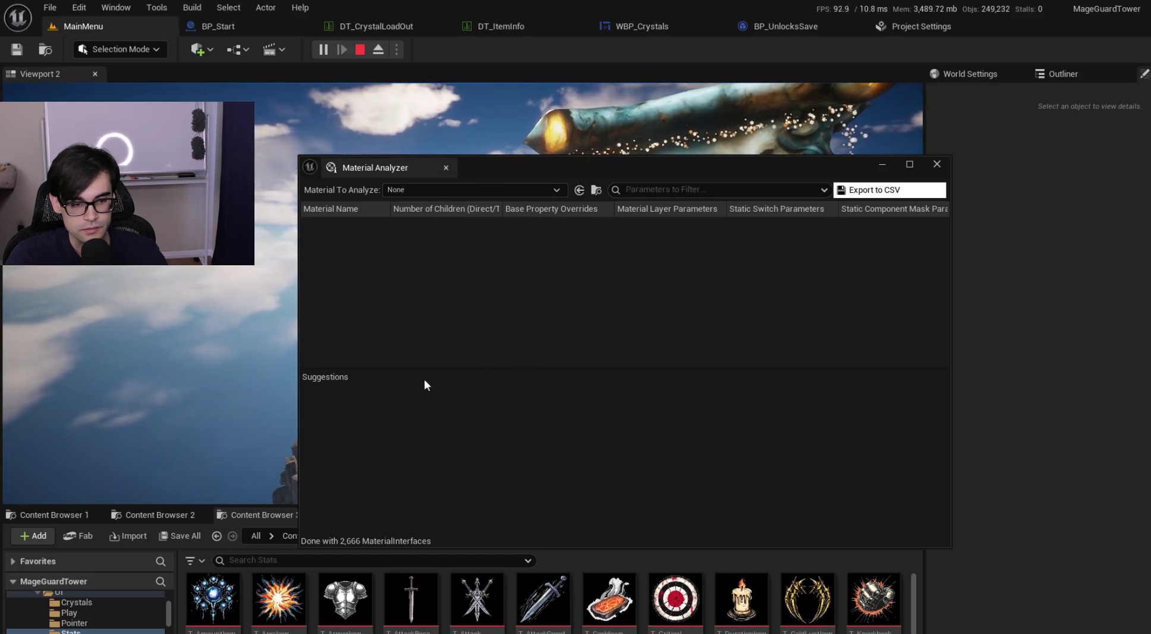
# Step: Reposition the Material Analyzer window and list the materials available to analyze
pyautogui.moveTo(491, 171); pyautogui.dragTo(470, 168)
pyautogui.click(463, 185)
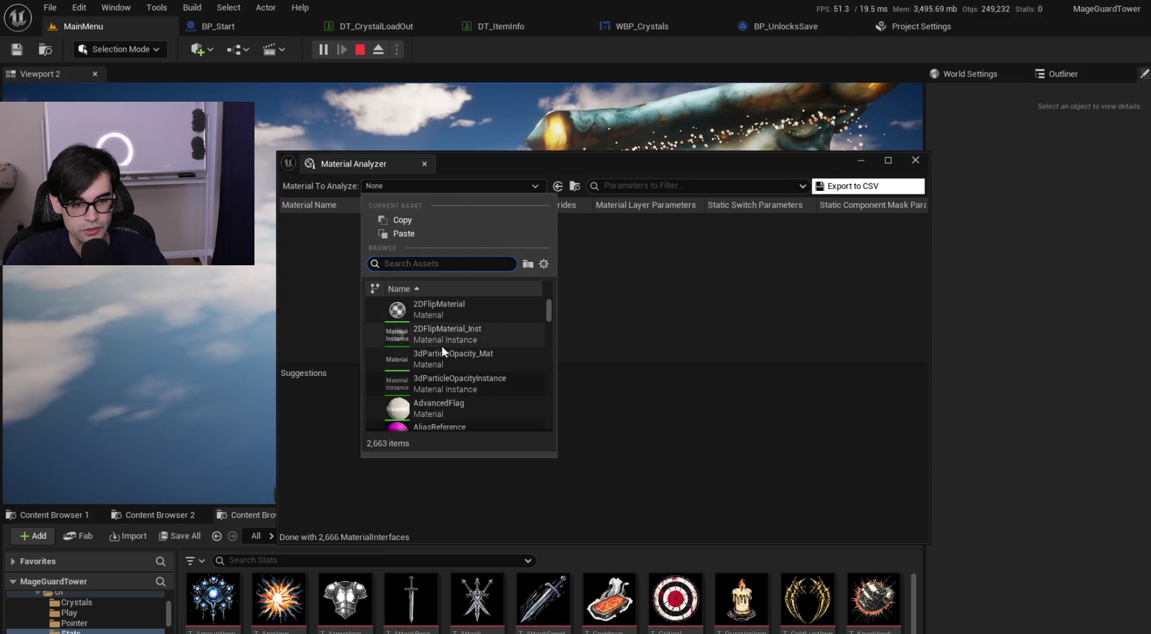
pyautogui.moveTo(616, 162); pyautogui.dragTo(522, 405)
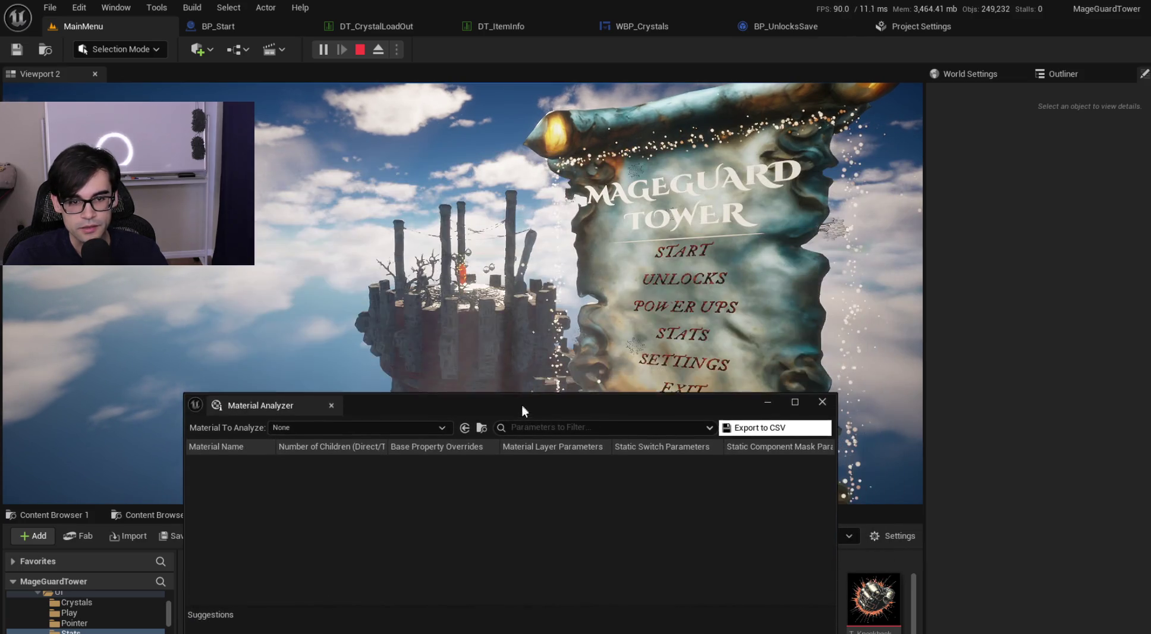
# Step: Select FullCastleFullDecor in the Outliner, close the Material Analyzer, and stop the play session
pyautogui.click(1065, 75)
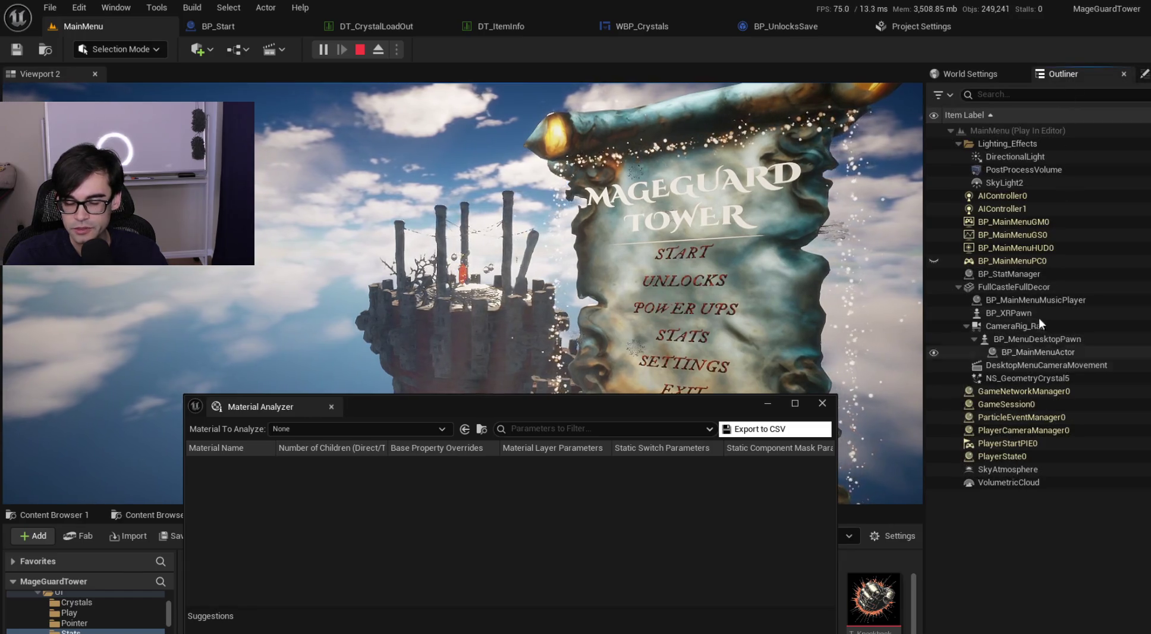
pyautogui.click(1020, 288)
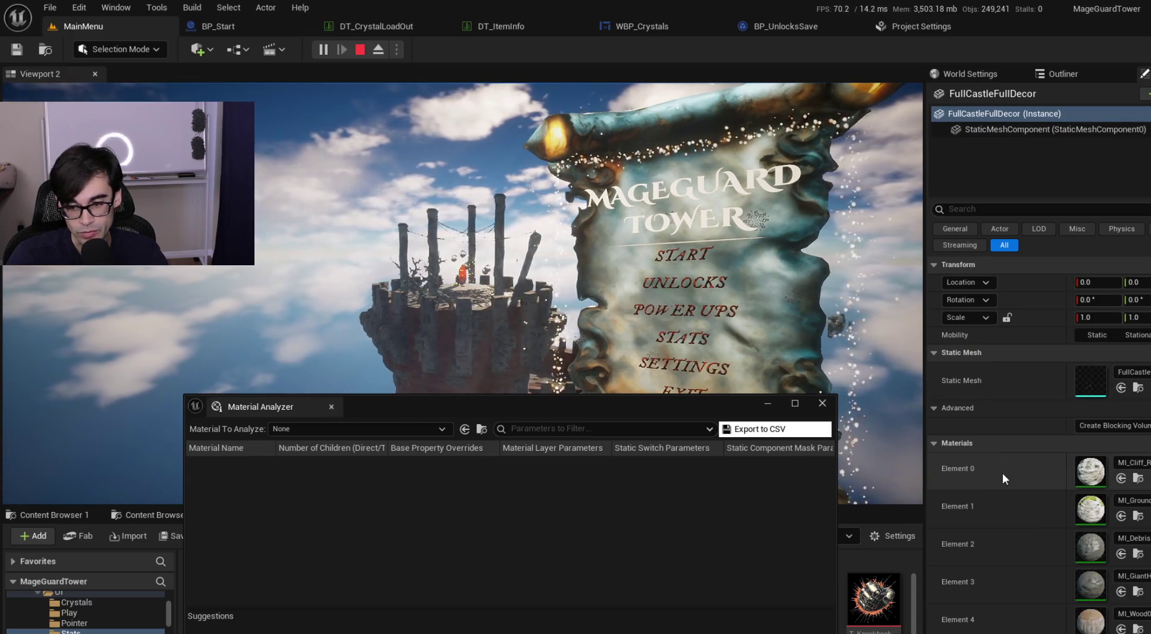
pyautogui.moveTo(444, 408); pyautogui.dragTo(428, 280)
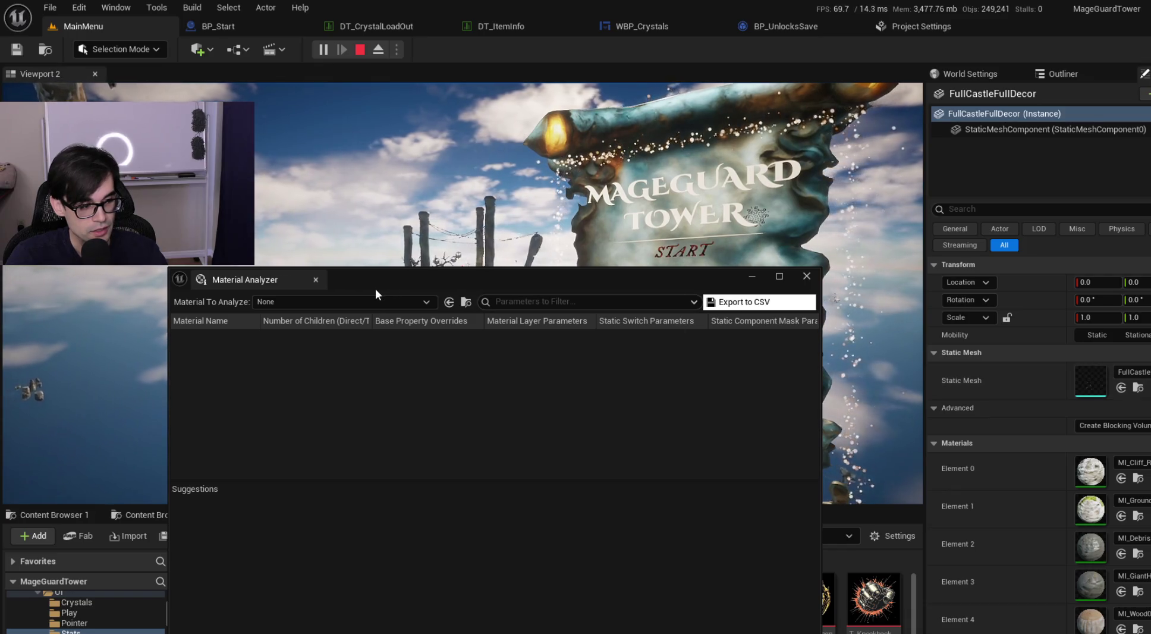
pyautogui.click(316, 280)
pyautogui.click(360, 49)
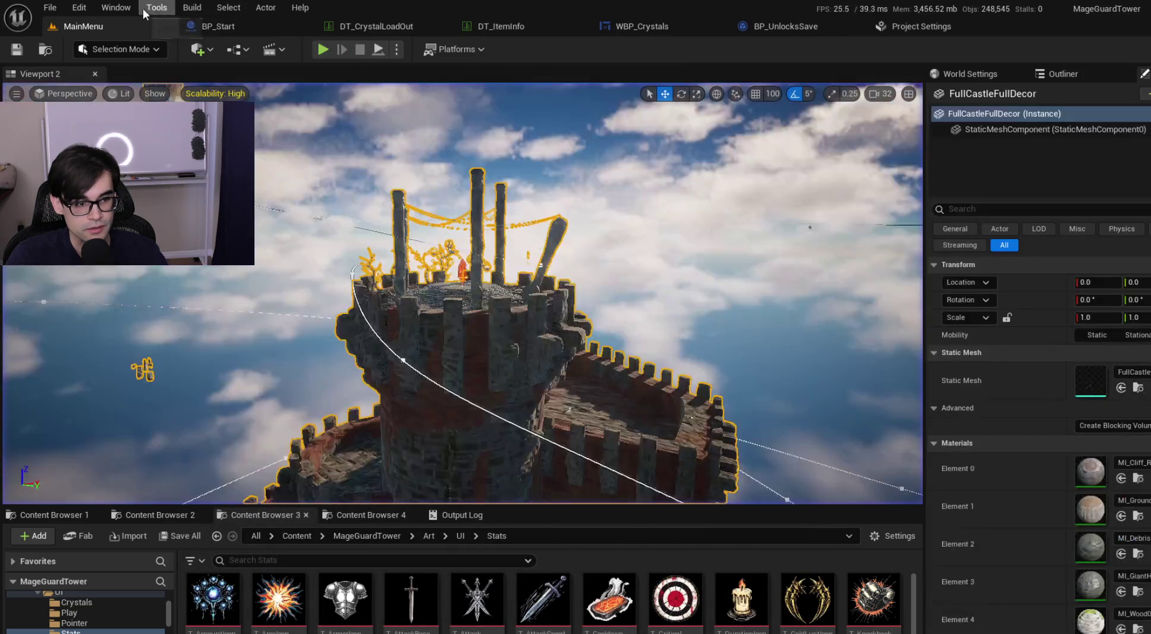
# Step: Open the UI art folder, enlarge the Content Browser, and open Asset Audit from Tools > Audit
pyautogui.click(458, 534)
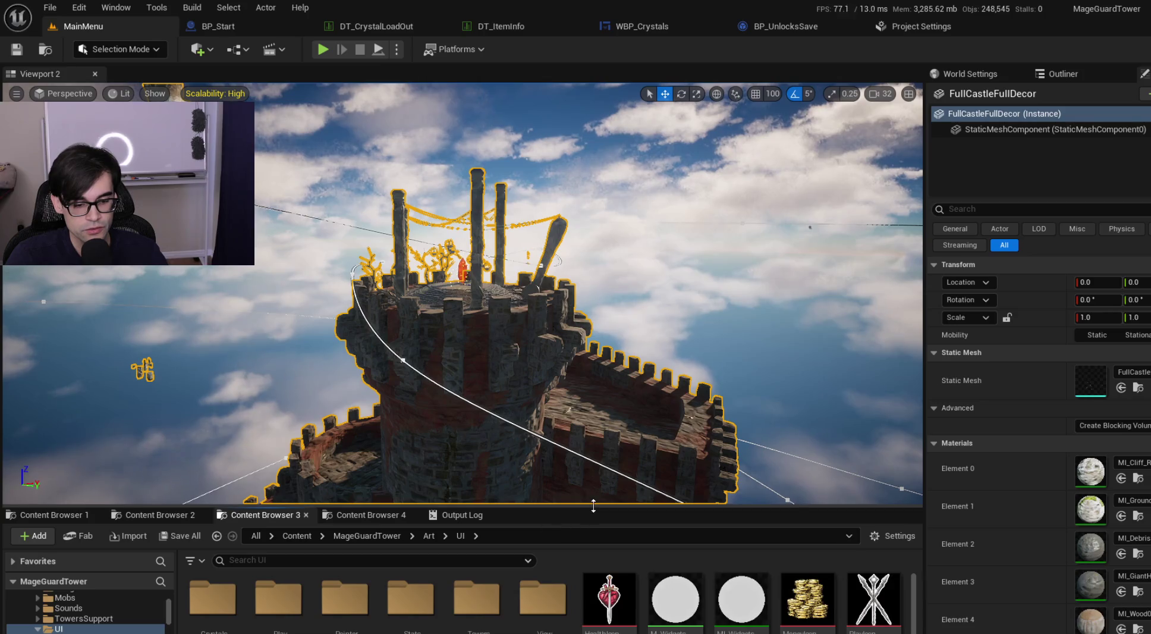
pyautogui.moveTo(593, 506); pyautogui.dragTo(586, 375)
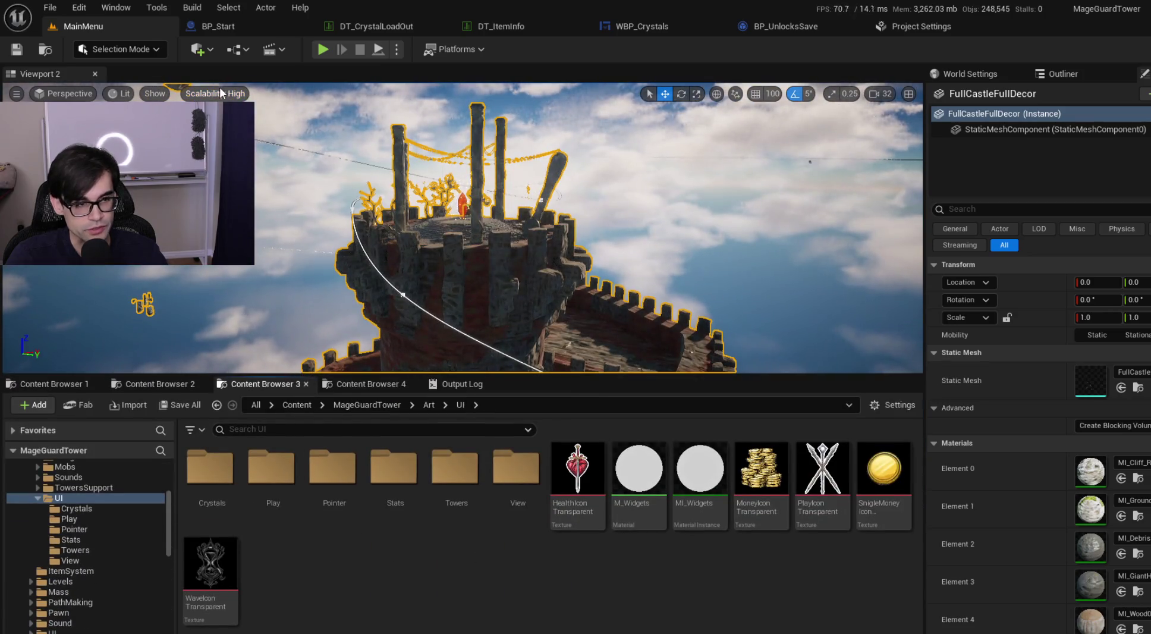
pyautogui.click(157, 7)
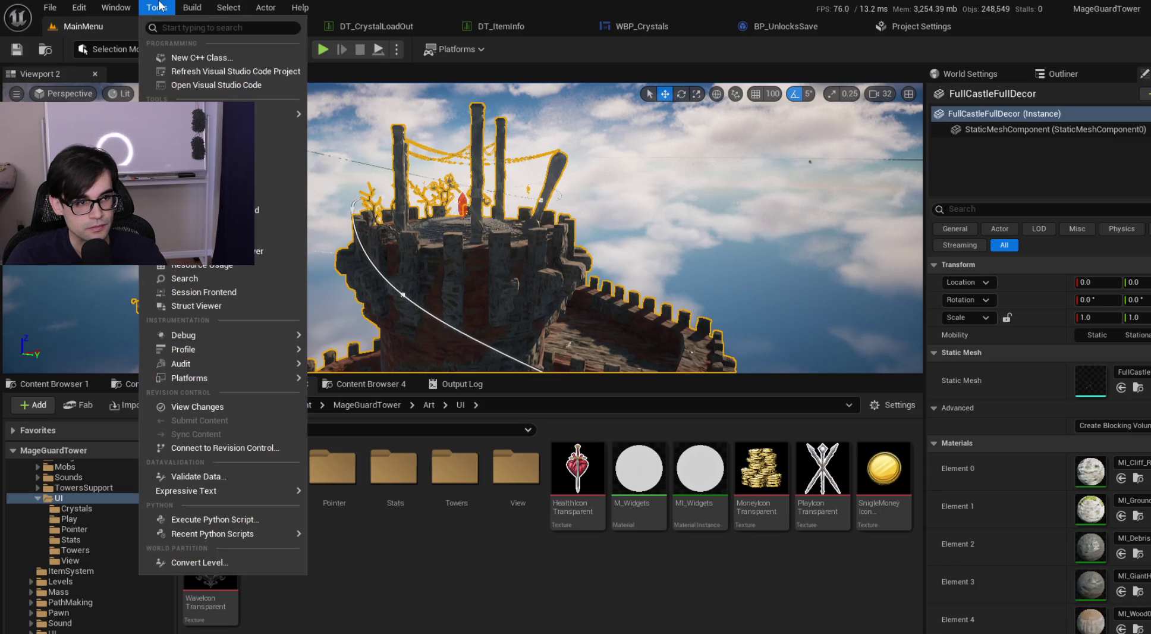
pyautogui.moveTo(232, 362)
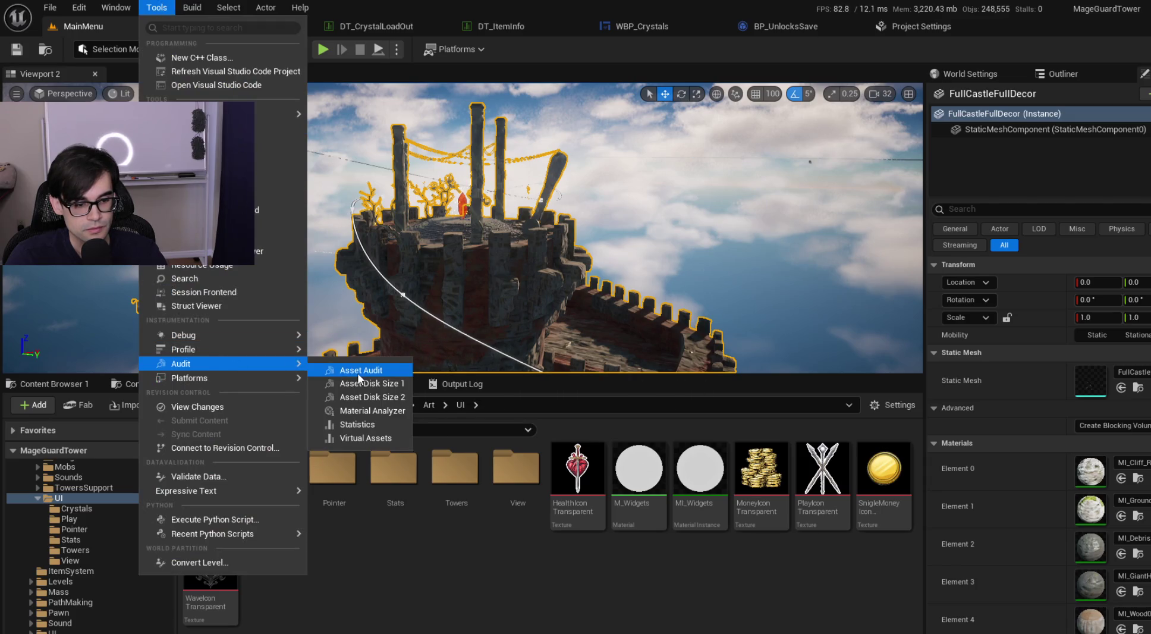
pyautogui.click(359, 374)
pyautogui.moveTo(461, 168)
pyautogui.mouseDown()
pyautogui.moveTo(505, 126)
pyautogui.moveTo(604, 88)
pyautogui.mouseUp()
# Step: Maximize Asset Audit and review its filter and Add dropdowns without choosing anything
pyautogui.click(423, 132)
pyautogui.click(768, 135)
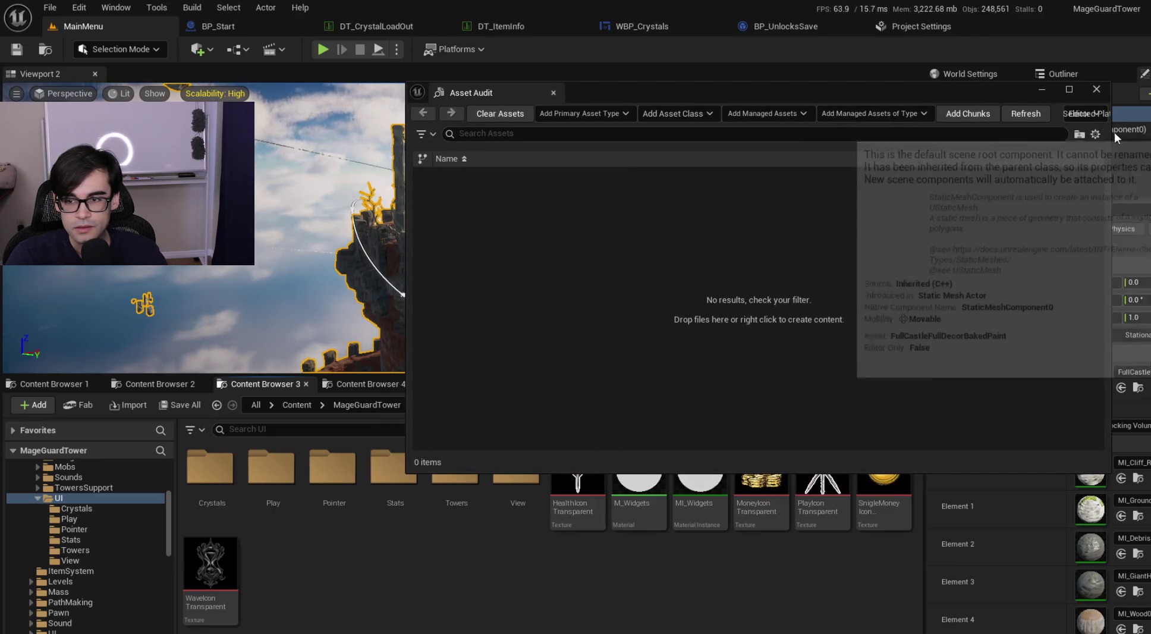
pyautogui.click(1068, 90)
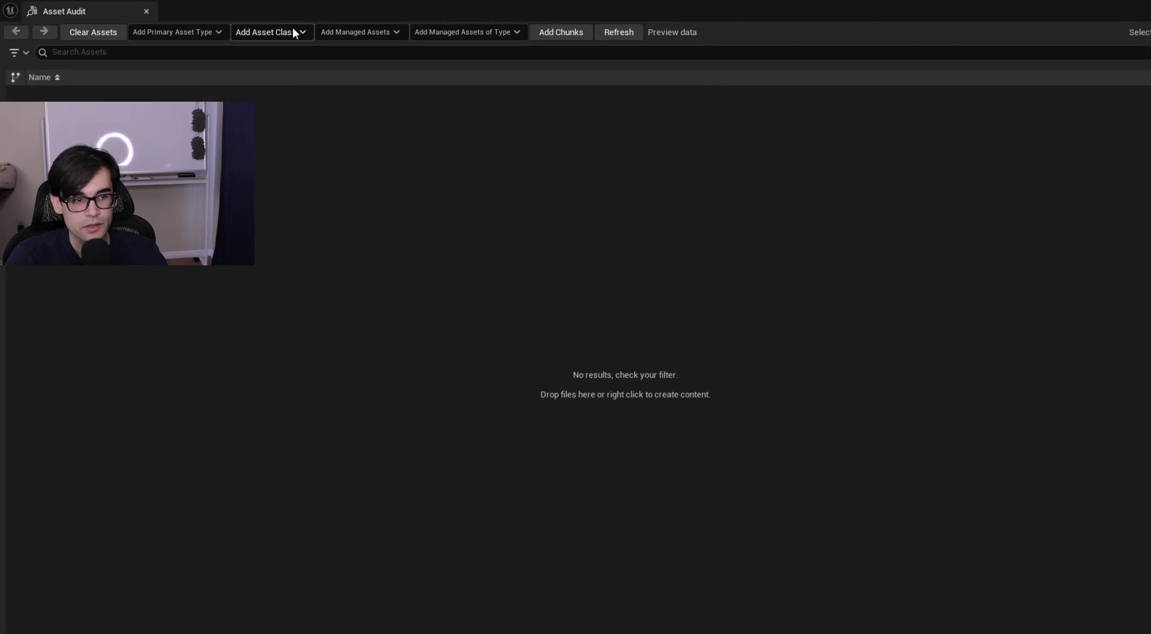
pyautogui.click(220, 33)
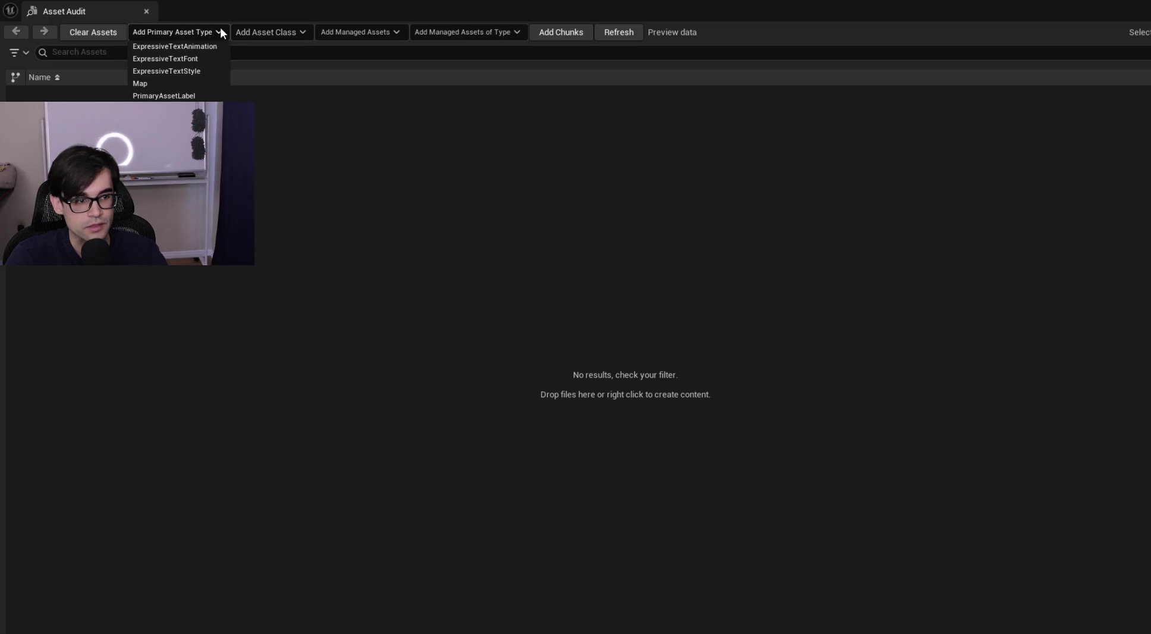
pyautogui.click(220, 27)
pyautogui.click(283, 29)
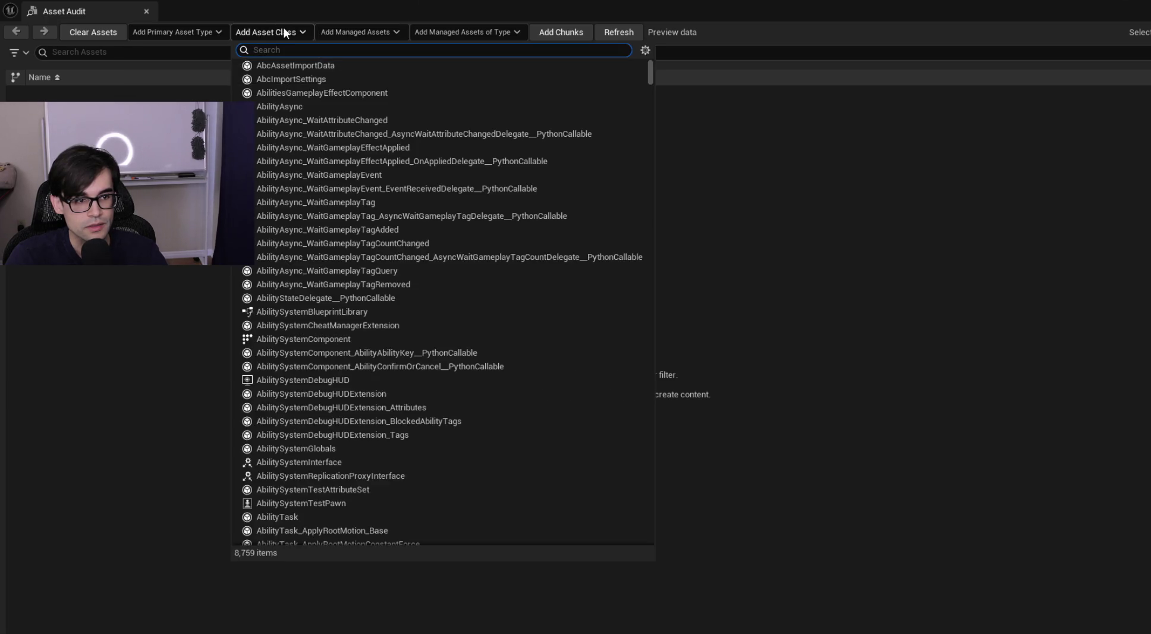
pyautogui.click(283, 26)
pyautogui.click(373, 32)
pyautogui.click(405, 30)
pyautogui.click(457, 30)
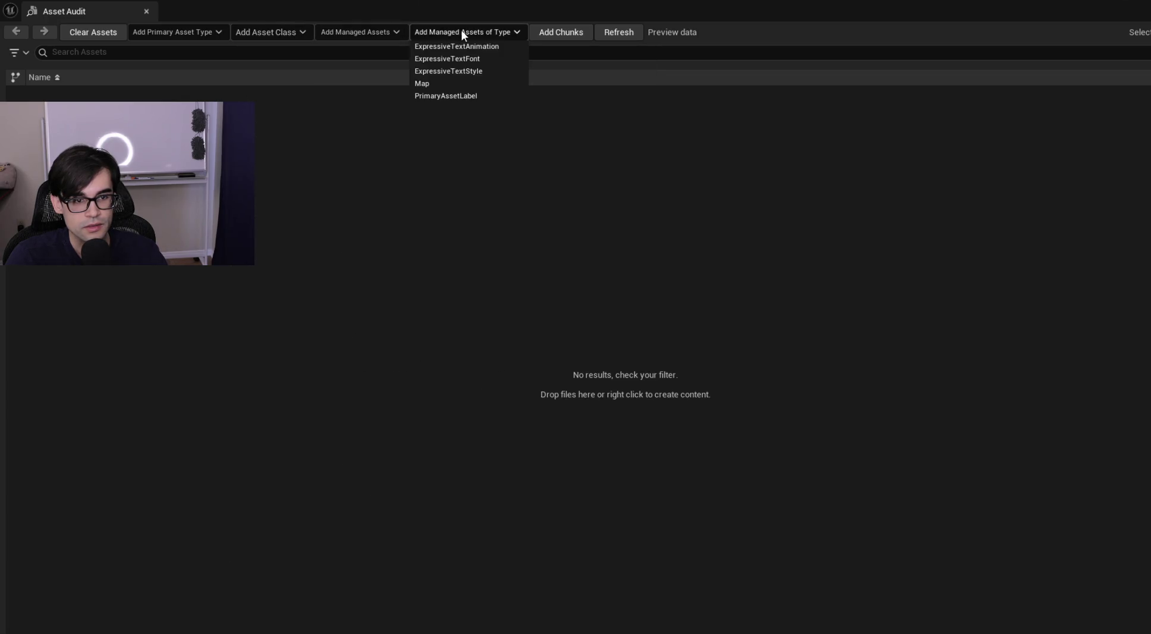
pyautogui.click(572, 34)
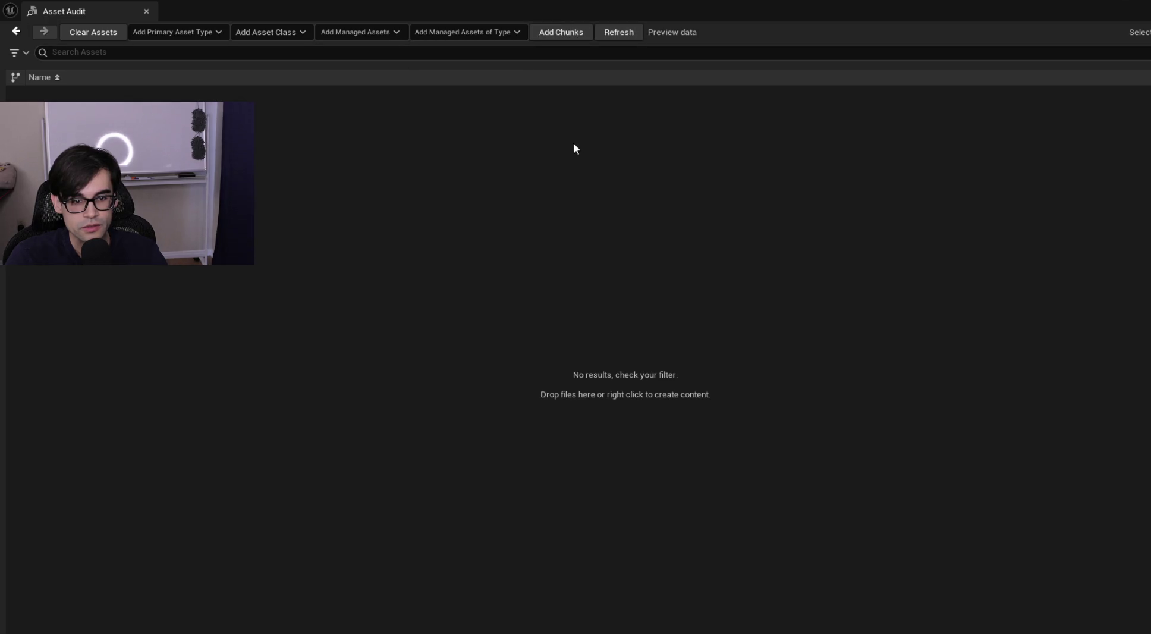
# Step: Restore the audit window, move it to the upper right, and go up to the Art folder
pyautogui.doubleClick(1141, 19)
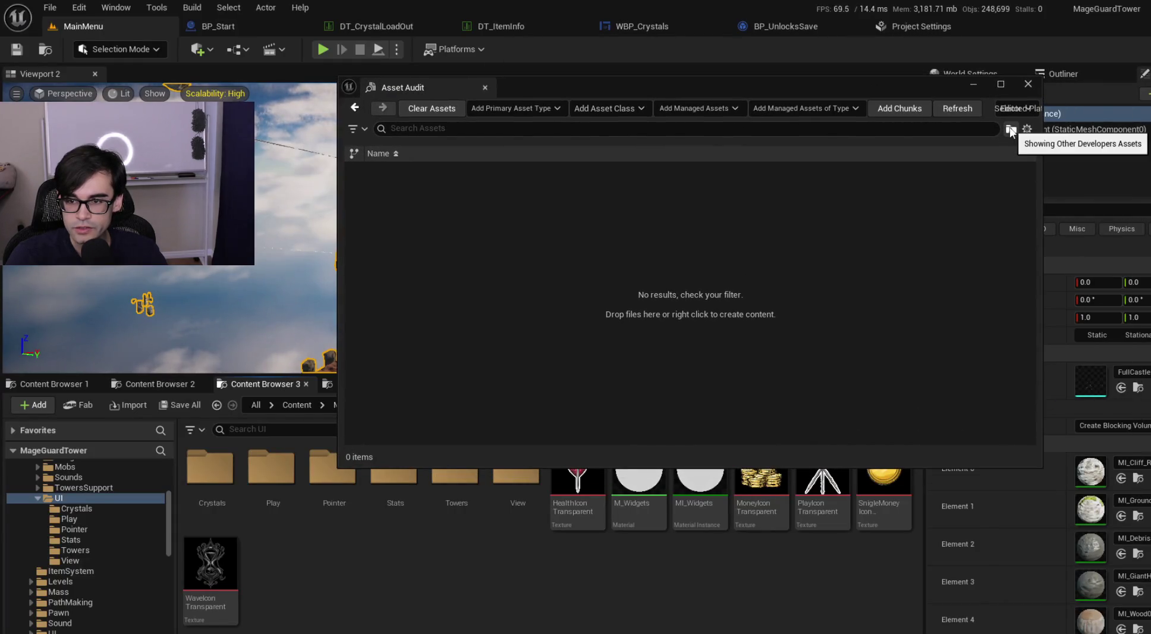
pyautogui.click(1027, 129)
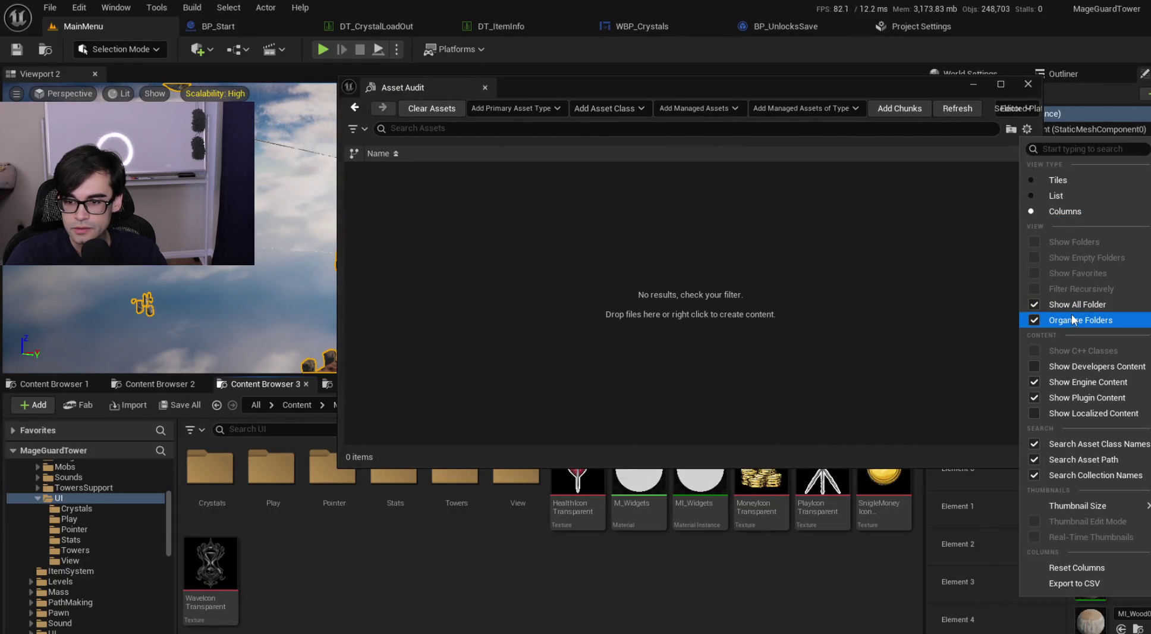
pyautogui.click(822, 248)
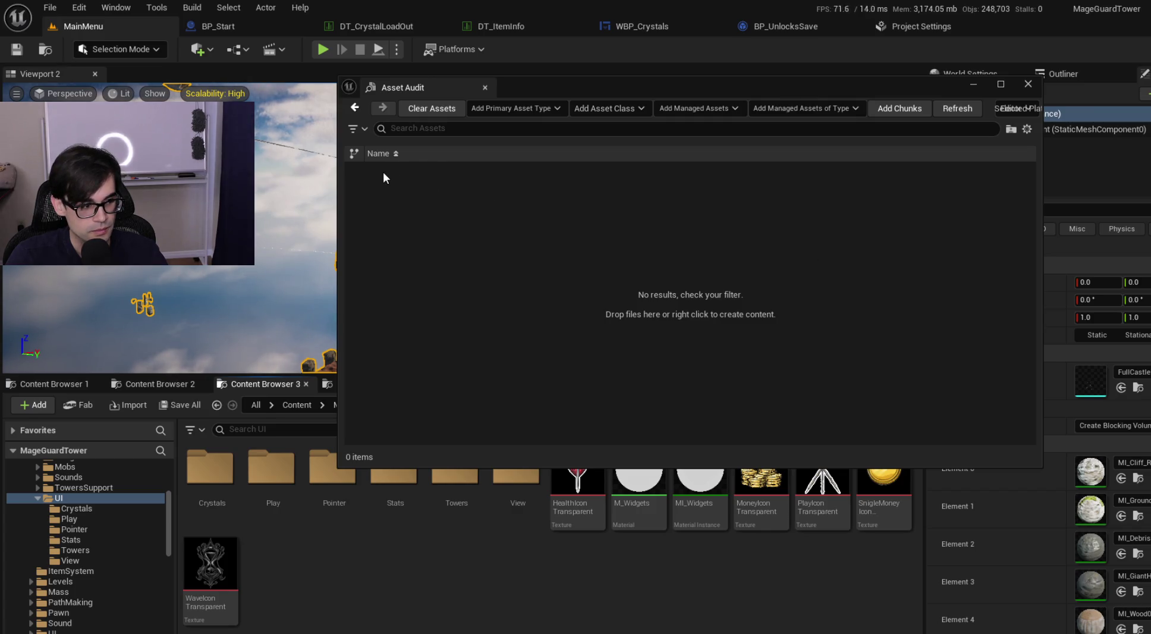
pyautogui.moveTo(647, 82)
pyautogui.mouseDown()
pyautogui.moveTo(827, 57)
pyautogui.moveTo(819, 51)
pyautogui.mouseUp()
pyautogui.click(435, 405)
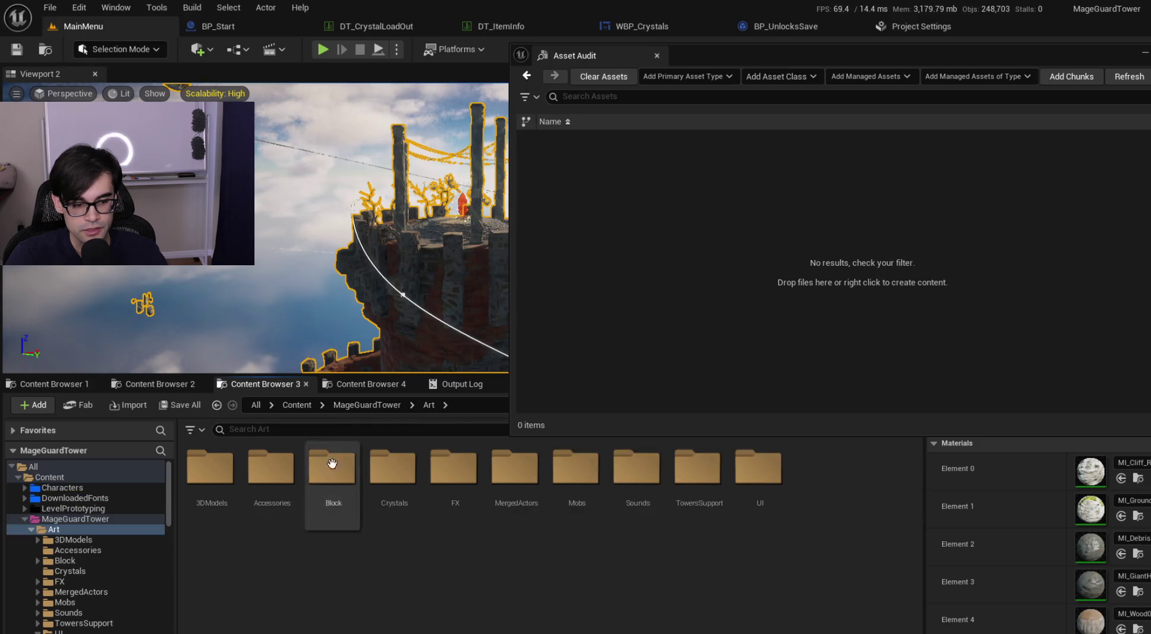
pyautogui.moveTo(758, 473); pyautogui.dragTo(725, 244)
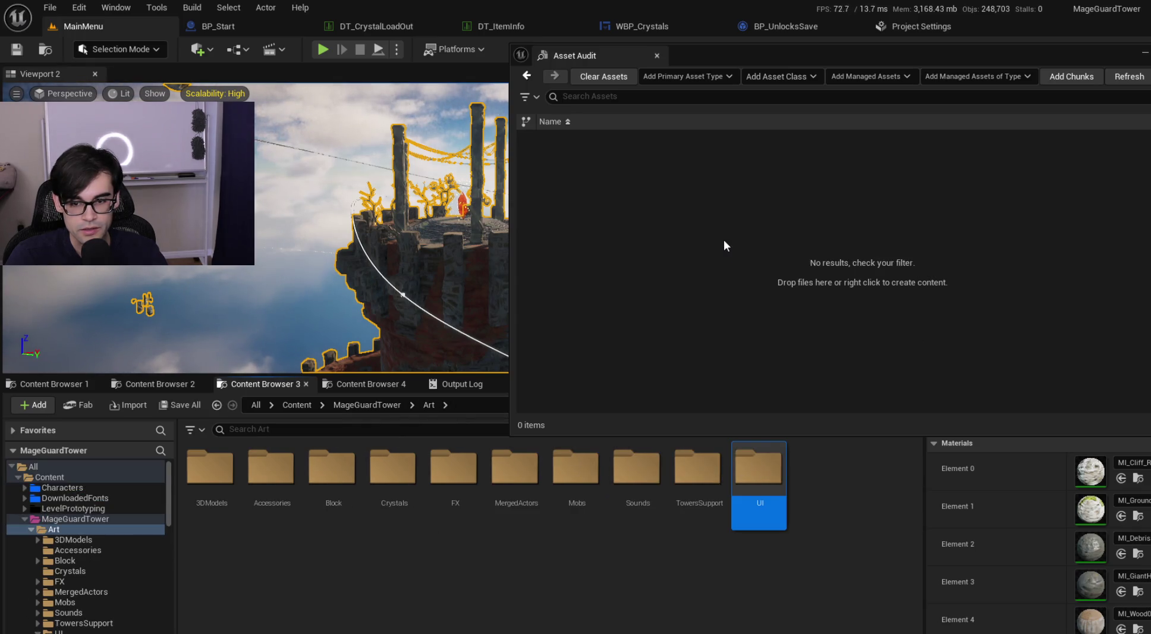
pyautogui.moveTo(757, 480); pyautogui.dragTo(608, 65)
pyautogui.moveTo(759, 481)
pyautogui.mouseDown()
pyautogui.moveTo(655, 293)
pyautogui.moveTo(523, 114)
pyautogui.moveTo(596, 223)
pyautogui.moveTo(620, 232)
pyautogui.mouseUp()
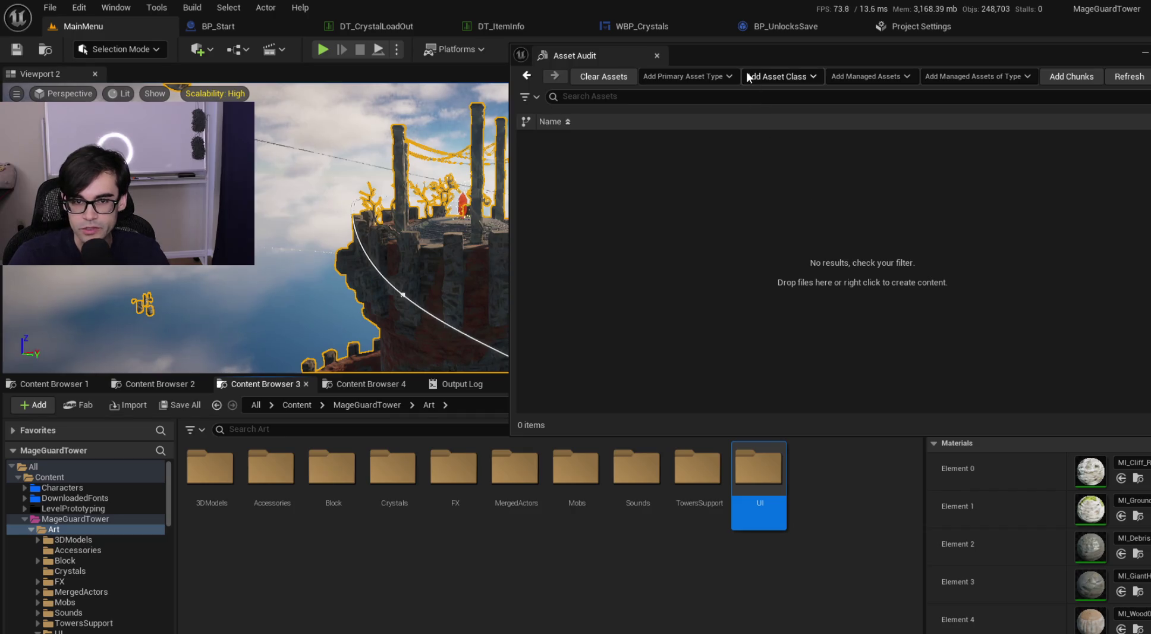
pyautogui.click(656, 56)
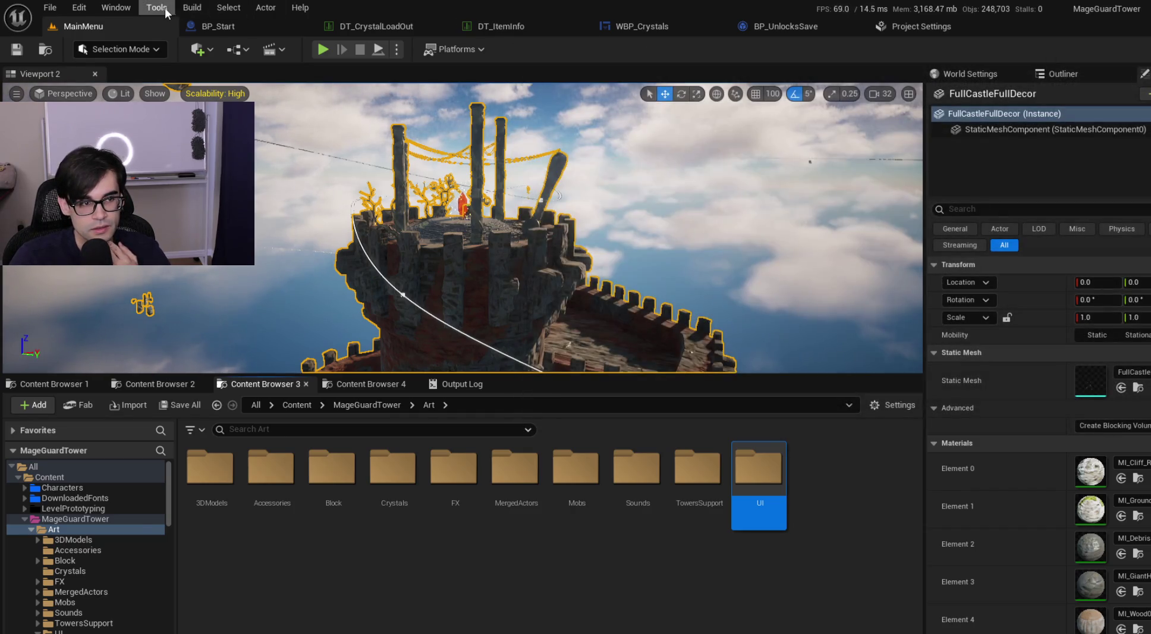
pyautogui.click(157, 7)
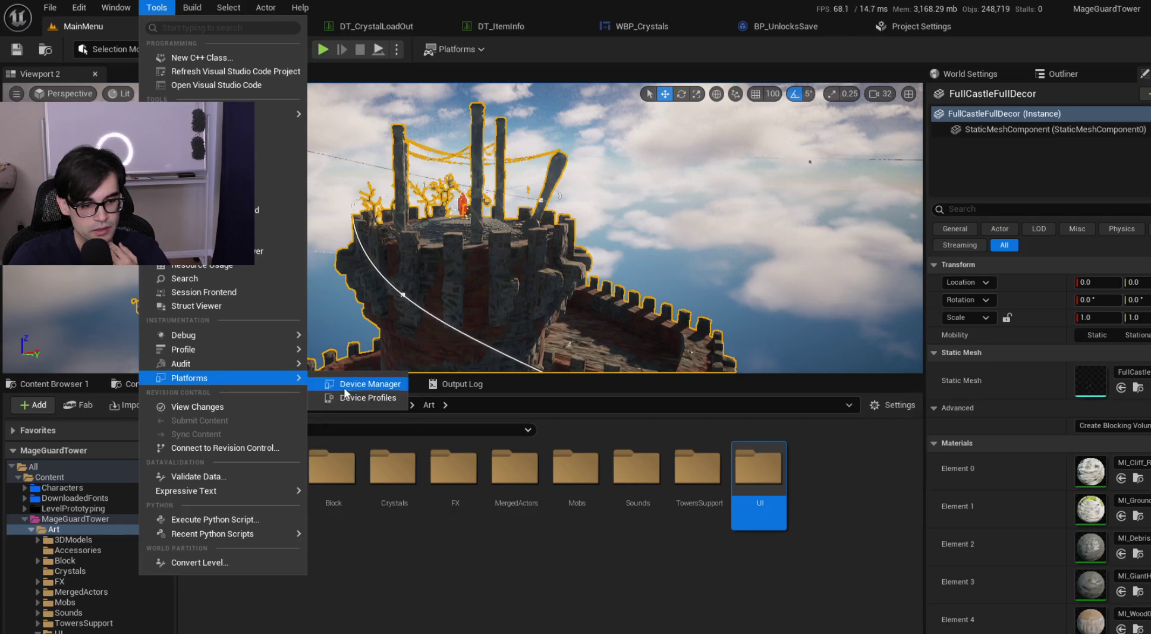
pyautogui.moveTo(297, 363)
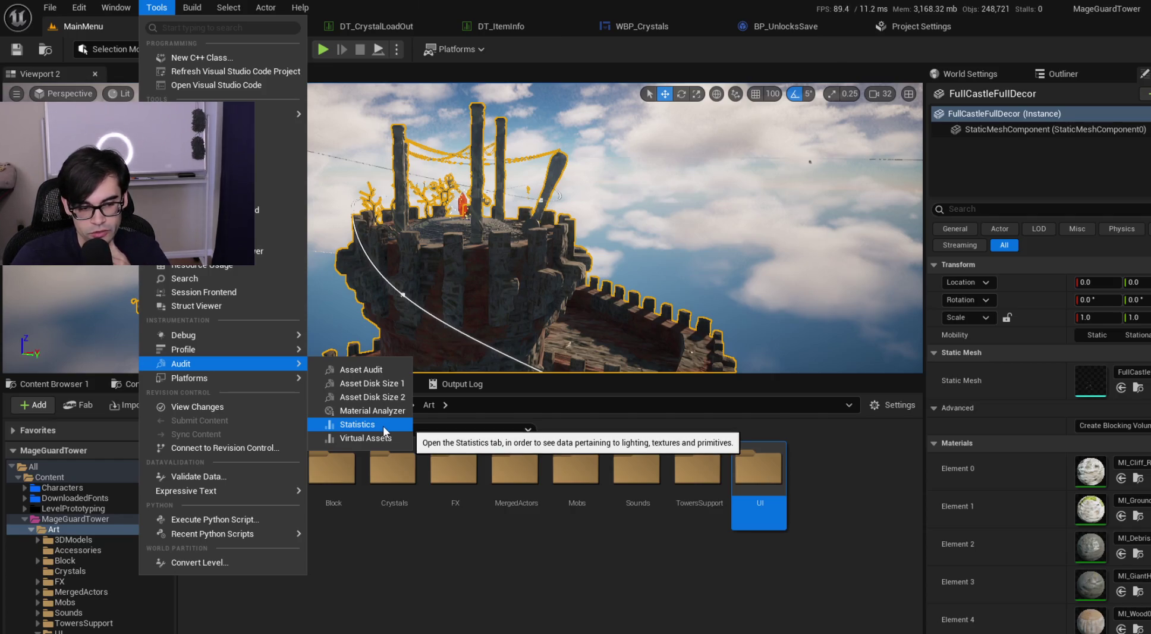
pyautogui.click(371, 372)
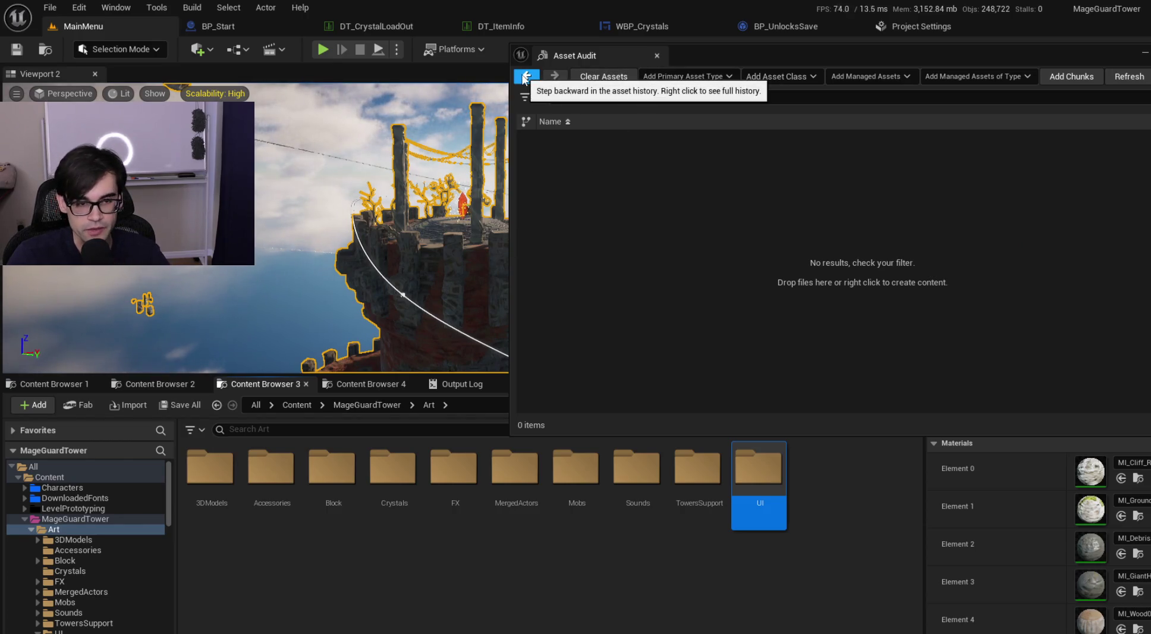
# Step: Drag UI assets including HealthIconTransparent into Asset Audit and widen the Name and Exclusive Disk Size columns
pyautogui.click(536, 99)
pyautogui.click(537, 100)
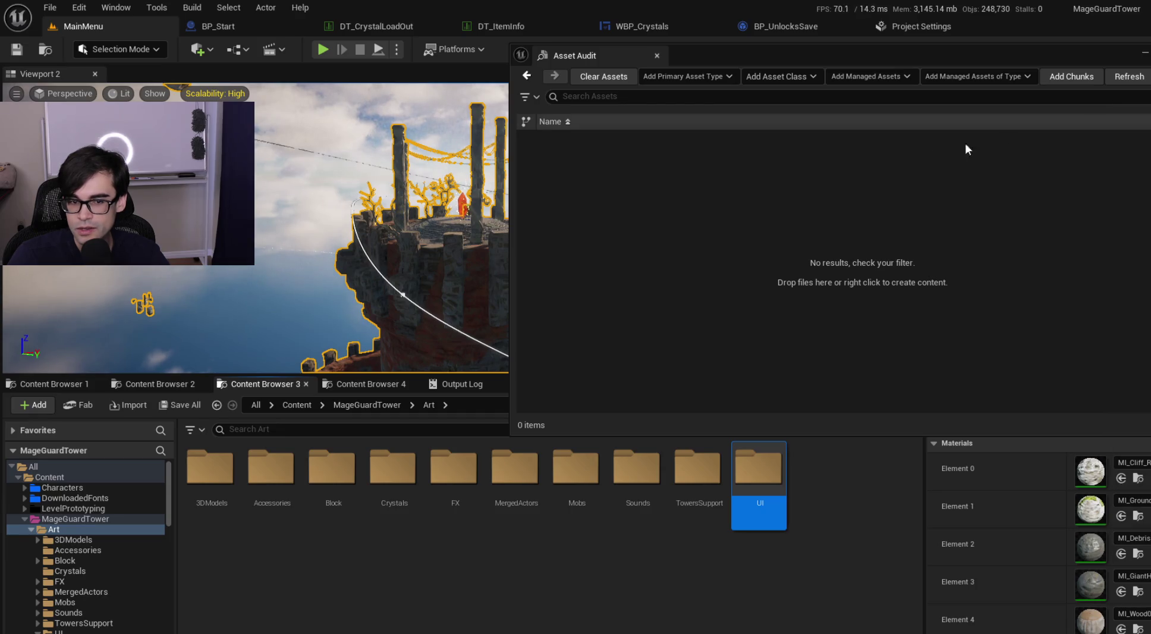
pyautogui.moveTo(767, 485); pyautogui.dragTo(712, 149)
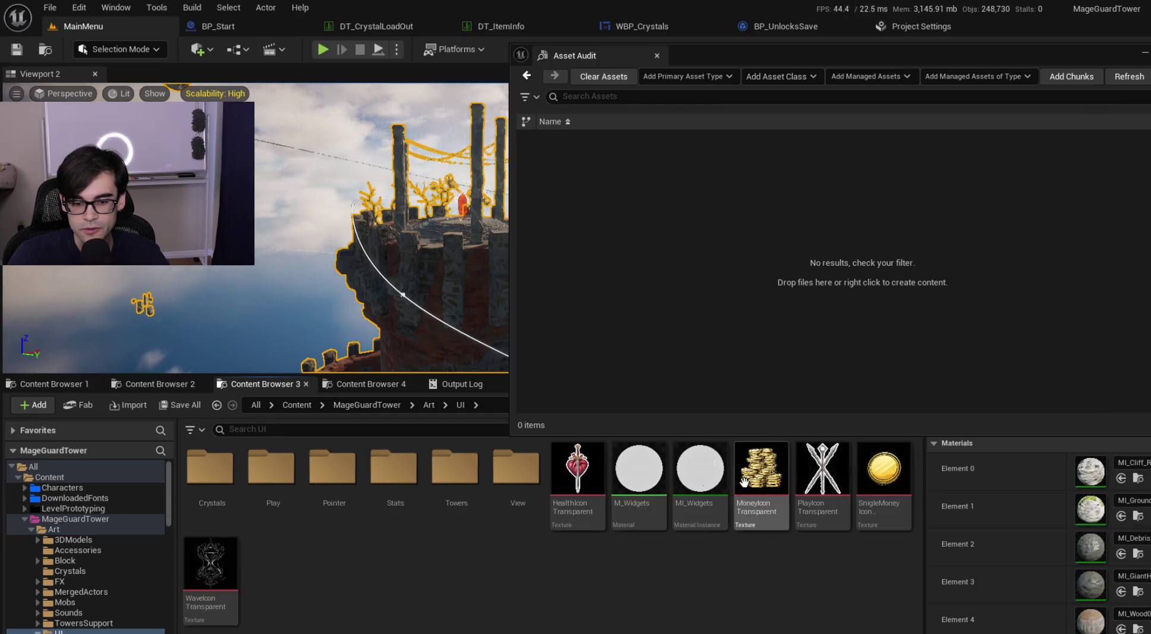
pyautogui.moveTo(684, 225); pyautogui.dragTo(685, 230)
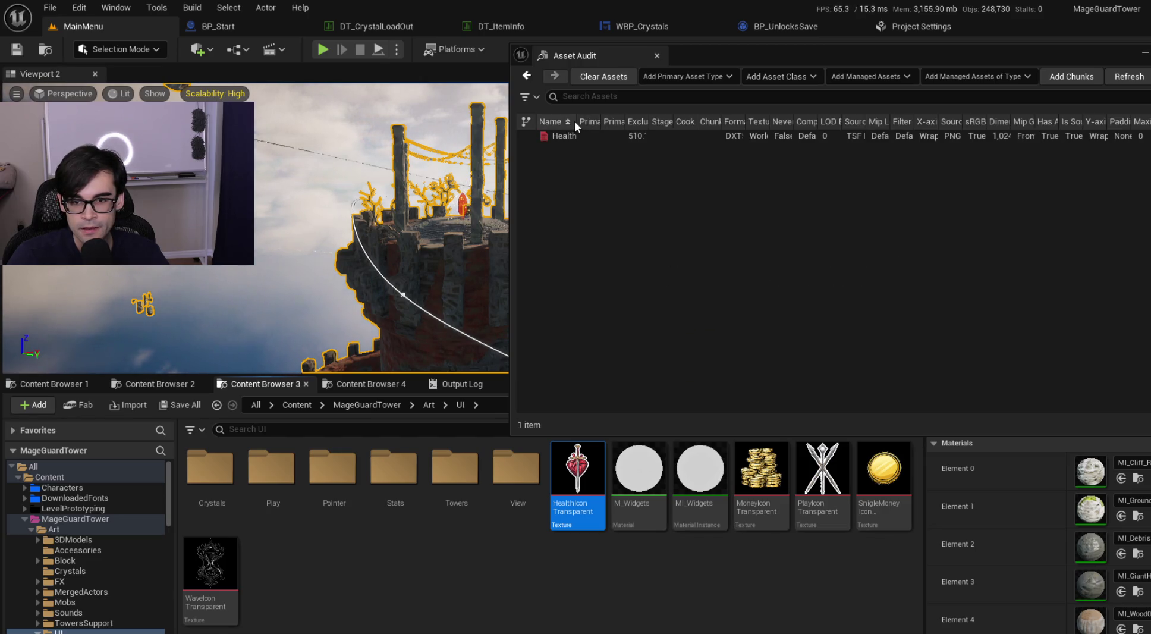
pyautogui.moveTo(577, 121); pyautogui.dragTo(665, 128)
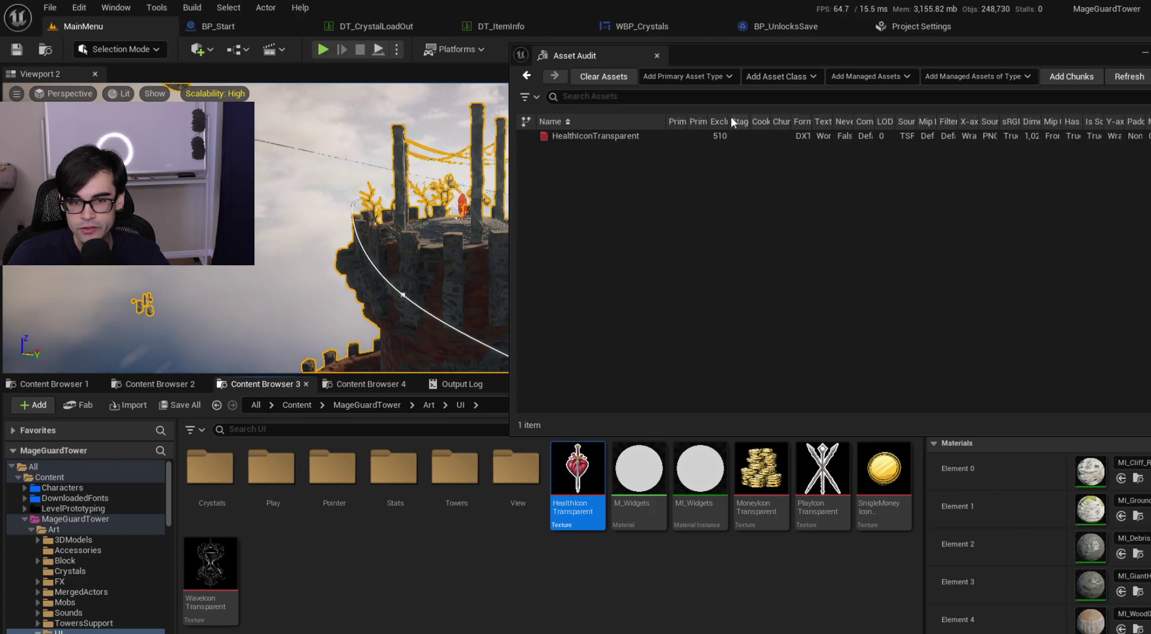
pyautogui.moveTo(729, 122); pyautogui.dragTo(806, 118)
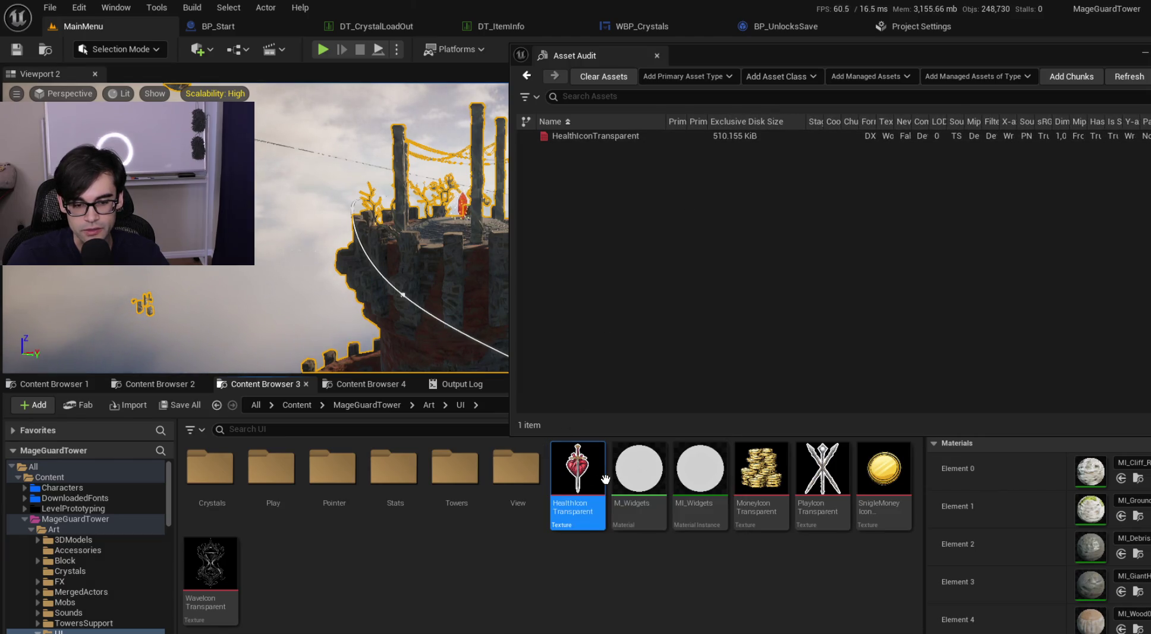
# Step: Add all seven UI assets to the audit with Ctrl+A, select PlayIconTransparent, and return to the editor
pyautogui.hotkey('ctrl', 'a')
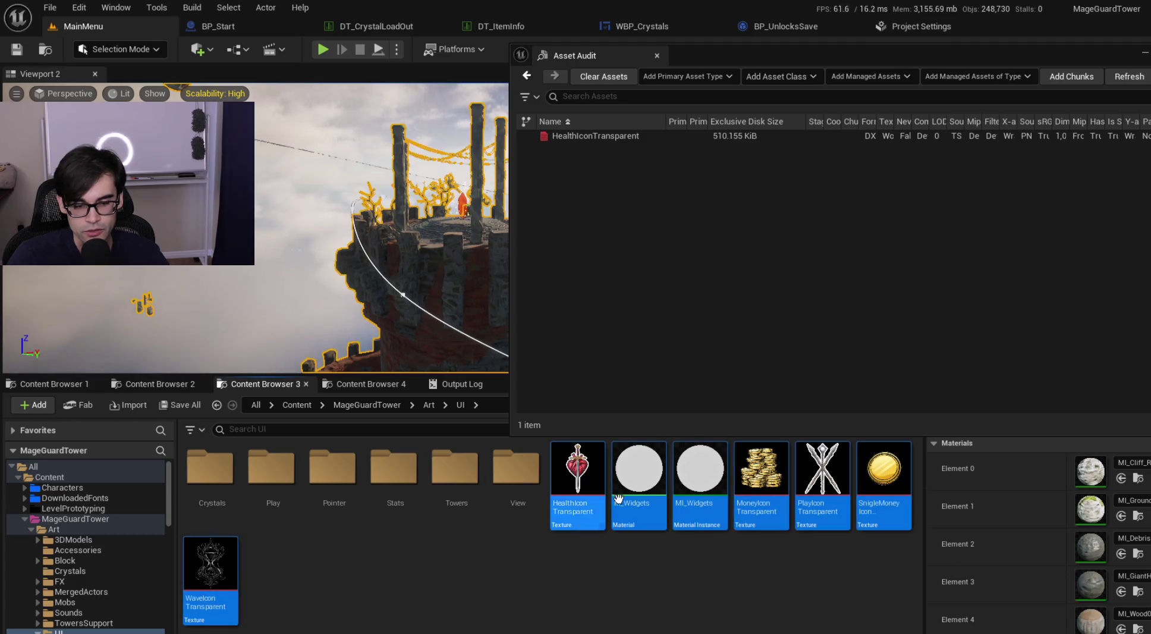
pyautogui.moveTo(580, 476); pyautogui.dragTo(627, 281)
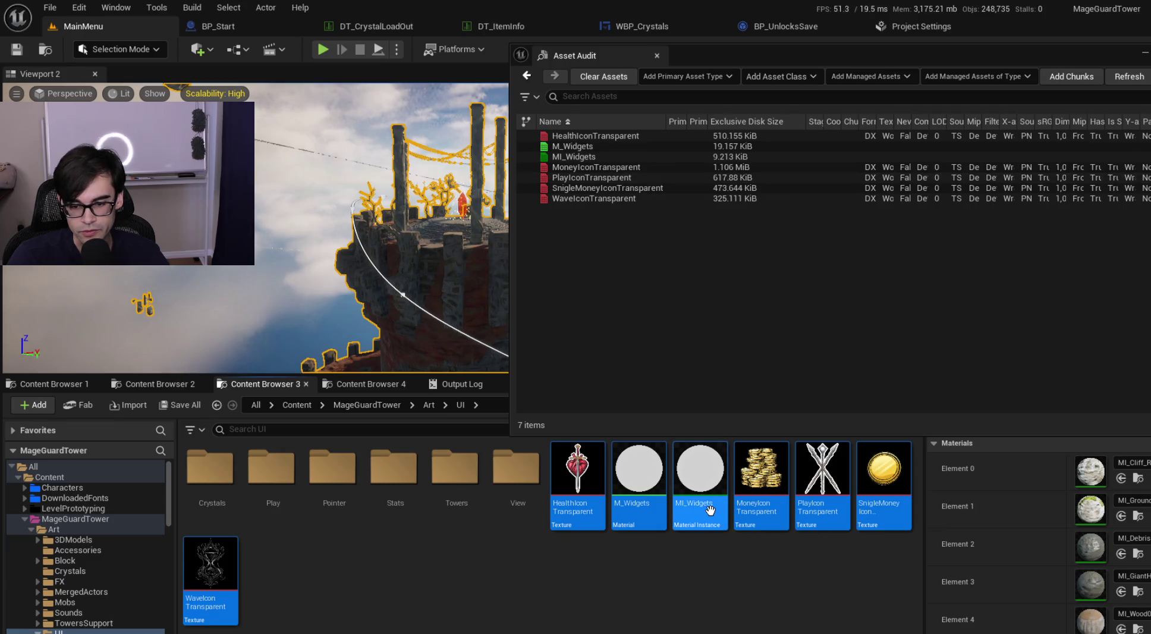
pyautogui.moveTo(827, 483)
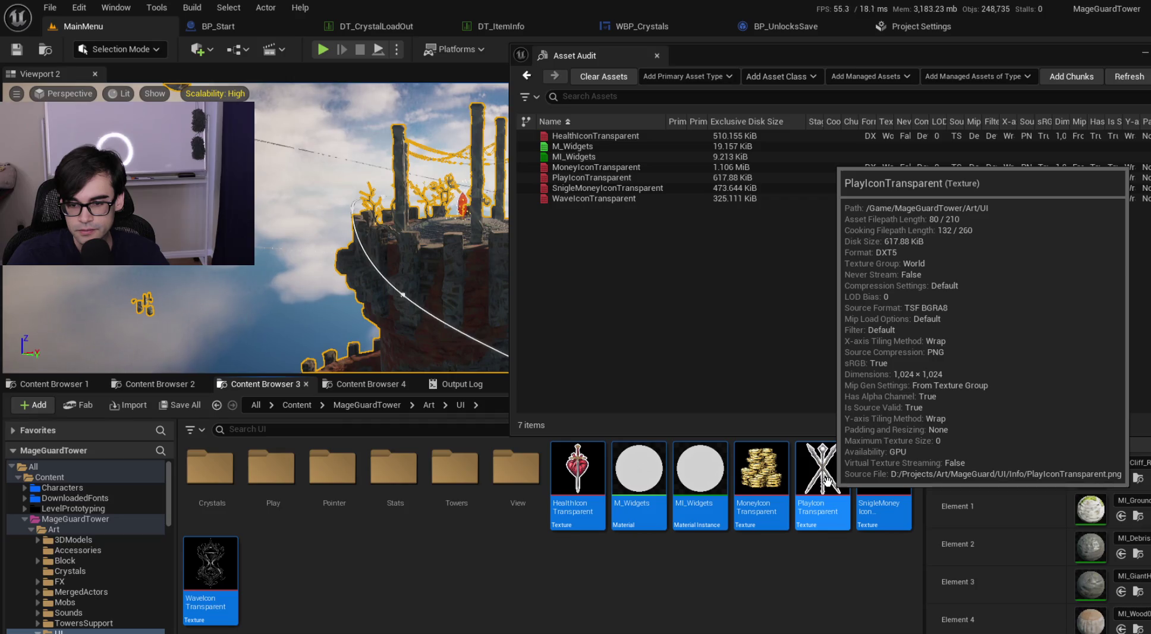
pyautogui.click(828, 481)
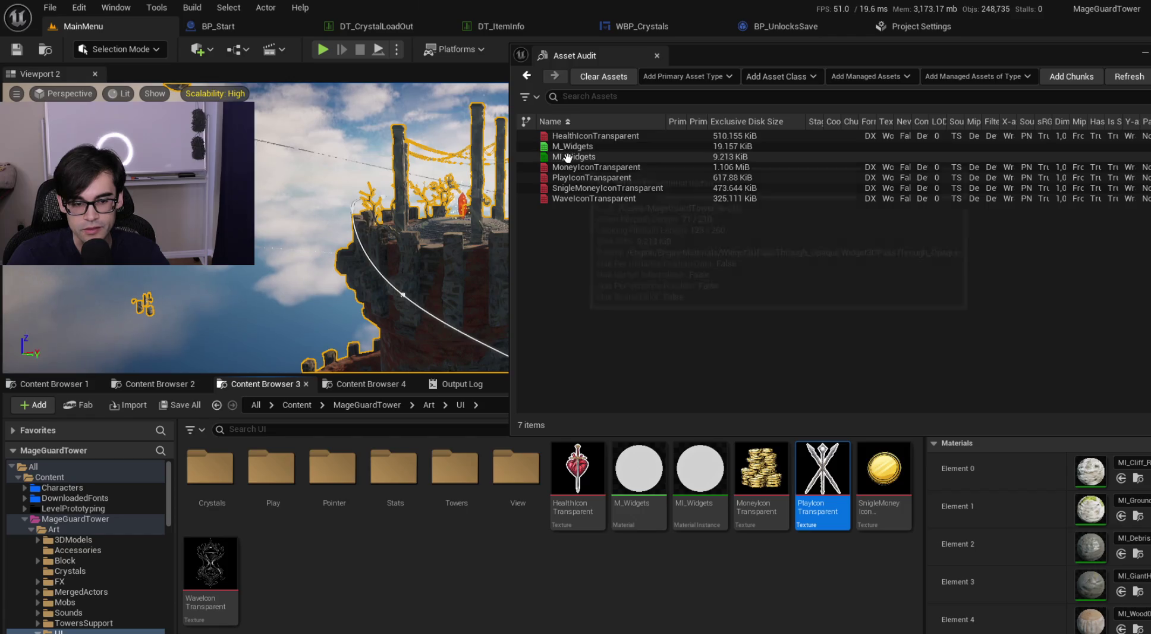
pyautogui.click(1025, 169)
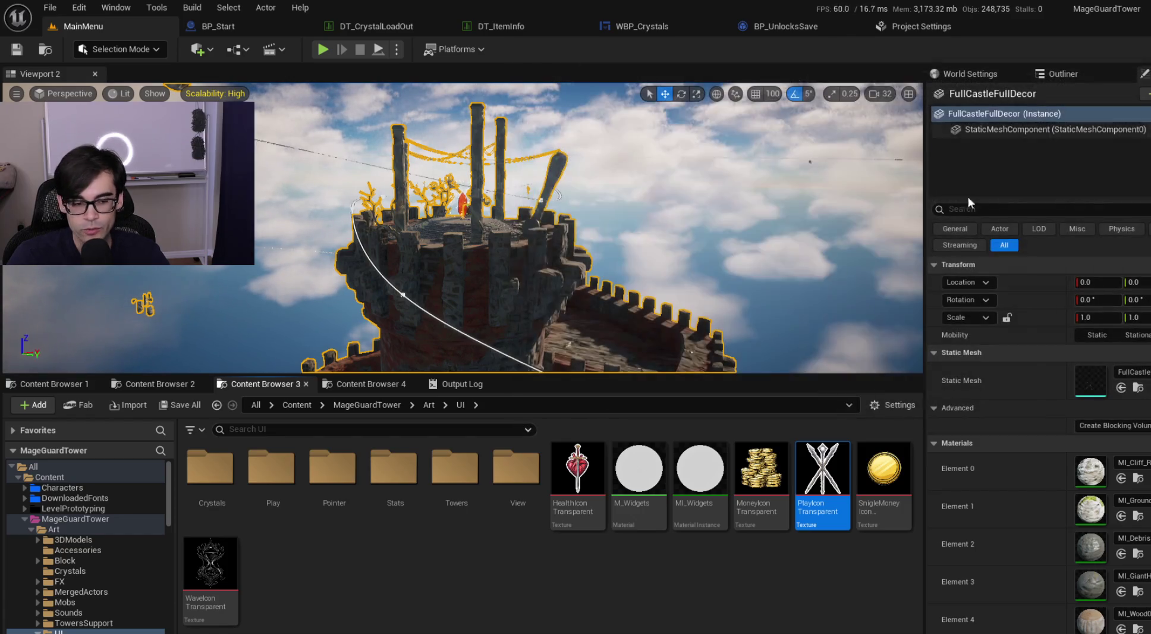
# Step: Go up to the MageGuardTower folder and open the UI folder, clearing the 'textu' filter search
pyautogui.click(361, 405)
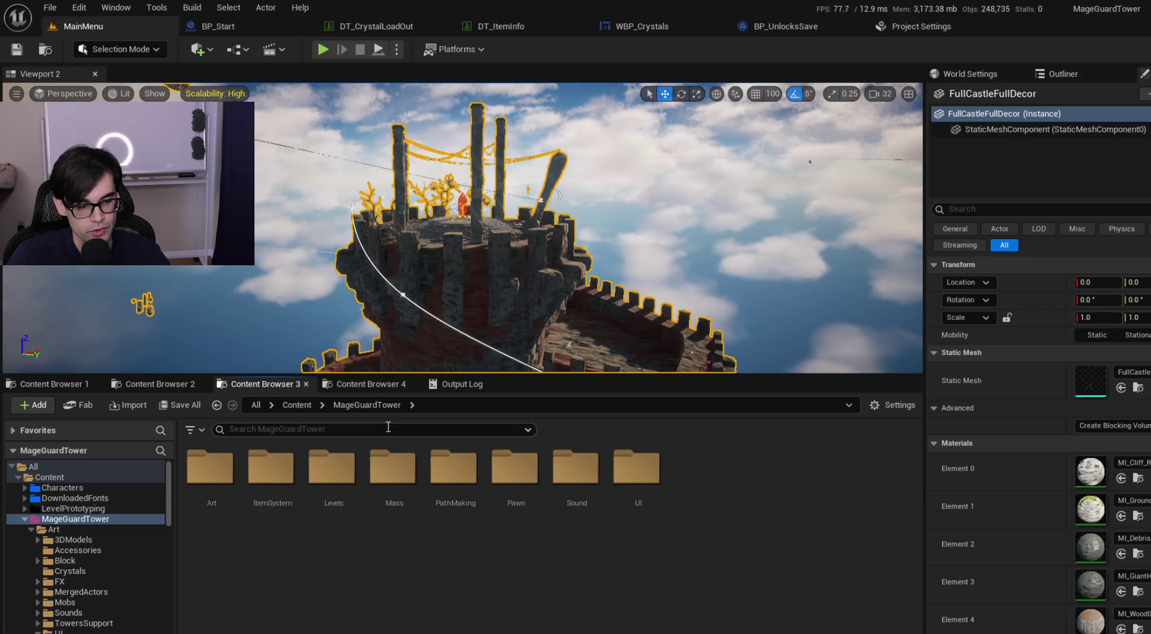
pyautogui.click(190, 433)
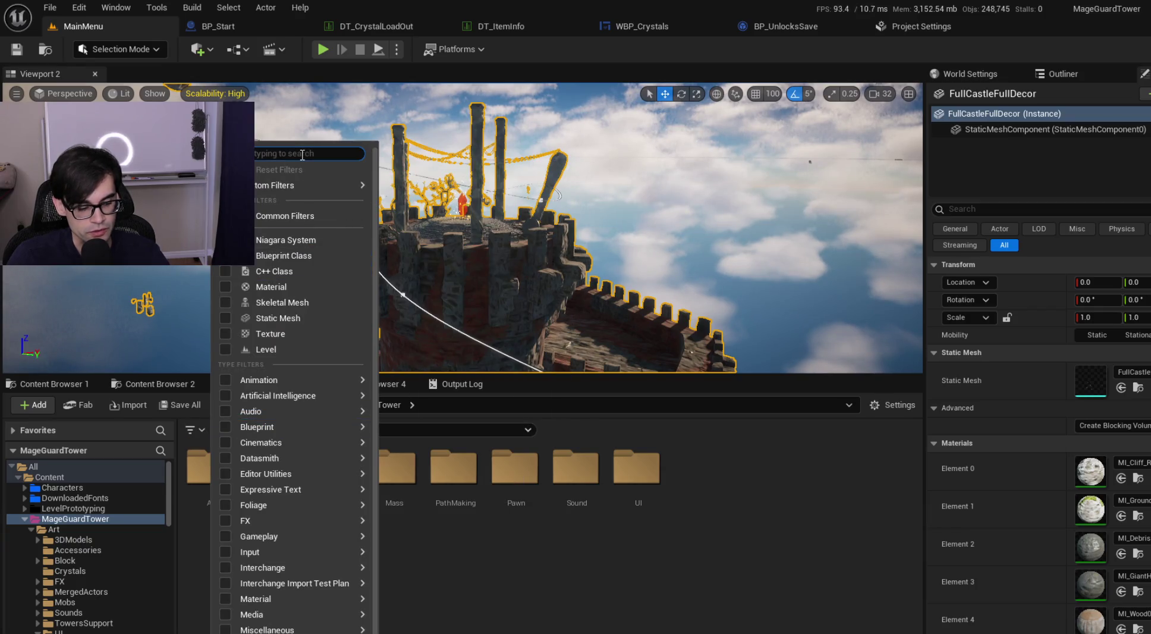
pyautogui.write('textu')
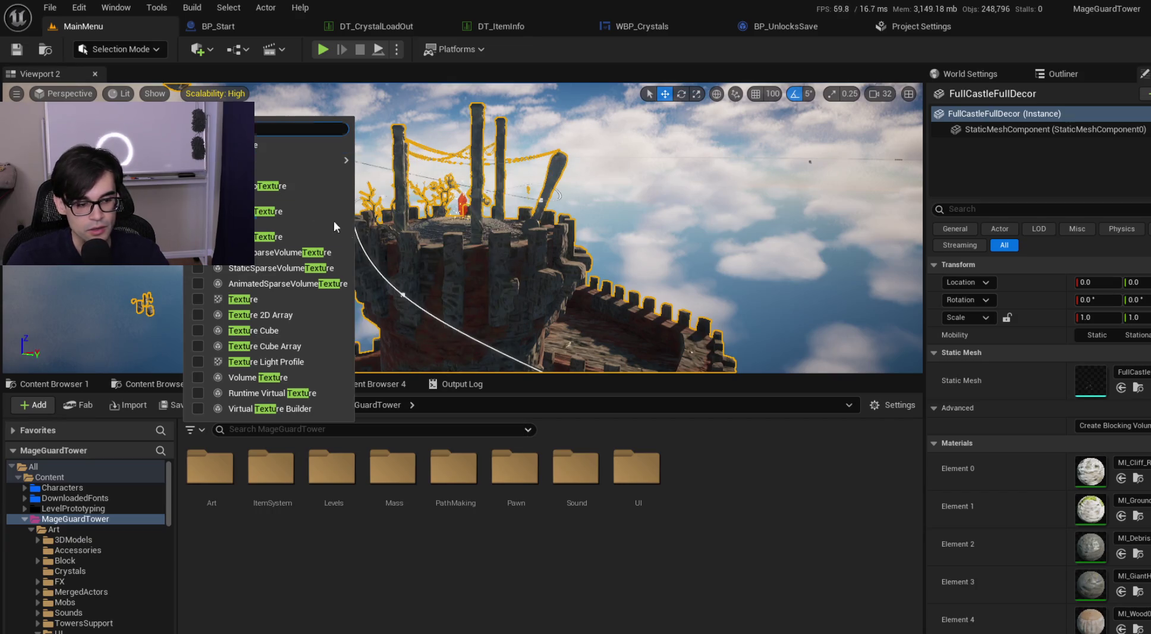
pyautogui.click(629, 505)
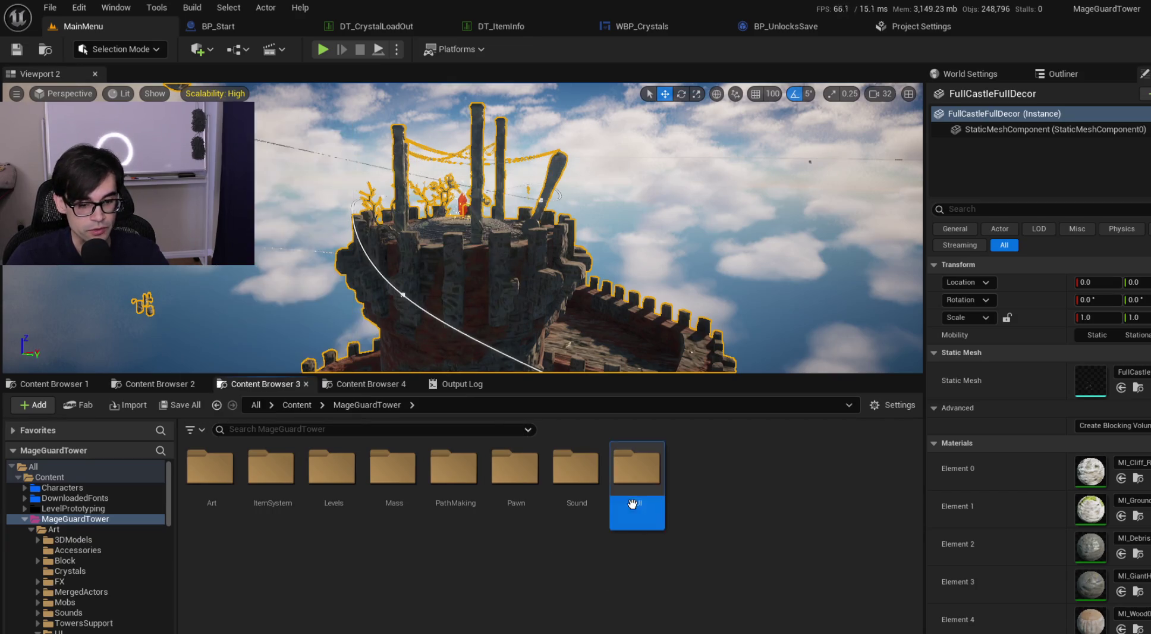
pyautogui.doubleClick(629, 506)
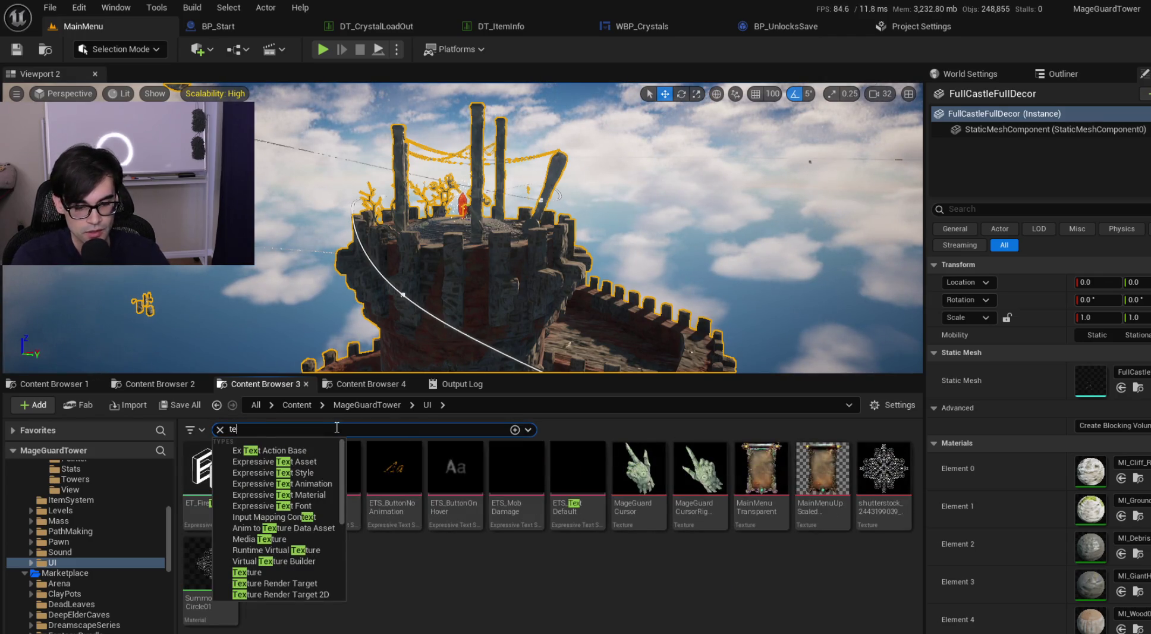
pyautogui.press('BackSpace')
pyautogui.press('BackSpace')
# Step: Apply the Texture filter so the UI folder shows only its five textures
pyautogui.click(195, 430)
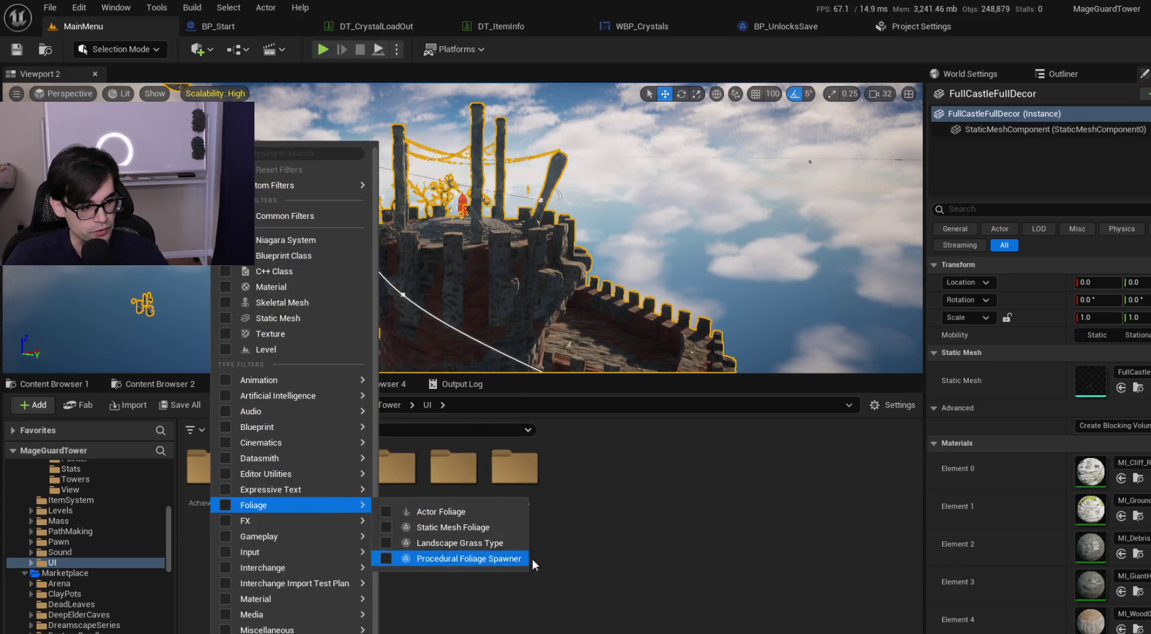
pyautogui.click(711, 591)
pyautogui.click(195, 430)
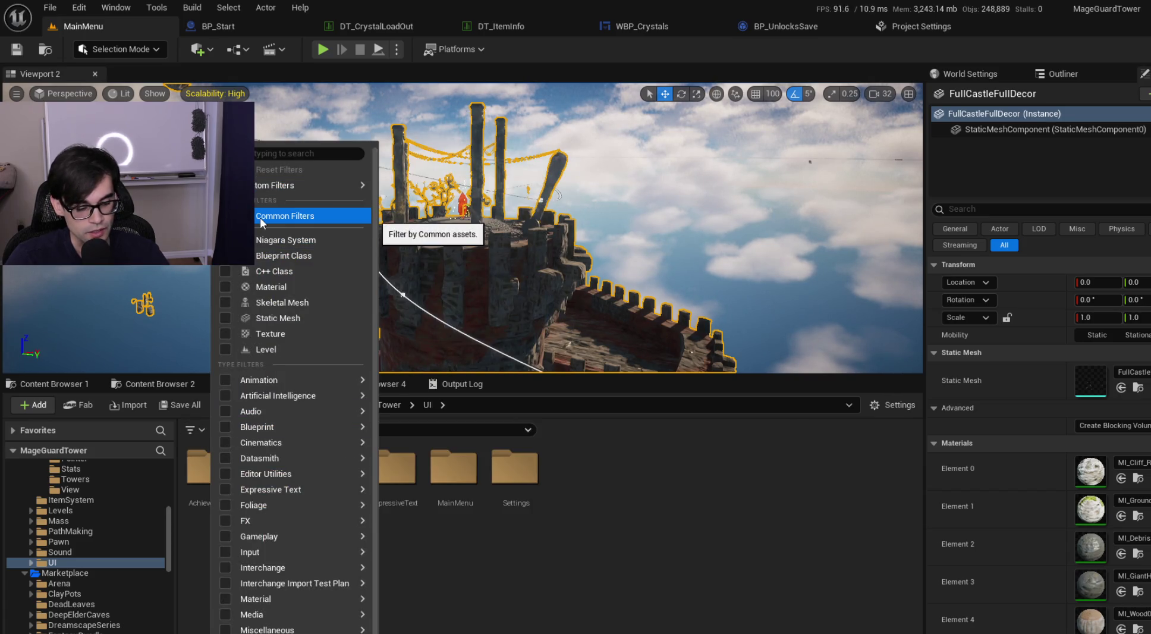
pyautogui.moveTo(291, 399)
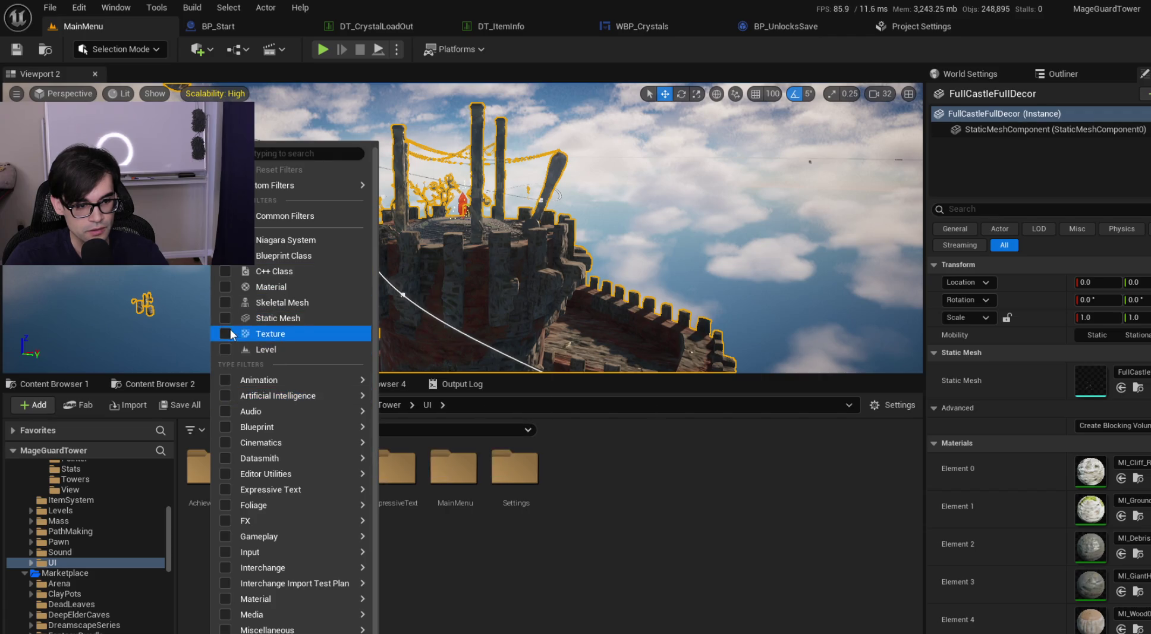
pyautogui.click(229, 333)
pyautogui.click(676, 541)
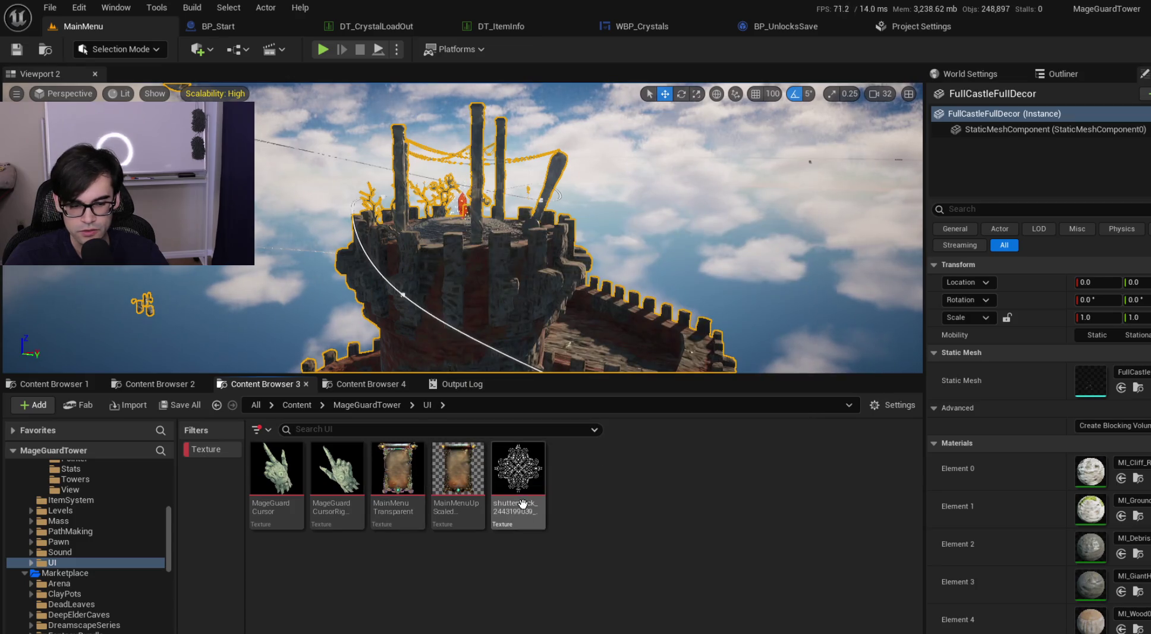
# Step: Clear the old filter, browse to Art > UI and filter the Content Browser to textures only
pyautogui.moveTo(522, 503)
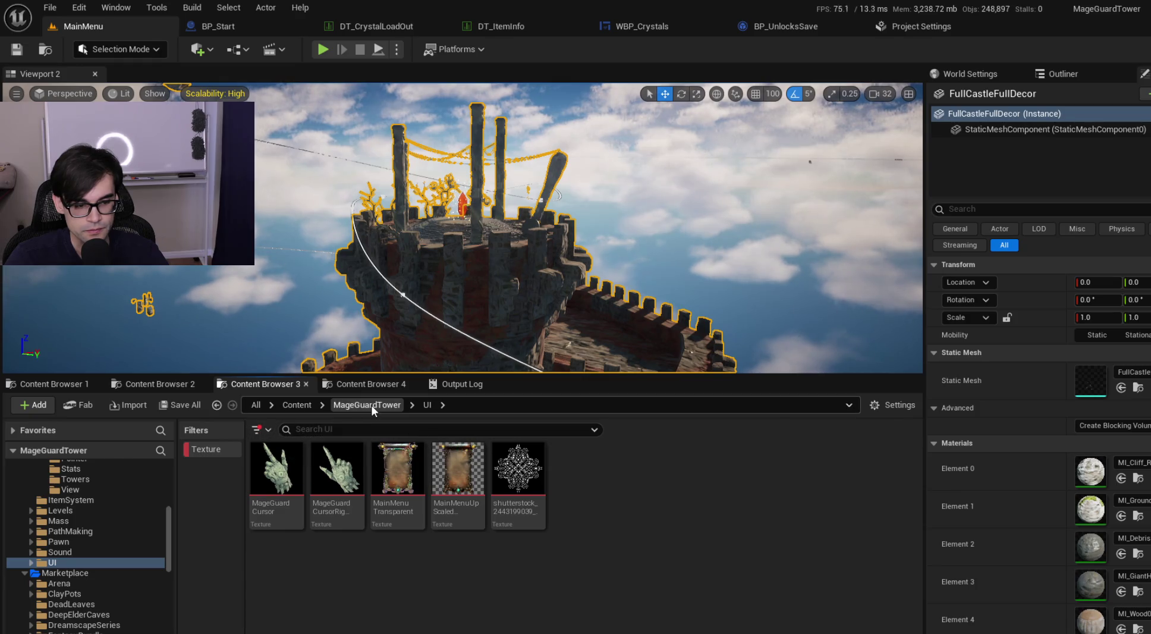
pyautogui.click(274, 429)
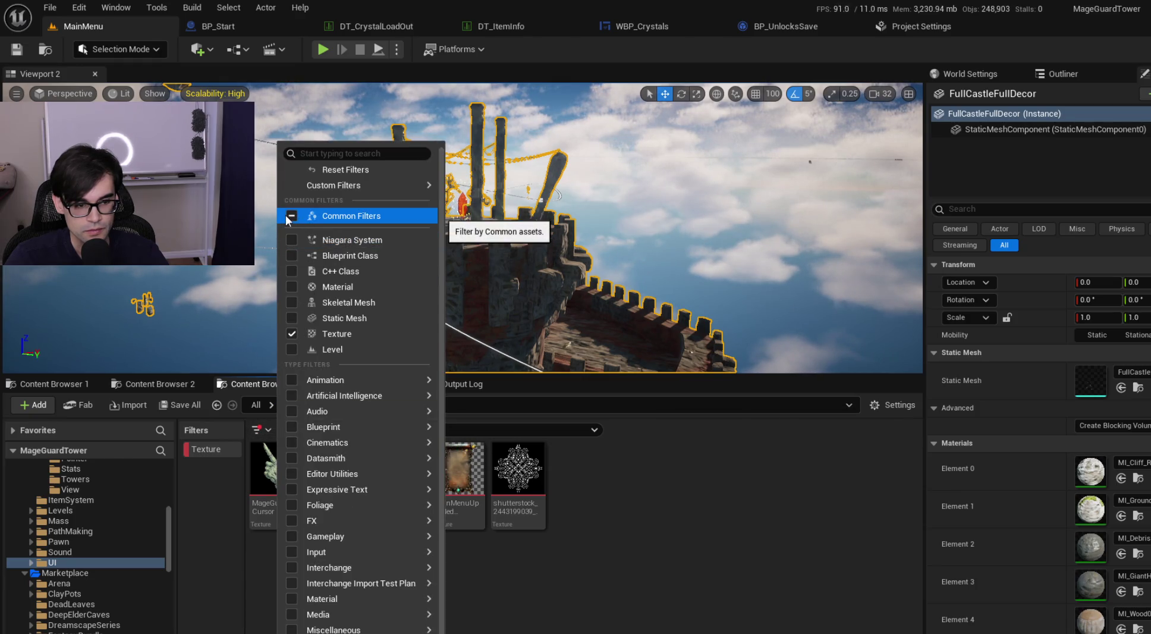
pyautogui.click(292, 216)
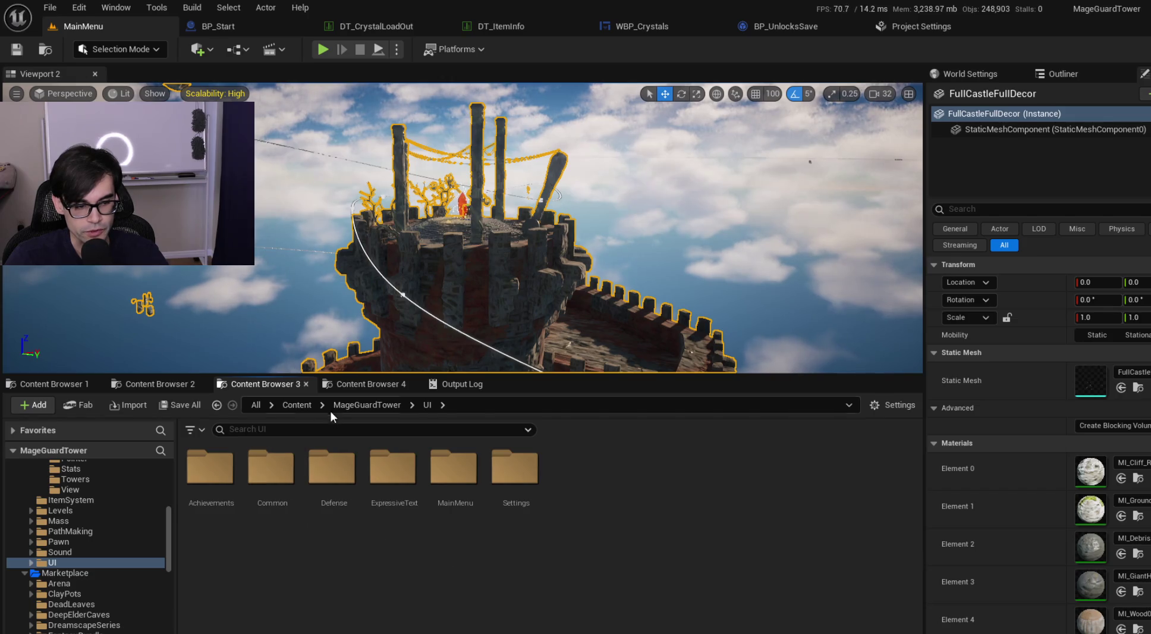
pyautogui.click(371, 405)
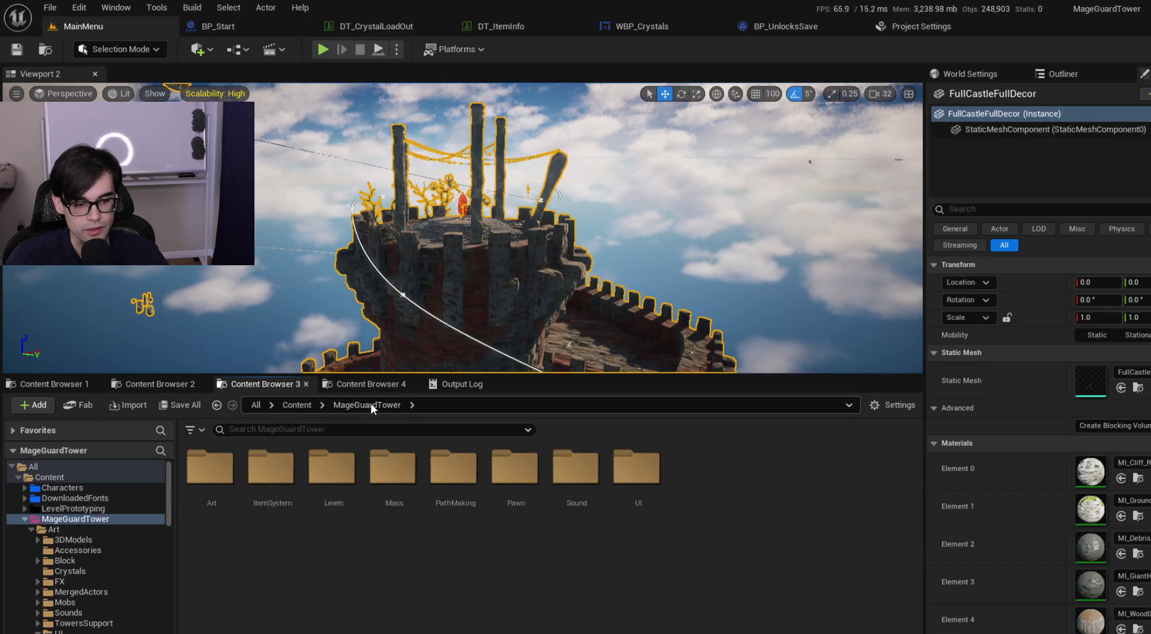
pyautogui.doubleClick(209, 468)
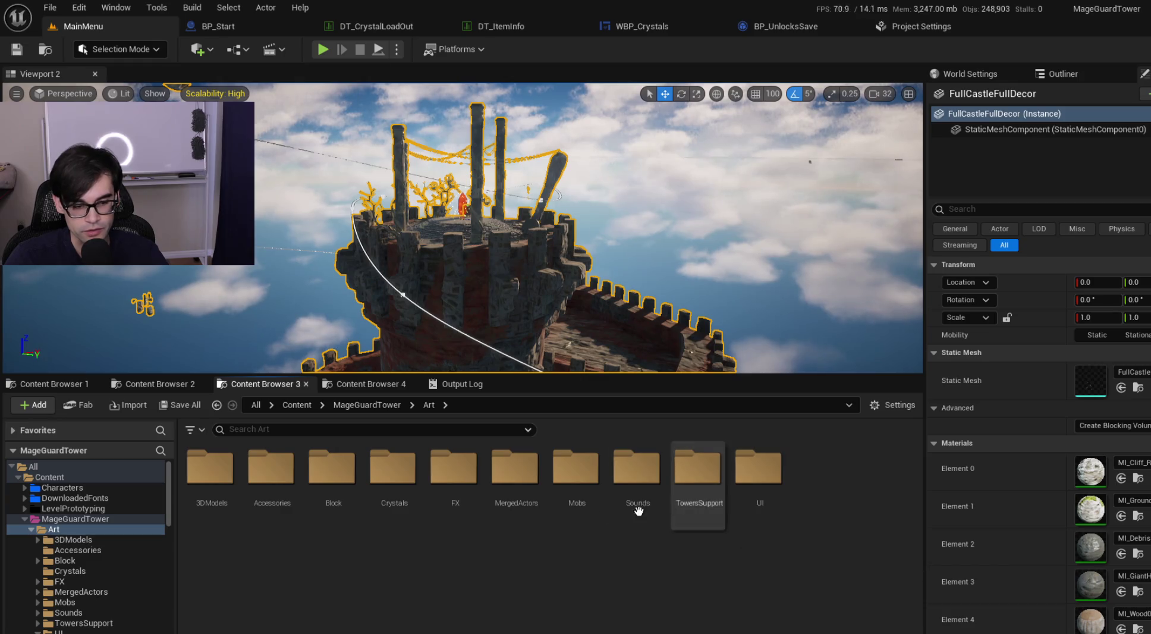
pyautogui.doubleClick(759, 470)
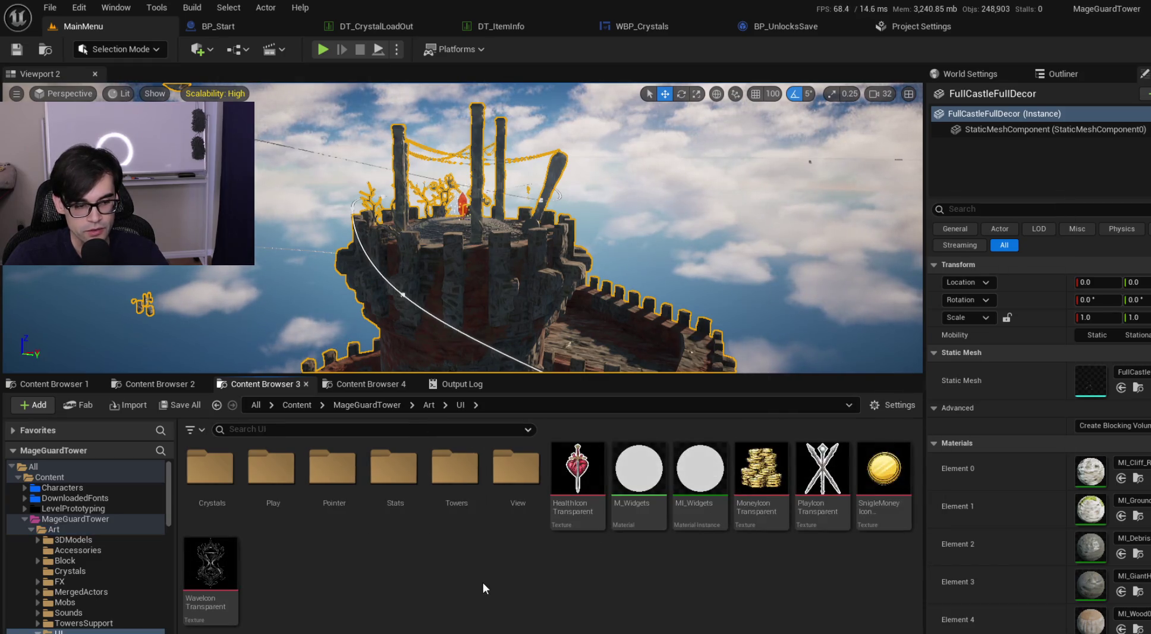
pyautogui.click(203, 431)
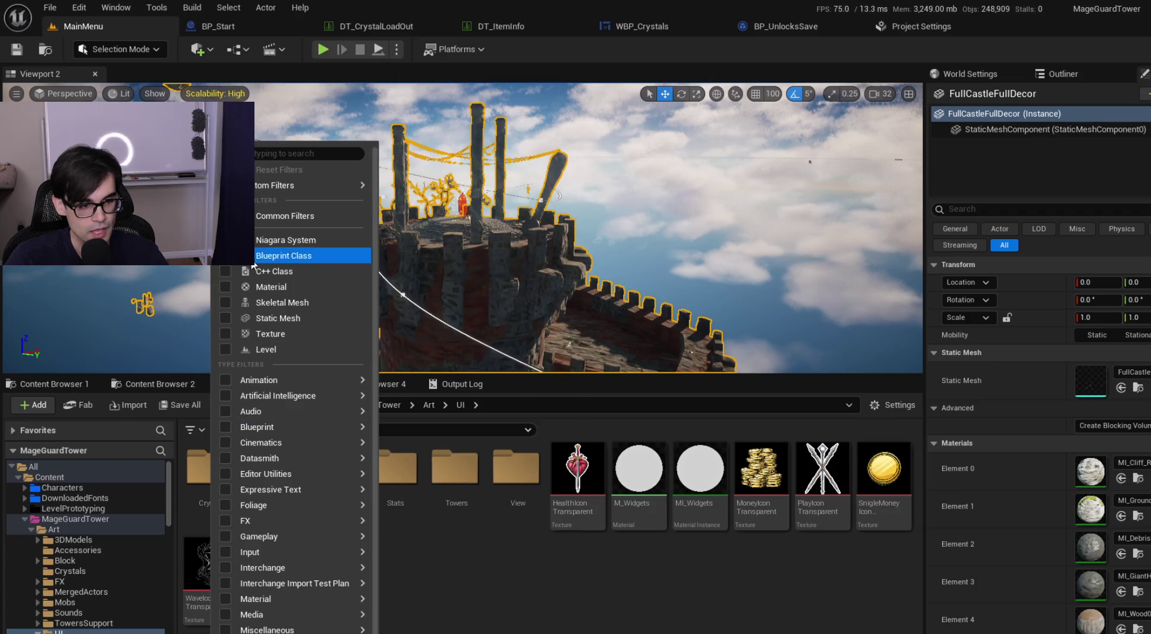
pyautogui.click(221, 337)
pyautogui.click(742, 461)
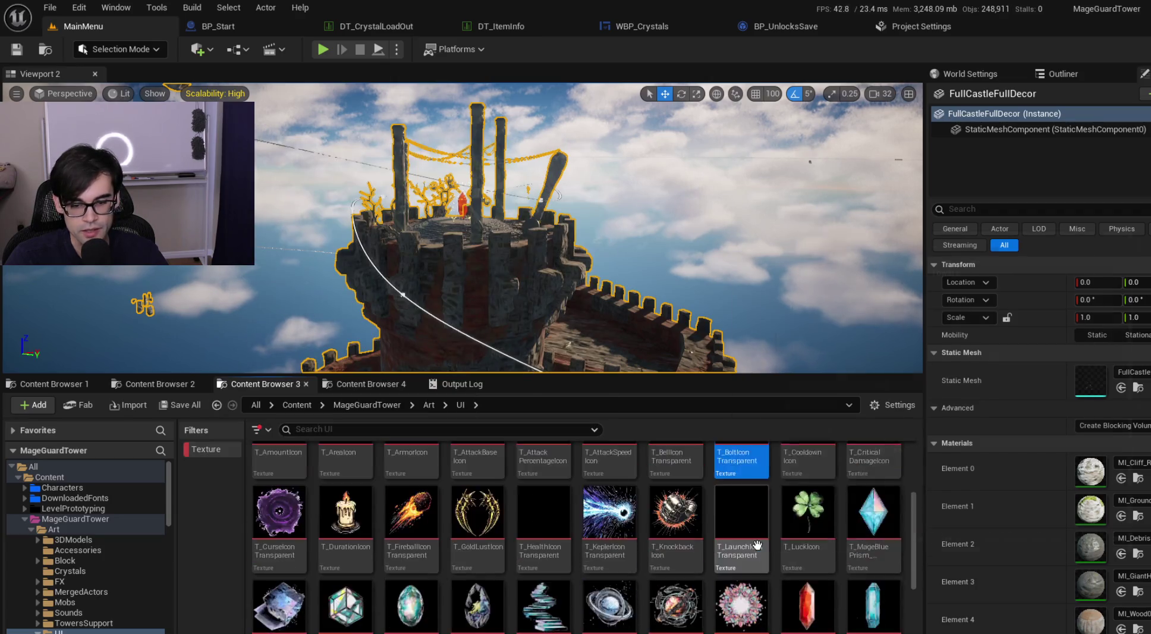
pyautogui.scroll(-3, 757, 545)
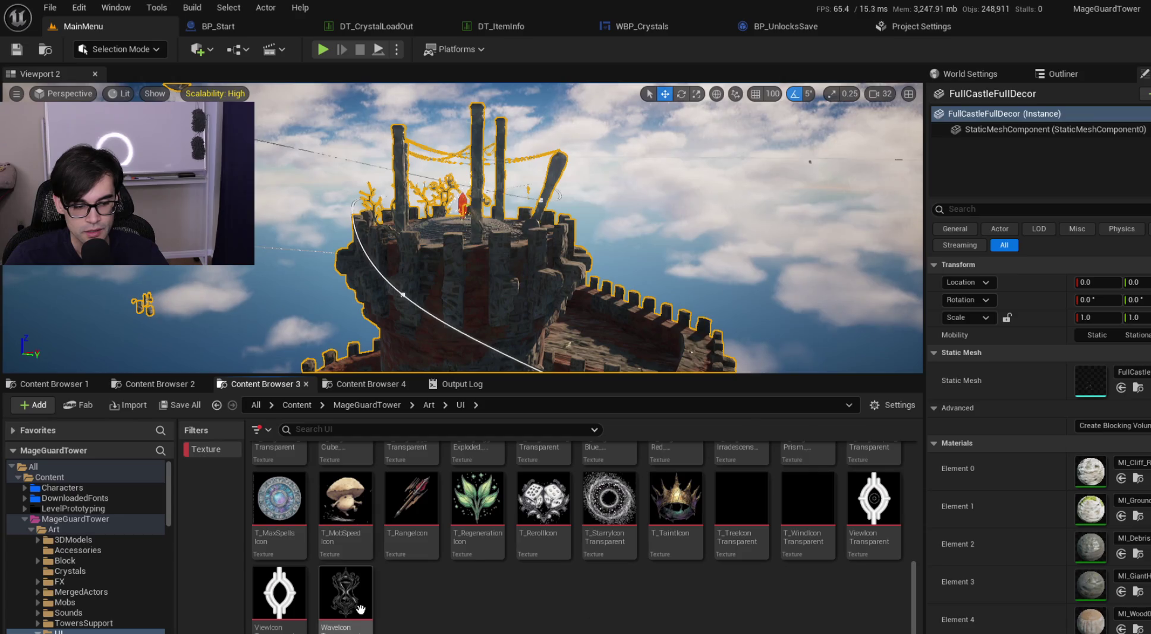
pyautogui.scroll(10, 493, 584)
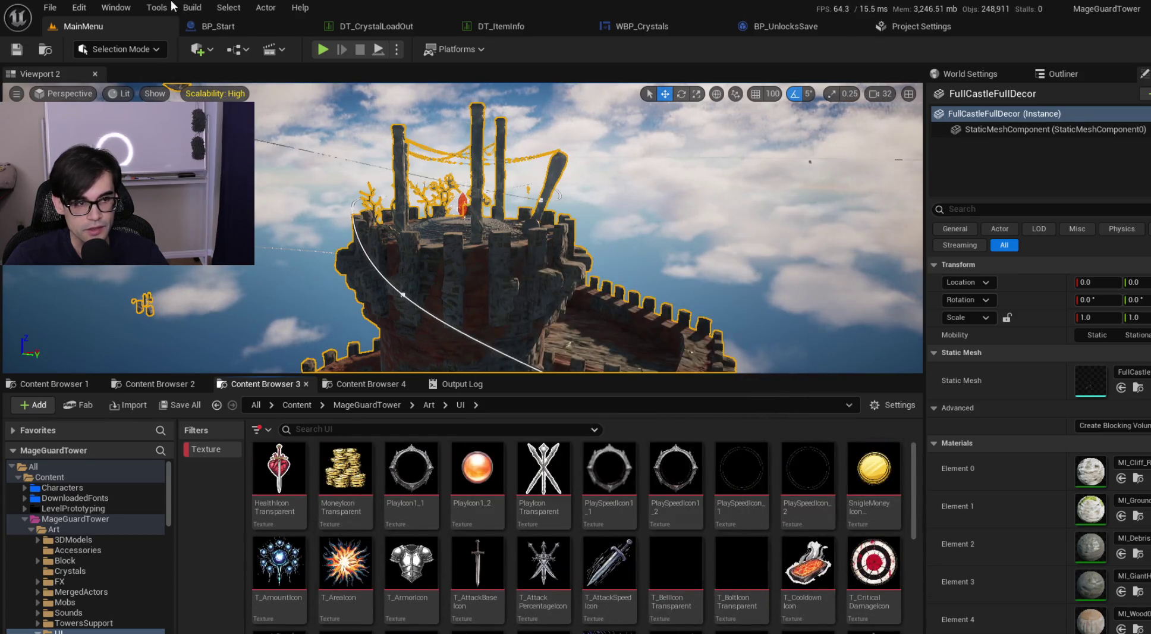
# Step: Open Tools > Audit > Asset Audit, drag all the UI textures into it and maximise it
pyautogui.click(158, 8)
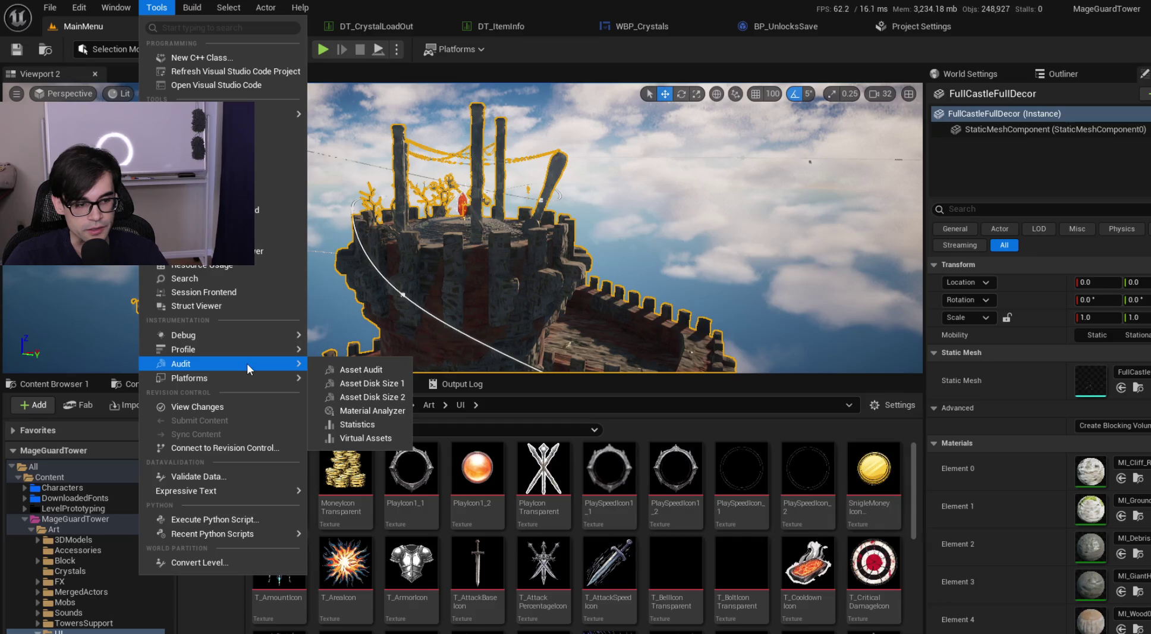
pyautogui.click(355, 371)
pyautogui.click(282, 485)
pyautogui.scroll(-10, 384, 539)
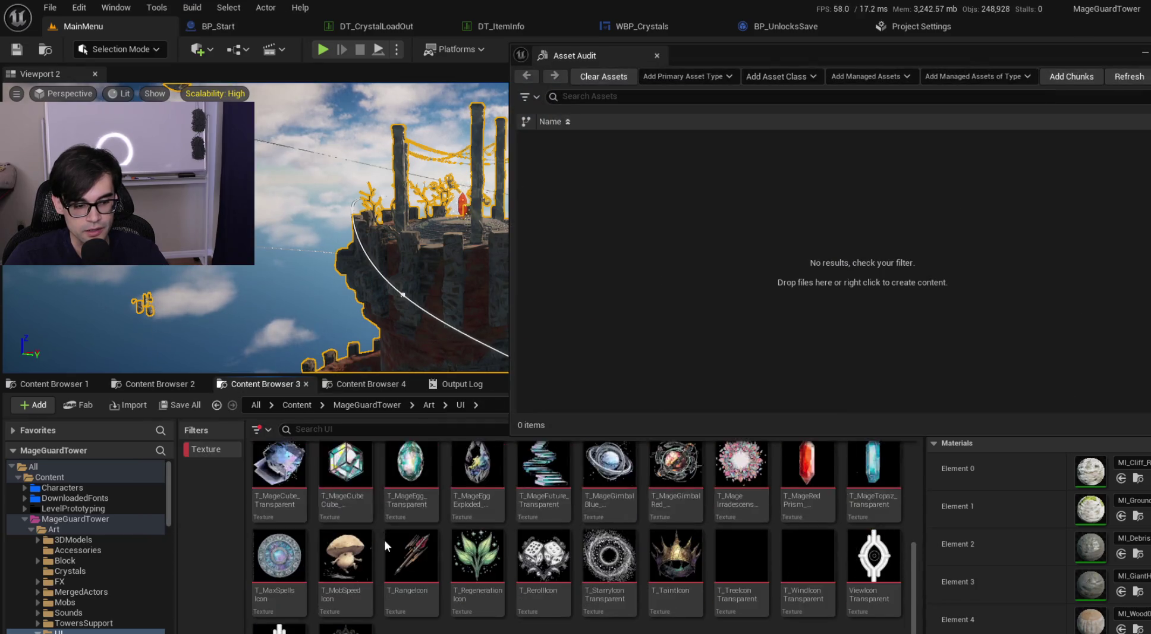
pyautogui.keyDown('shift'); pyautogui.click(339, 613); pyautogui.keyUp('shift')
pyautogui.moveTo(339, 614); pyautogui.dragTo(654, 333)
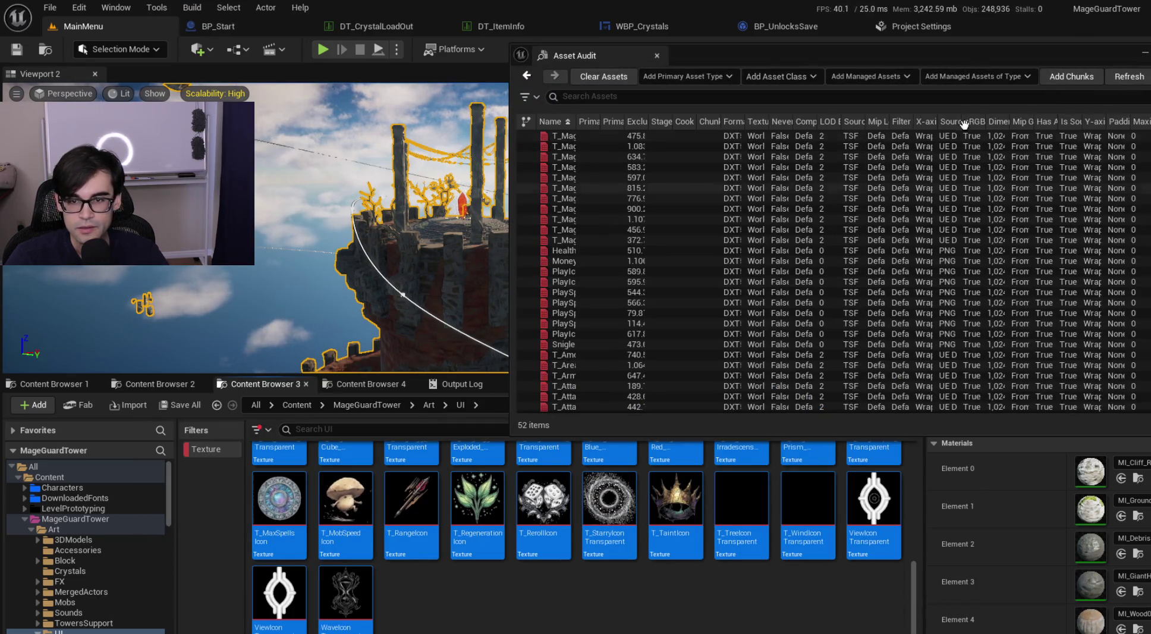
pyautogui.doubleClick(594, 56)
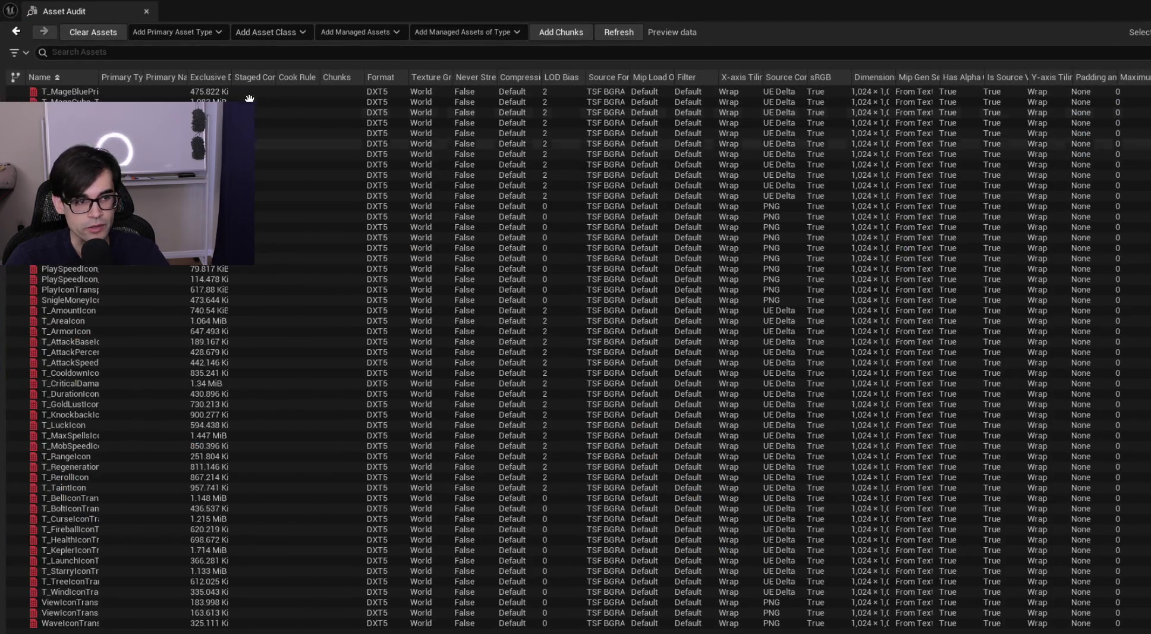
# Step: Widen the Exclusive Disk Size column and inspect the critical damage, max spells, tree and starry icon rows
pyautogui.moveTo(233, 77); pyautogui.dragTo(364, 72)
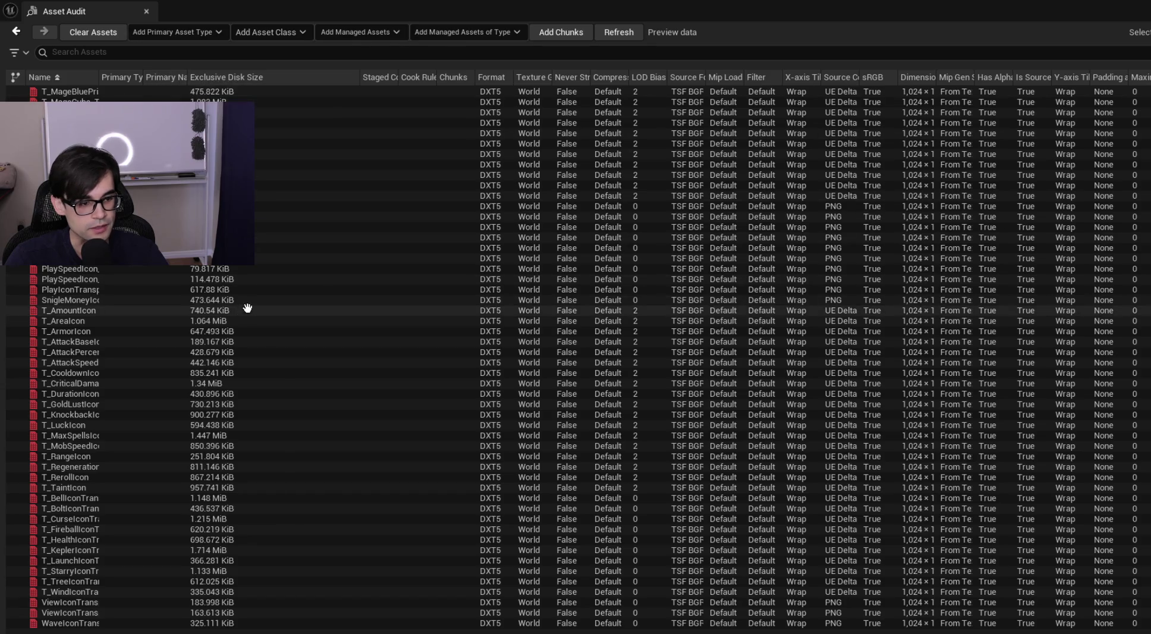
pyautogui.click(254, 385)
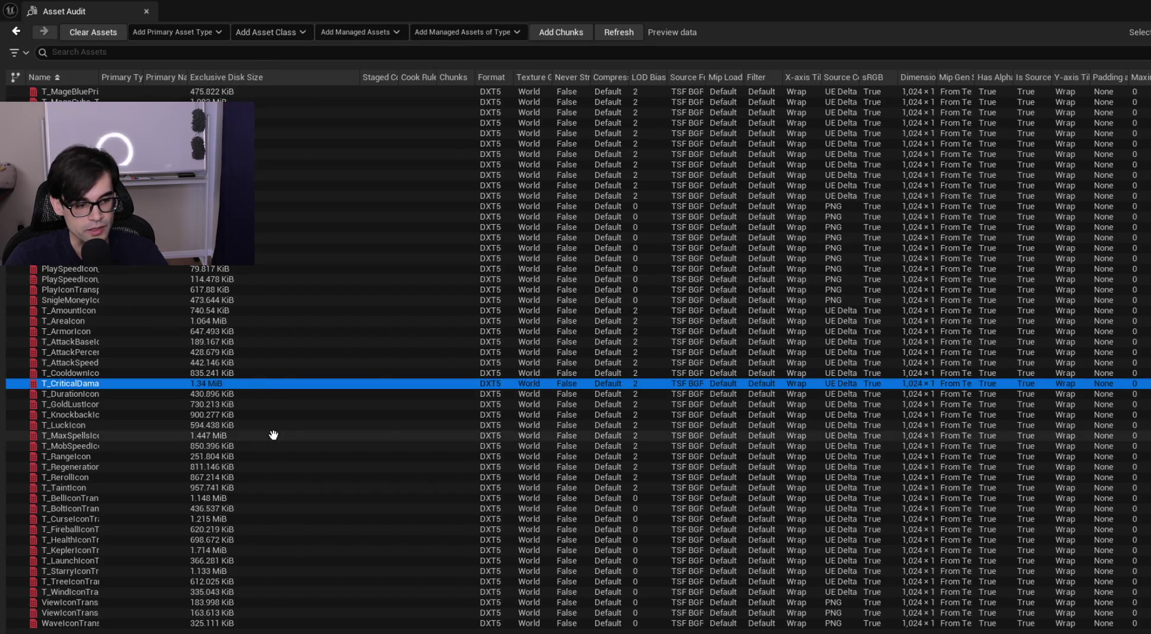
pyautogui.click(274, 435)
pyautogui.click(276, 581)
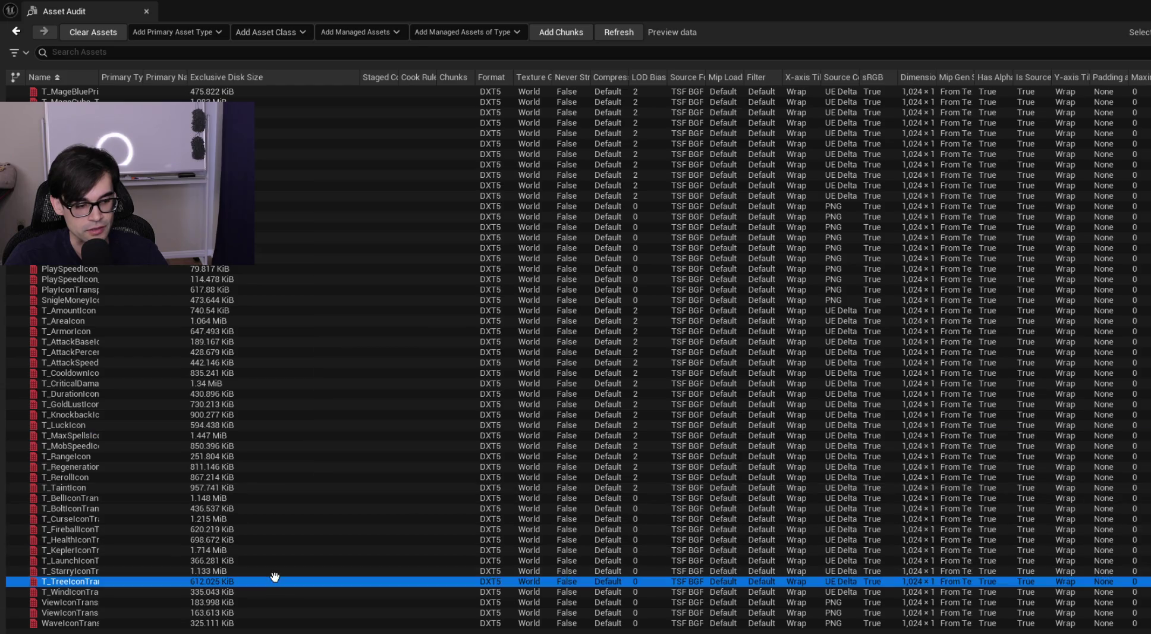
pyautogui.click(281, 568)
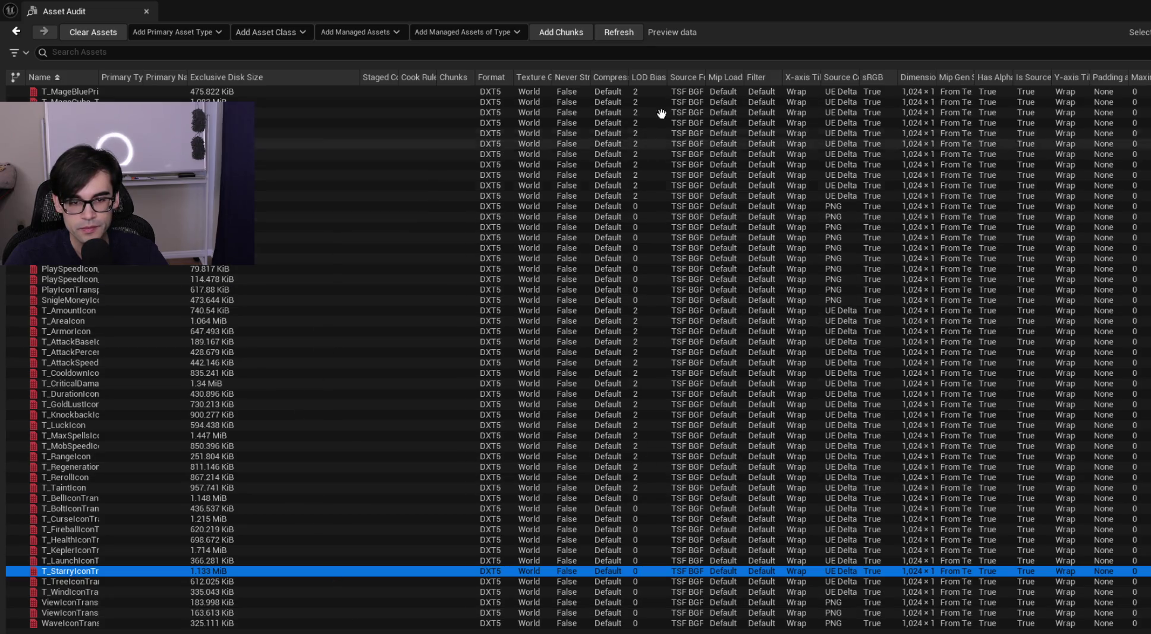
# Step: Inspect the first and MageCube texture rows, then dock Asset Audit as a main editor tab
pyautogui.click(655, 91)
pyautogui.click(684, 102)
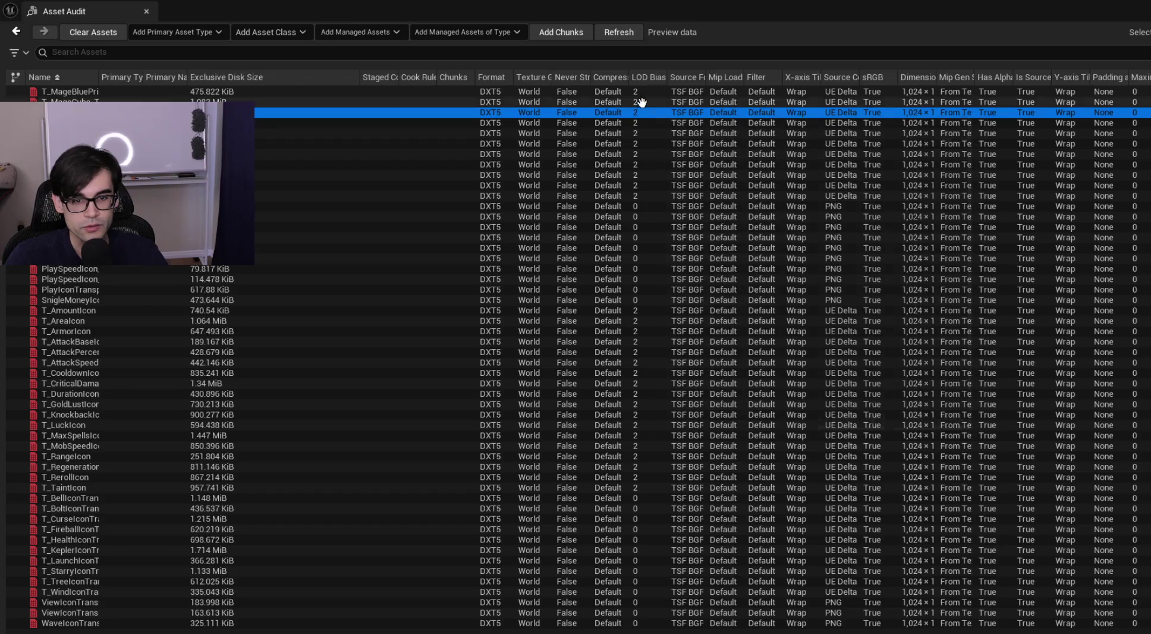
pyautogui.moveTo(179, 99)
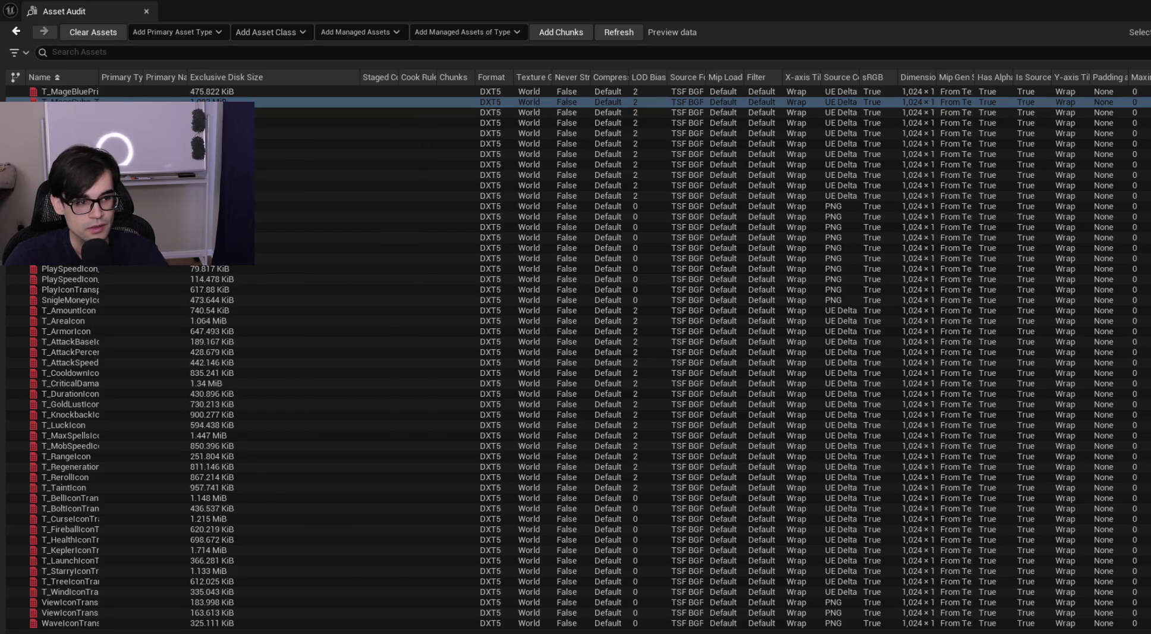
pyautogui.moveTo(150, 26); pyautogui.dragTo(305, 40)
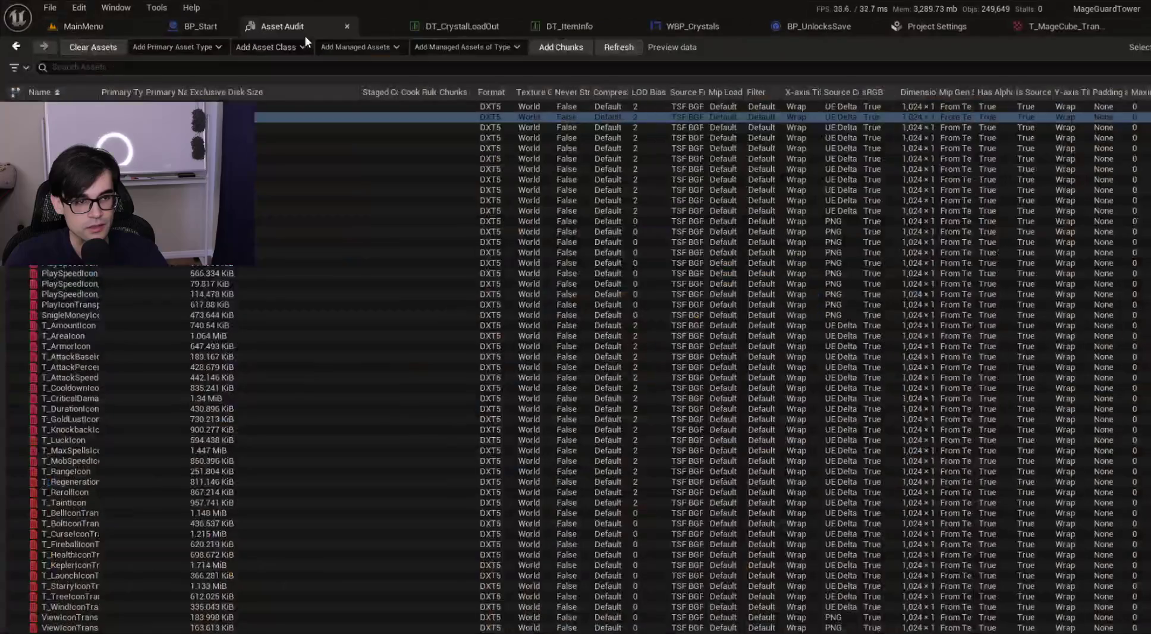
# Step: Open the MageCube texture from the level editor, review its details, and bring up Project Settings
pyautogui.click(117, 28)
pyautogui.doubleClick(344, 479)
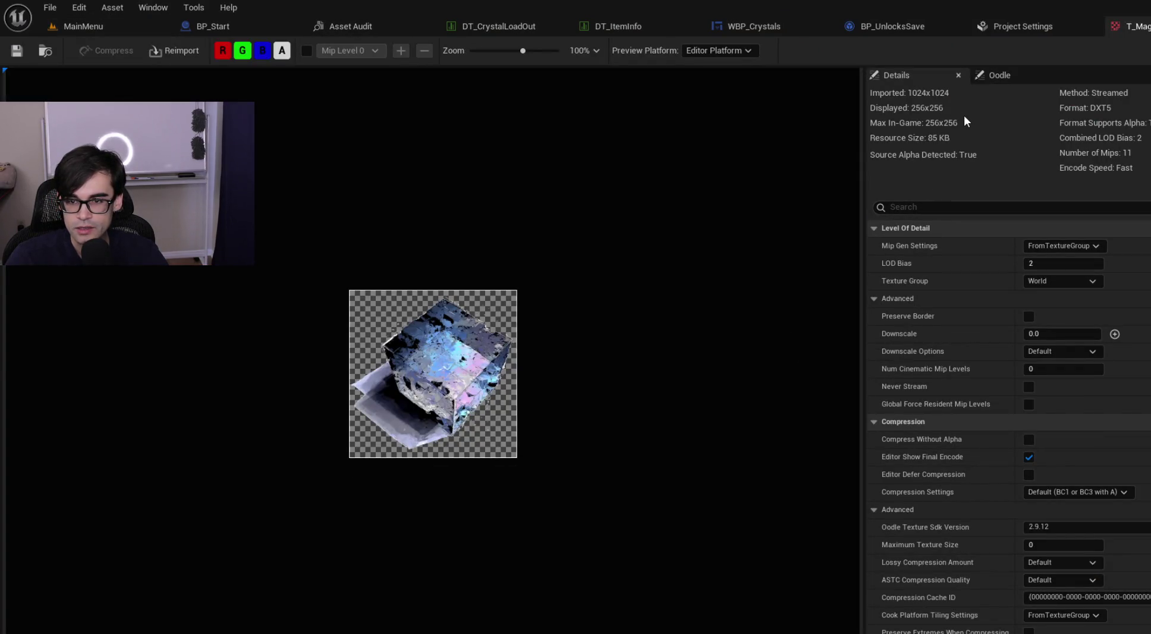
pyautogui.scroll(3, 436, 350)
pyautogui.scroll(-3, 436, 351)
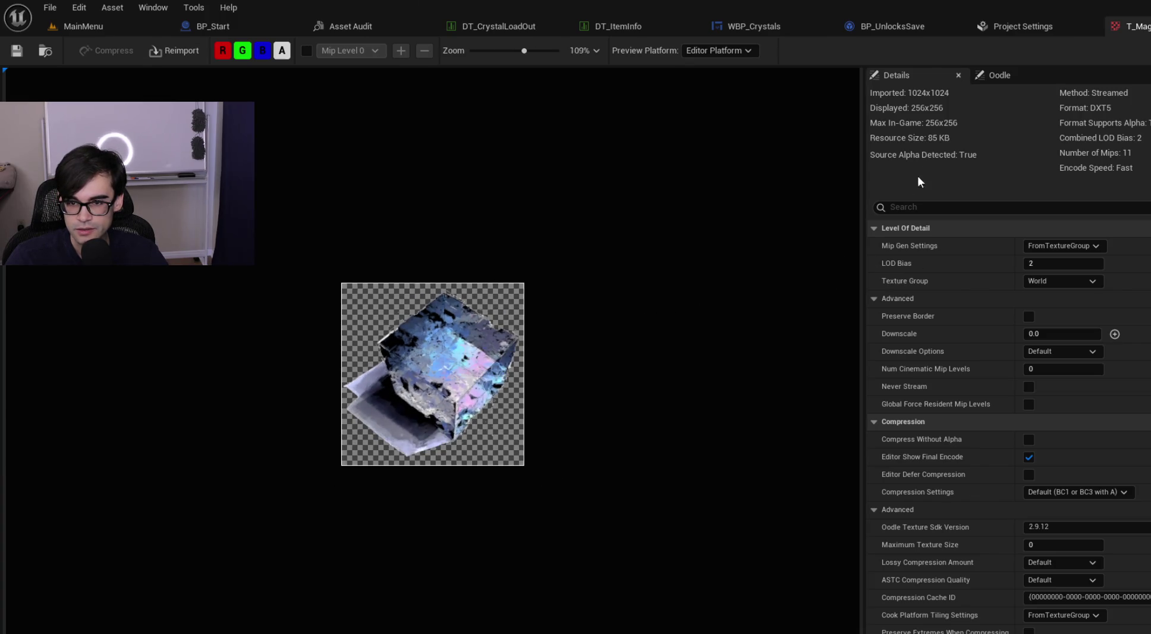
pyautogui.click(957, 137)
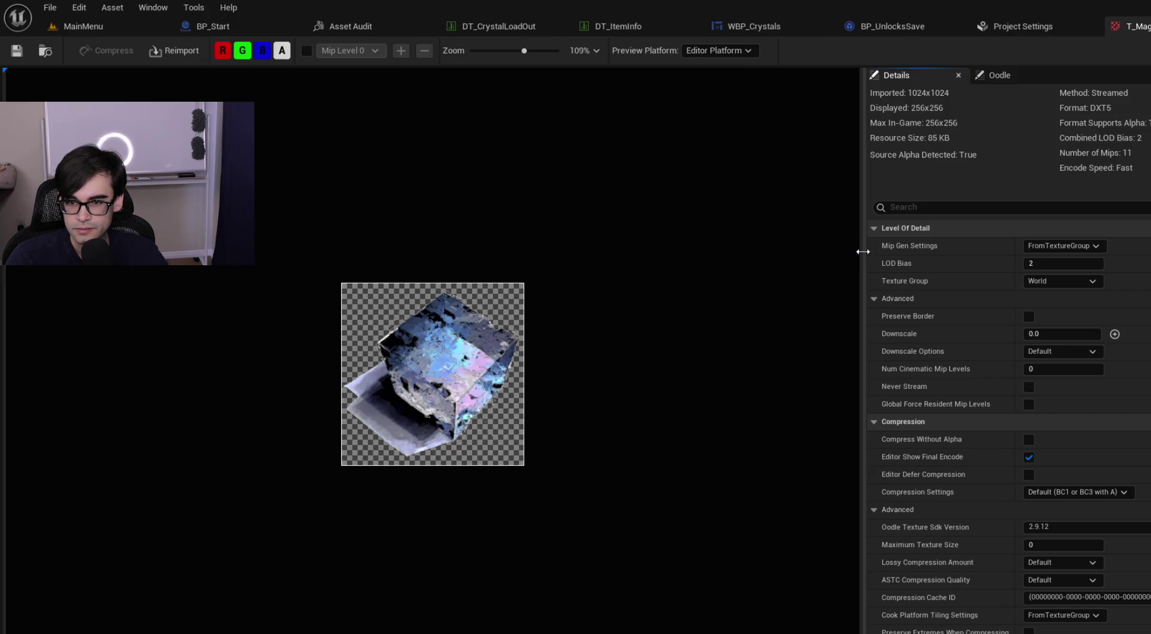
pyautogui.click(1014, 30)
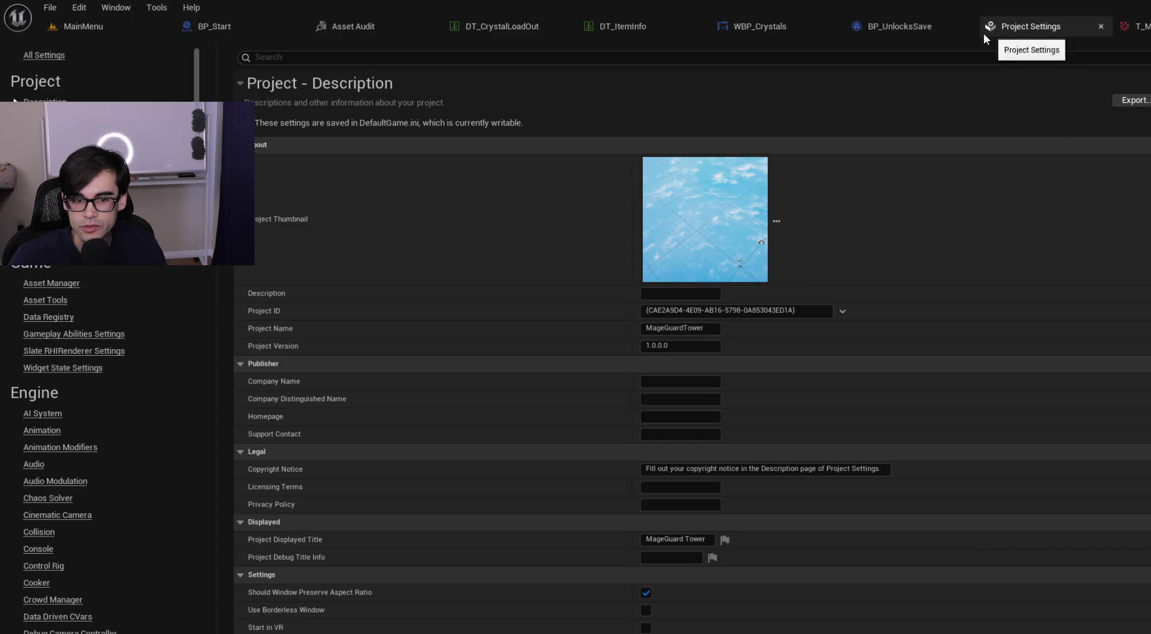
# Step: In Asset Audit, narrow the disk size column and select T_BellIconTransparent through the last row
pyautogui.click(397, 26)
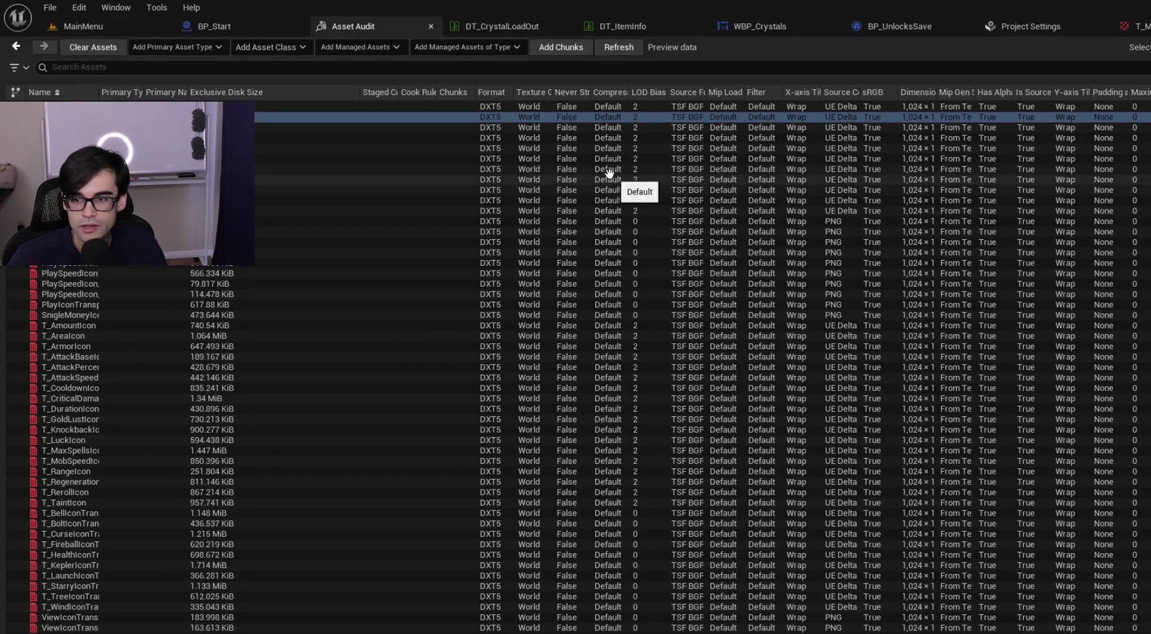
pyautogui.moveTo(360, 92); pyautogui.dragTo(234, 94)
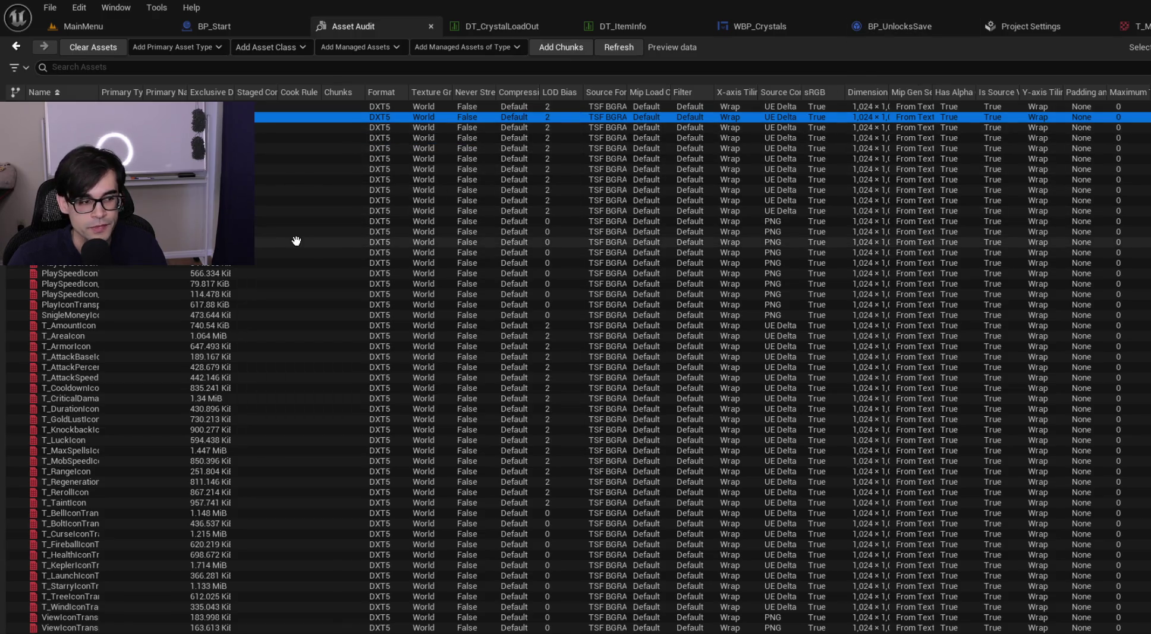
pyautogui.click(550, 512)
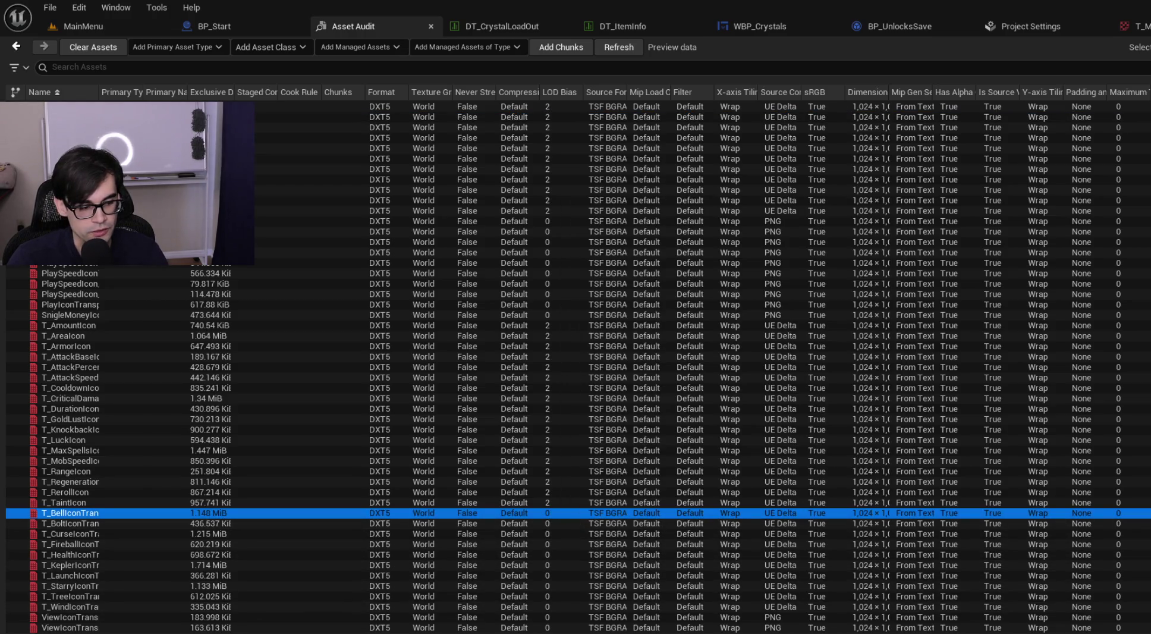
pyautogui.keyDown('shift'); pyautogui.click(470, 627); pyautogui.keyUp('shift')
# Step: Open all selected icon textures for editing, then close the first tabs through T_CurseIconTransparent
pyautogui.rightClick(74, 534)
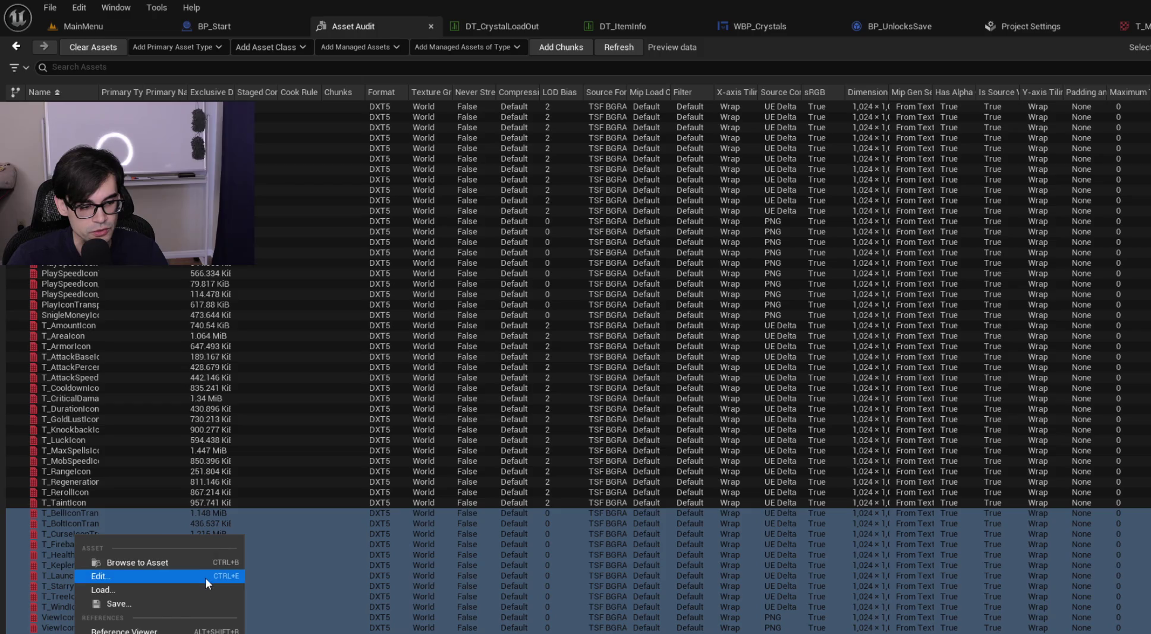
pyautogui.click(188, 575)
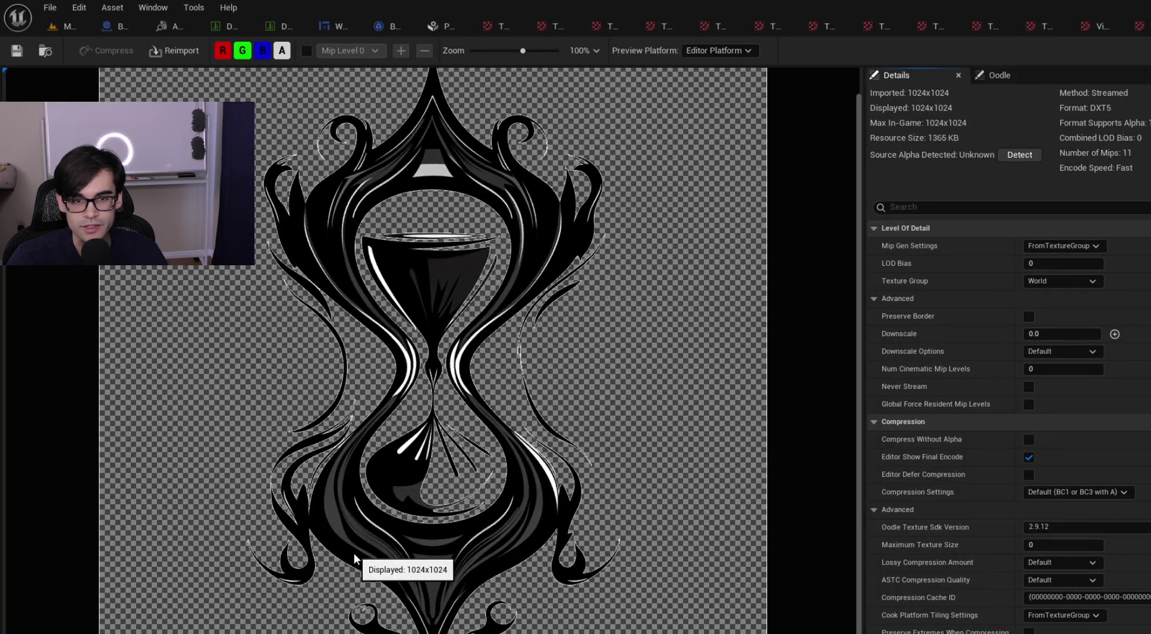
pyautogui.click(498, 18)
pyautogui.click(518, 24)
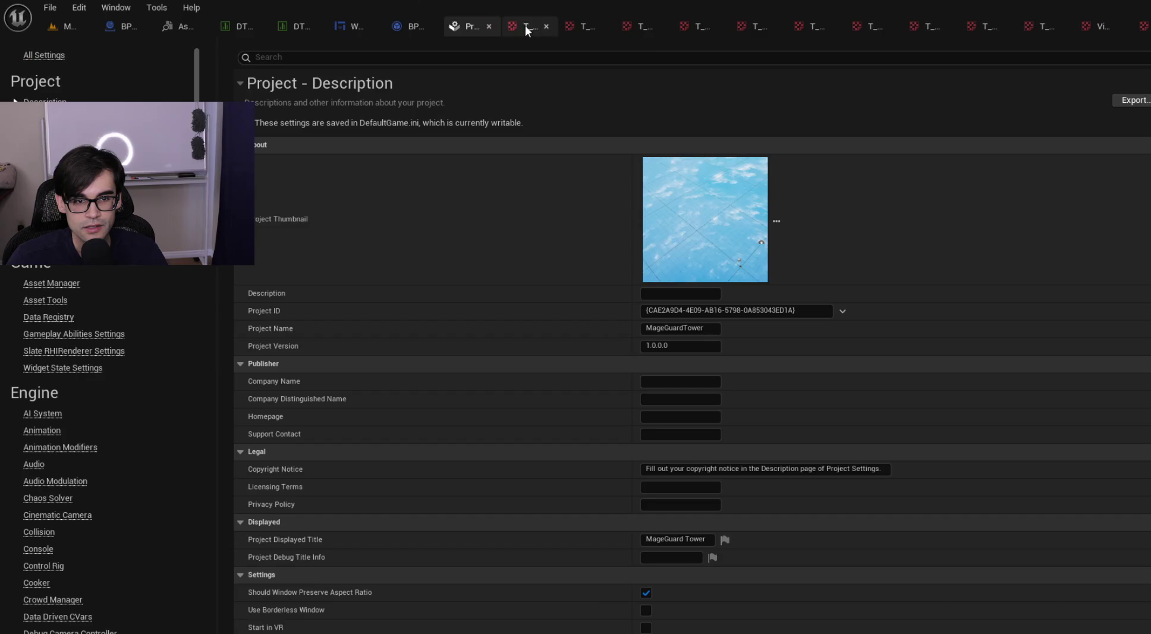
pyautogui.click(547, 26)
pyautogui.click(575, 26)
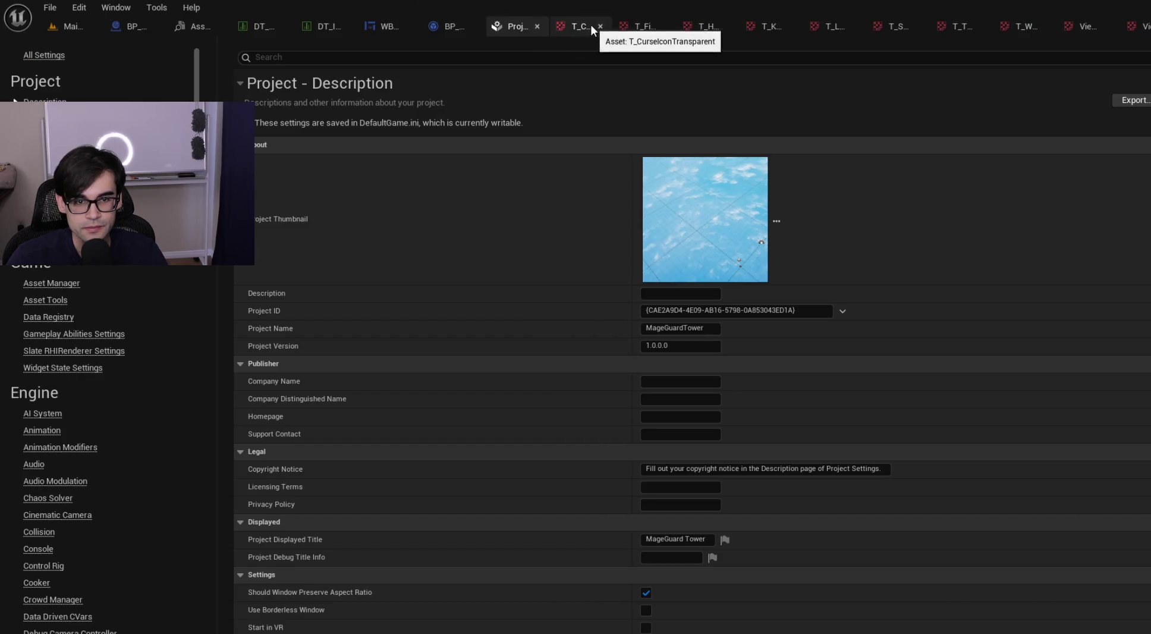
pyautogui.click(600, 25)
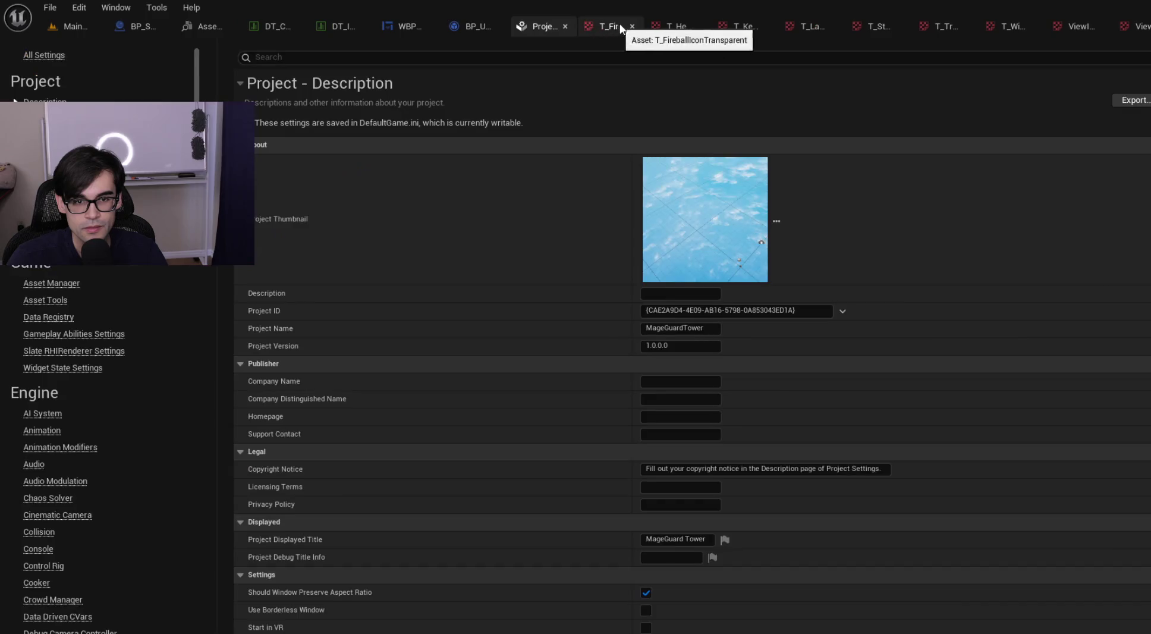
pyautogui.click(631, 25)
# Step: Close the remaining fireball, health, Kepler, launch, starry, tree, wind and view icon tabs, returning to MainMenu
pyautogui.click(668, 25)
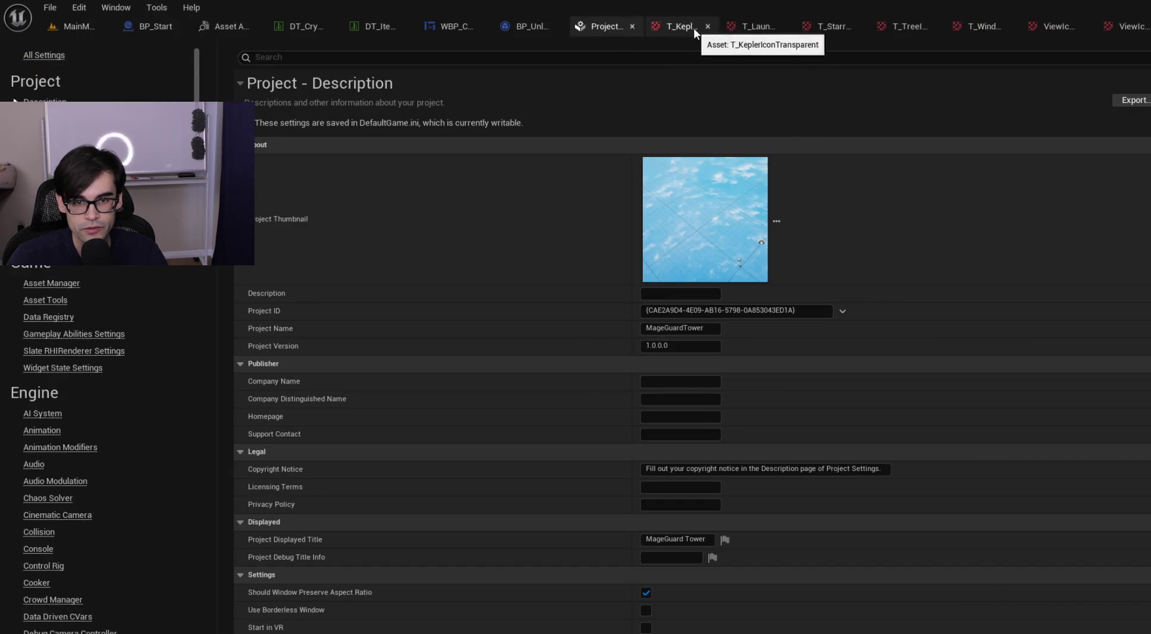
pyautogui.click(711, 25)
pyautogui.click(759, 26)
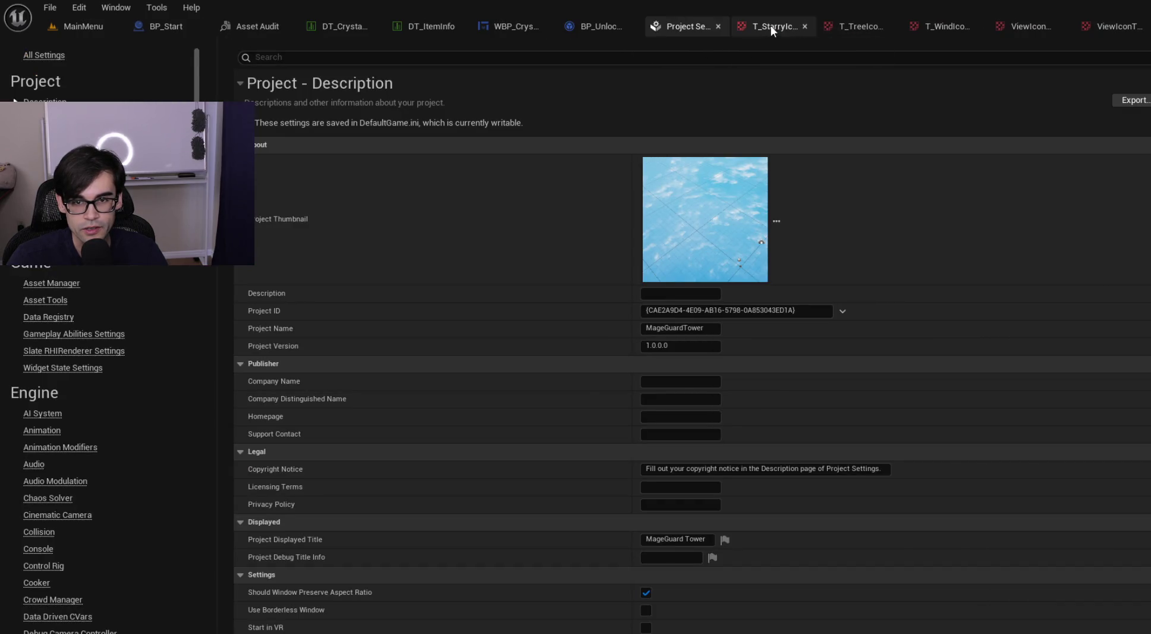
pyautogui.click(807, 26)
pyautogui.click(871, 26)
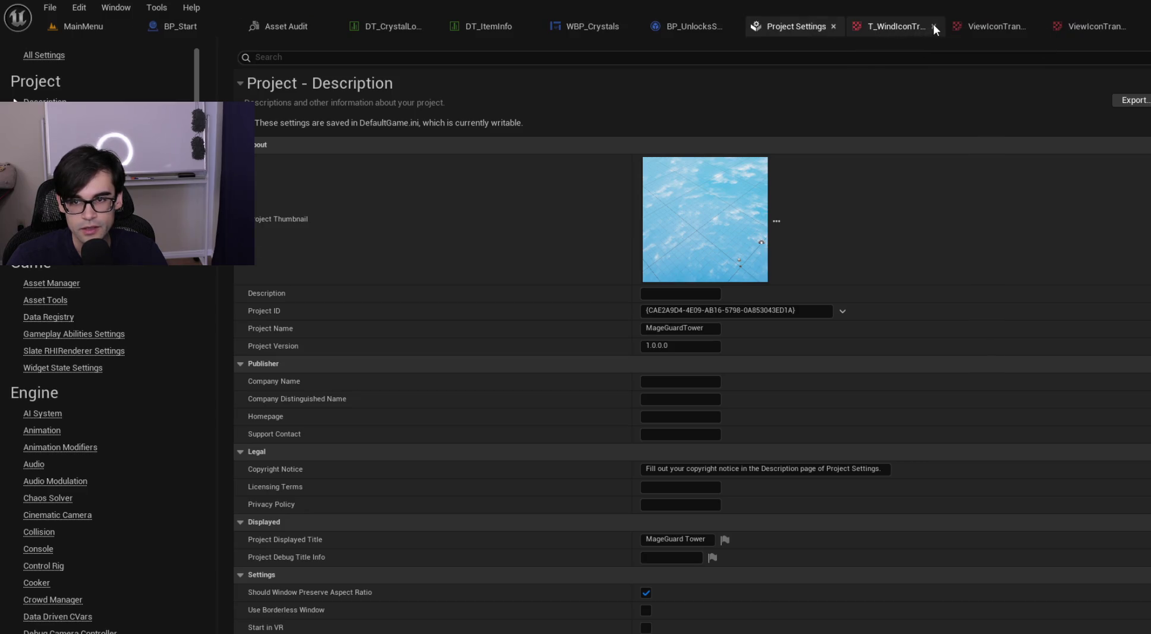
pyautogui.click(933, 26)
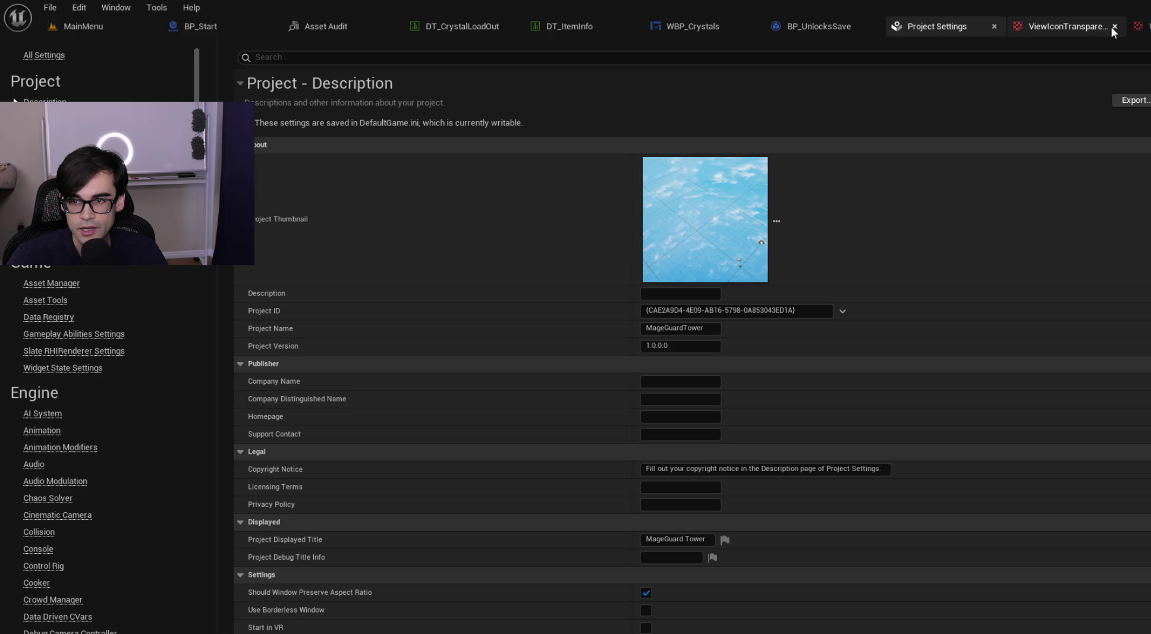
pyautogui.click(1114, 26)
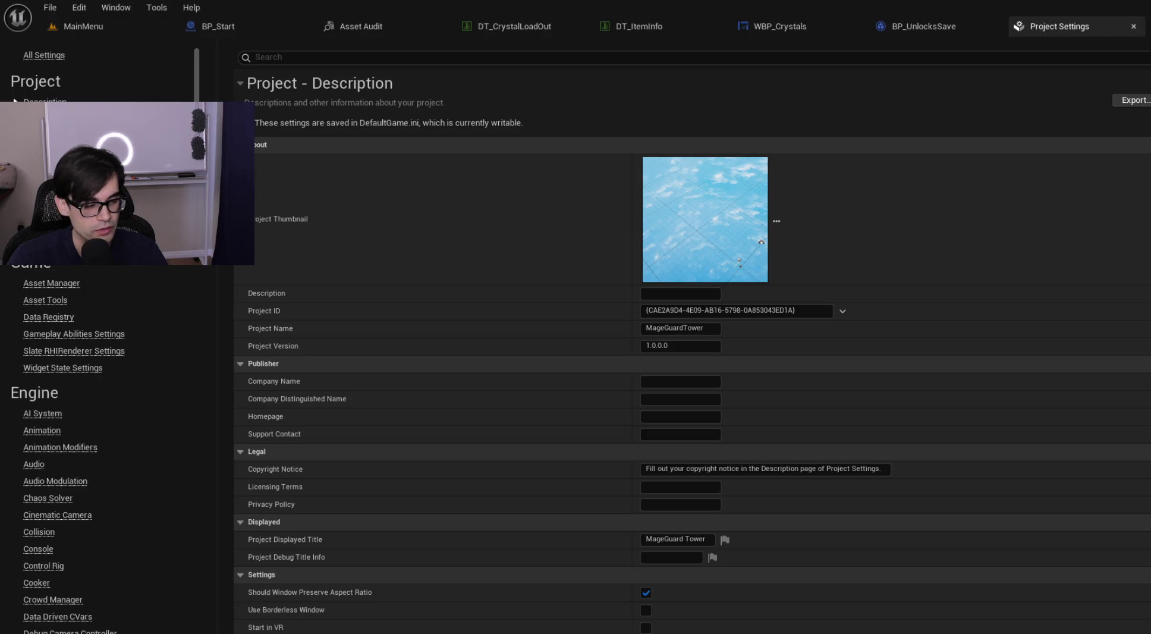
pyautogui.click(396, 21)
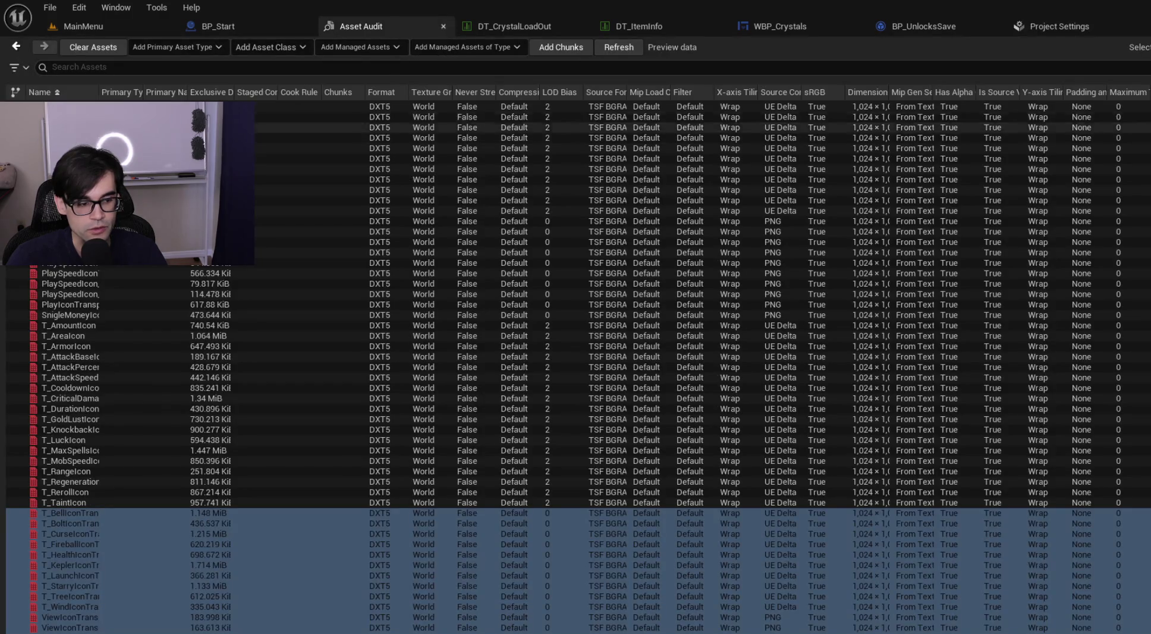
pyautogui.click(86, 28)
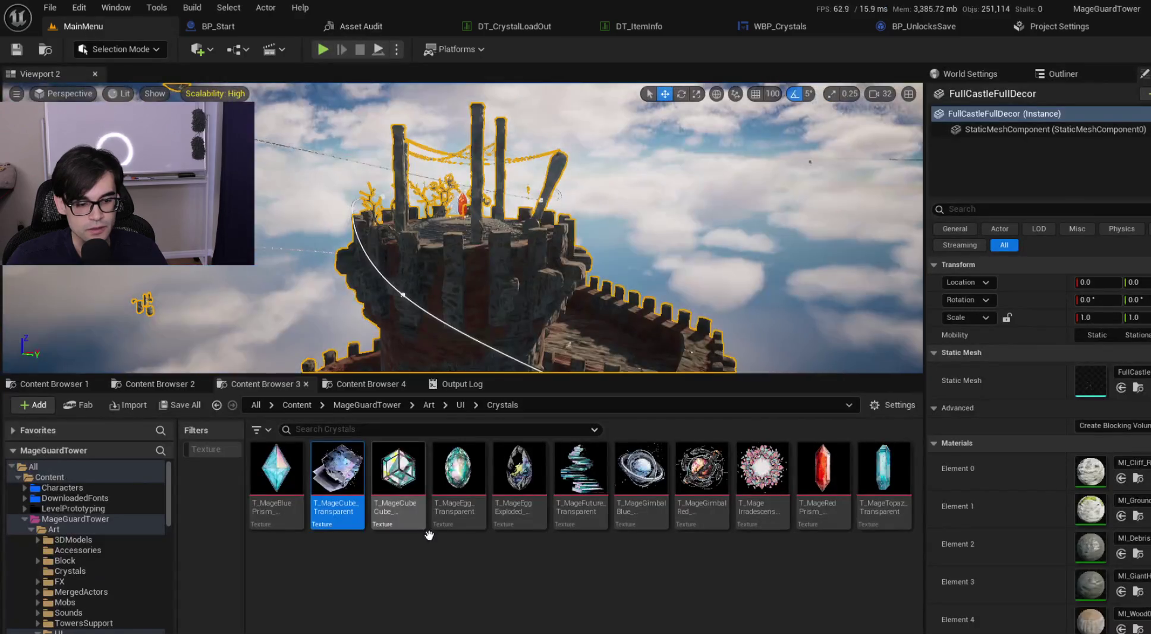
# Step: In the MainMenu Content Browser, go up to the Art > UI folder and filter to textures
pyautogui.click(247, 385)
pyautogui.click(151, 381)
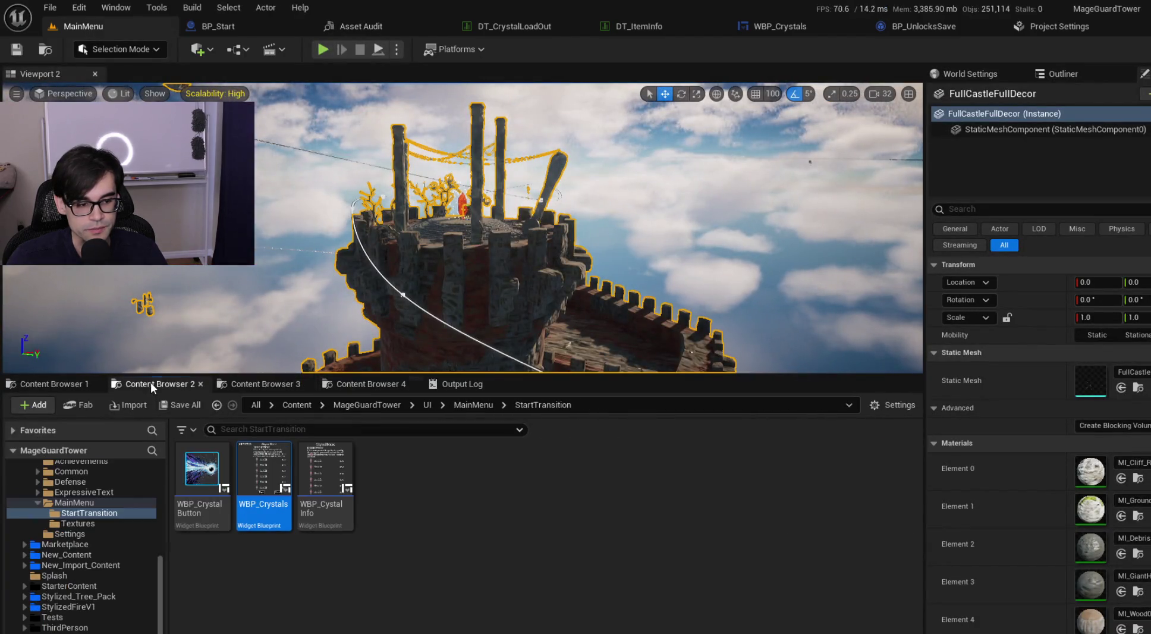
pyautogui.click(260, 380)
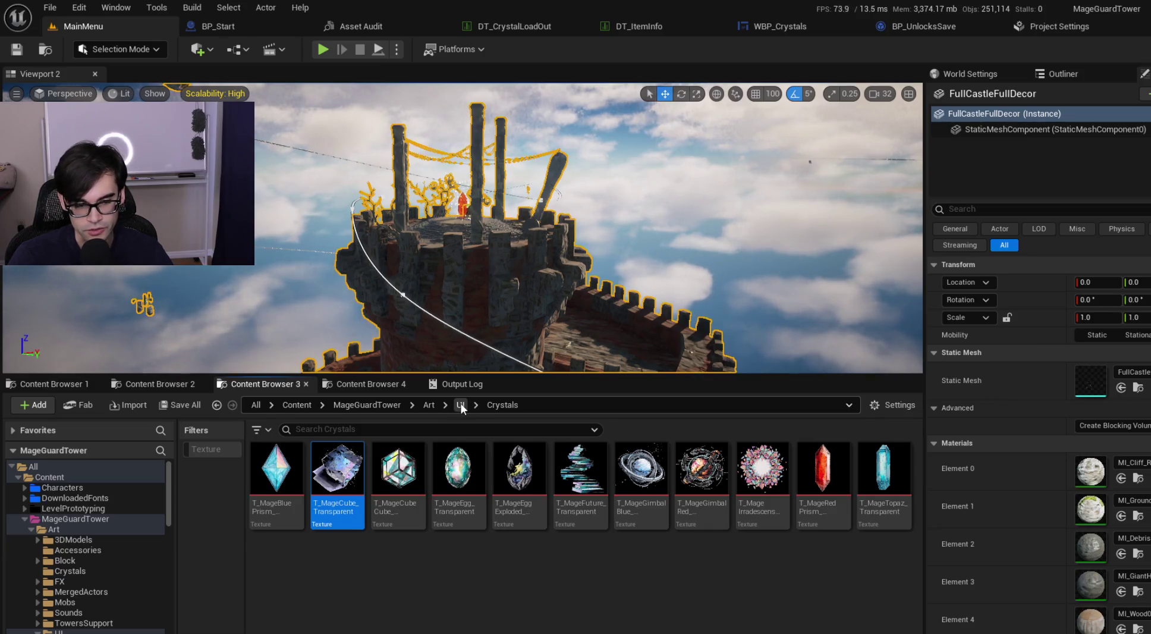
pyautogui.click(461, 405)
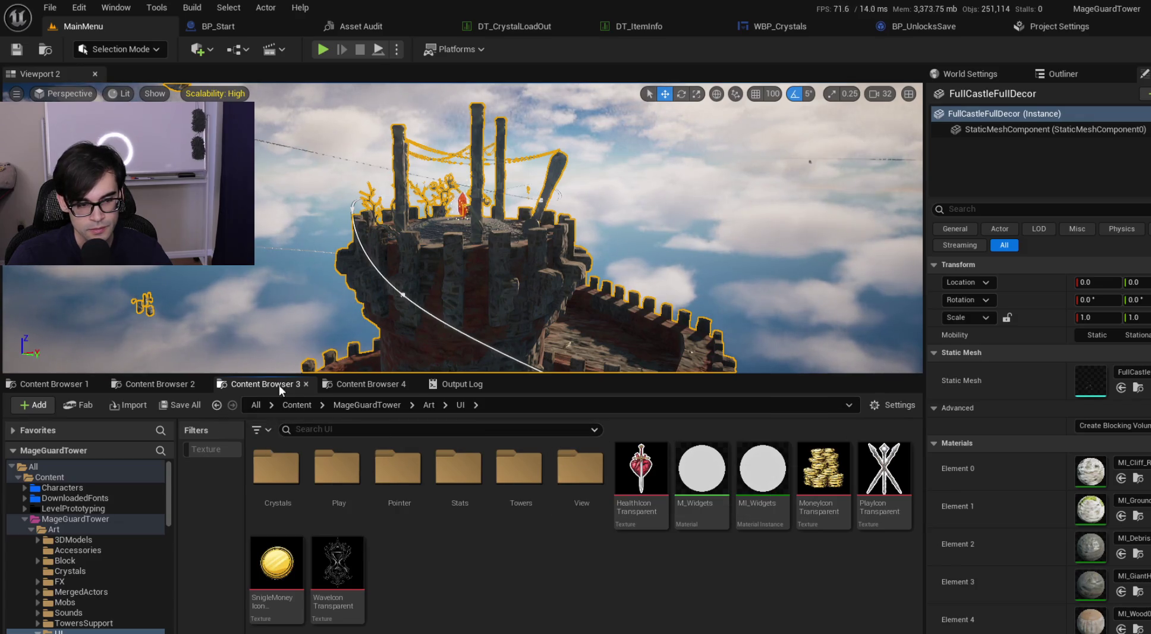
pyautogui.click(257, 431)
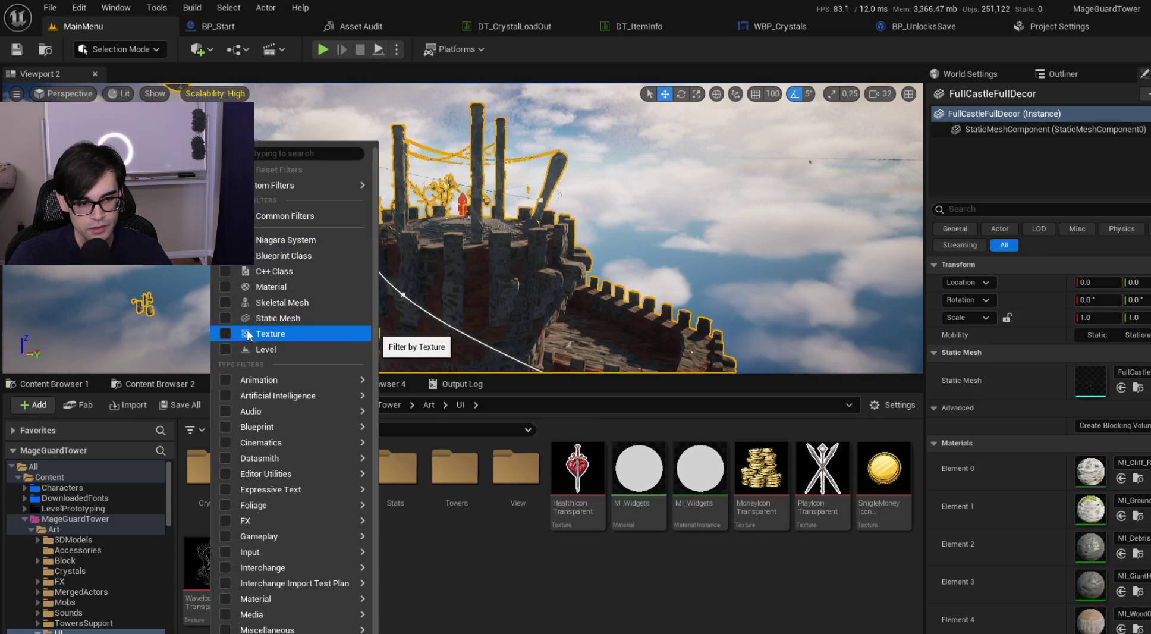
pyautogui.click(291, 334)
pyautogui.scroll(-10, 779, 516)
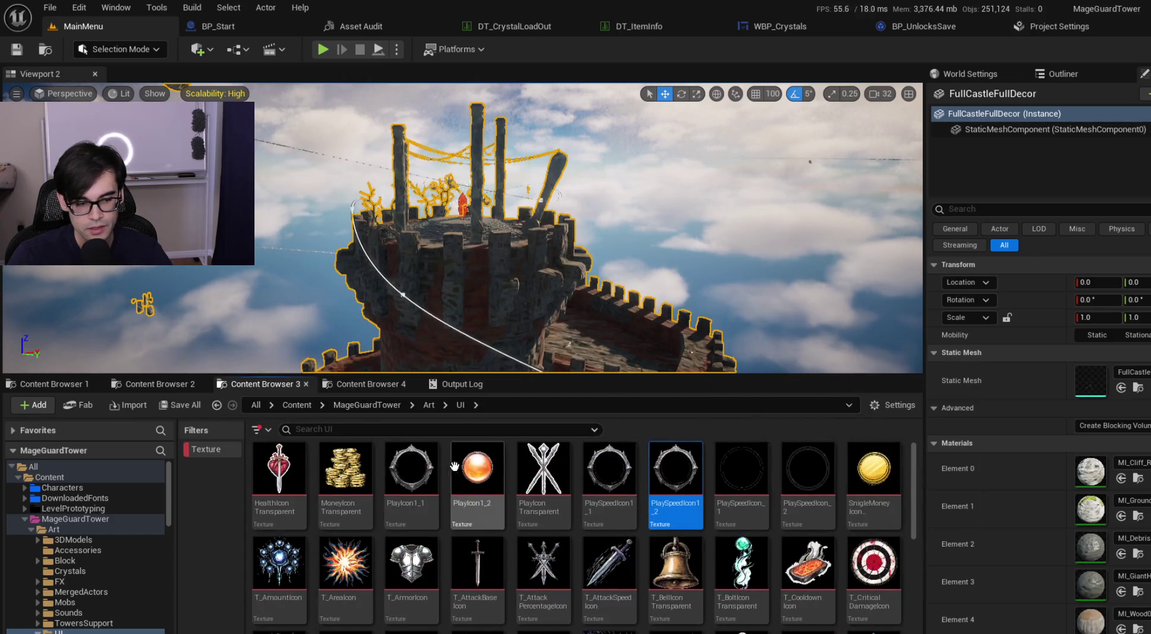
# Step: Select all 52 UI textures and open them in the Property Matrix via Asset Actions
pyautogui.hotkey('ctrl', 'a')
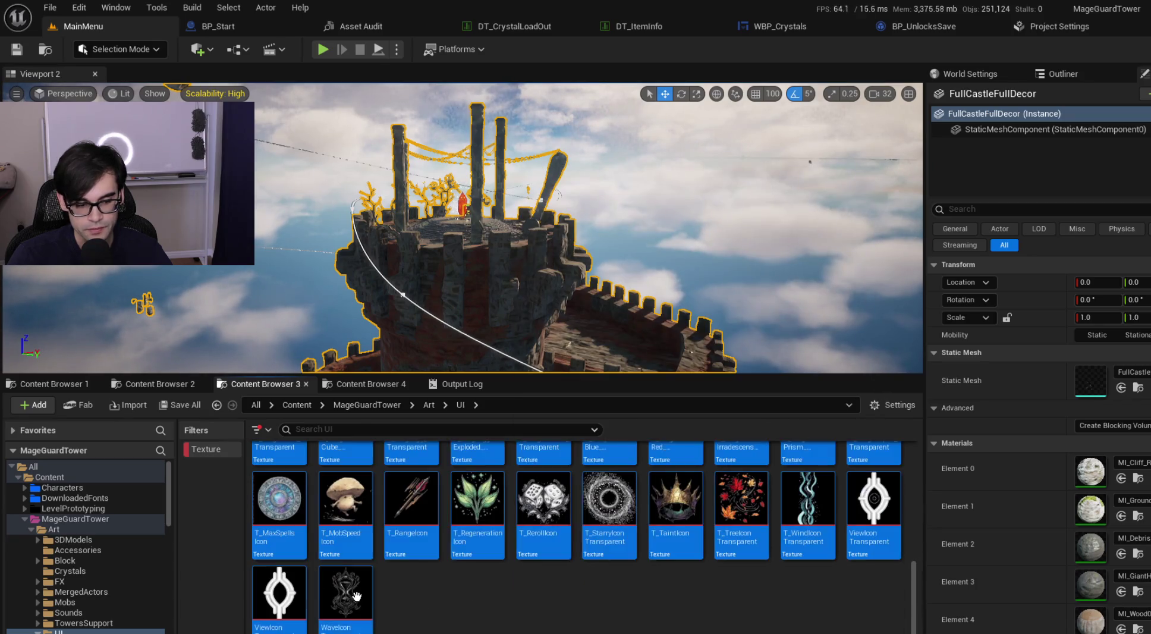
pyautogui.rightClick(340, 524)
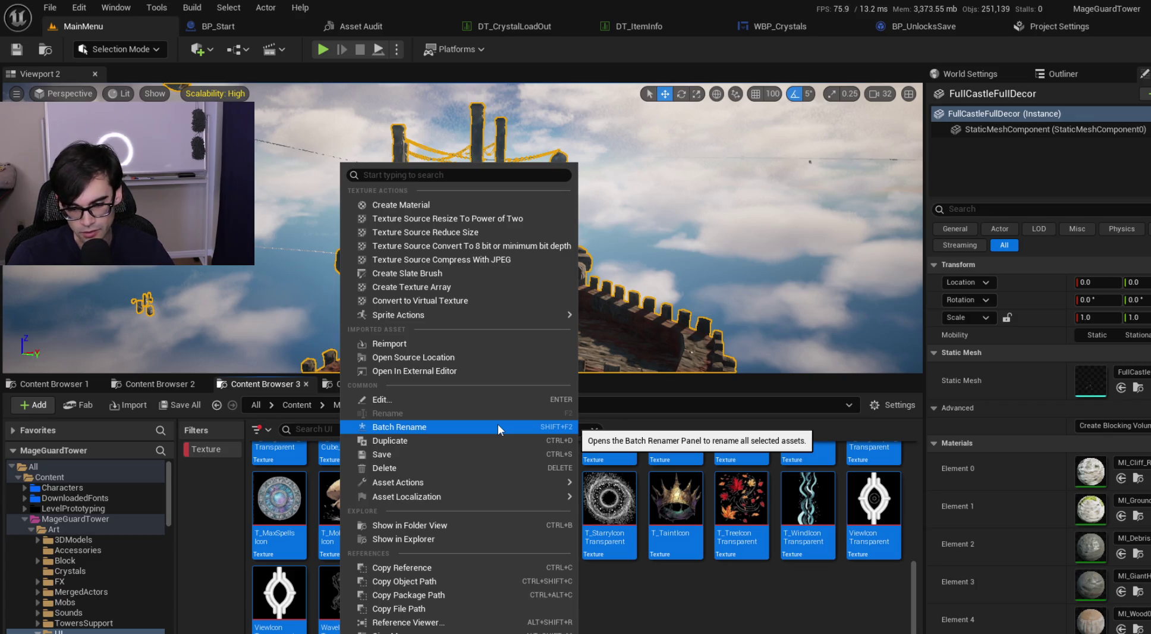
pyautogui.moveTo(477, 483)
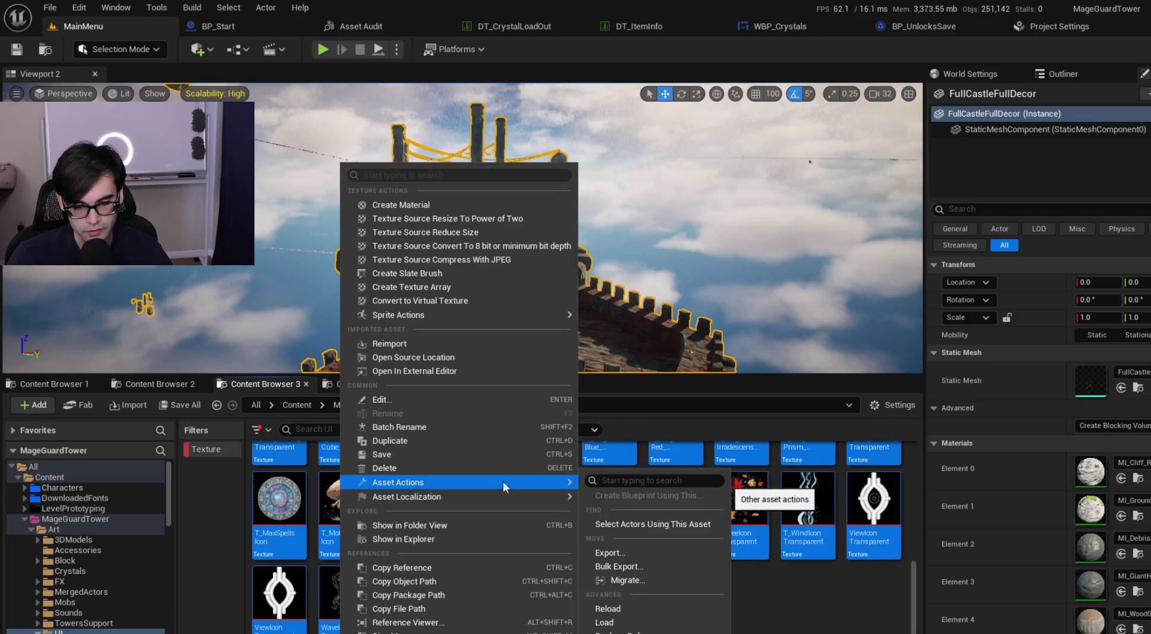
pyautogui.click(619, 631)
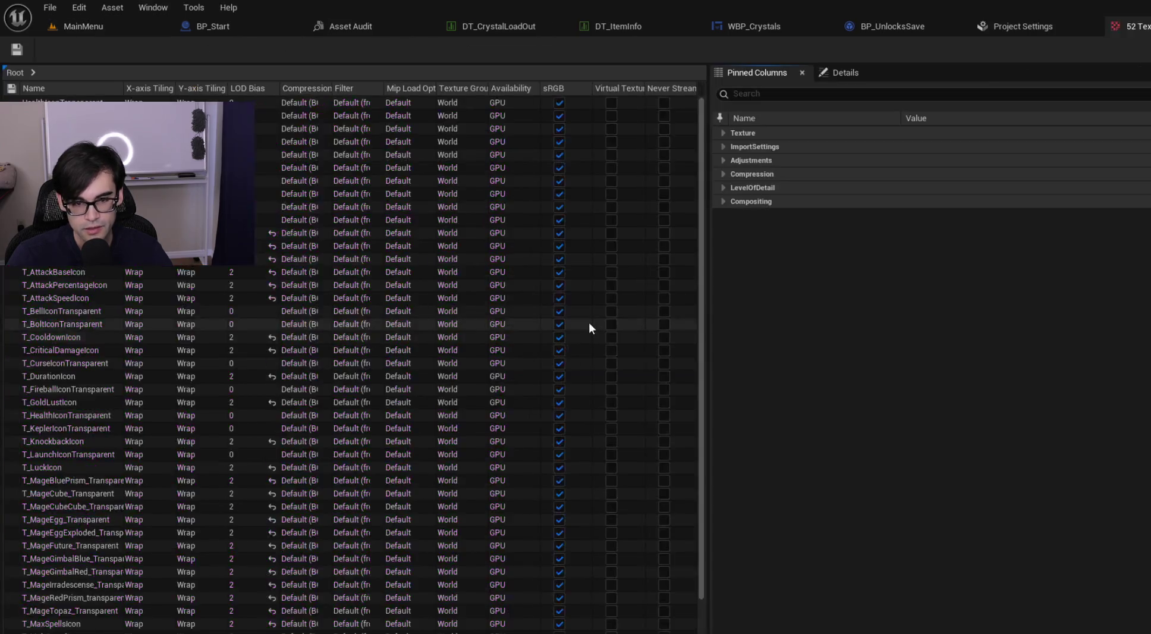
# Step: Search the Property Matrix for 'bias' and set LOD Bias to 2 on all textures
pyautogui.click(725, 135)
pyautogui.click(725, 131)
pyautogui.click(749, 97)
pyautogui.write('bi')
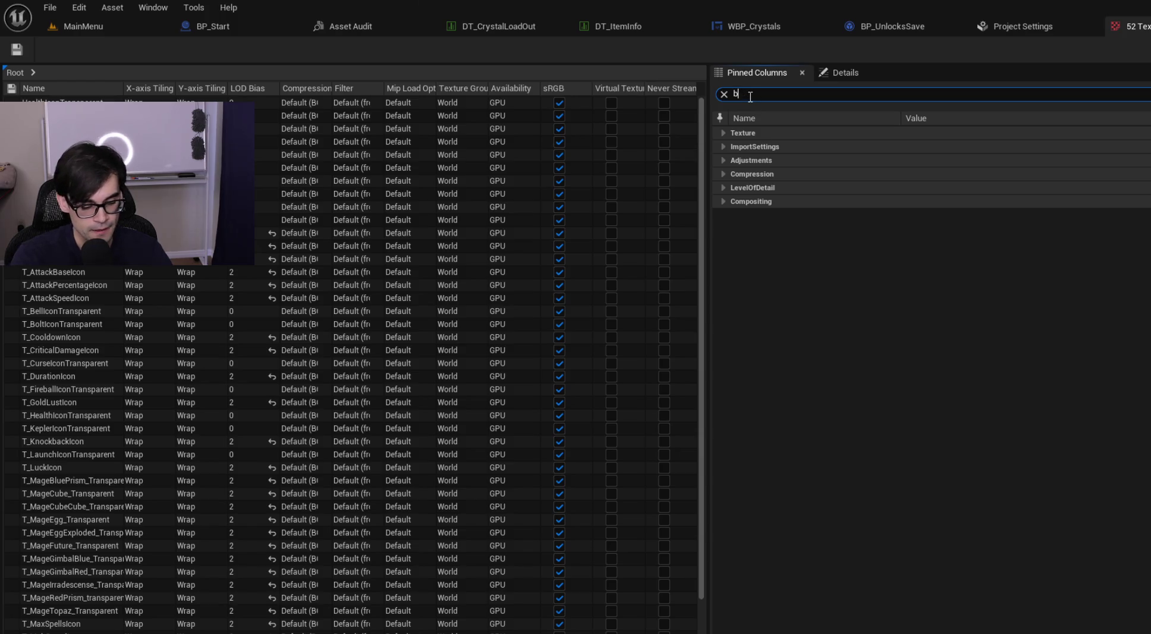
pyautogui.write('as')
pyautogui.click(960, 146)
pyautogui.write('2')
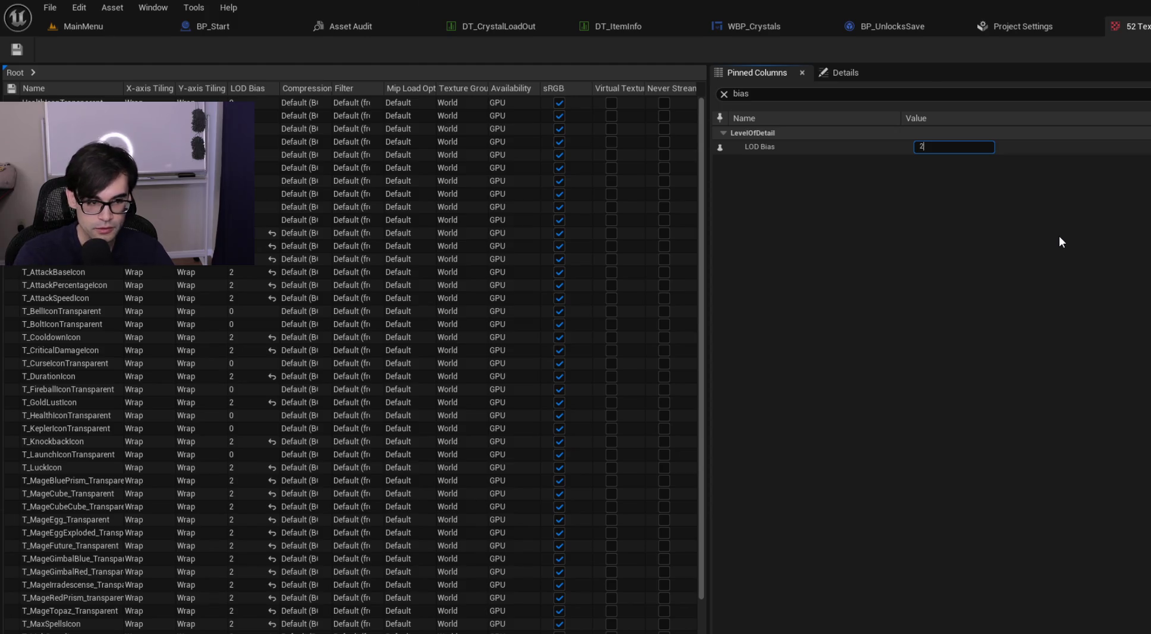
pyautogui.press('Return')
pyautogui.scroll(-3, 386, 422)
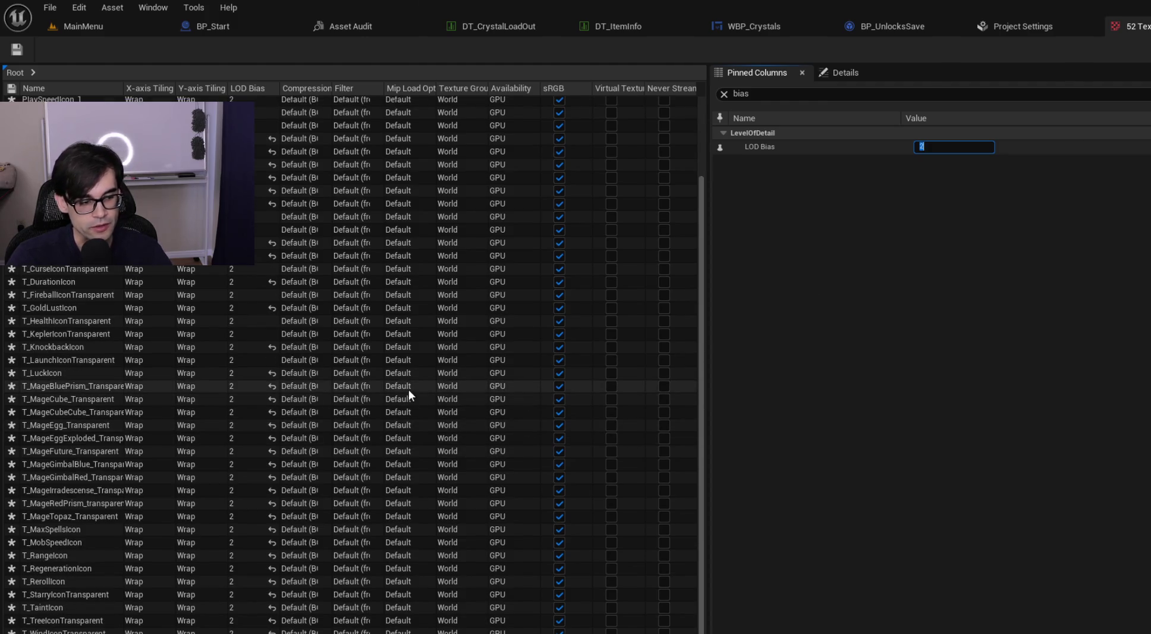
# Step: Save all modified textures with File > Save All and close the Property Matrix tab
pyautogui.click(51, 8)
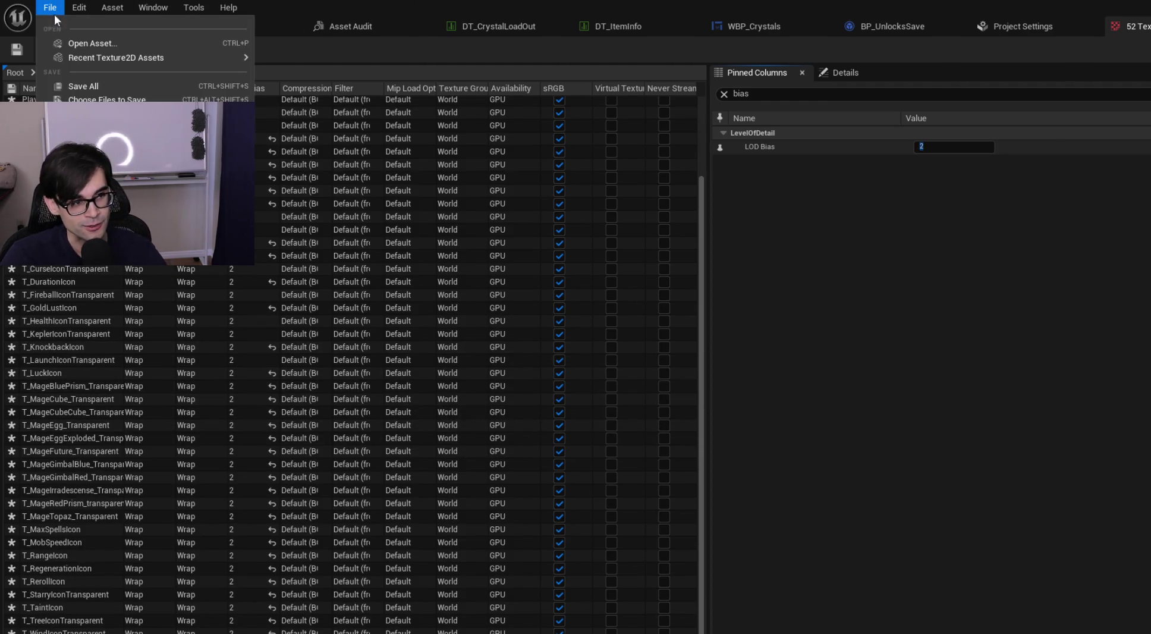
pyautogui.click(83, 86)
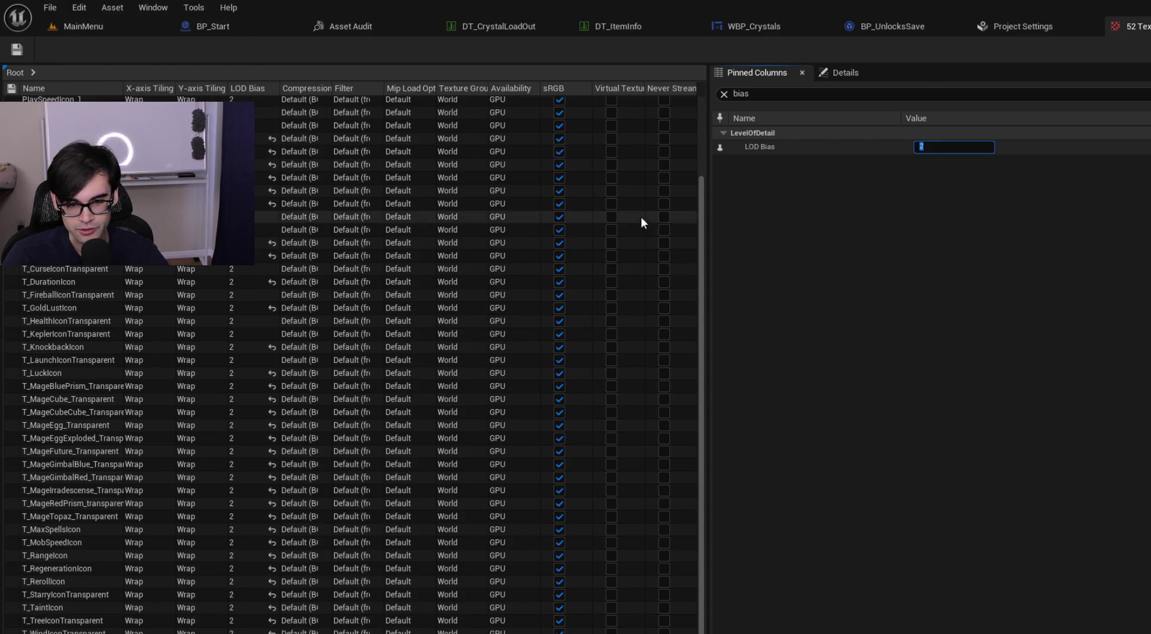
pyautogui.moveTo(703, 264); pyautogui.dragTo(689, 160)
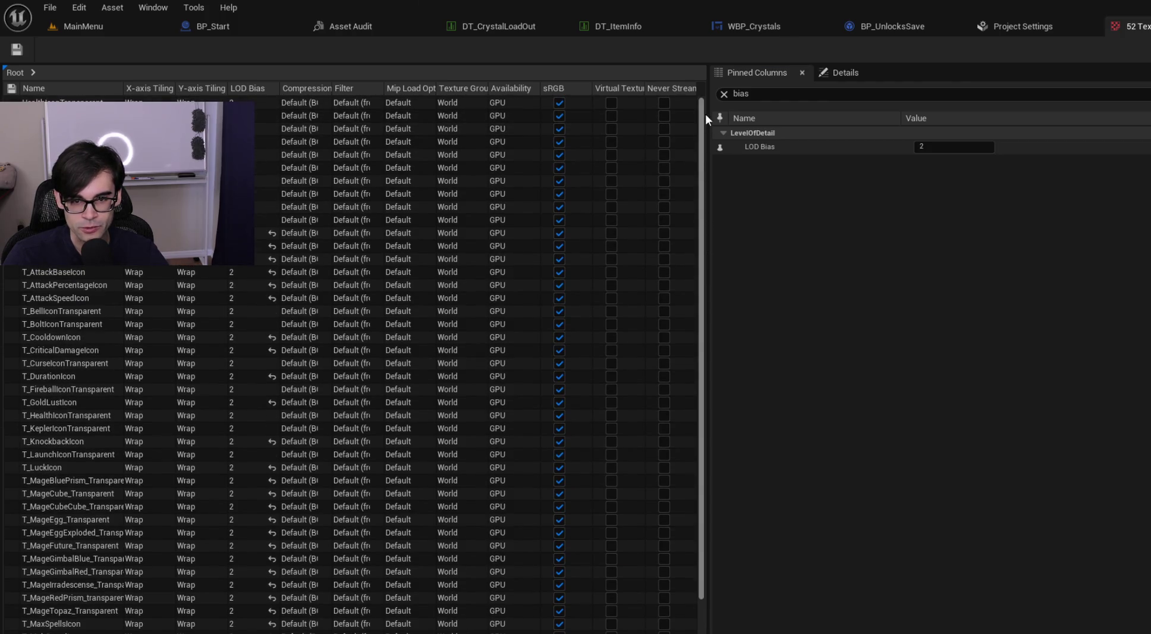
pyautogui.scroll(-2, 693, 352)
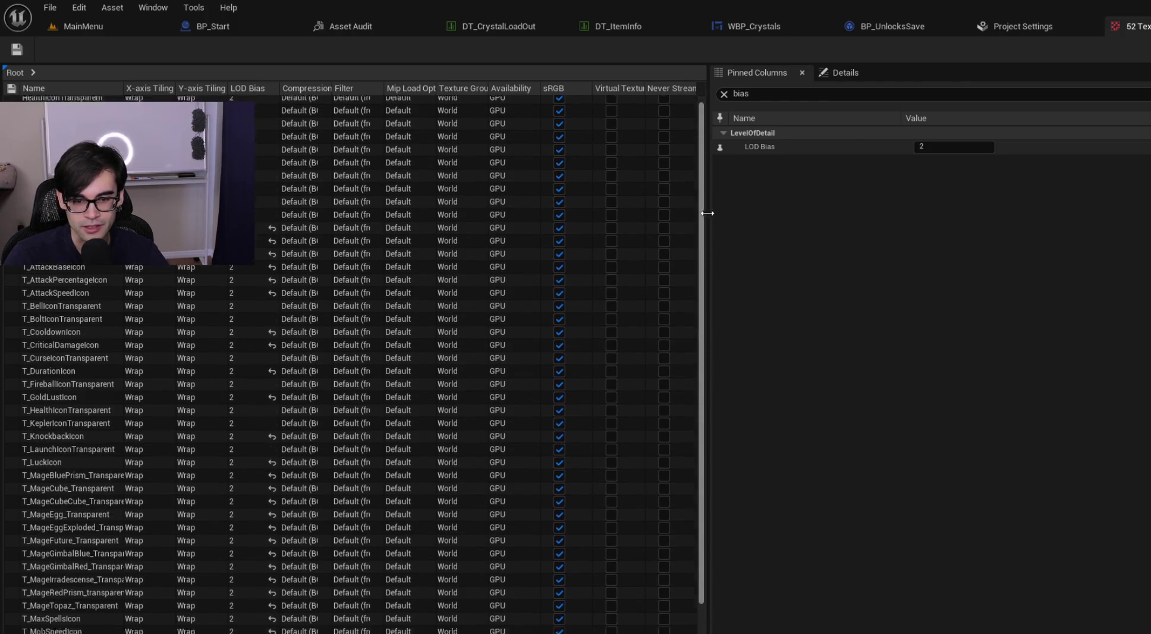
pyautogui.scroll(2, 706, 225)
pyautogui.scroll(-3, 654, 404)
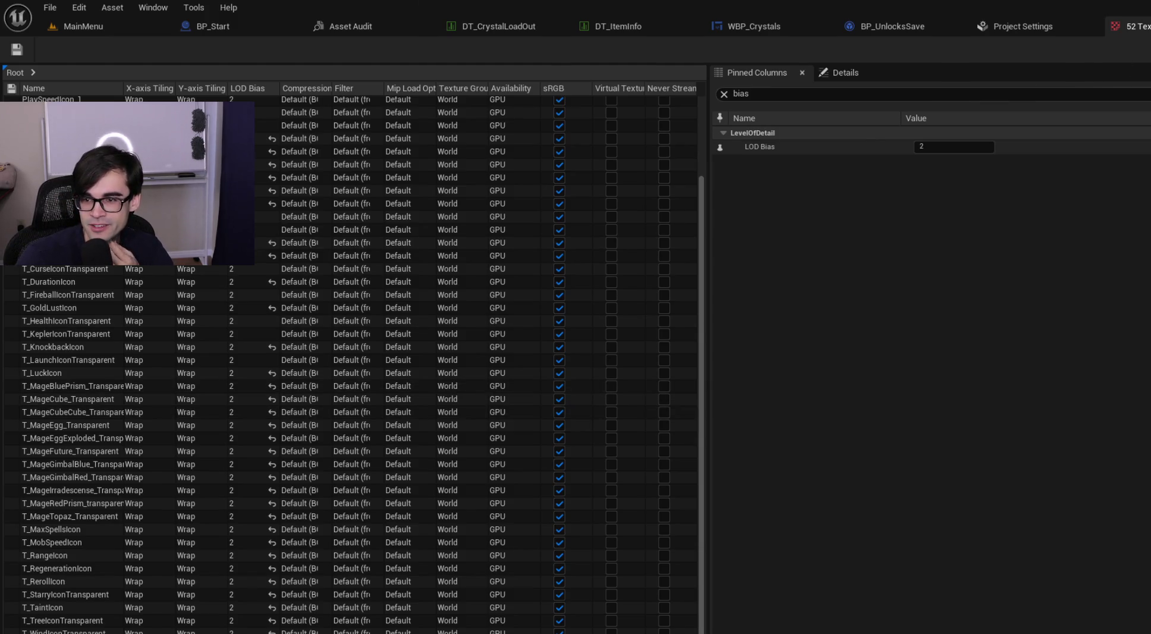
pyautogui.hotkey('ctrl', 'w')
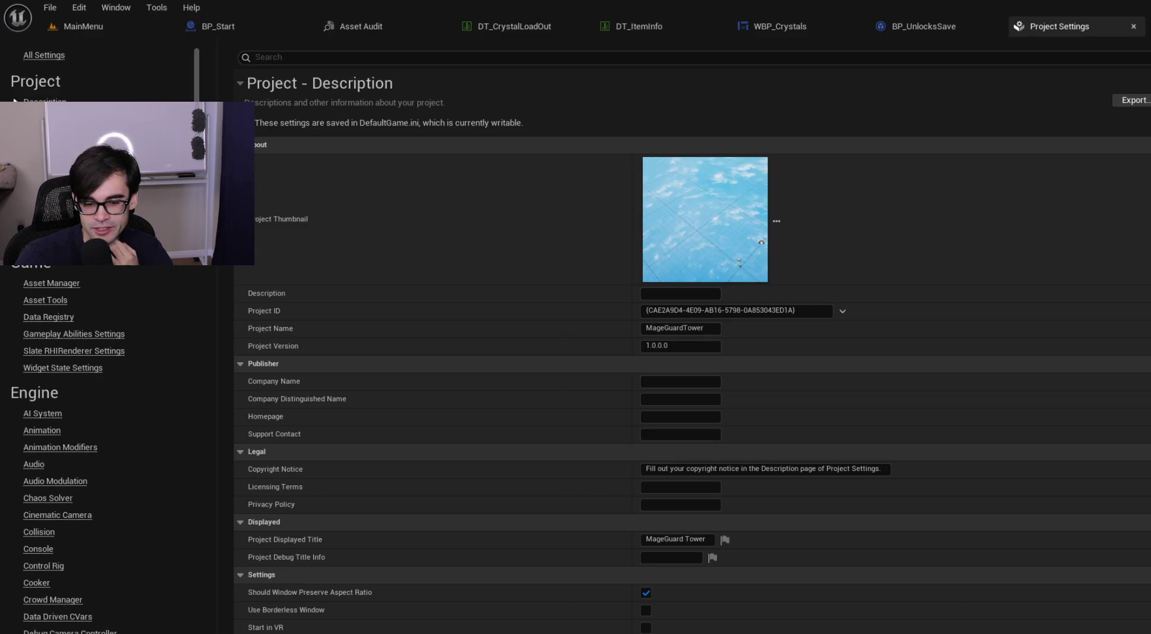
# Step: Return to the MainMenu editor and browse the textures in the MageGuardTower/Art folder
pyautogui.click(89, 25)
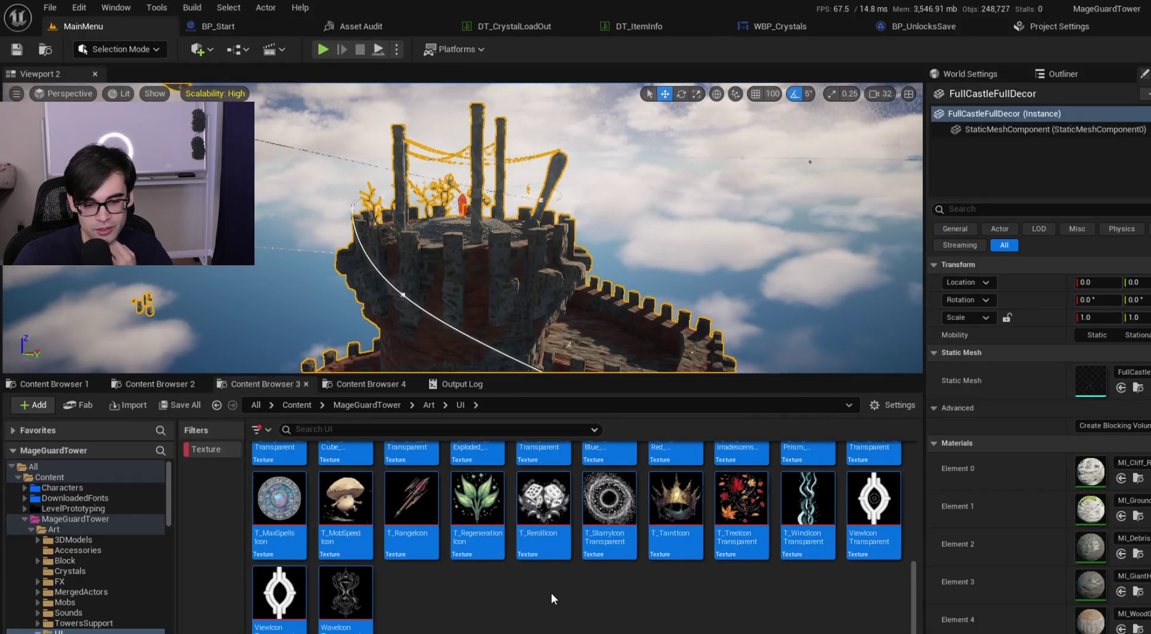
pyautogui.click(428, 405)
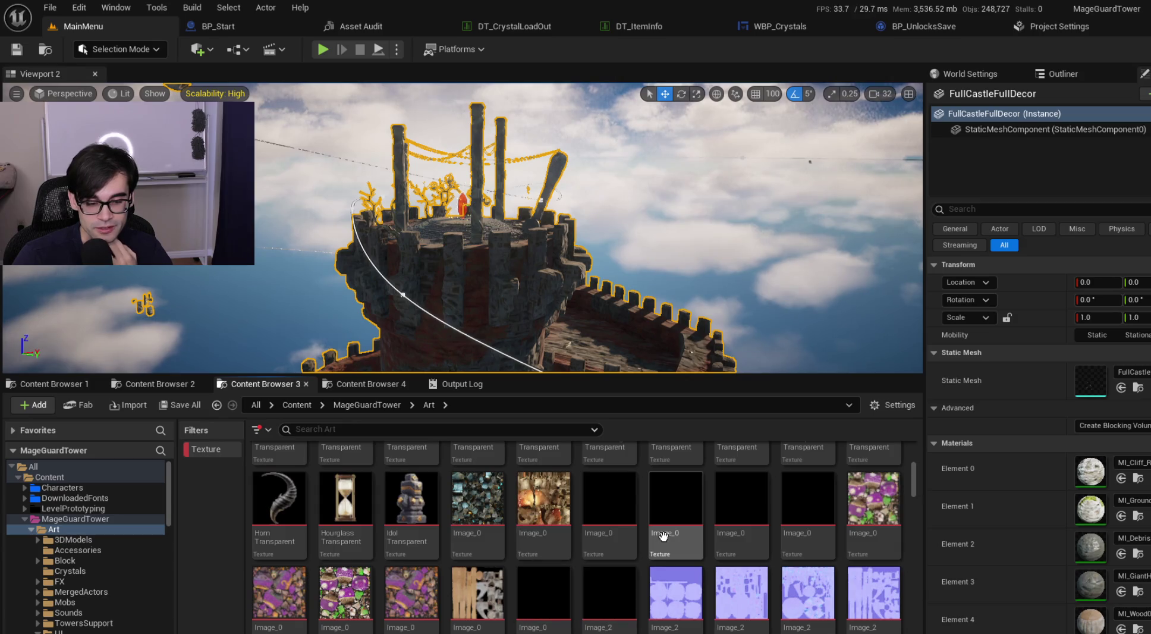
pyautogui.scroll(1, 562, 515)
pyautogui.scroll(2, 562, 515)
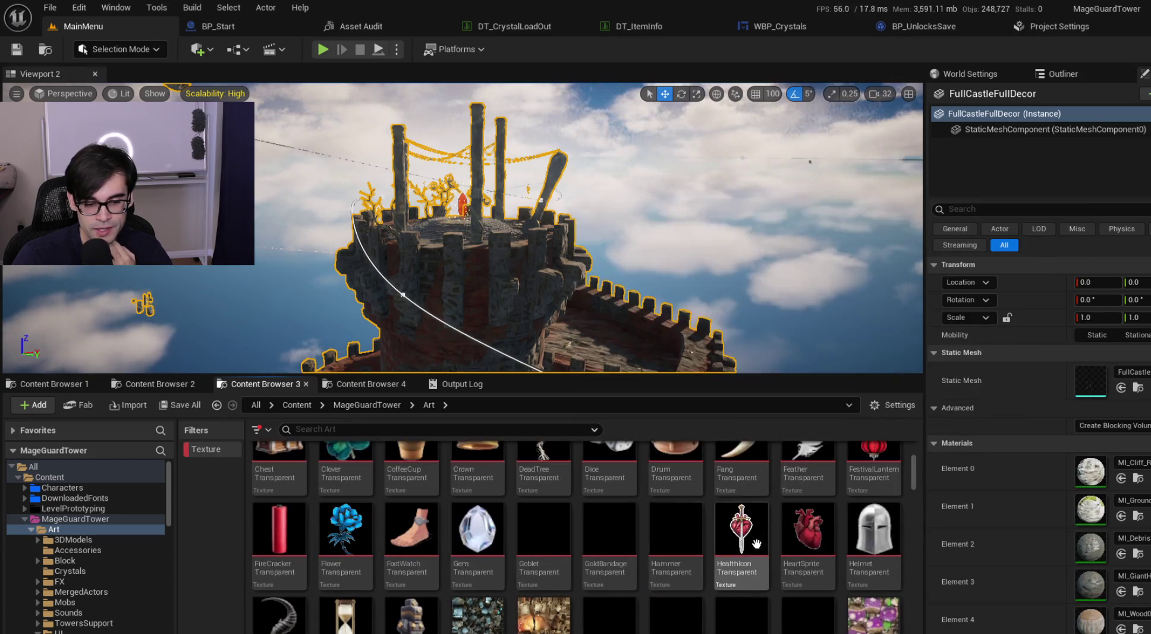
pyautogui.moveTo(672, 538)
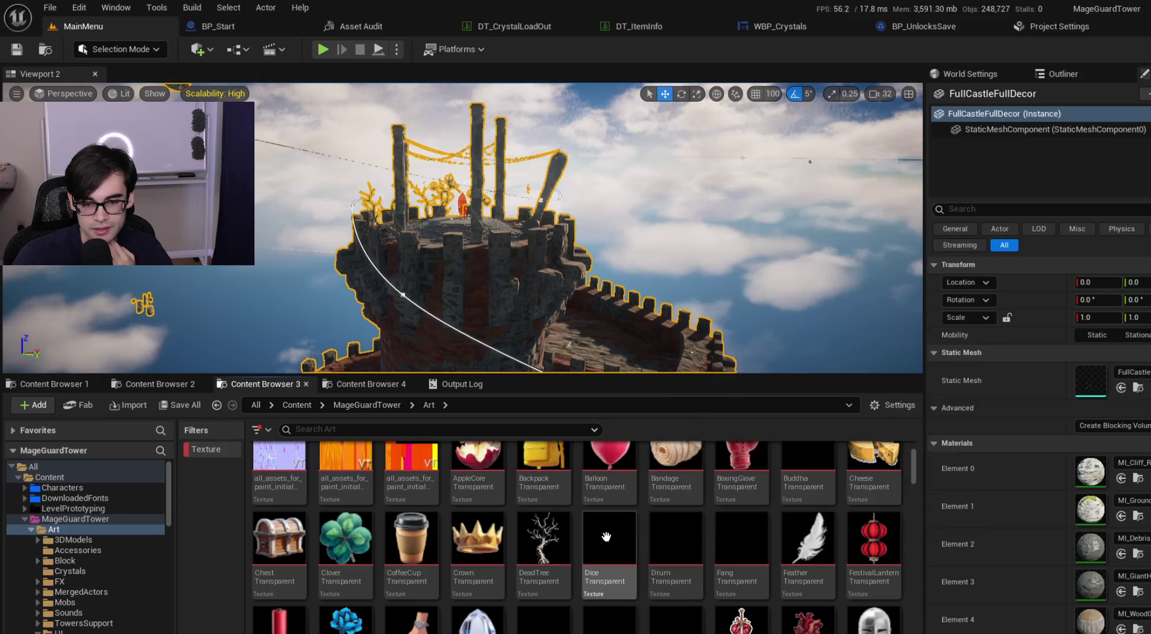
pyautogui.scroll(1, 477, 537)
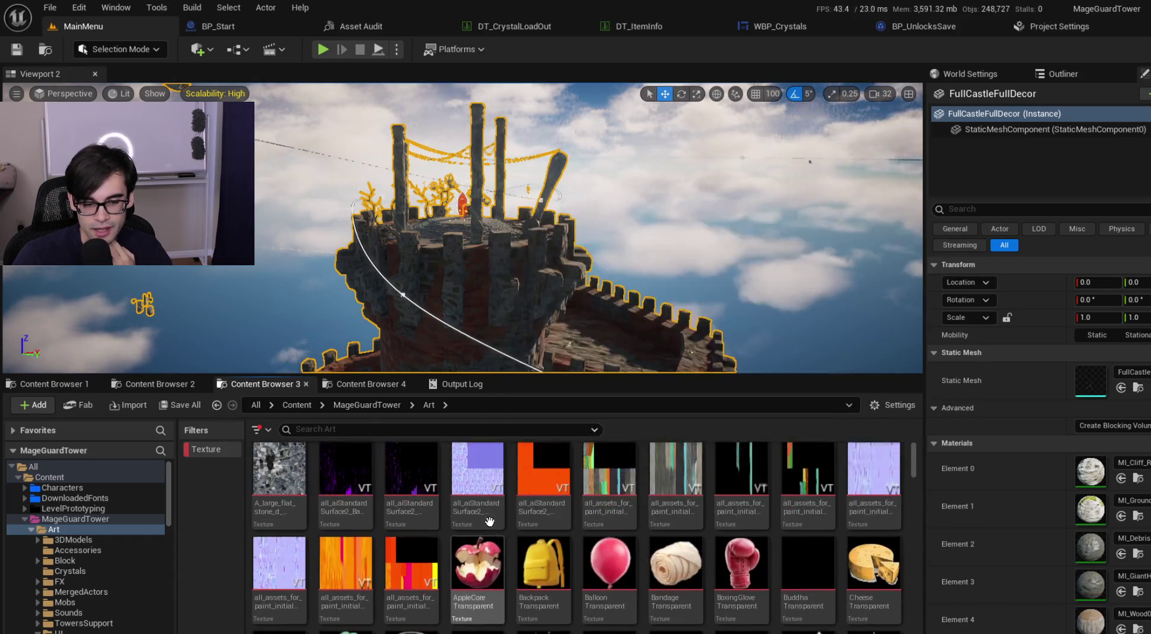
pyautogui.moveTo(914, 462)
pyautogui.mouseDown()
pyautogui.moveTo(919, 591)
pyautogui.moveTo(914, 567)
pyautogui.mouseUp()
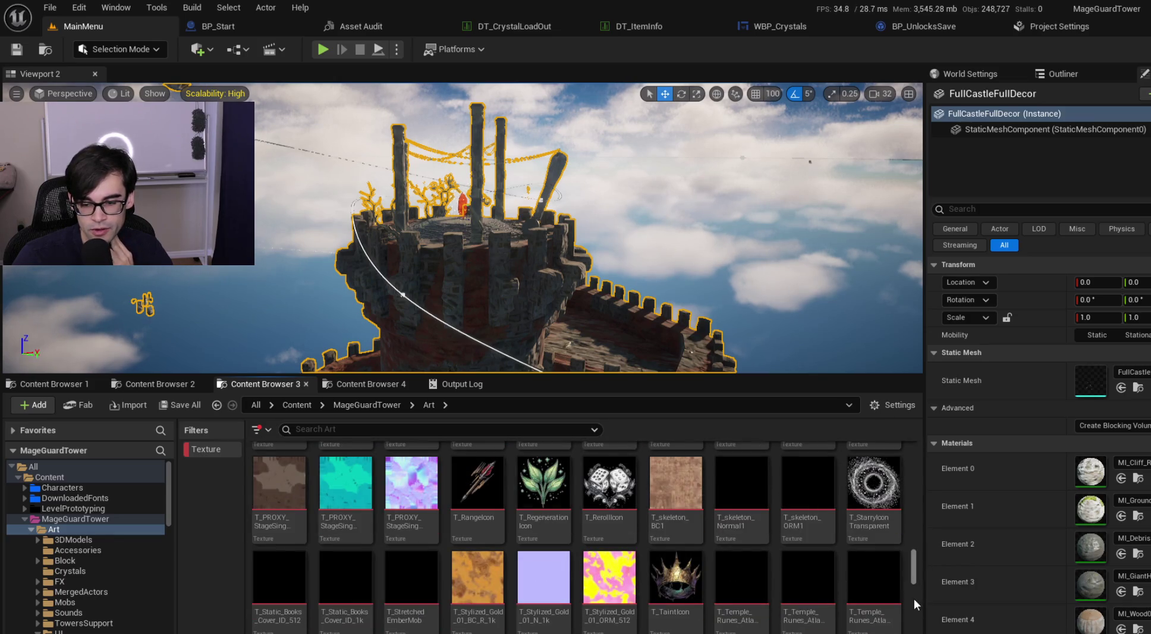
pyautogui.scroll(-1, 918, 569)
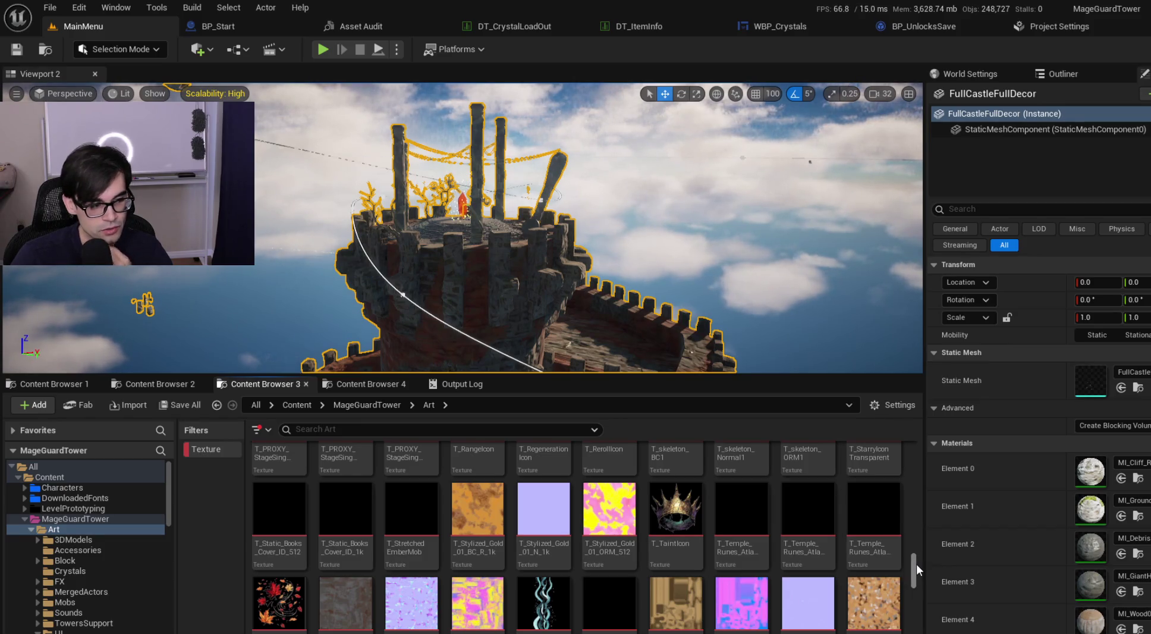
pyautogui.moveTo(342, 447)
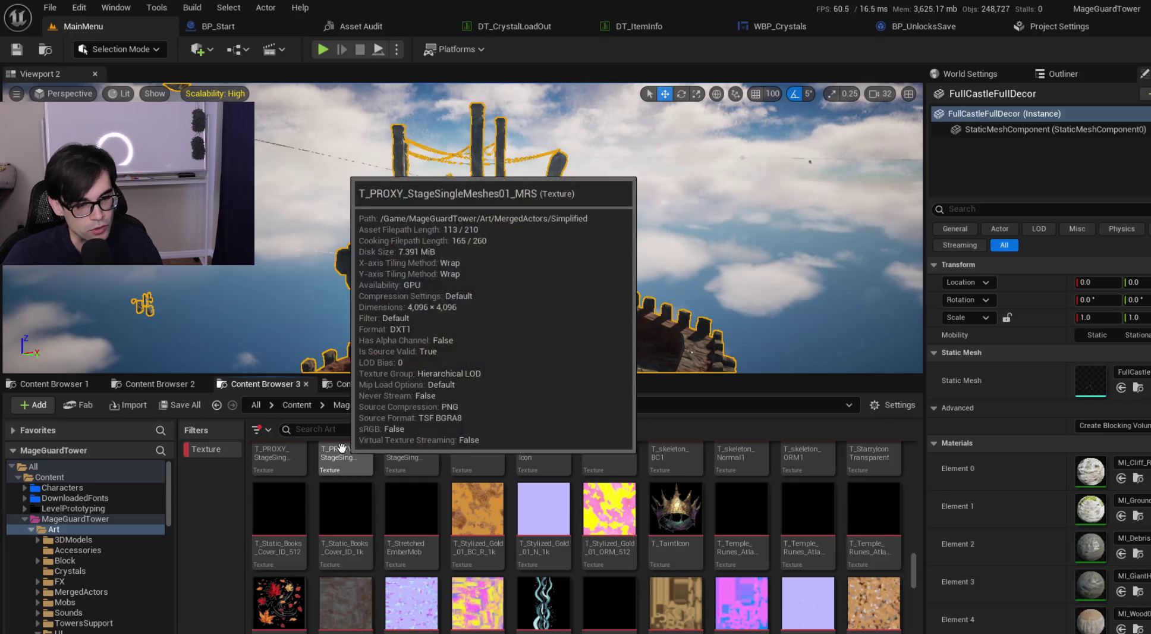
# Step: Open Tools > Audit > Statistics full screen and narrow the Name column
pyautogui.click(158, 8)
pyautogui.moveTo(226, 364)
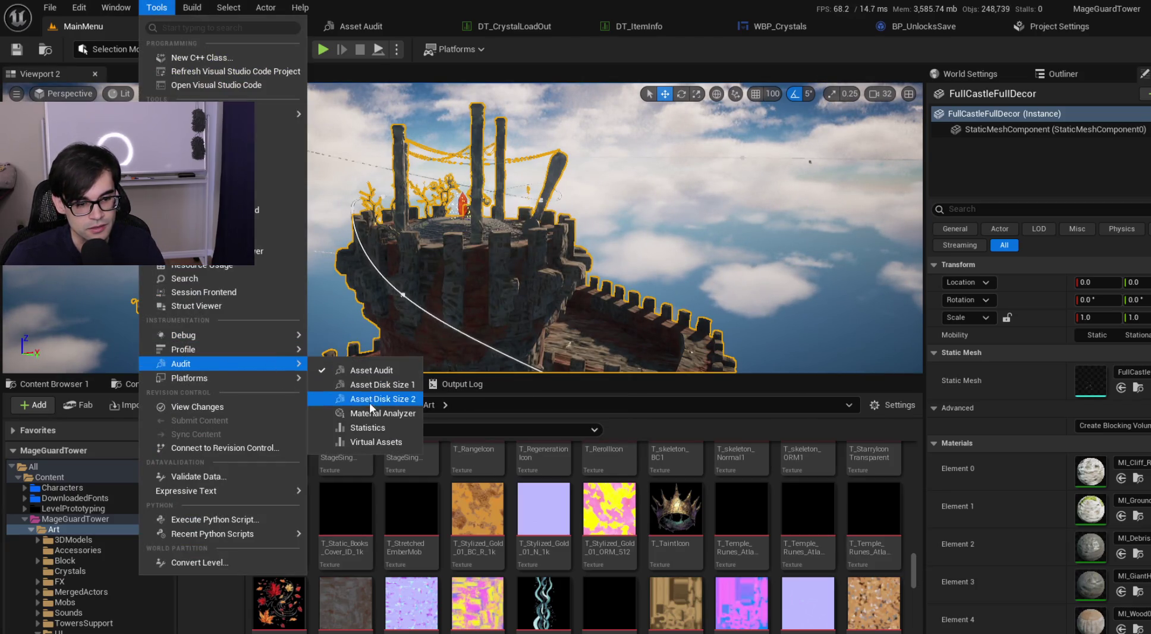
pyautogui.click(368, 428)
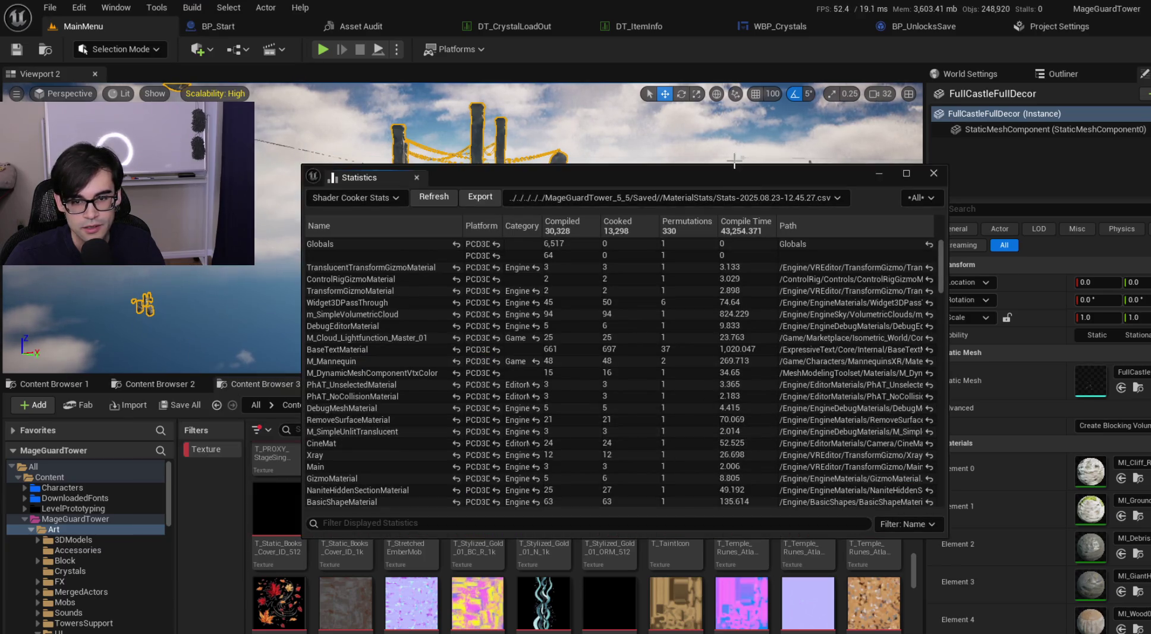
pyautogui.moveTo(734, 172); pyautogui.dragTo(727, 1)
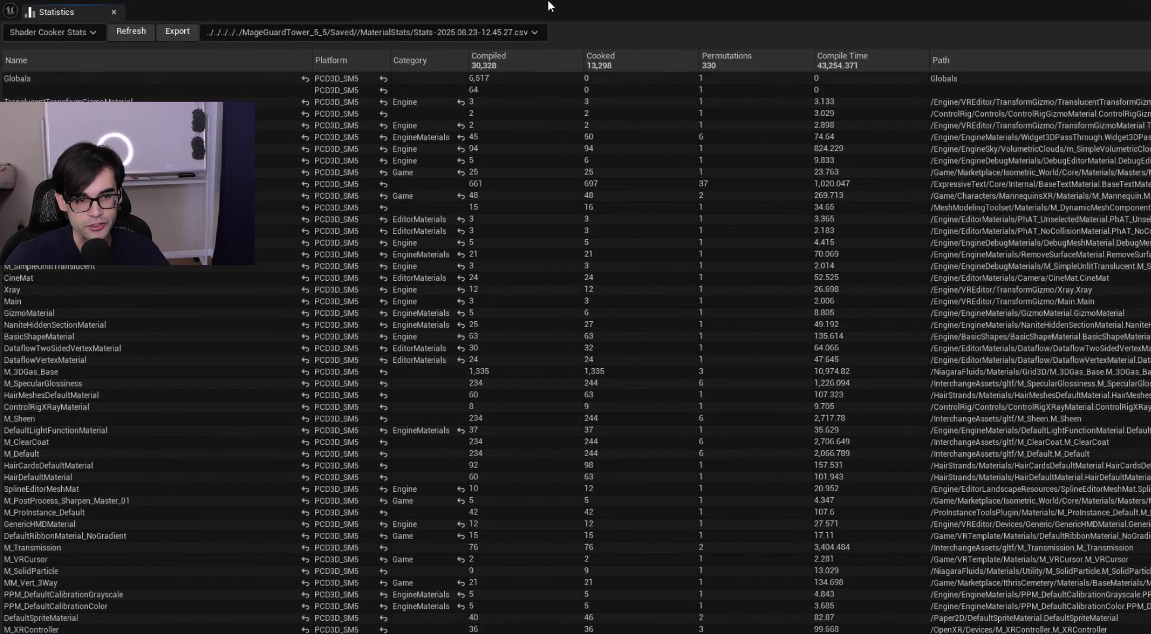
pyautogui.moveTo(312, 59); pyautogui.dragTo(223, 59)
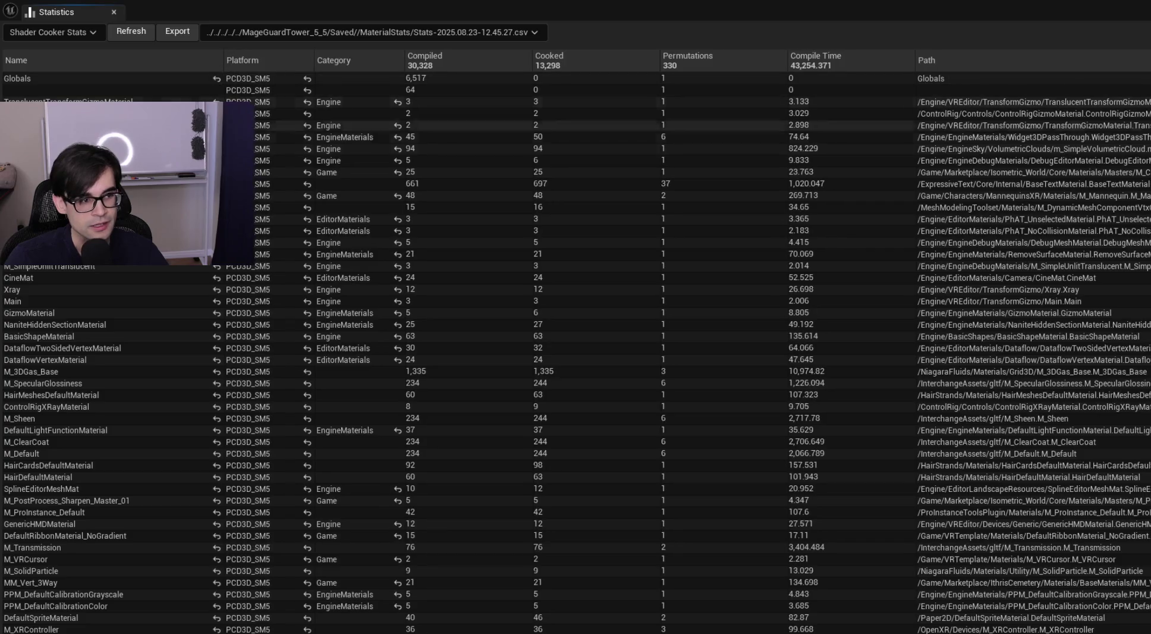
pyautogui.click(435, 78)
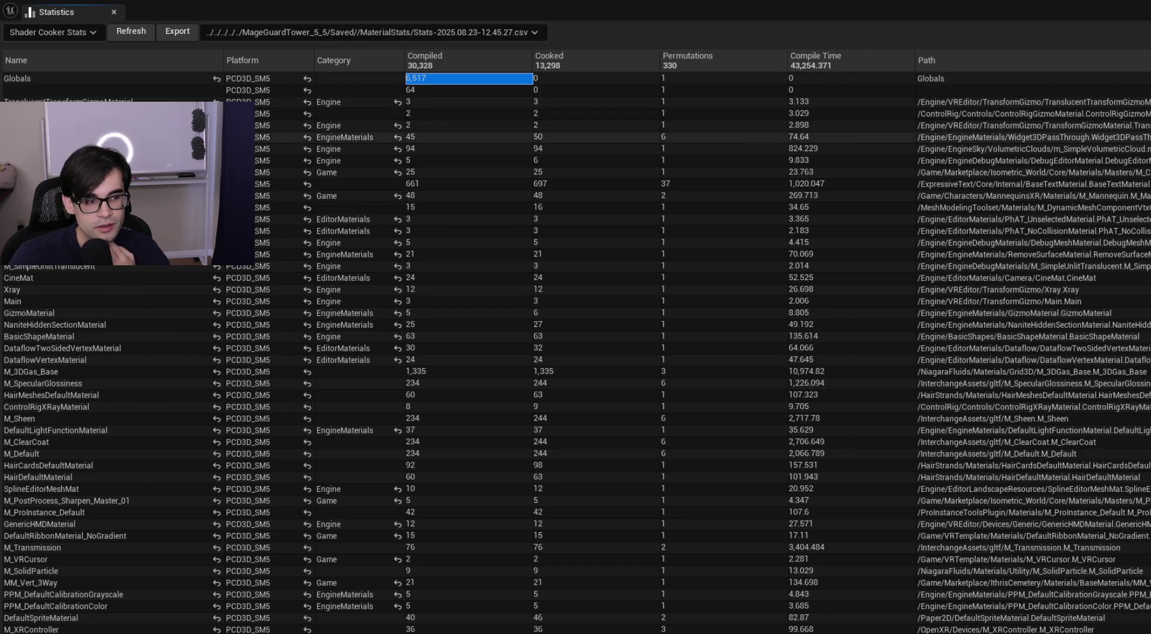
# Step: Sort Shader Cooker Stats by Compiled count, highest first, and inspect the SM6 and SM5 Globals rows
pyautogui.scroll(-5, 136, 272)
pyautogui.scroll(-2, 138, 273)
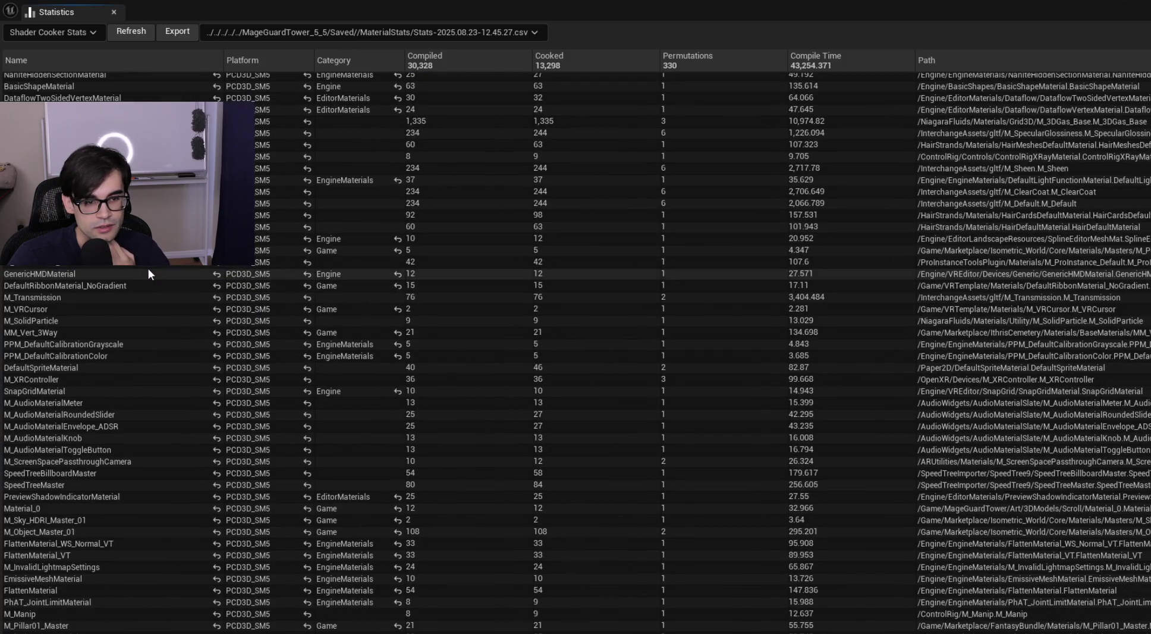
pyautogui.scroll(8, 156, 265)
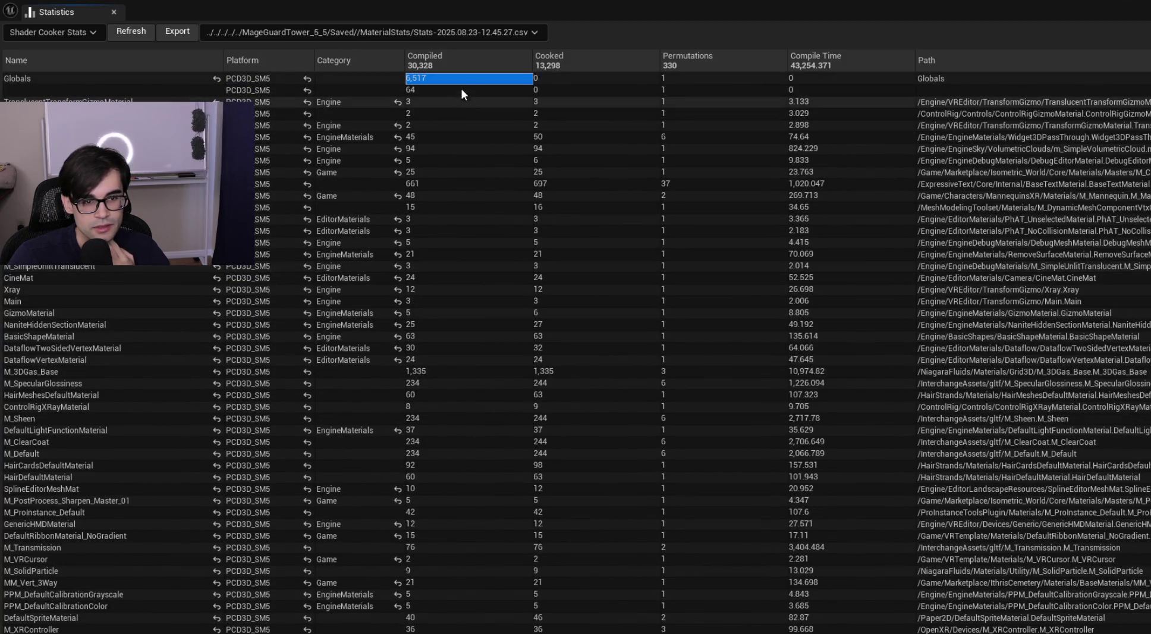
pyautogui.click(458, 57)
pyautogui.click(458, 56)
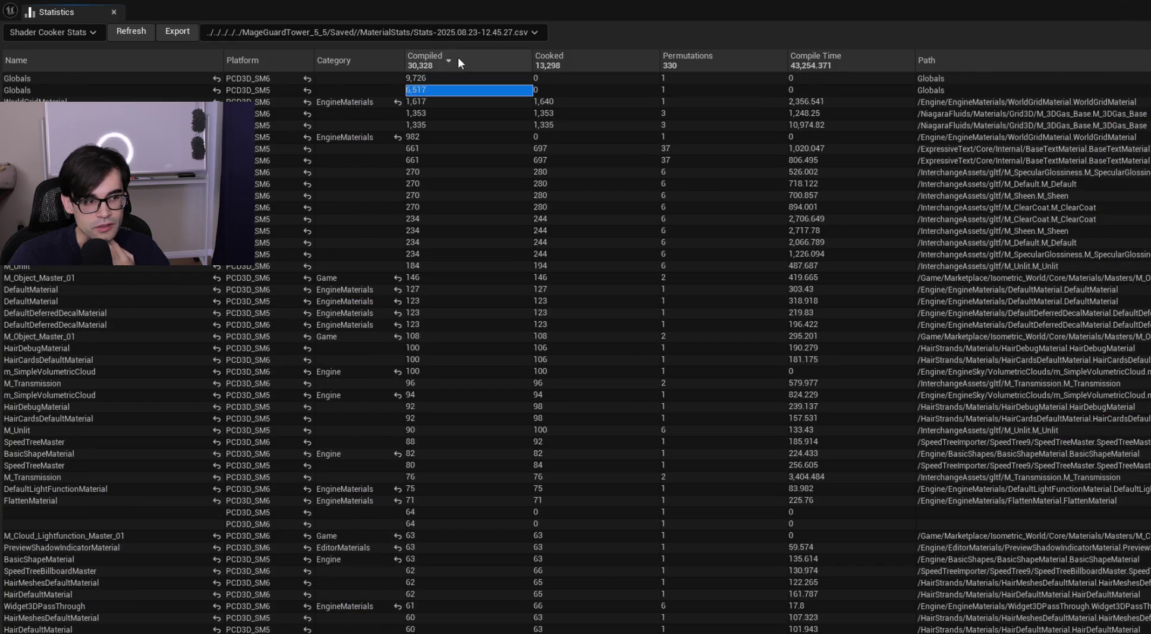
pyautogui.click(164, 100)
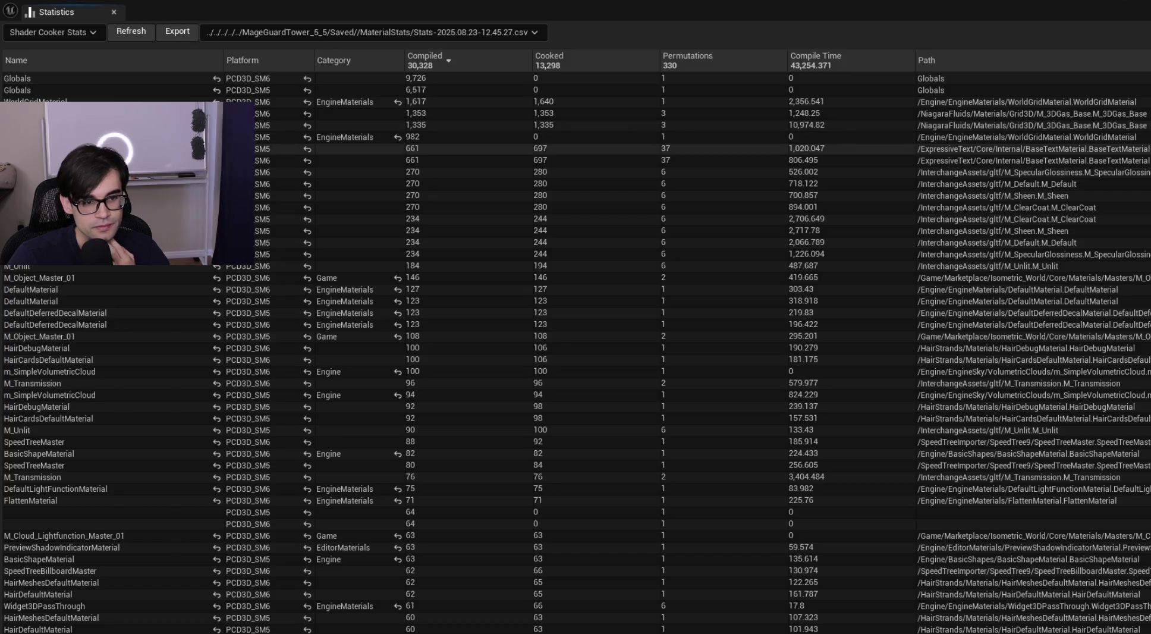
pyautogui.click(113, 77)
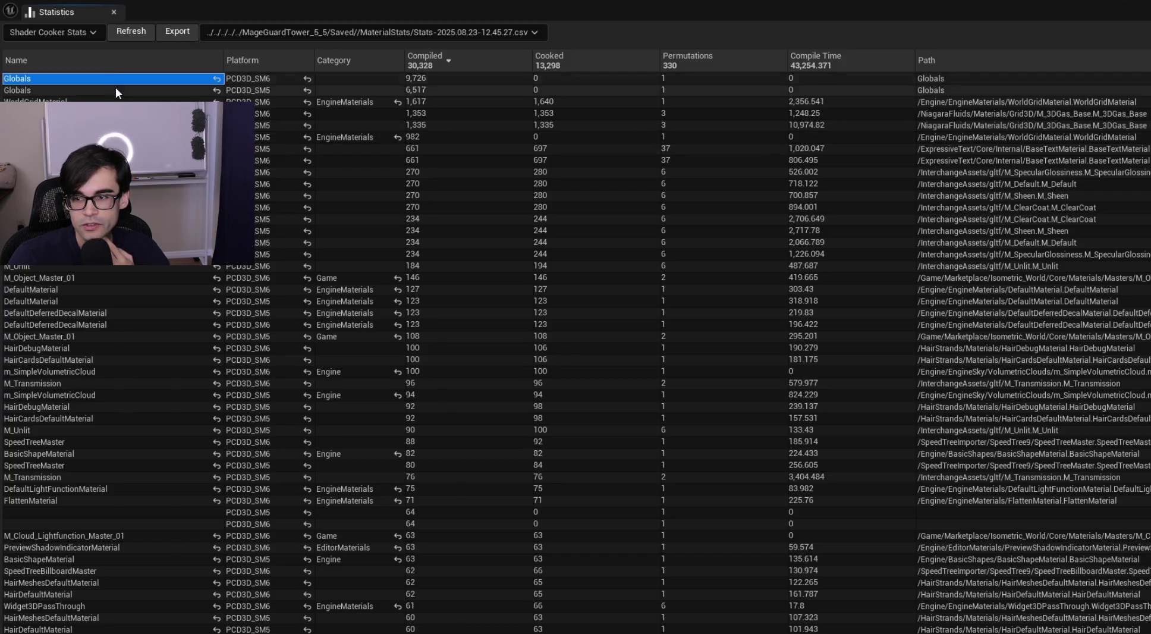
pyautogui.click(116, 90)
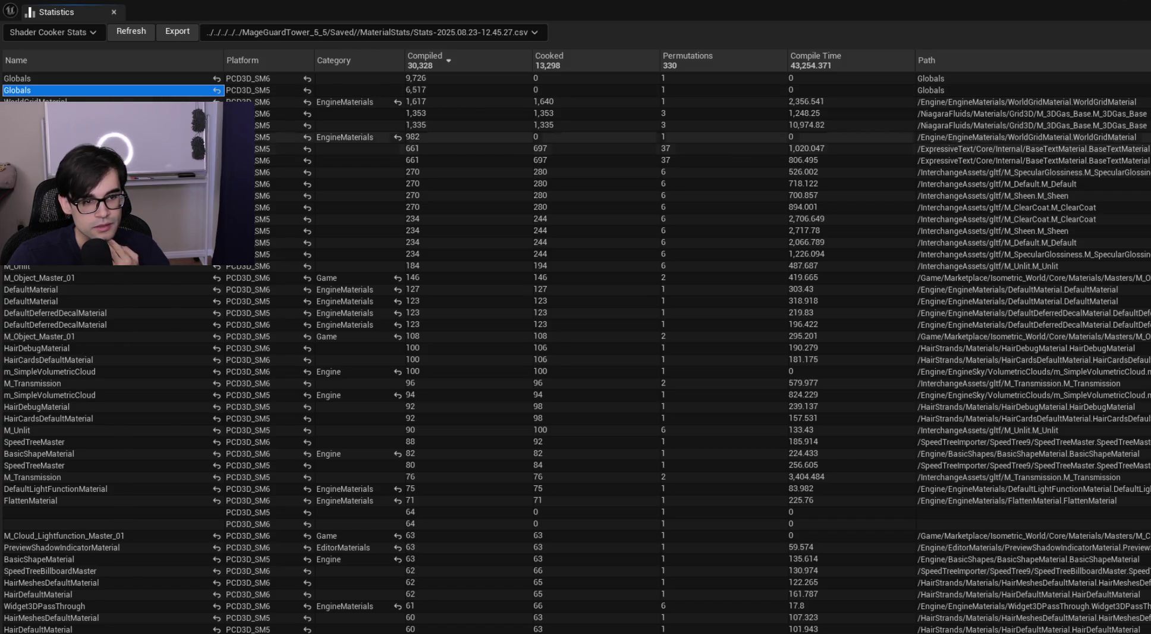
pyautogui.press('Escape')
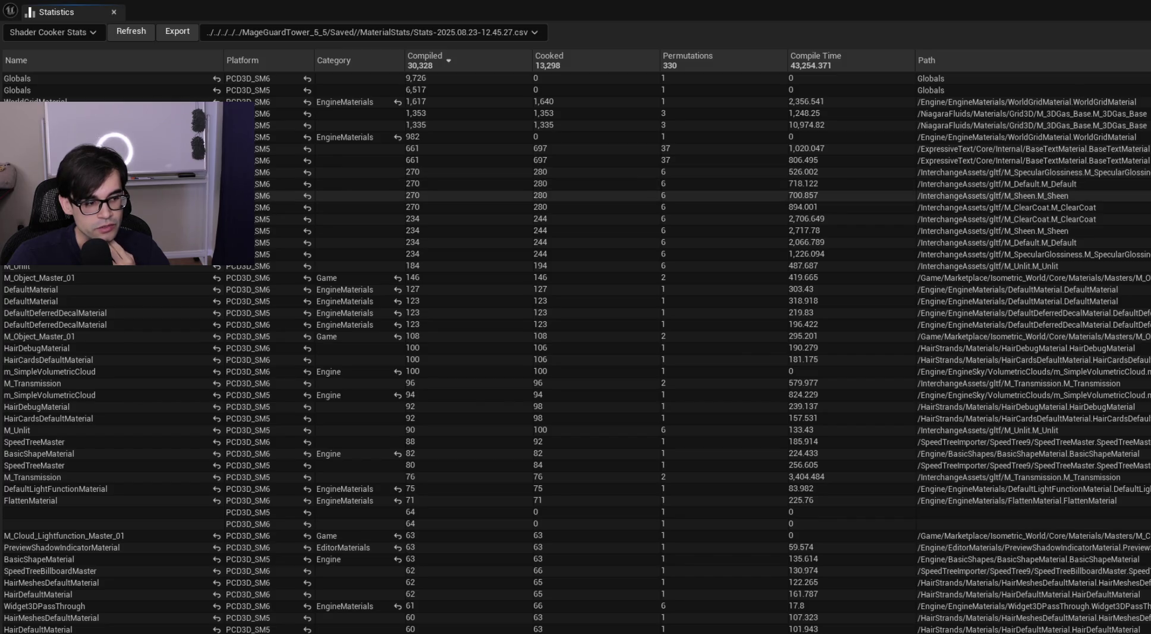
pyautogui.click(95, 34)
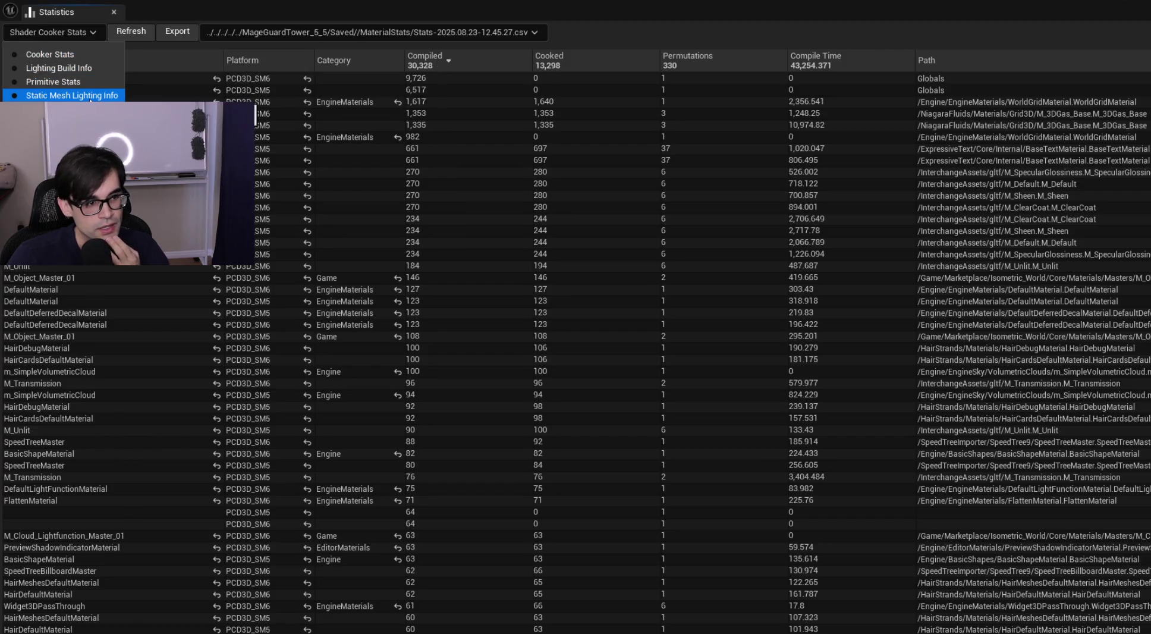
# Step: Switch Statistics to Texture Stats, sort by maximum dimension, and narrow the Fully Loaded Memory column
pyautogui.press('Escape')
pyautogui.click(86, 28)
pyautogui.click(94, 43)
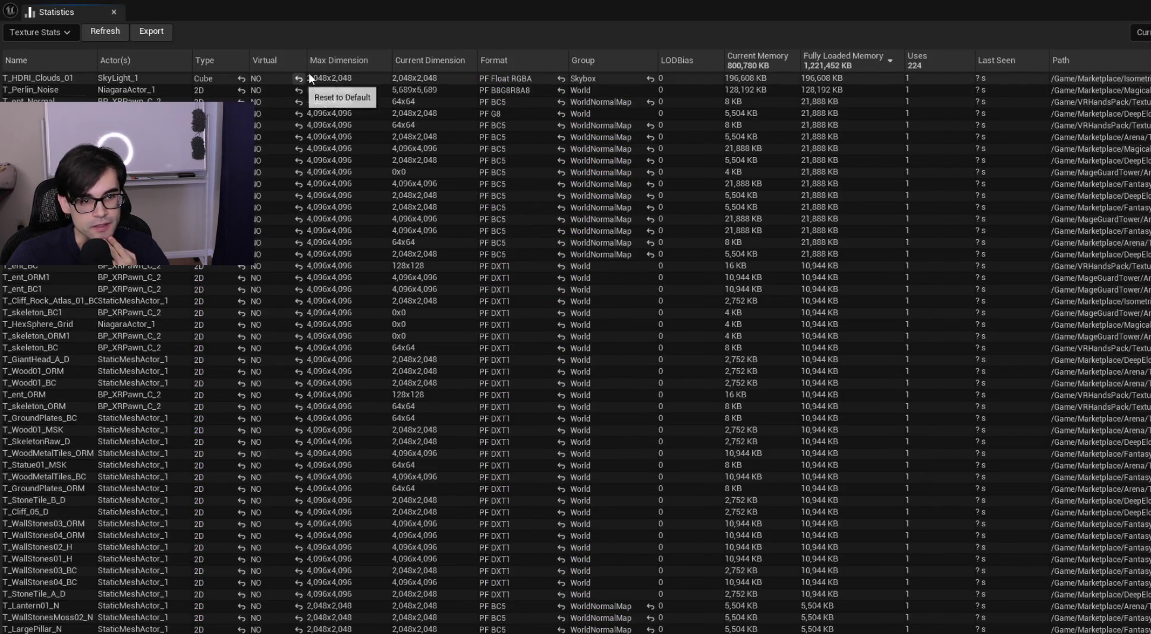
pyautogui.click(356, 58)
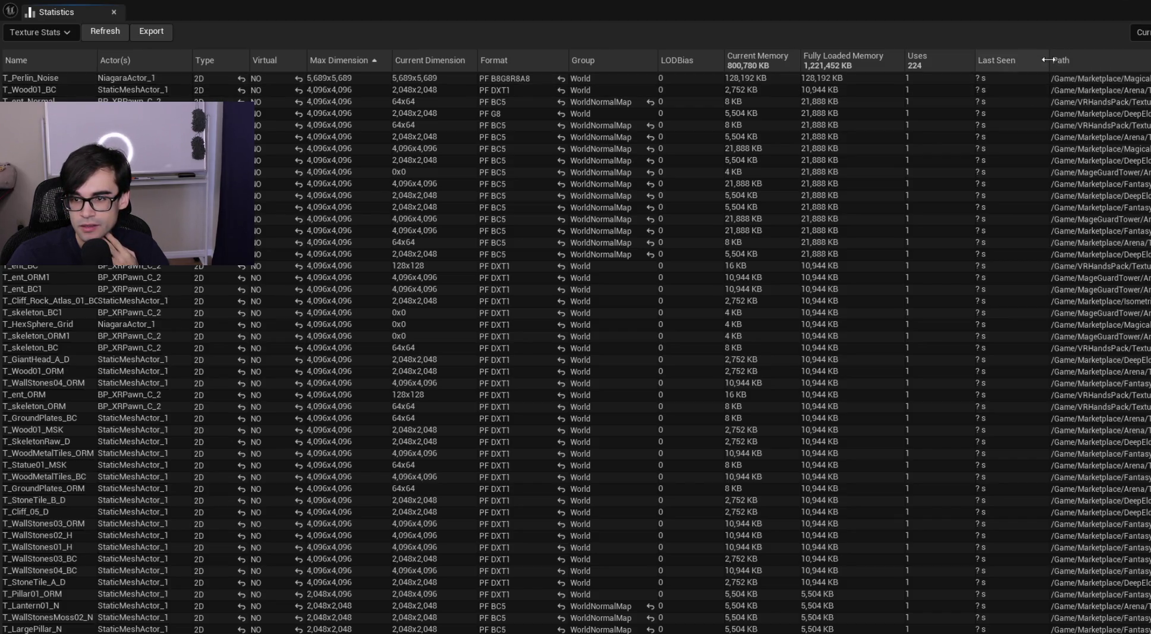
pyautogui.moveTo(1048, 60); pyautogui.dragTo(941, 66)
pyautogui.doubleClick(976, 60)
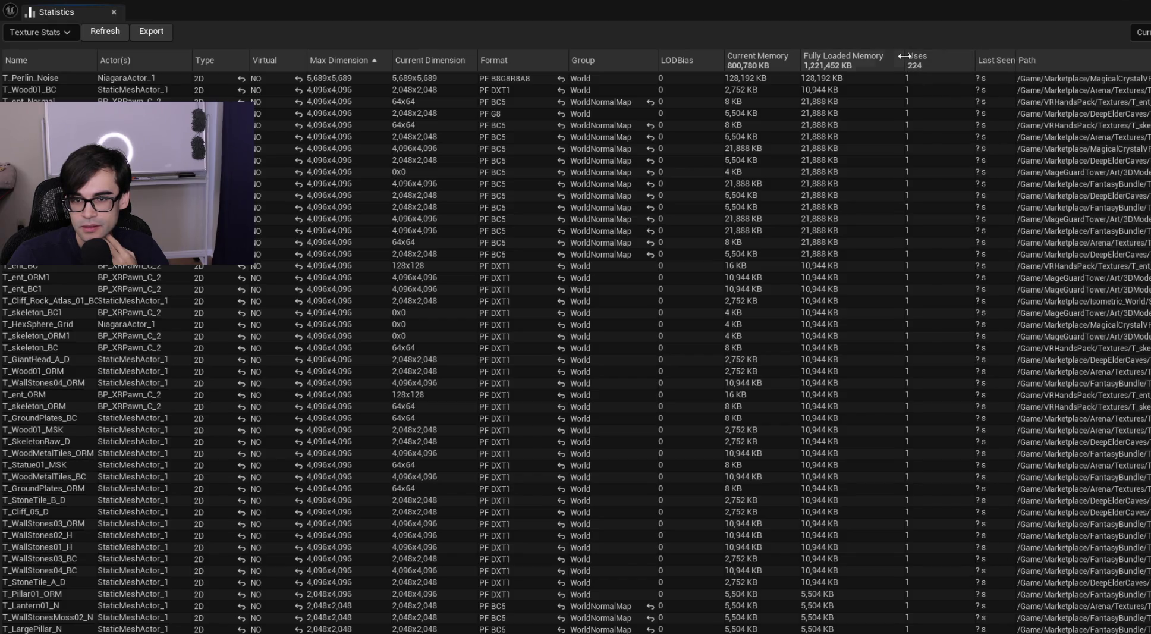
pyautogui.moveTo(904, 56); pyautogui.dragTo(877, 56)
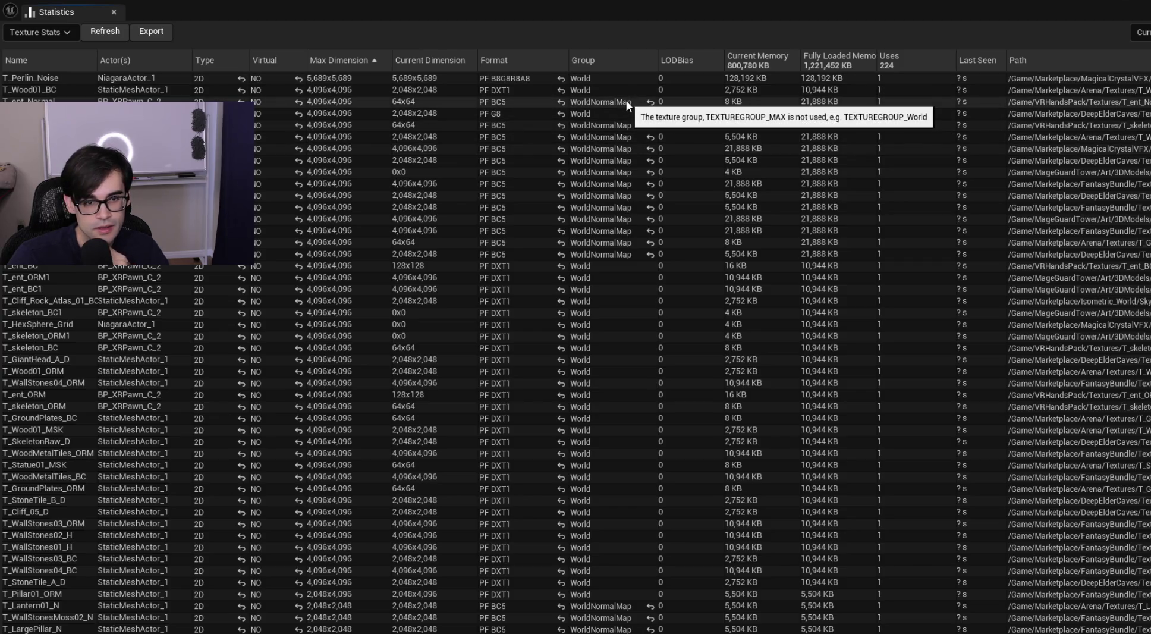
# Step: Sort textures by Current Dimension, largest first, inspect the top three entries, then close Statistics
pyautogui.click(450, 55)
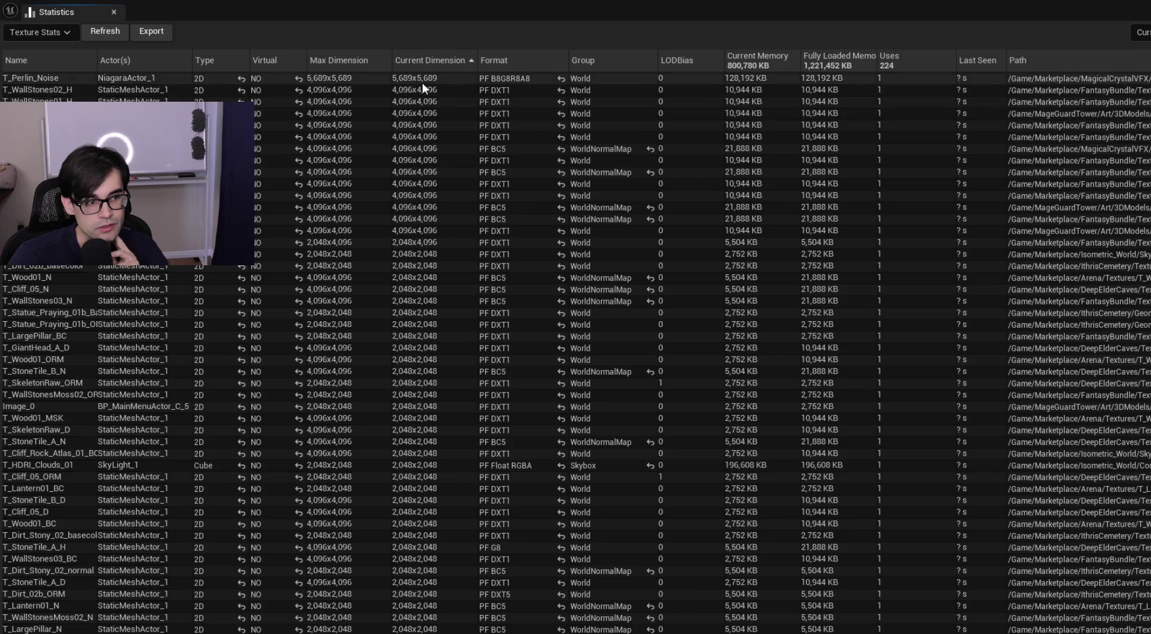
pyautogui.click(423, 88)
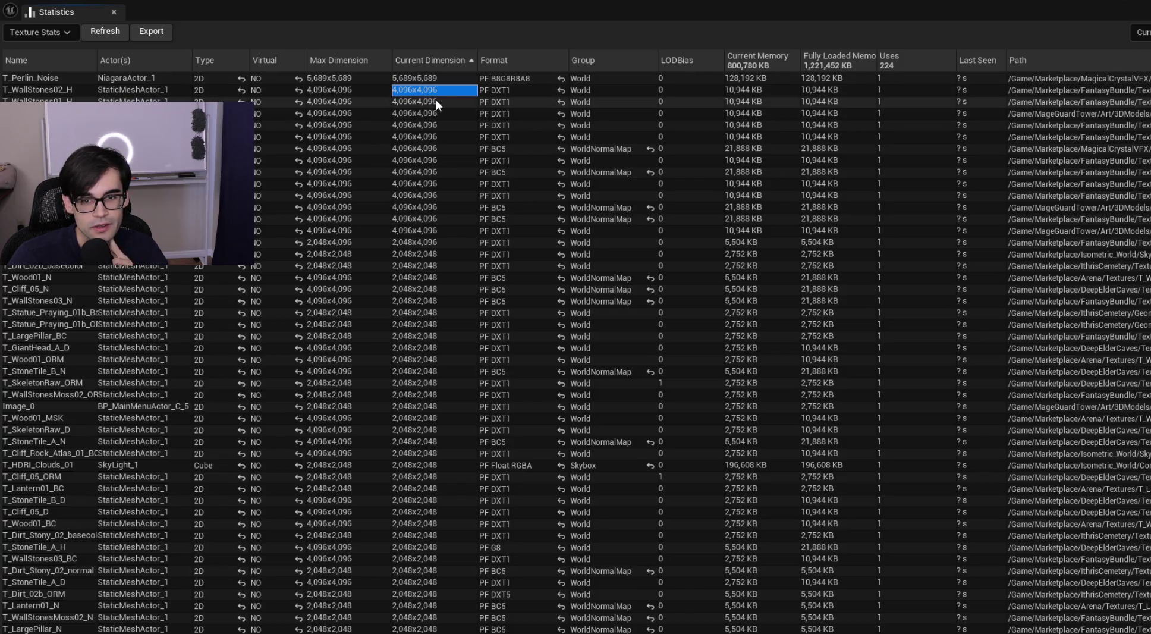
pyautogui.click(436, 100)
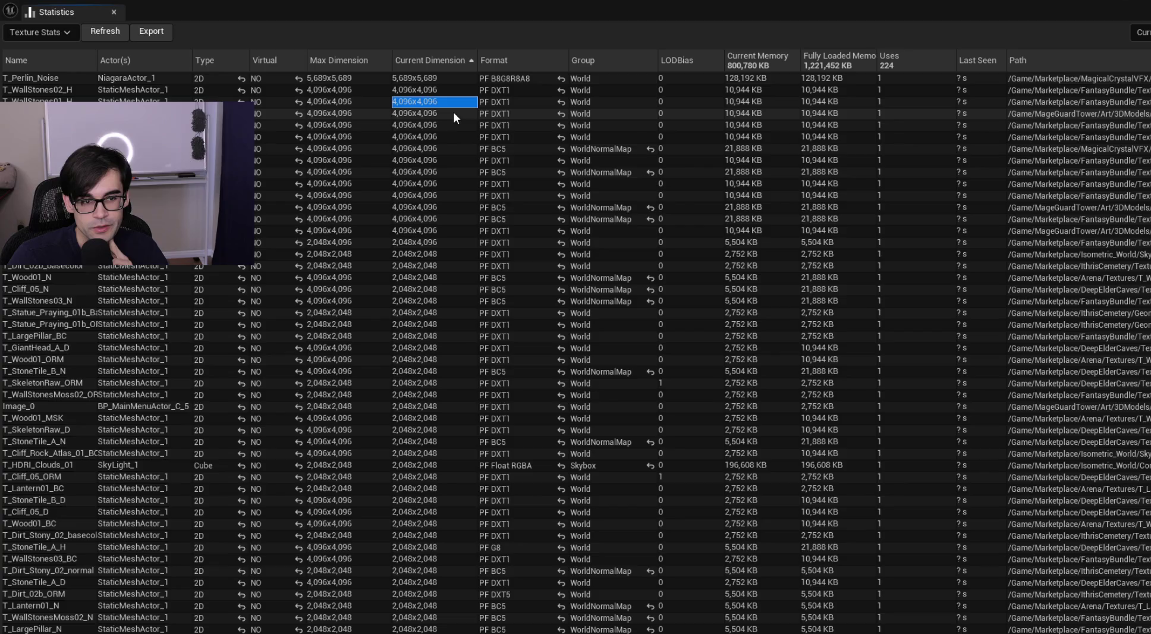
pyautogui.click(453, 112)
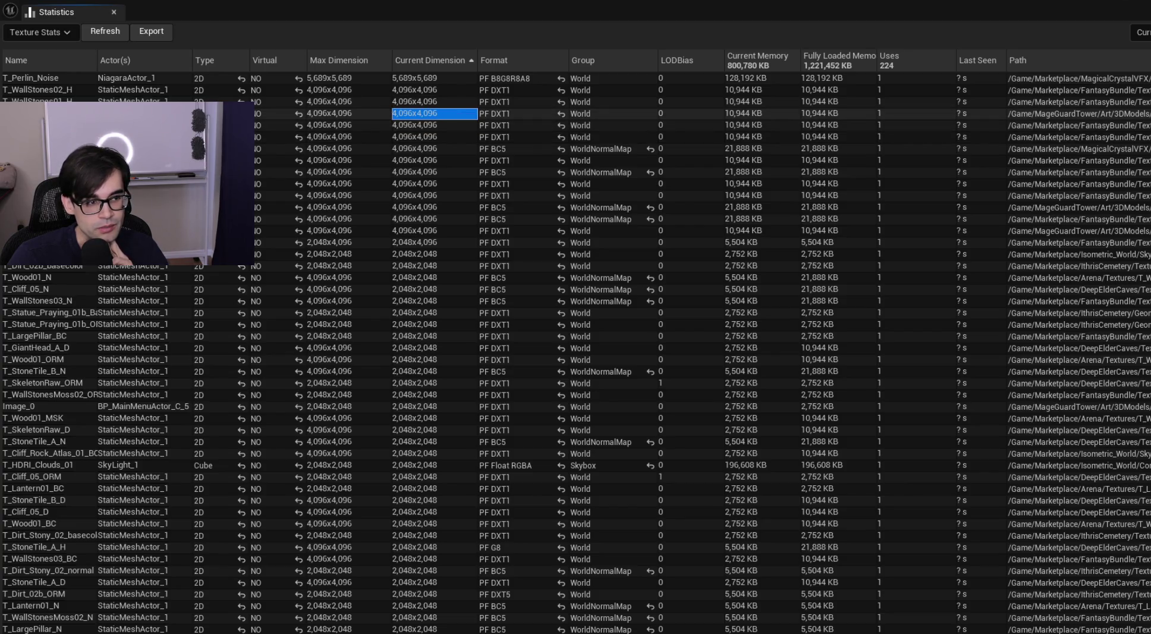
pyautogui.press('Escape')
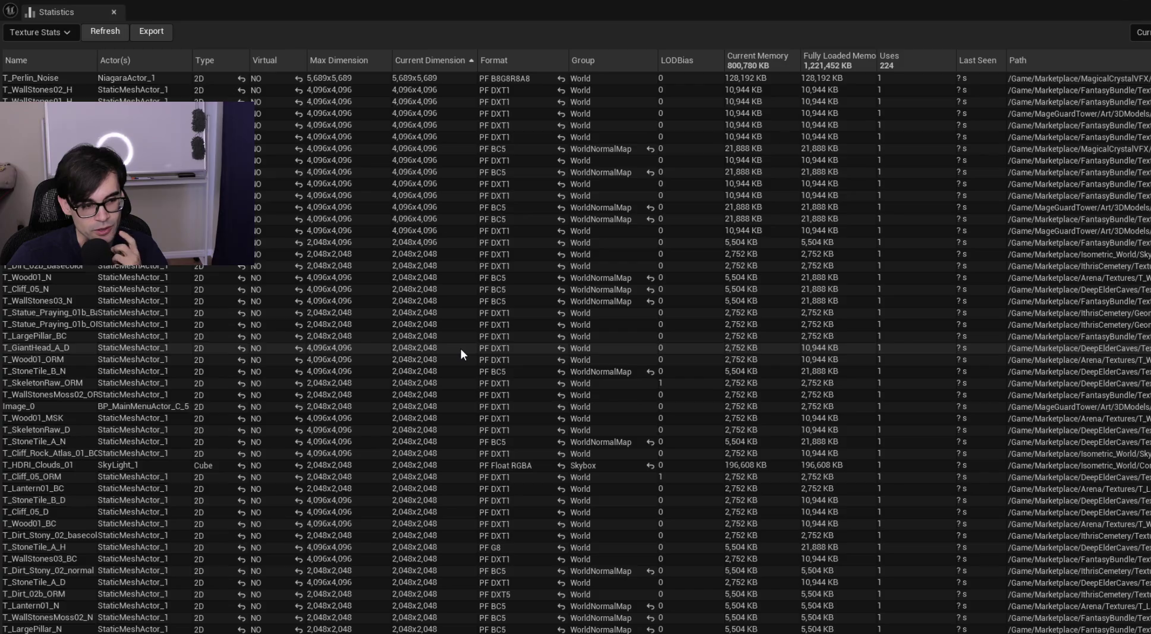
pyautogui.scroll(-5, 460, 348)
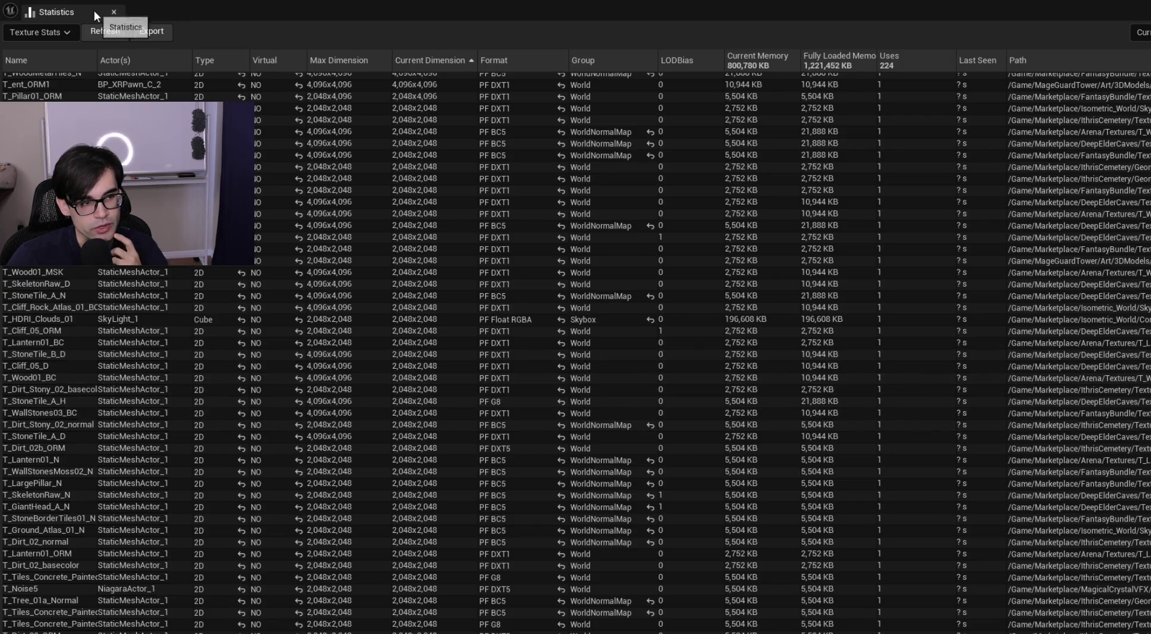
pyautogui.click(114, 12)
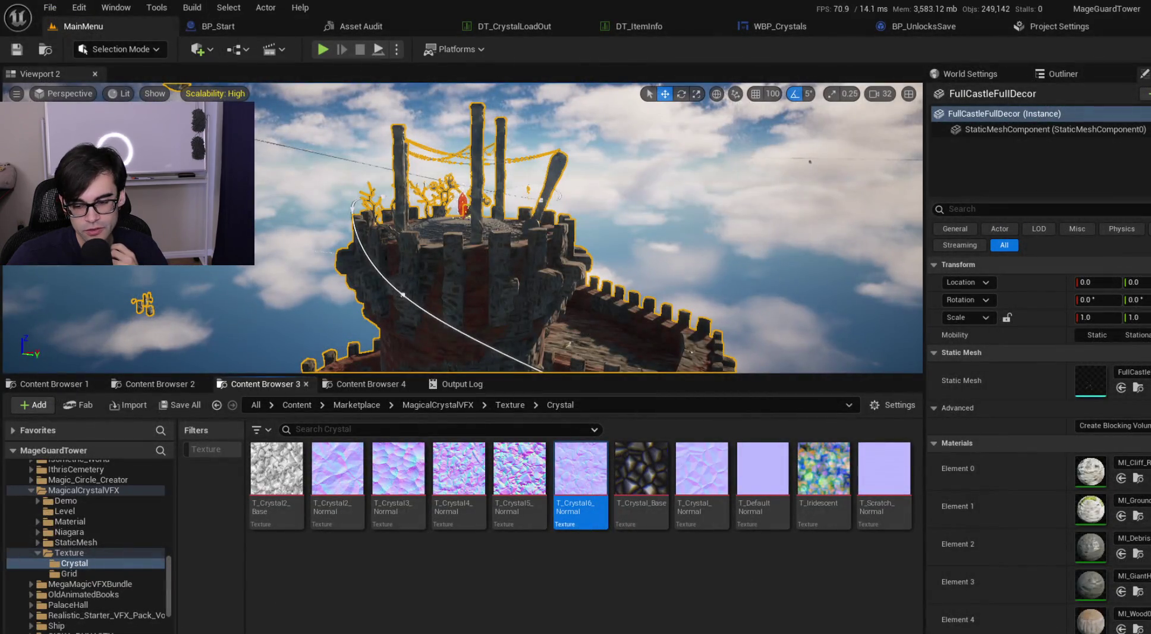
# Step: Start a trace recording from the Trace menu and return to the Asset Audit texture table
pyautogui.click(863, 631)
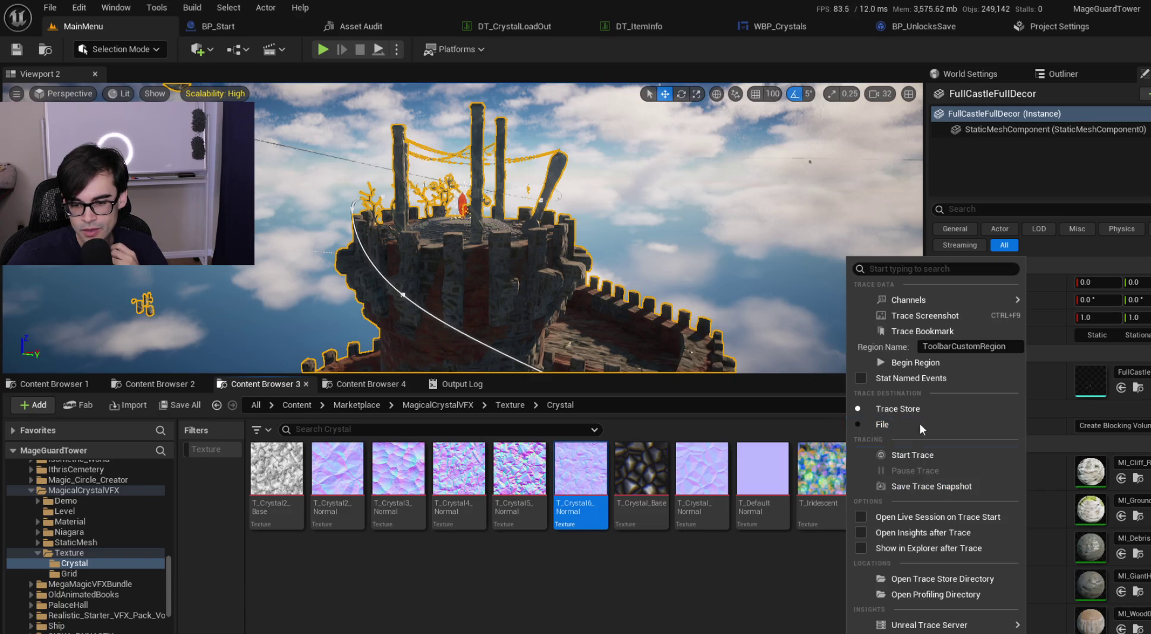
pyautogui.click(958, 456)
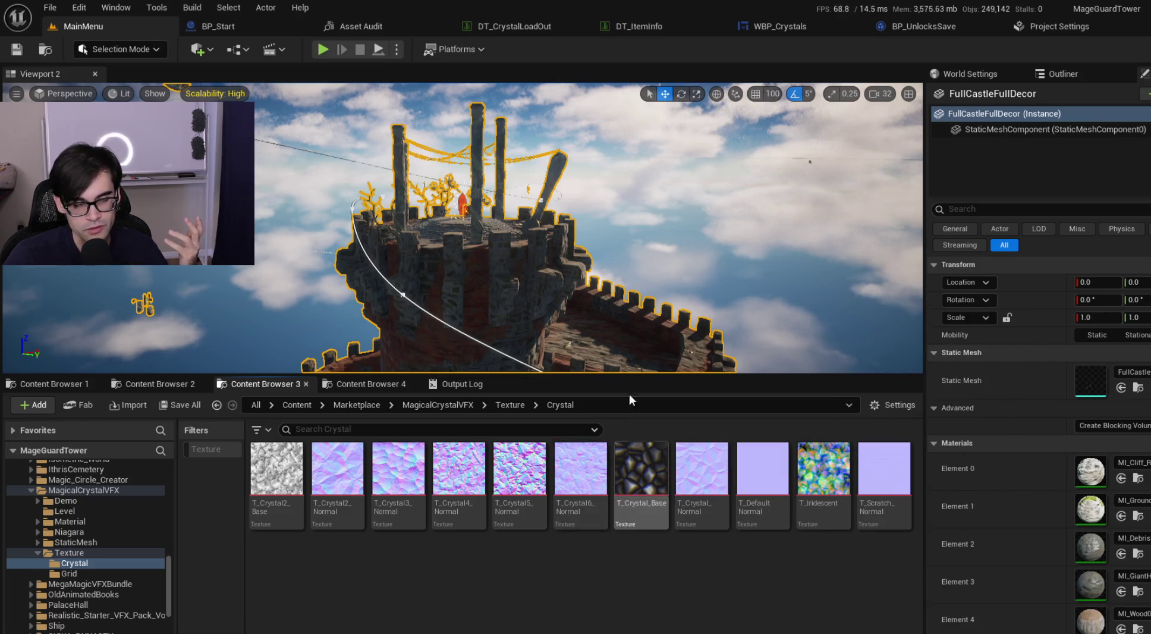
pyautogui.click(79, 7)
pyautogui.click(115, 7)
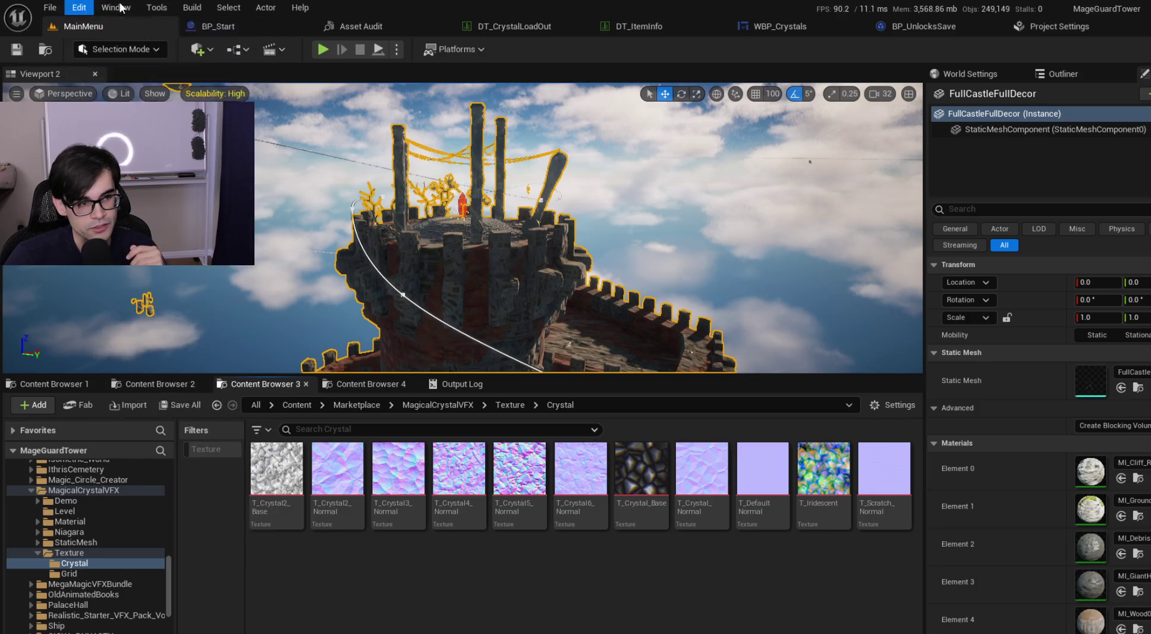
pyautogui.click(370, 25)
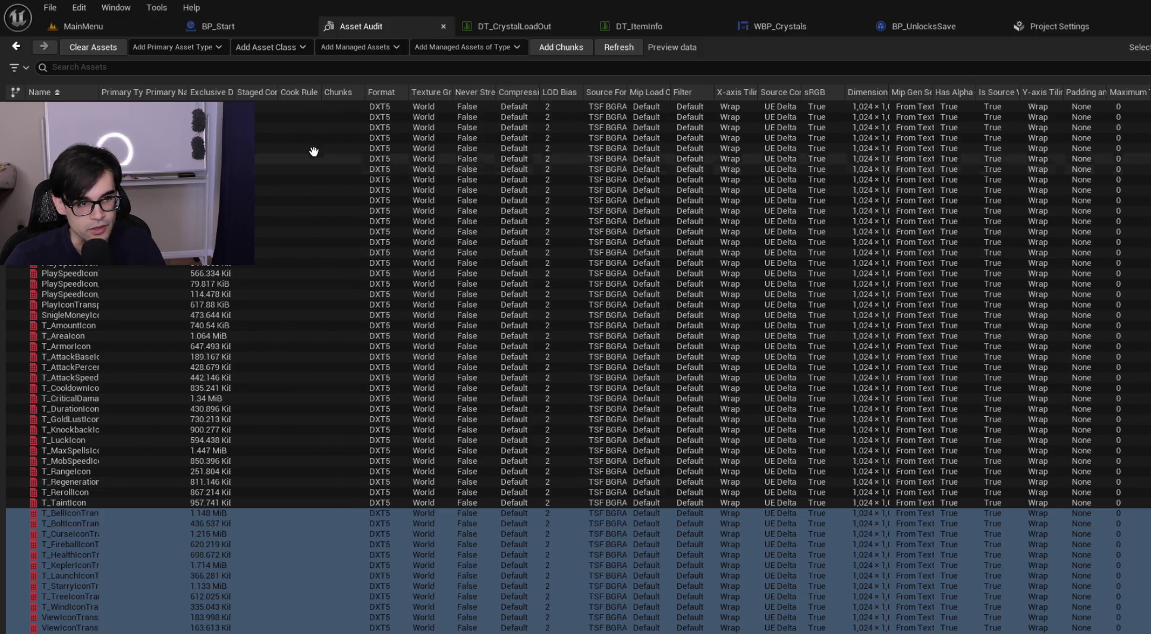
# Step: Select the top texture row in the Asset Audit table, then go back to the MainMenu level editor
pyautogui.click(287, 108)
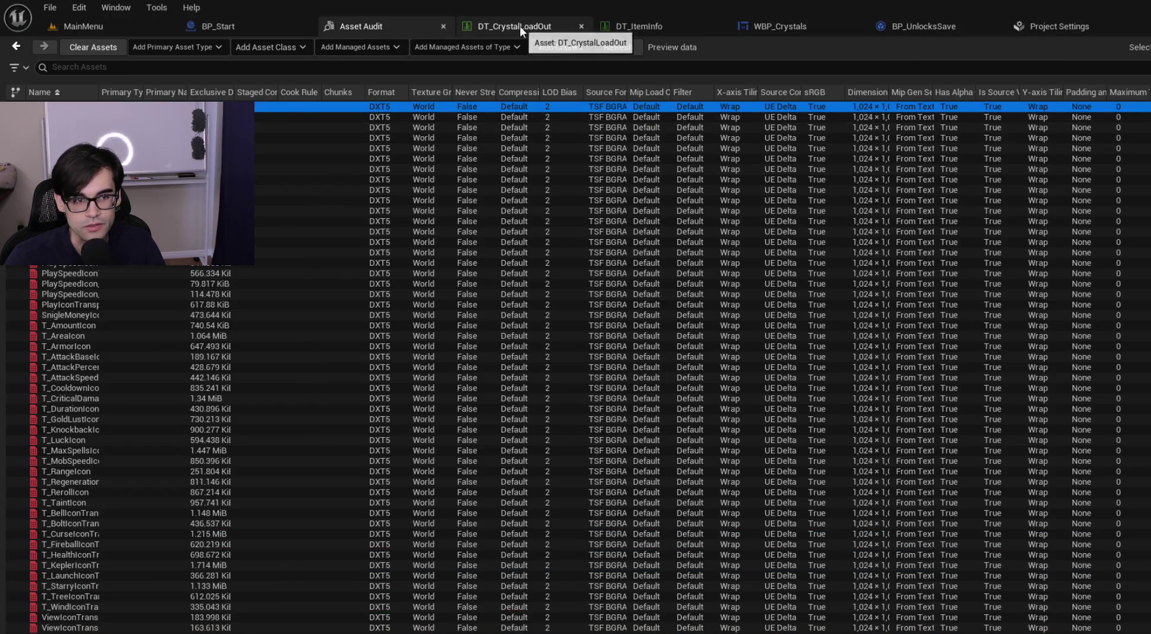
pyautogui.click(73, 29)
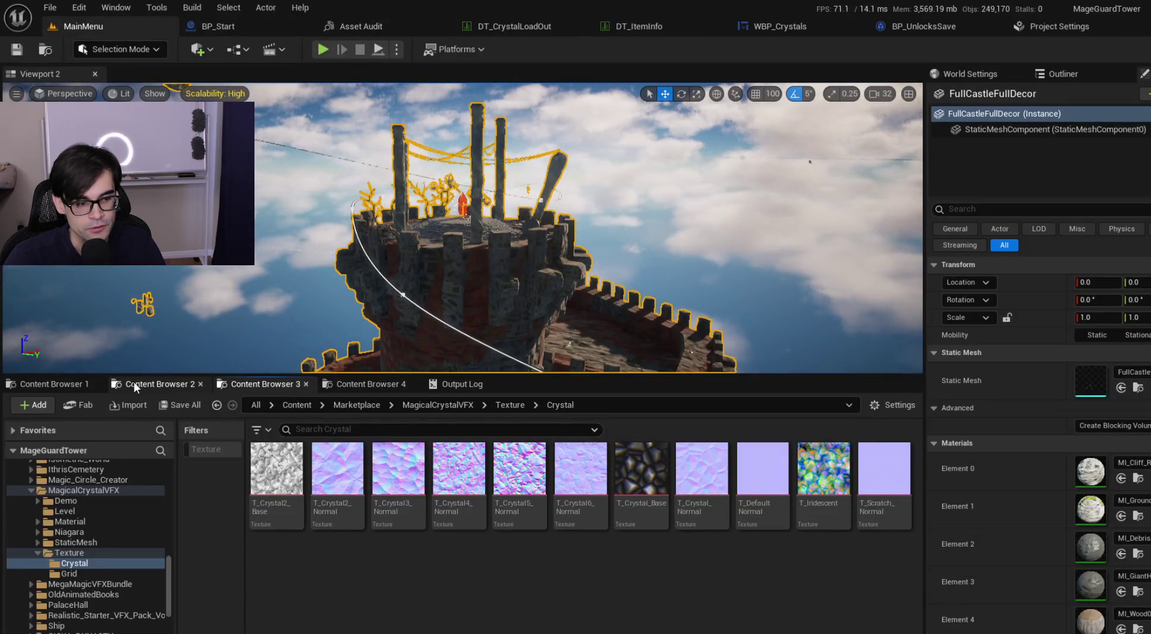
# Step: Switch to Content Browser 4 and open the Art > UI folder
pyautogui.click(133, 381)
pyautogui.click(44, 382)
pyautogui.click(150, 381)
pyautogui.click(278, 384)
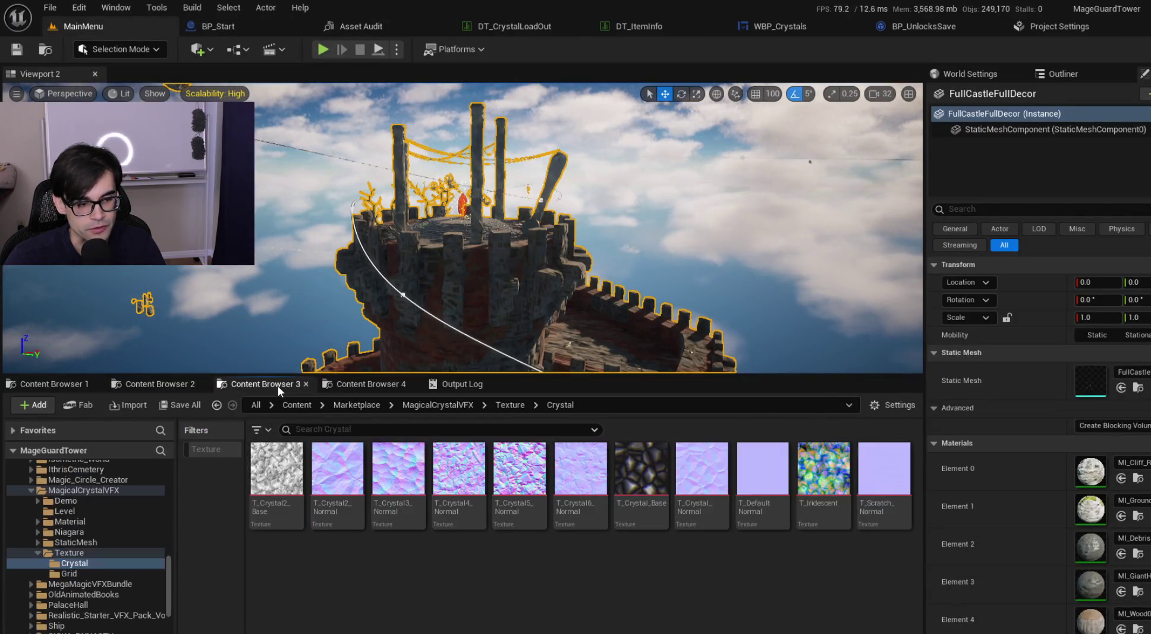
pyautogui.click(374, 383)
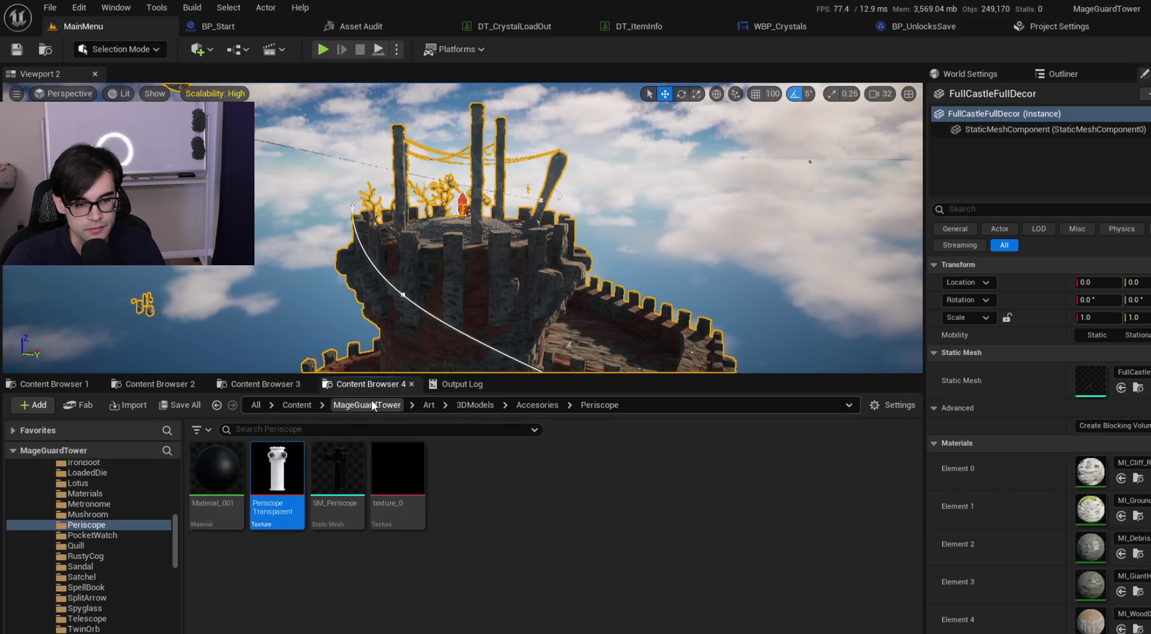
pyautogui.click(428, 405)
pyautogui.doubleClick(761, 470)
# Step: Glance at the asset type filter, then briefly play-test the main menu in the editor and stop
pyautogui.click(197, 429)
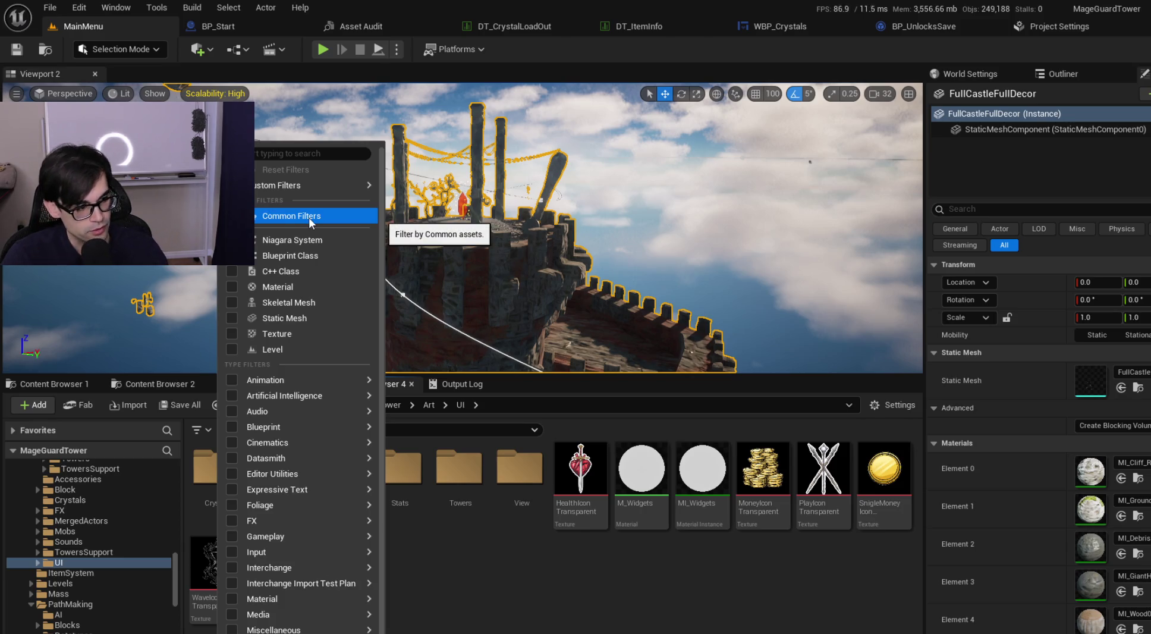
pyautogui.moveTo(309, 185)
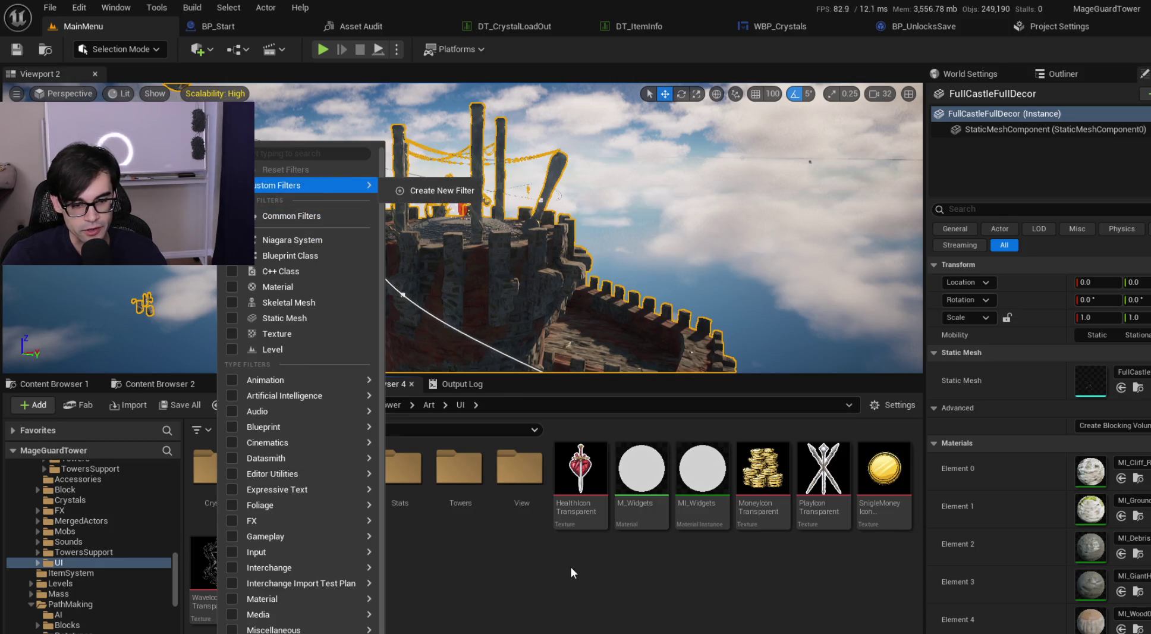
pyautogui.click(571, 572)
pyautogui.click(323, 49)
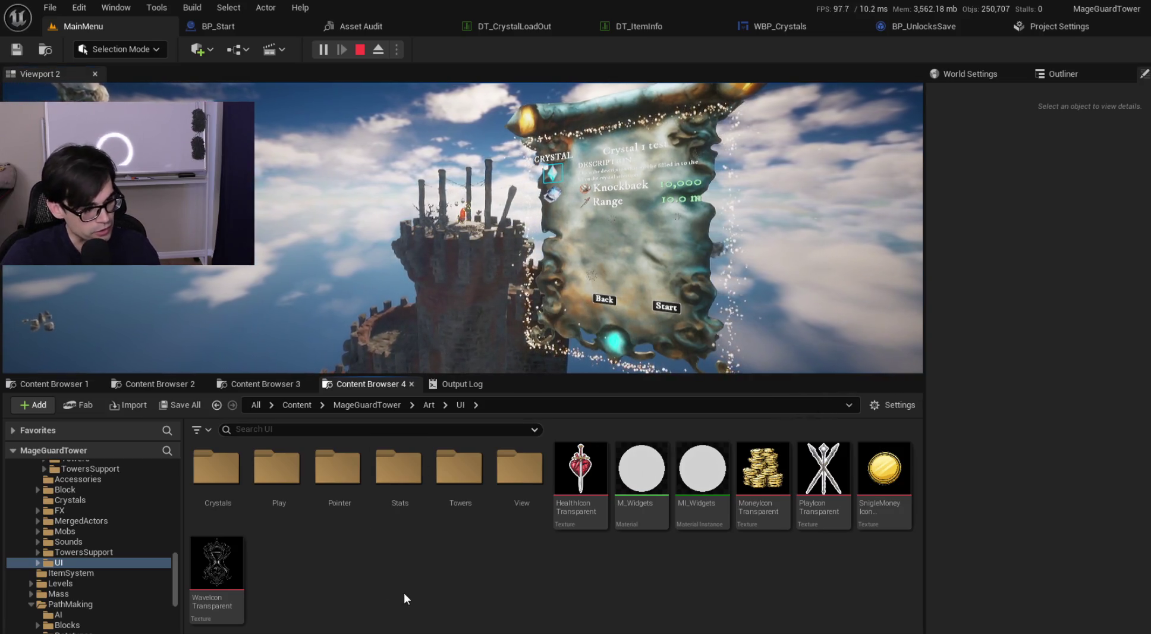
pyautogui.press('Escape')
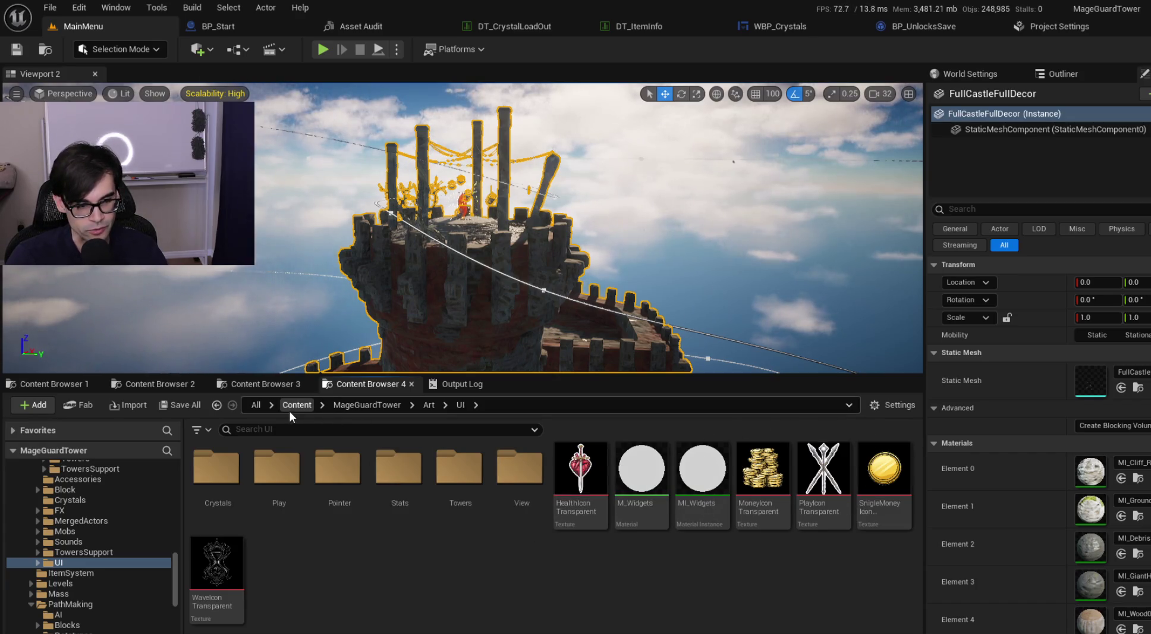
# Step: Filter the UI folder to Texture assets only and select all of them
pyautogui.rightClick(846, 256)
pyautogui.press('Escape')
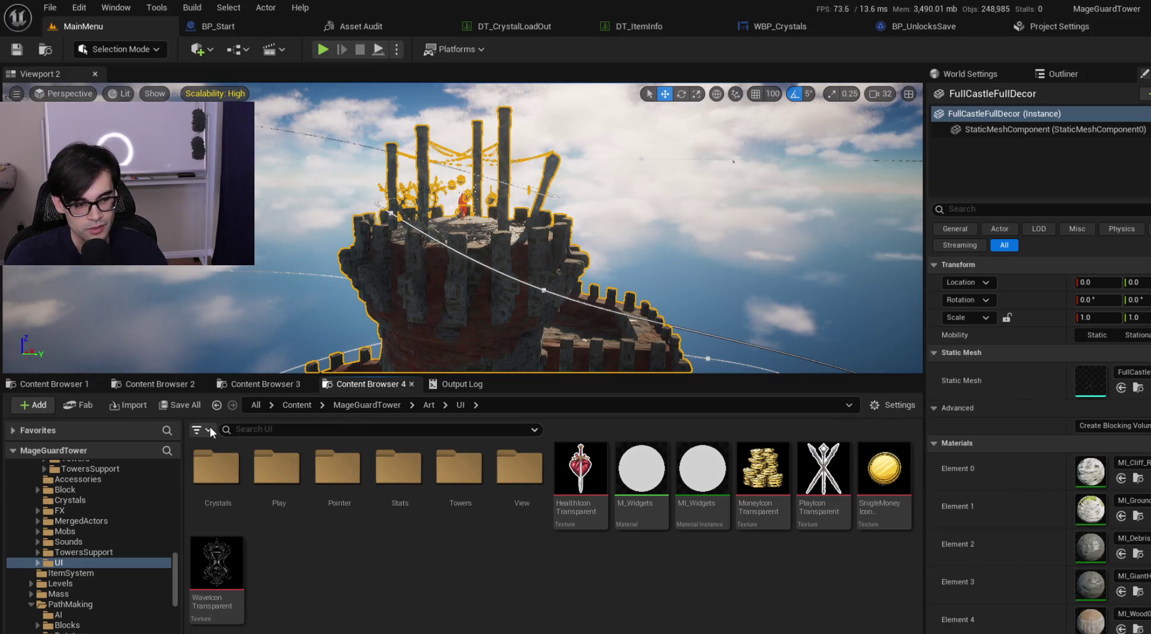
pyautogui.click(208, 429)
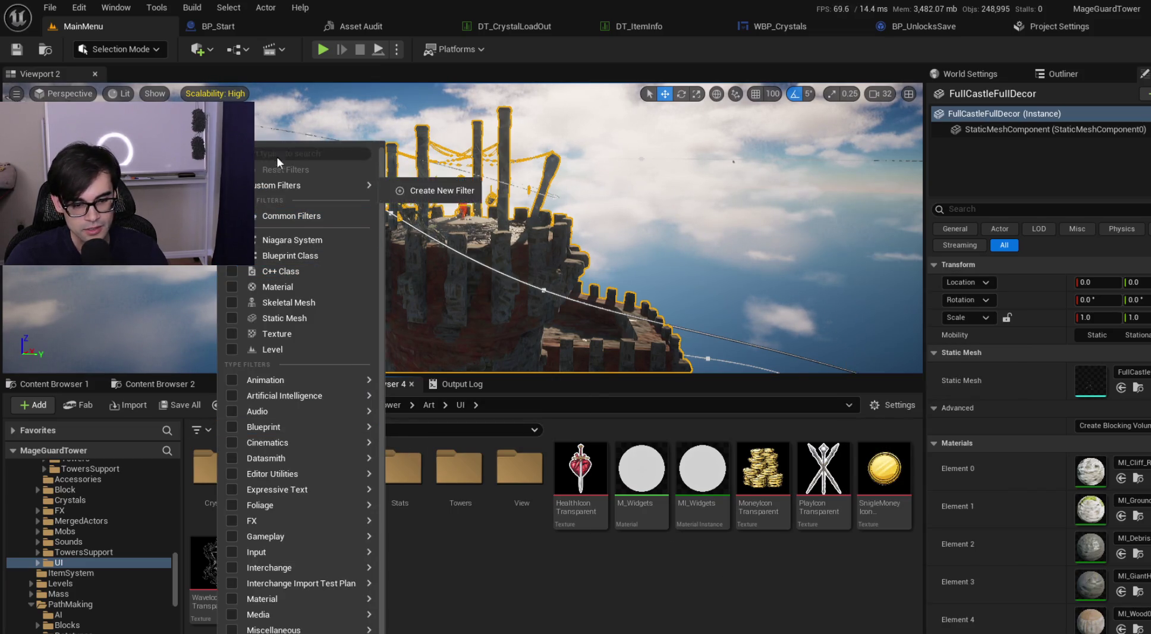
pyautogui.click(232, 338)
pyautogui.click(407, 469)
pyautogui.scroll(-3, 408, 470)
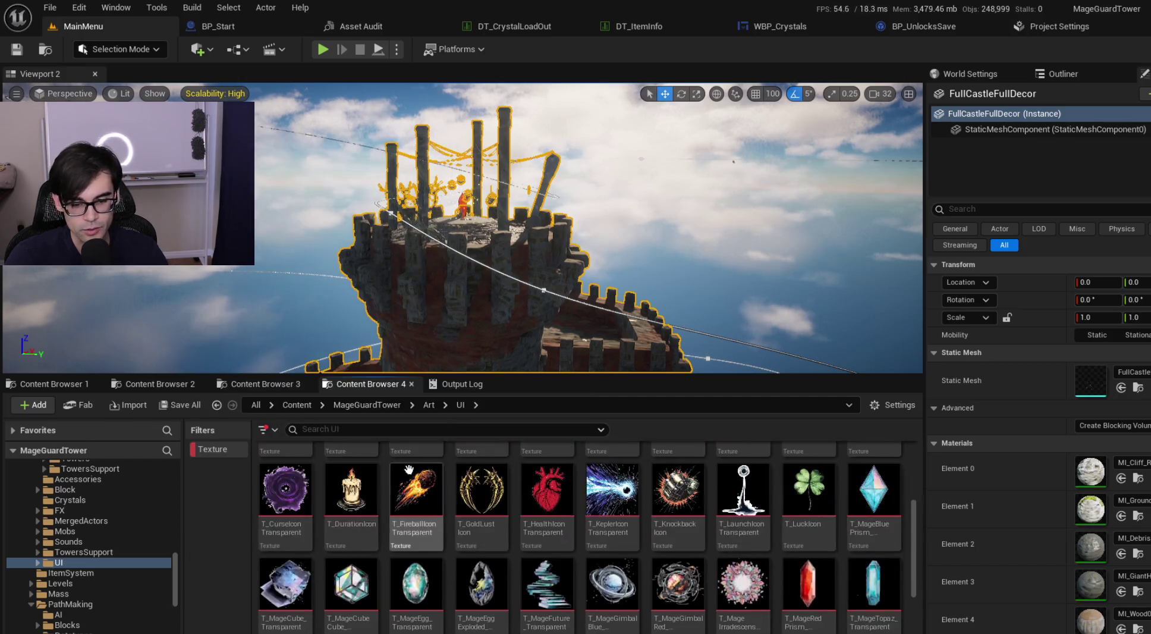
pyautogui.scroll(2, 407, 469)
pyautogui.hotkey('ctrl', 'a')
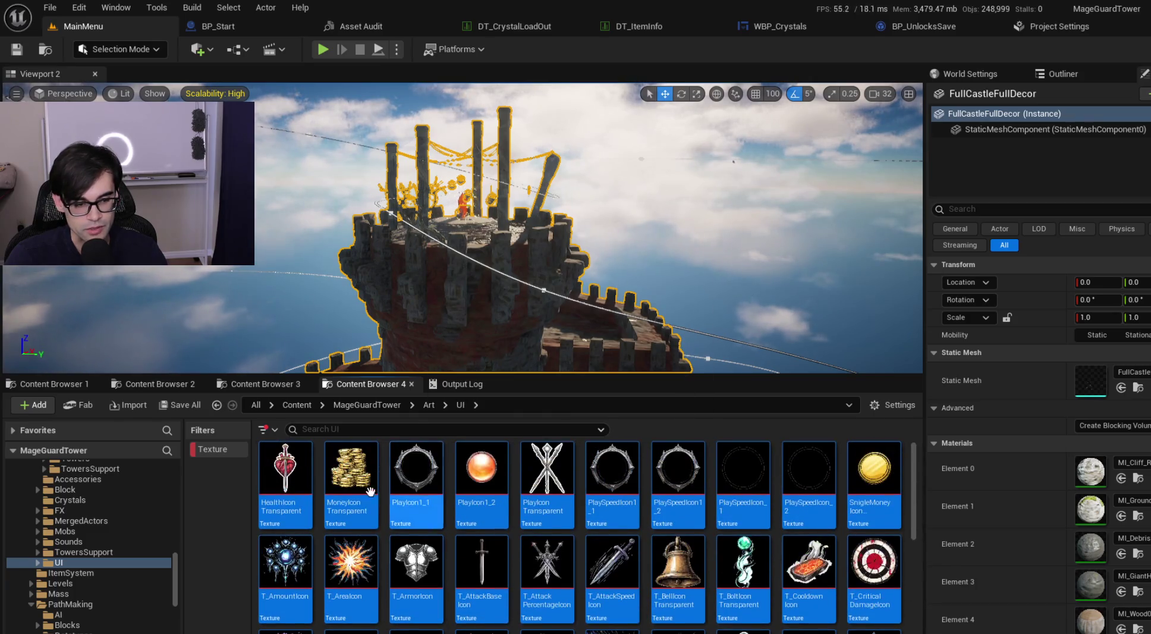
# Step: Bulk edit the 52 selected UI textures in the Property Matrix via Asset Actions
pyautogui.rightClick(382, 501)
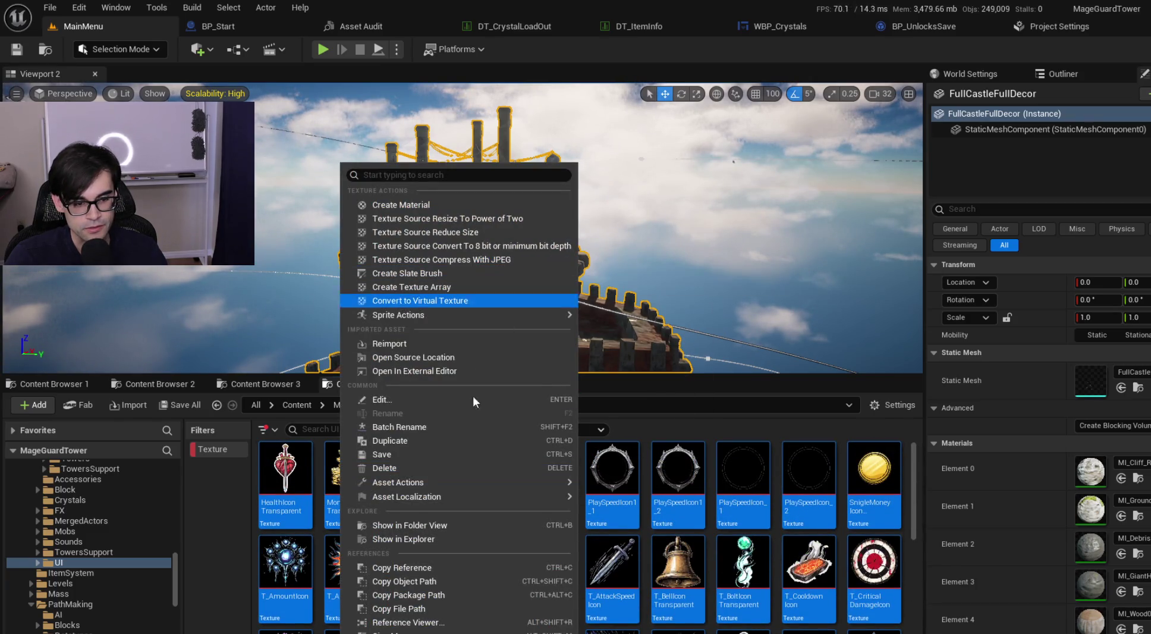
pyautogui.moveTo(490, 480)
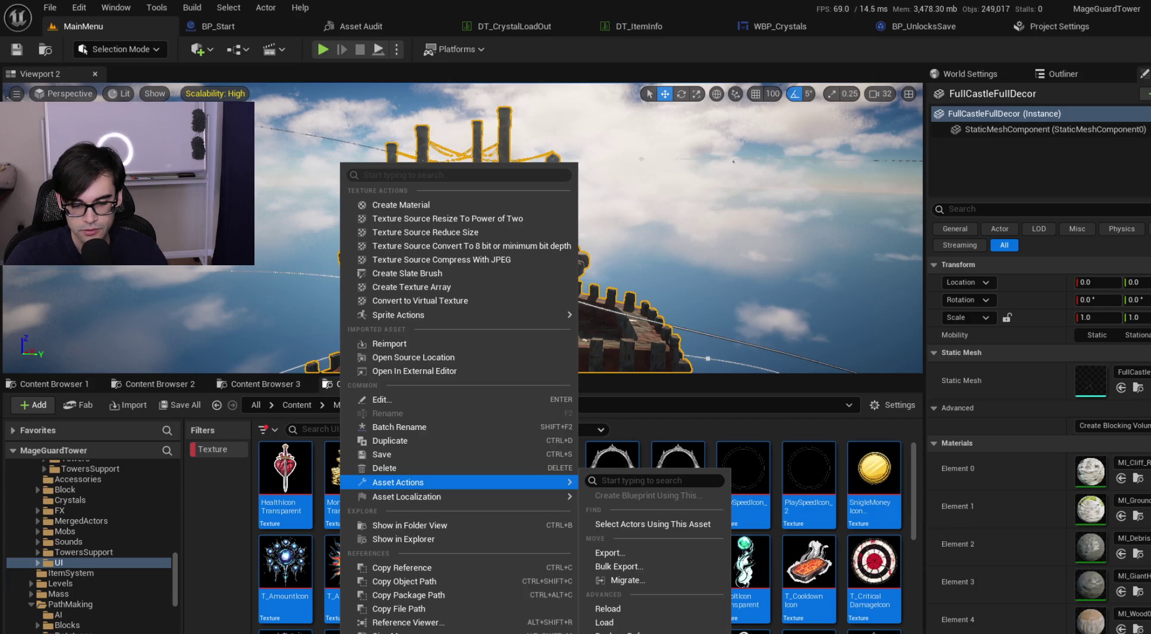
pyautogui.click(624, 631)
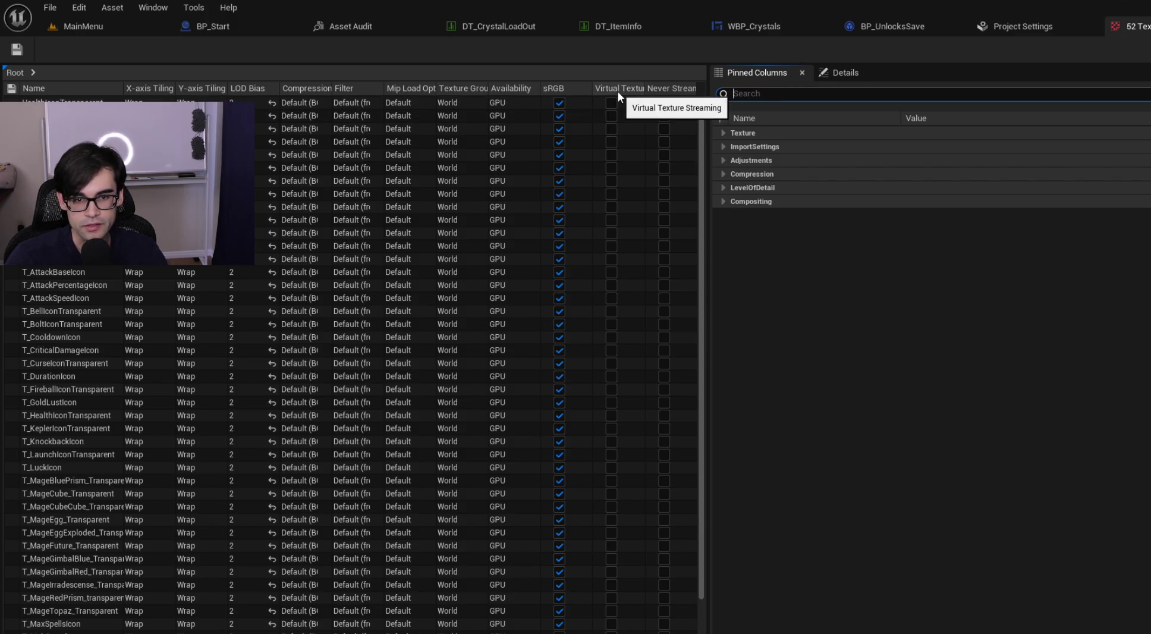
# Step: Enable Virtual Texture Streaming on all 52 UI textures, save them, and return to MainMenu
pyautogui.moveTo(702, 312)
pyautogui.mouseDown()
pyautogui.moveTo(702, 369)
pyautogui.moveTo(690, 117)
pyautogui.mouseUp()
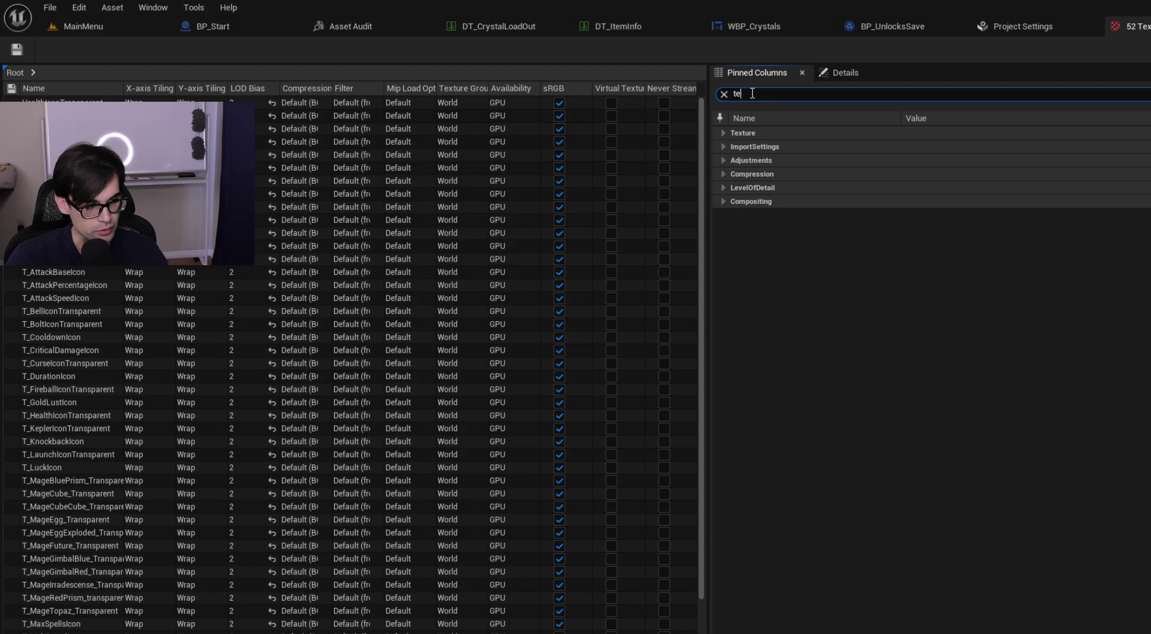
pyautogui.write('xtu')
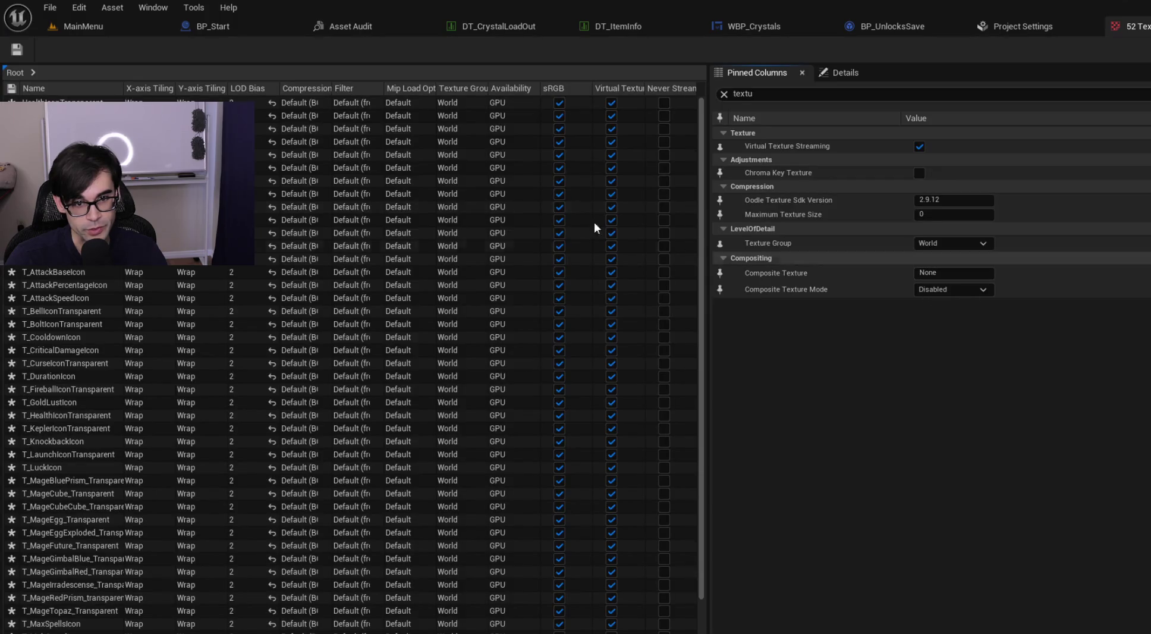
pyautogui.click(16, 49)
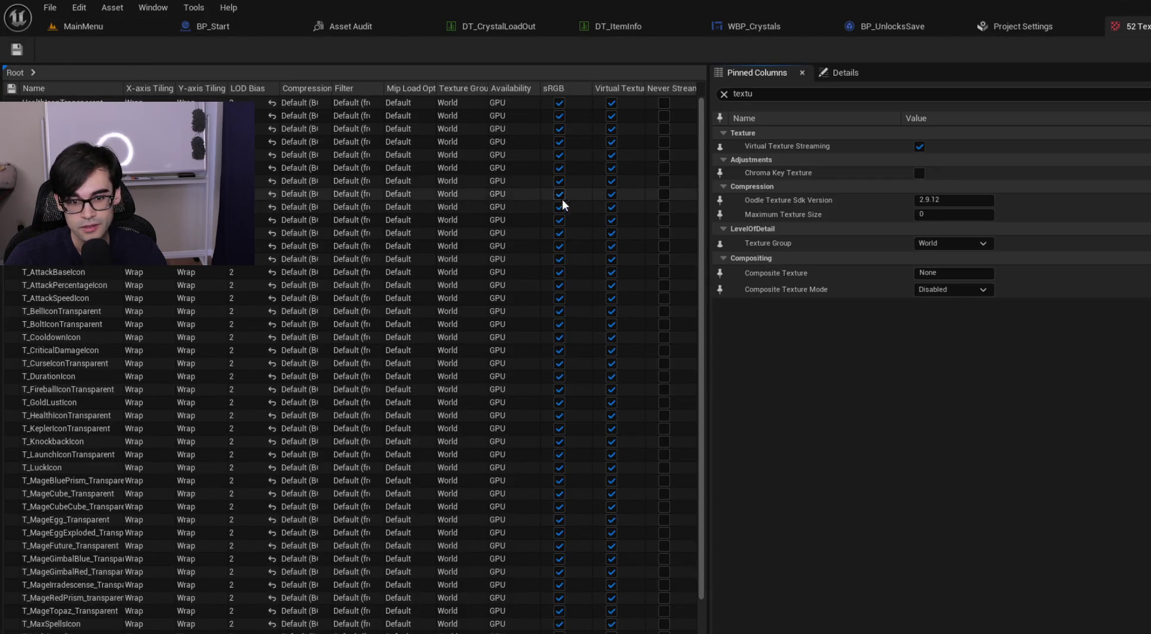
pyautogui.click(104, 25)
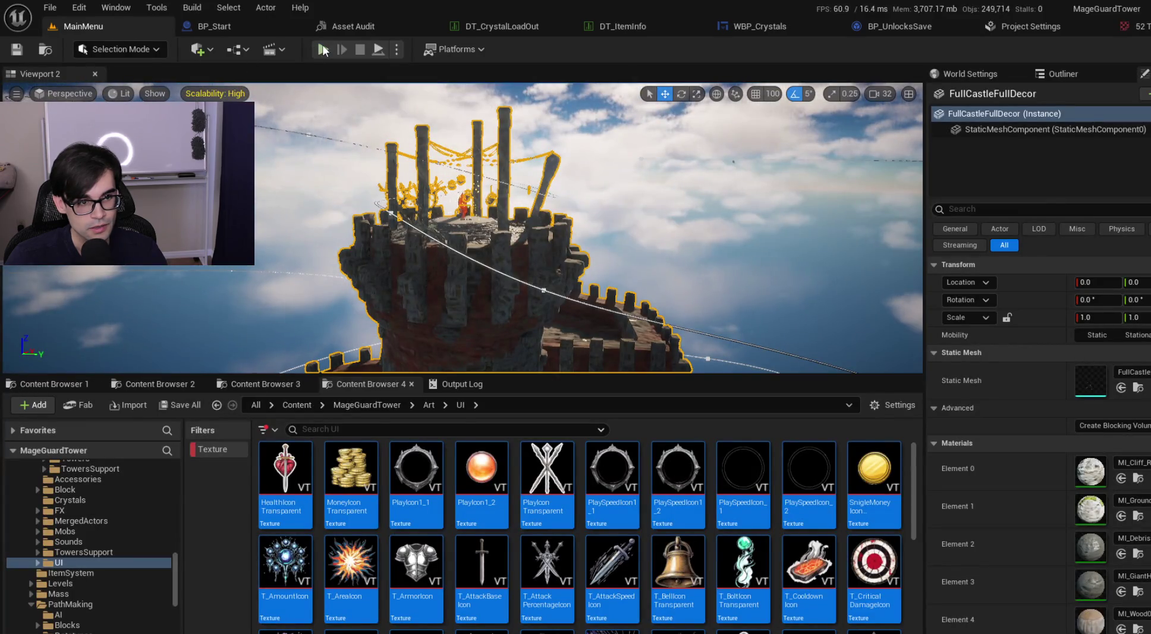
# Step: Turn Virtual Texture Streaming off for all UI textures, Save All, and play MainMenu in-editor
pyautogui.hotkey('alt', 'p')
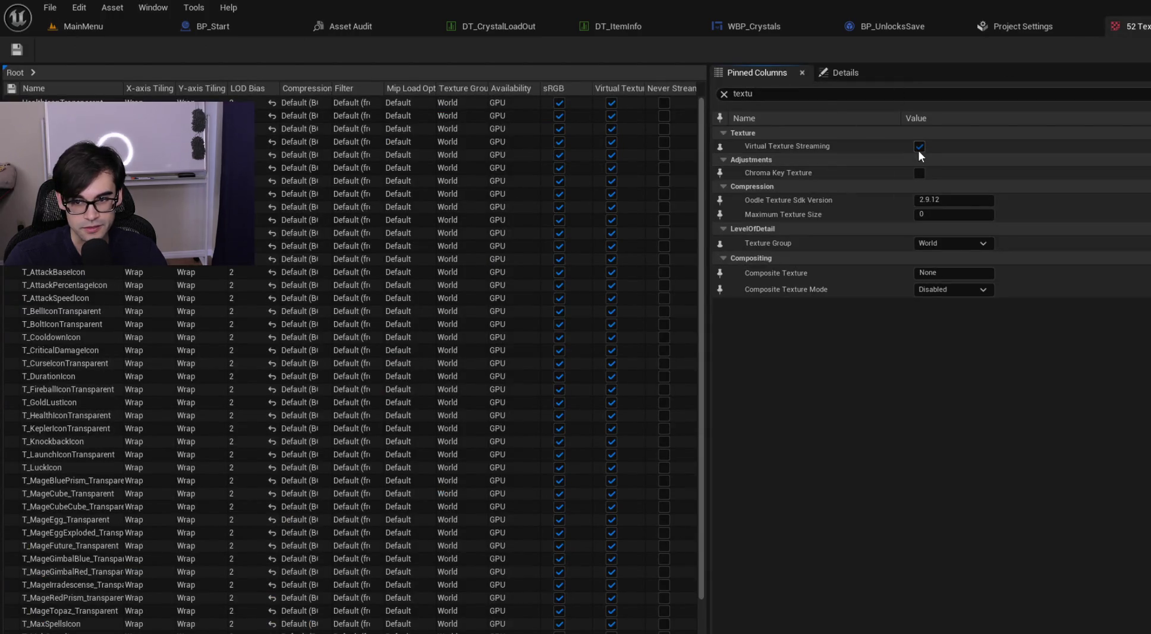
pyautogui.click(918, 151)
pyautogui.click(50, 7)
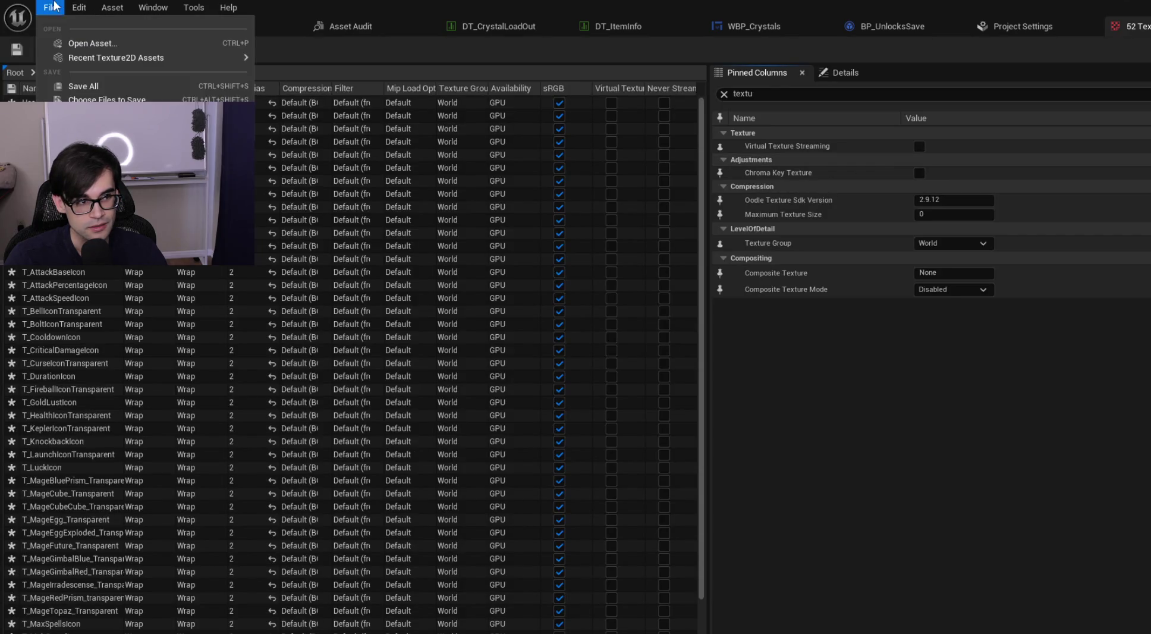
pyautogui.click(85, 89)
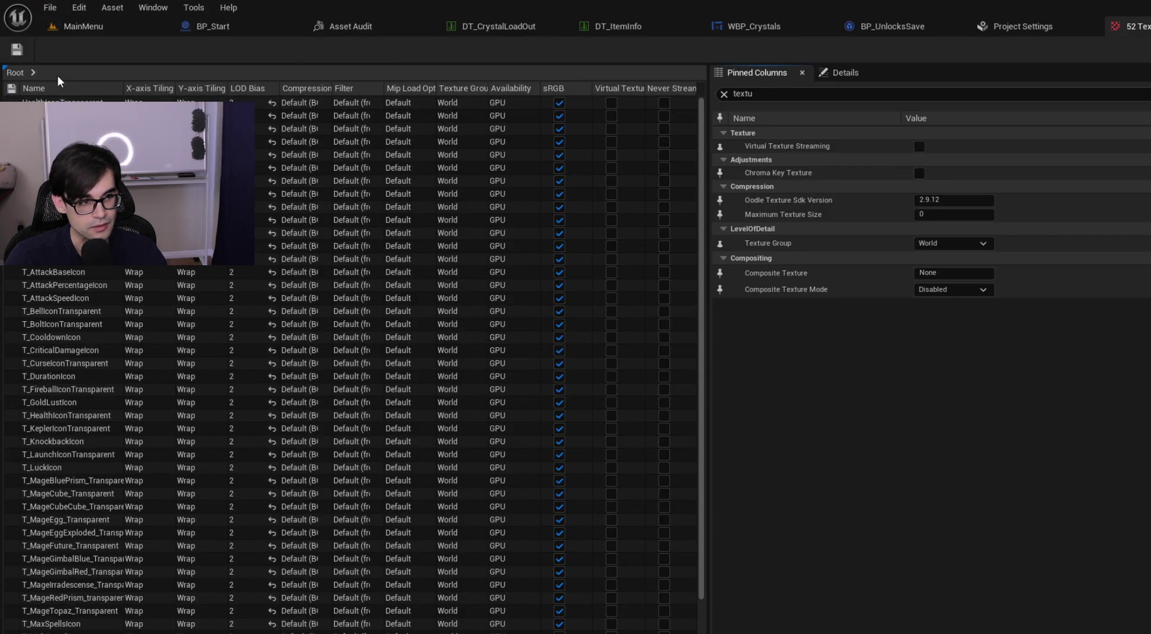
pyautogui.click(83, 26)
pyautogui.hotkey('alt', 'p')
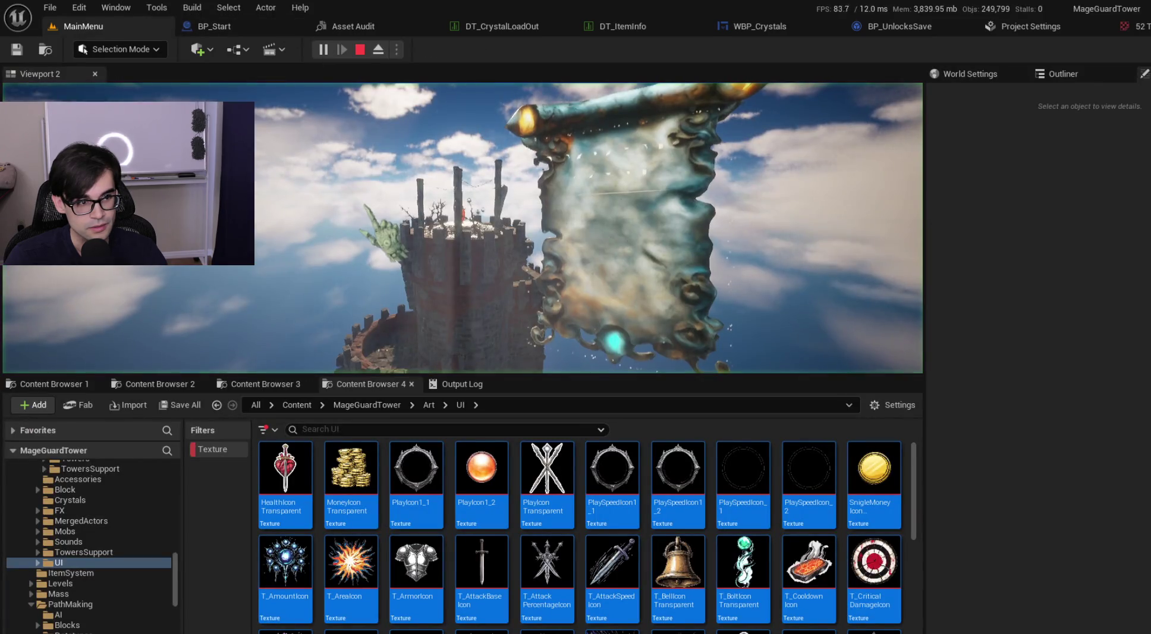
# Step: Enlarge the game viewport, play-test the menus, check Scalability levels, replay, then stop
pyautogui.moveTo(535, 376)
pyautogui.mouseDown()
pyautogui.moveTo(539, 443)
pyautogui.moveTo(530, 390)
pyautogui.mouseUp()
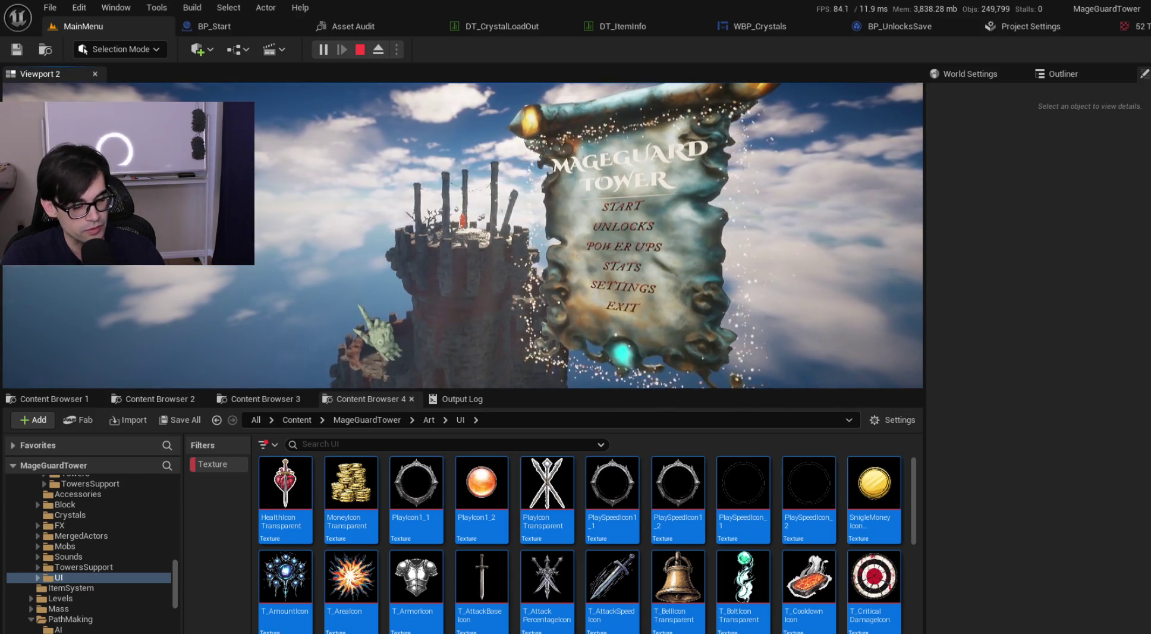
pyautogui.click(327, 303)
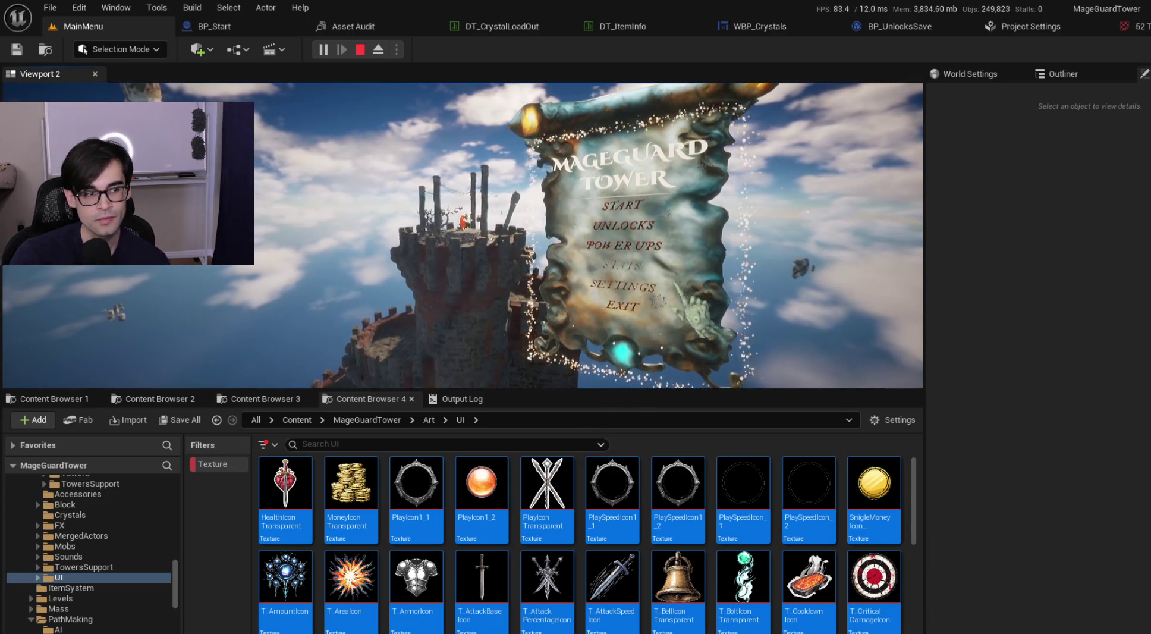
pyautogui.hotkey('shift', 'F1')
pyautogui.click(363, 50)
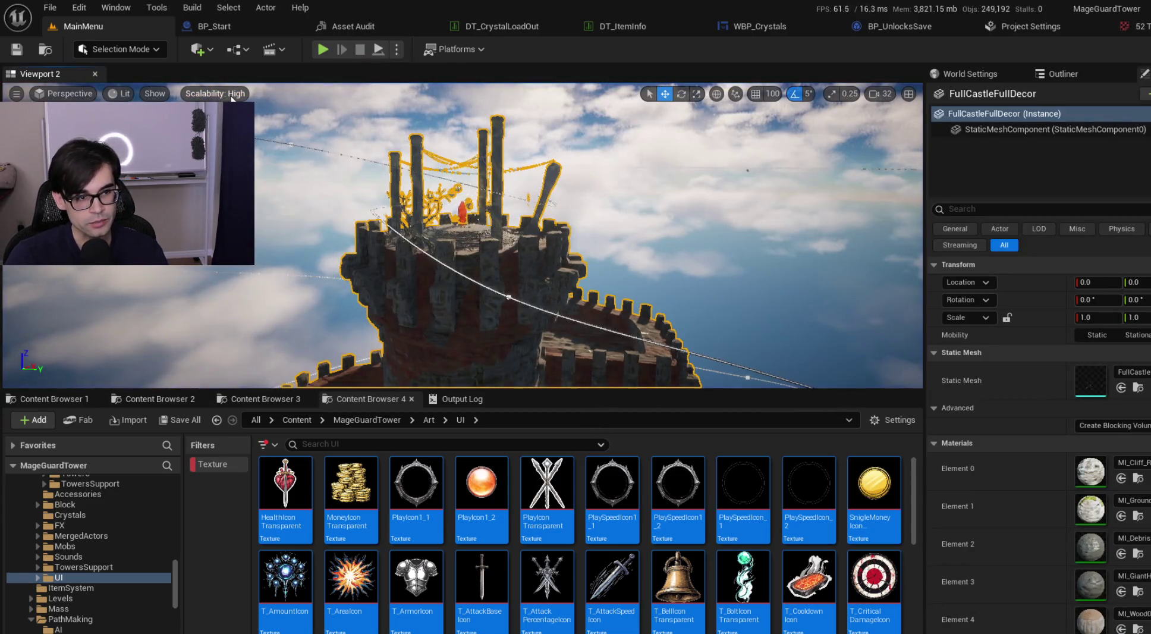
pyautogui.click(231, 95)
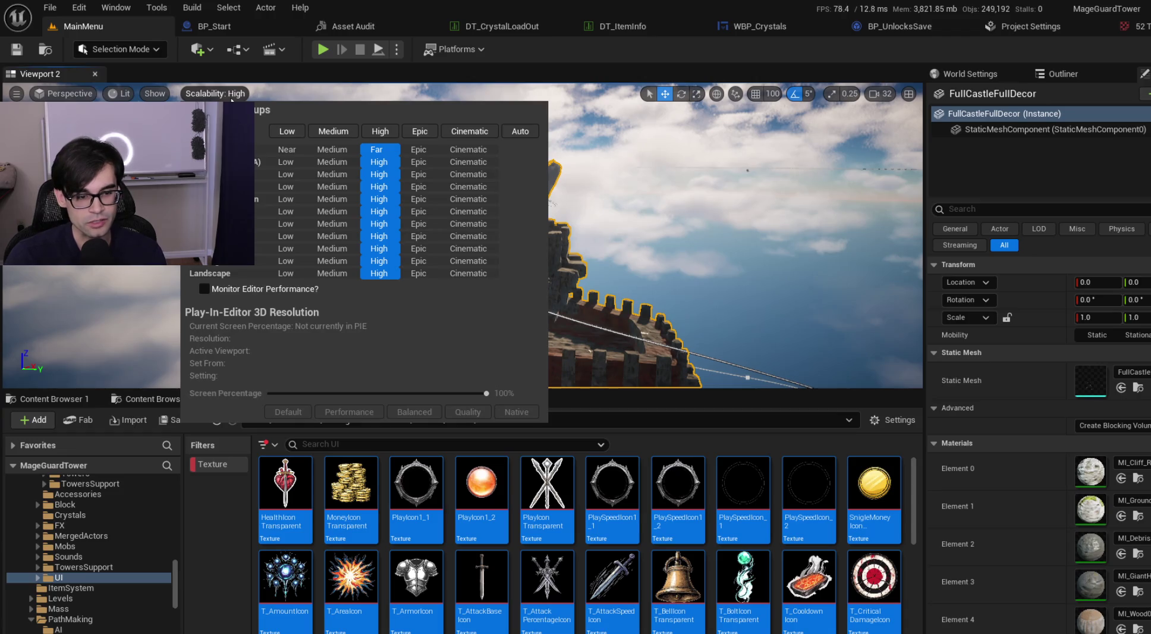
pyautogui.click(322, 50)
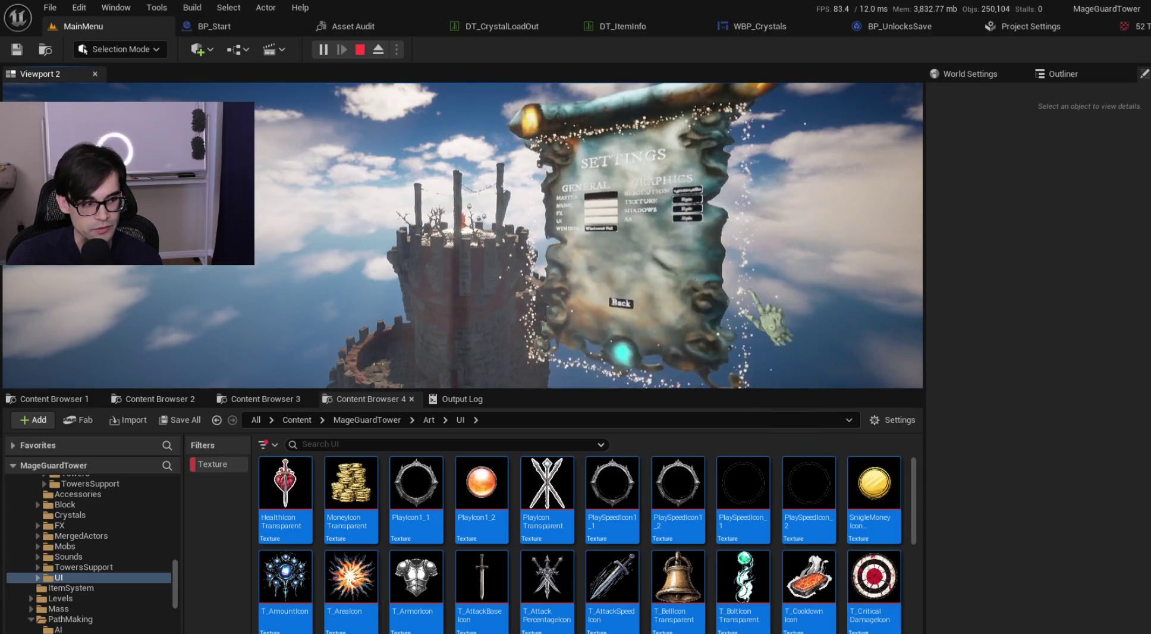
pyautogui.click(361, 52)
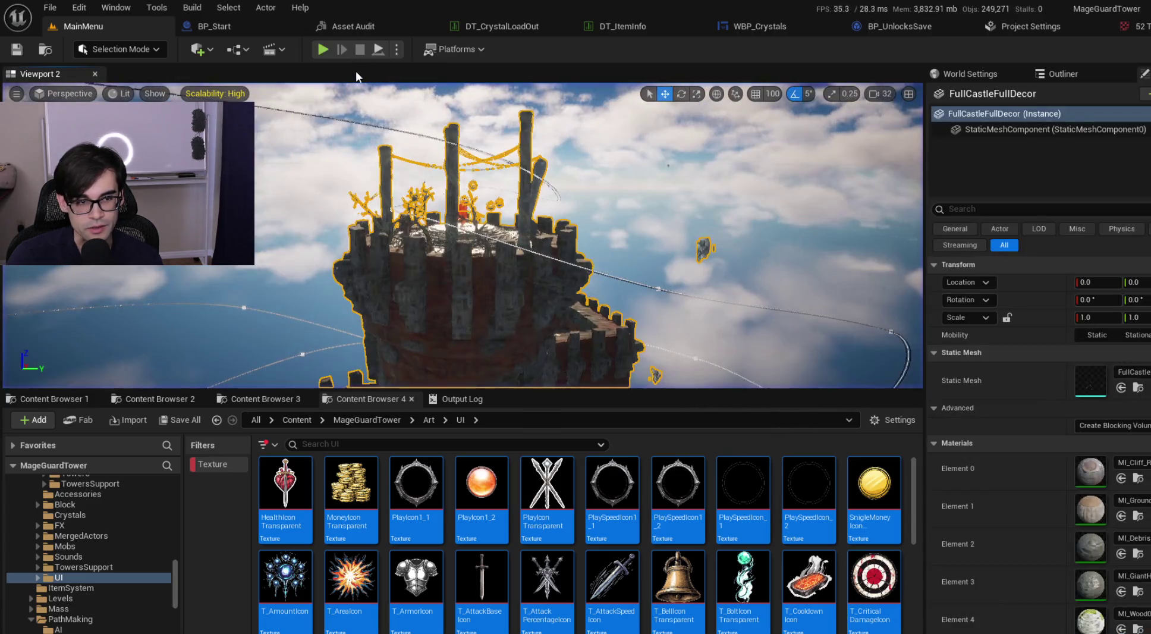
# Step: Play in a New Editor Window and set AA, SHADOWS and TEXTURE to High in Settings
pyautogui.click(397, 50)
pyautogui.click(510, 116)
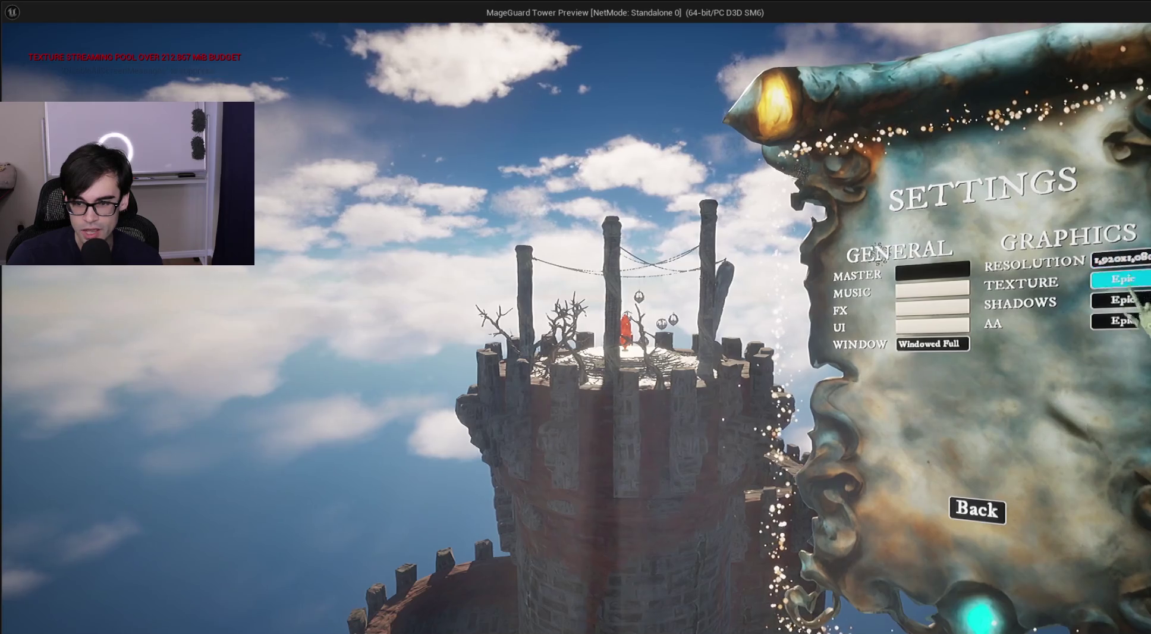
pyautogui.click(1121, 320)
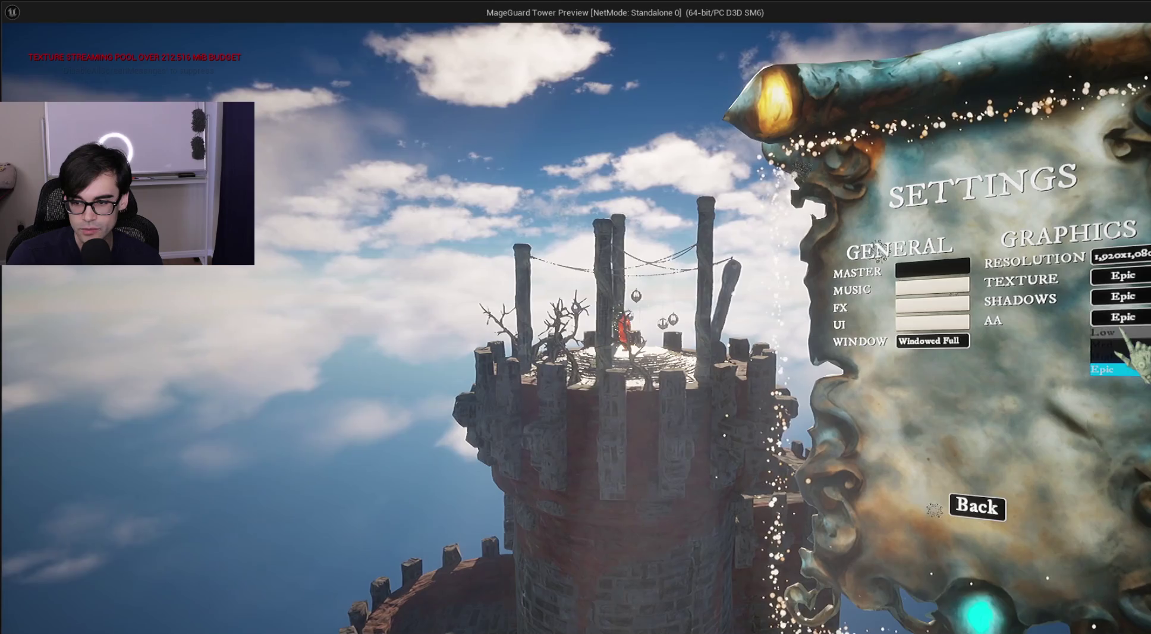
pyautogui.click(1126, 370)
pyautogui.click(1120, 320)
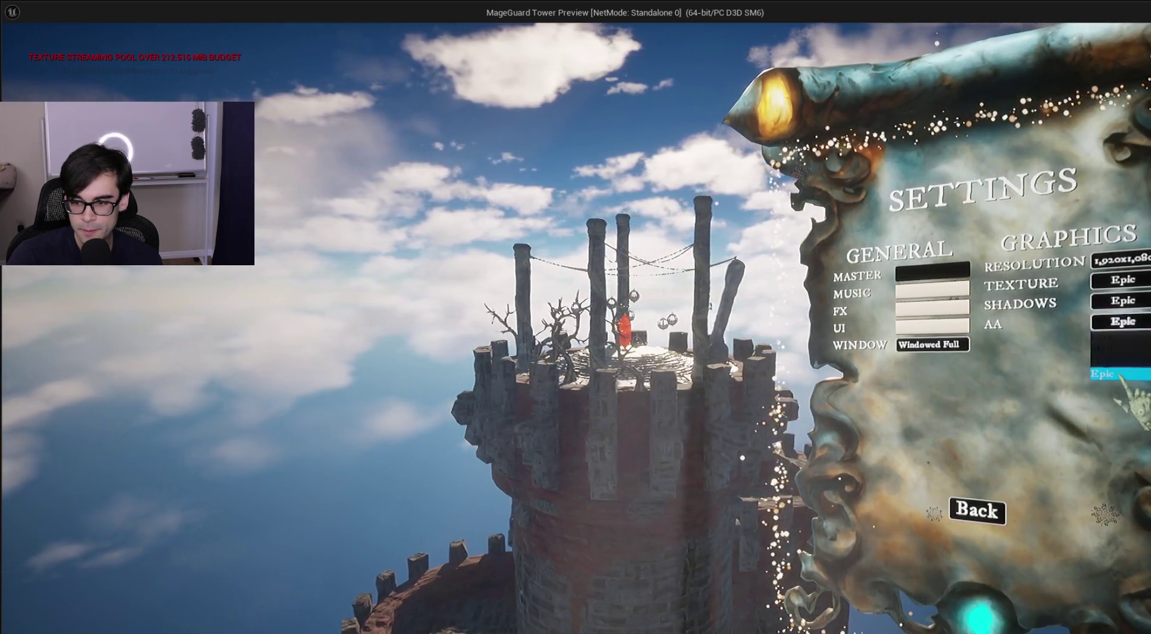
pyautogui.click(1118, 362)
pyautogui.click(1121, 303)
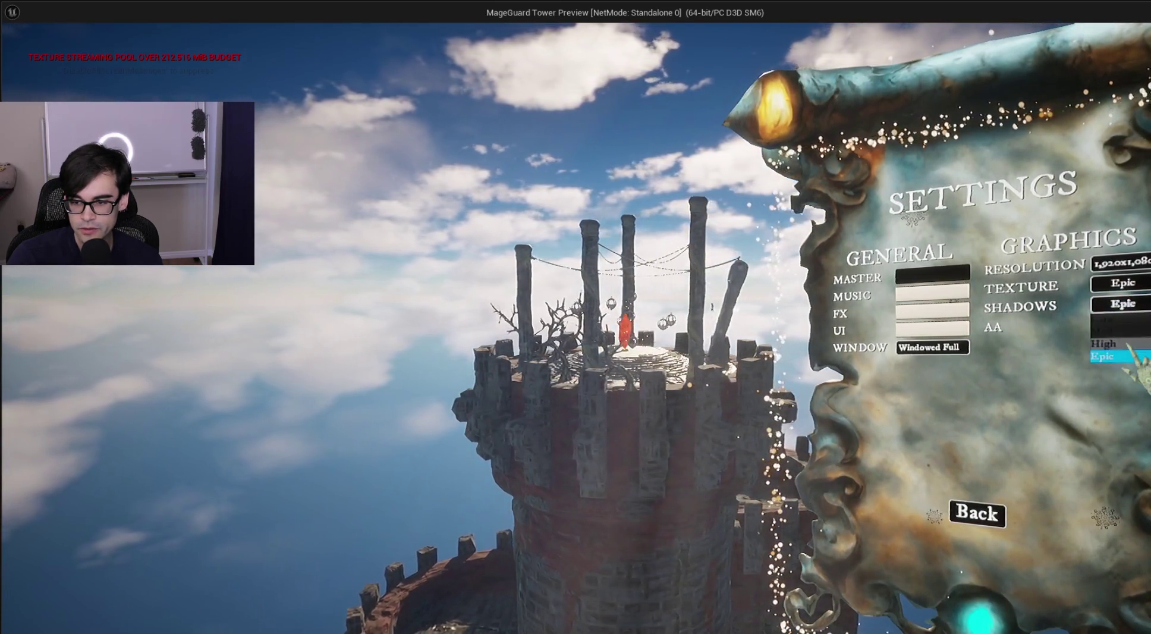
pyautogui.click(1121, 342)
pyautogui.click(1123, 283)
pyautogui.click(1123, 321)
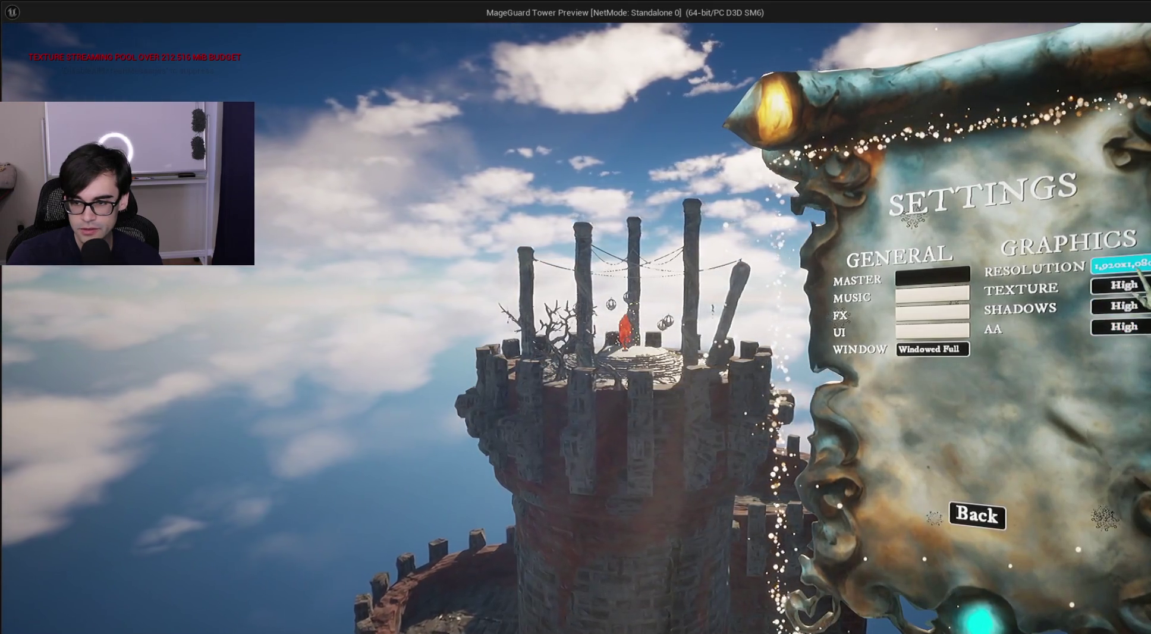
# Step: Return to the main menu, reopen Settings, set AA back to Epic, and close the preview
pyautogui.click(977, 514)
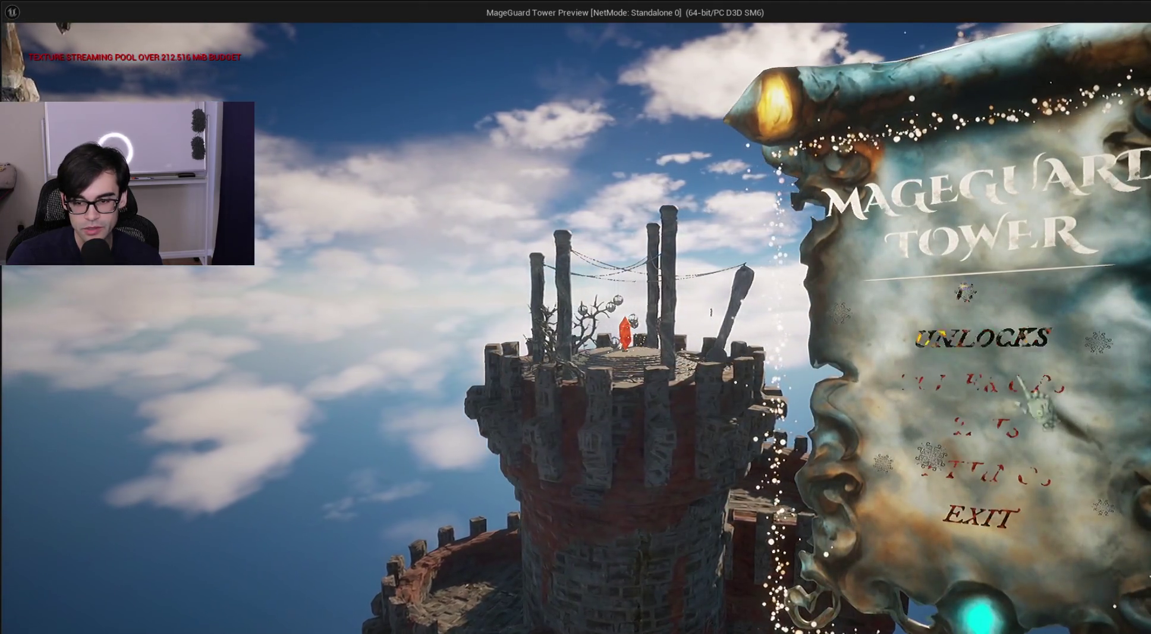
pyautogui.click(984, 469)
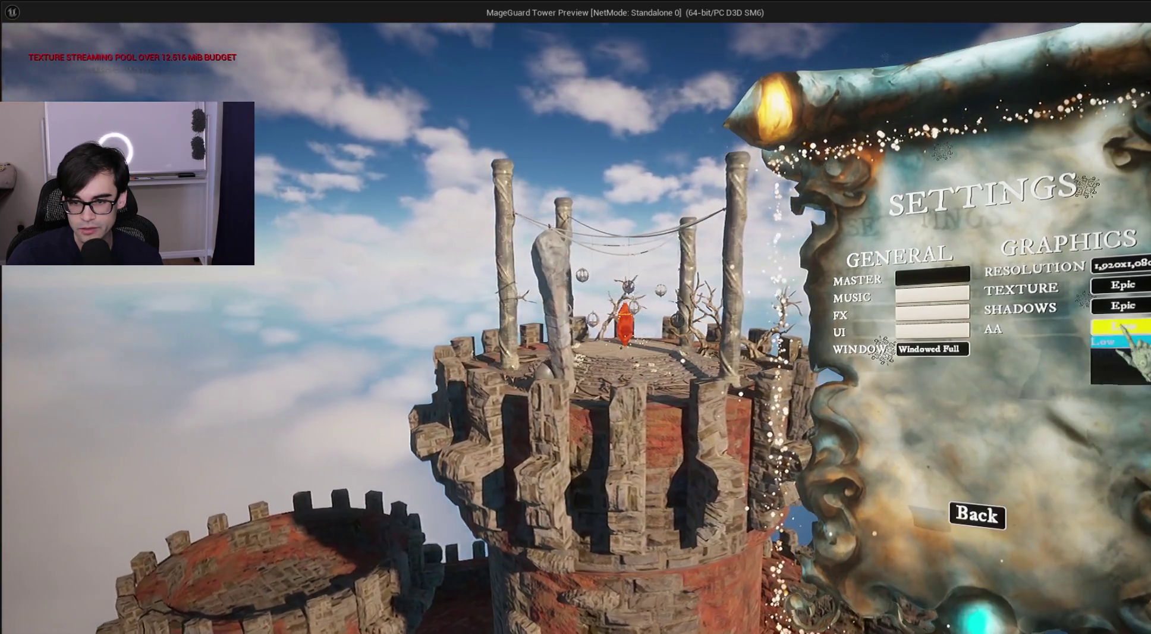
pyautogui.click(1121, 326)
pyautogui.click(1121, 379)
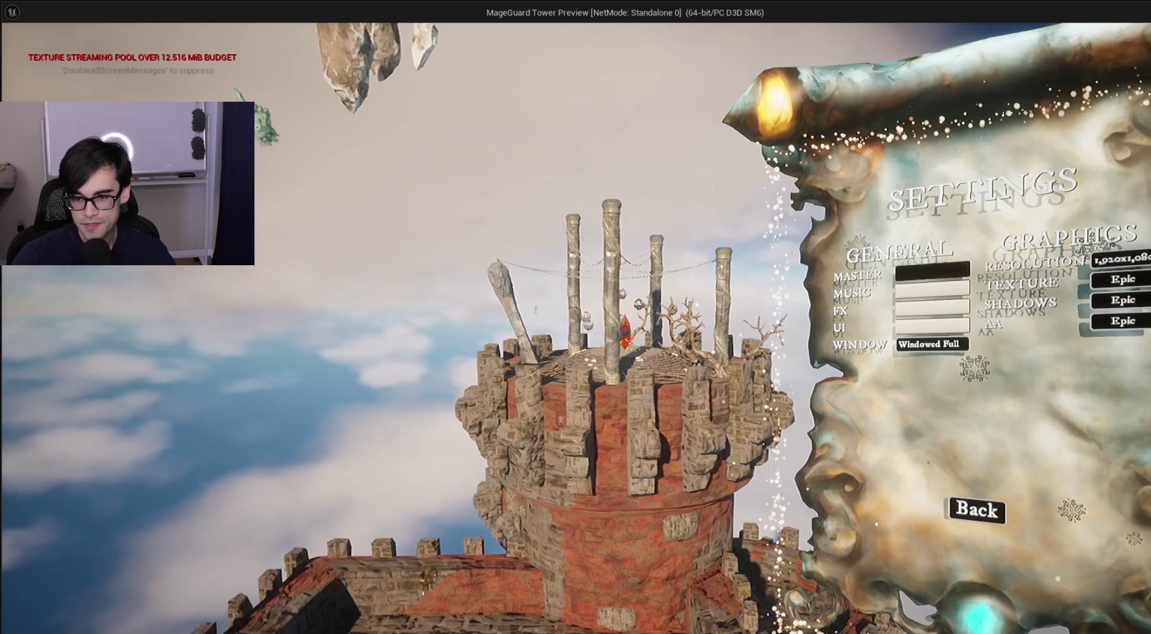
pyautogui.press('Escape')
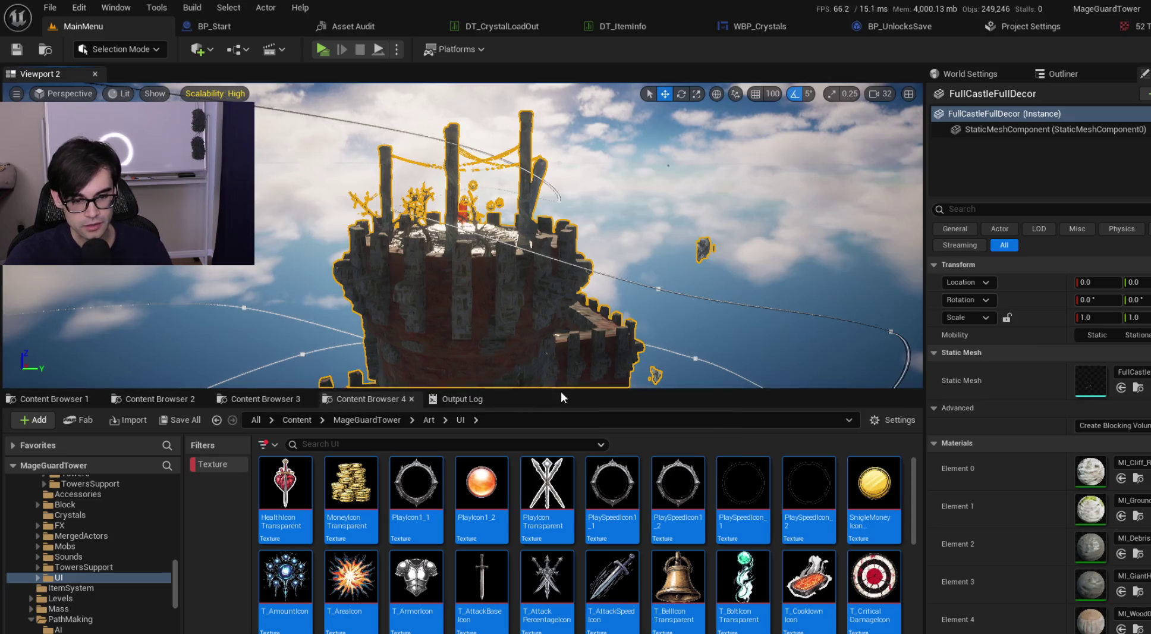
# Step: Make the editor viewport taller and scroll the Art/UI icon textures down to ViewIcon and WaveIcon
pyautogui.moveTo(562, 397); pyautogui.dragTo(562, 458)
pyautogui.scroll(-2, 705, 582)
pyautogui.scroll(-2, 862, 538)
pyautogui.scroll(-5, 919, 609)
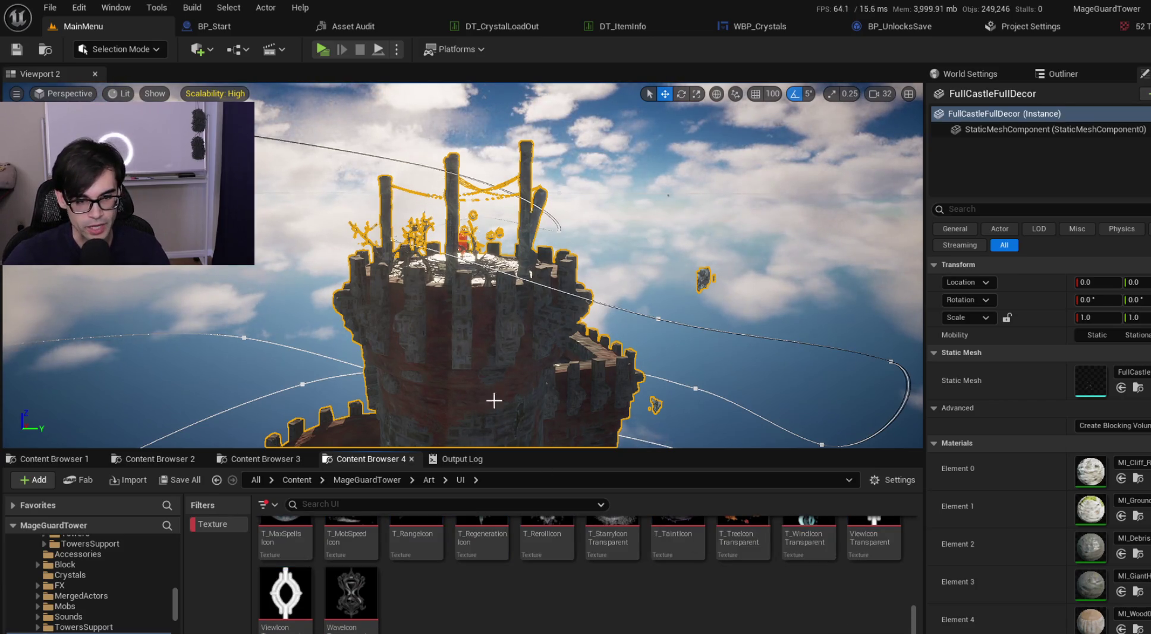
pyautogui.moveTo(574, 455); pyautogui.dragTo(578, 465)
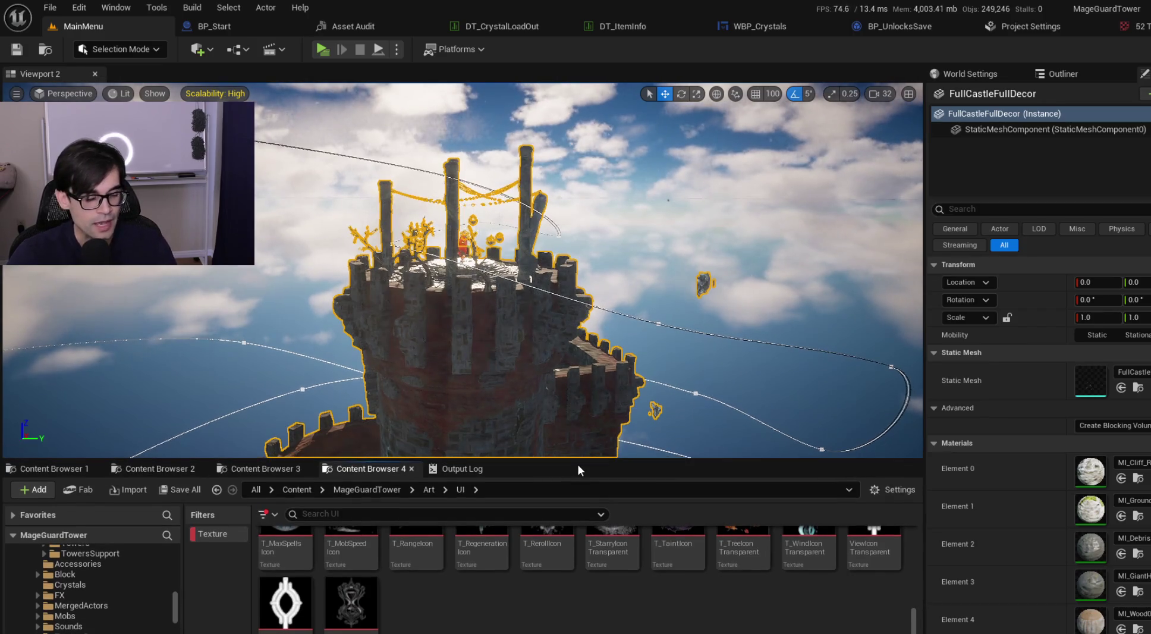
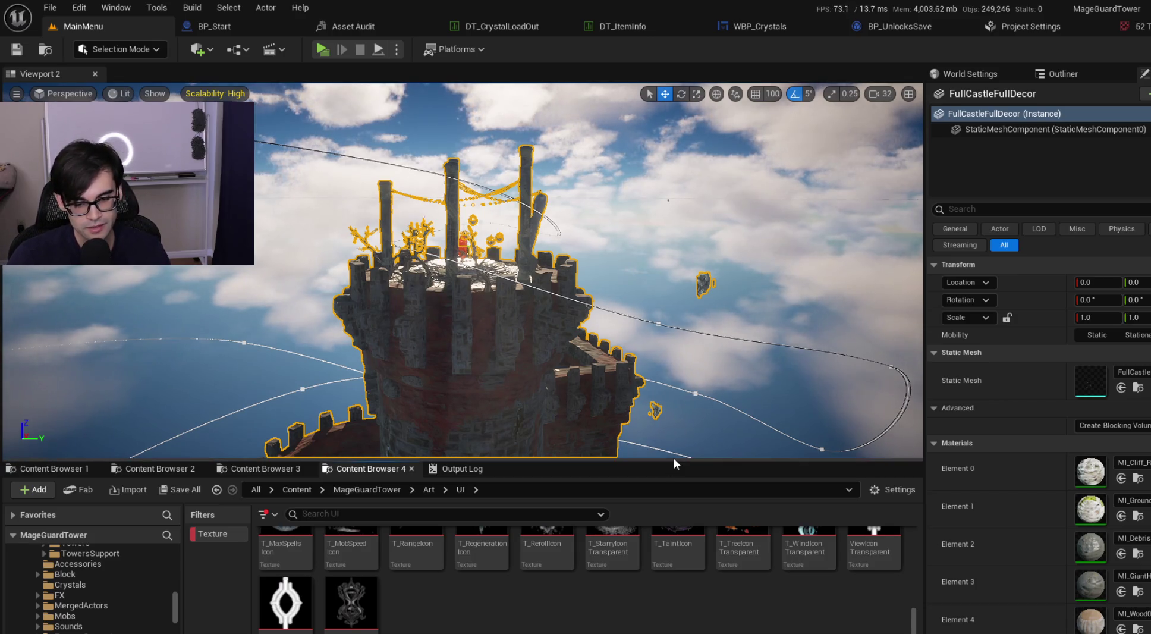
# Step: Make the viewport taller, fly into the tower top, and open the asset audit table
pyautogui.moveTo(674, 459); pyautogui.dragTo(674, 472)
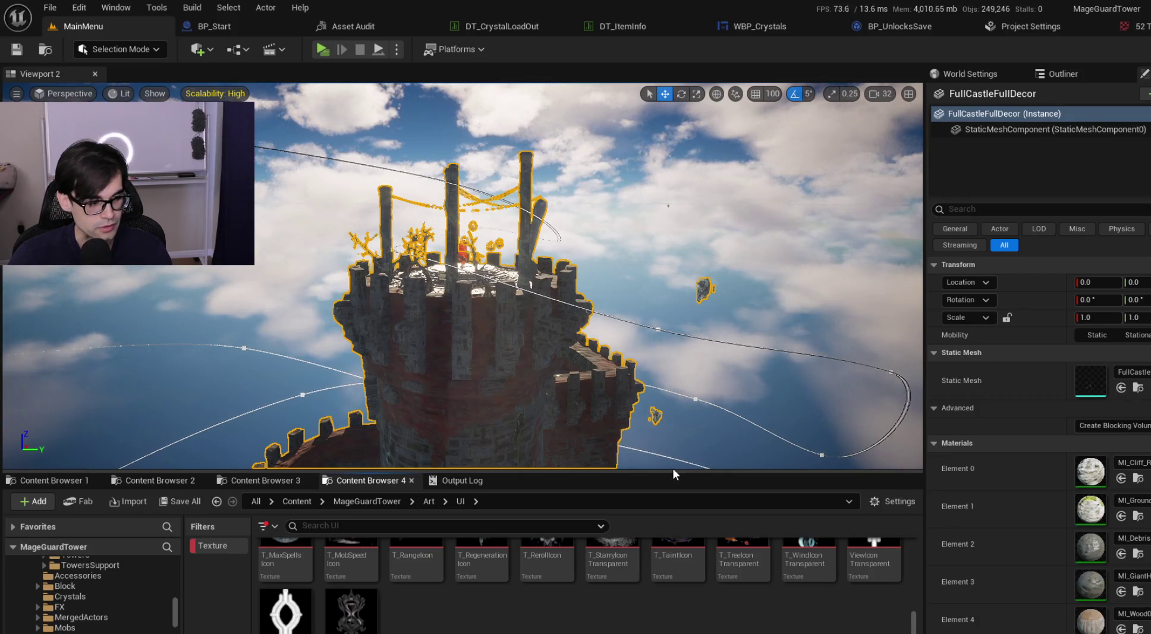
pyautogui.moveTo(501, 325)
pyautogui.mouseDown()
pyautogui.moveTo(512, 297)
pyautogui.moveTo(505, 321)
pyautogui.moveTo(500, 303)
pyautogui.moveTo(485, 308)
pyautogui.mouseUp()
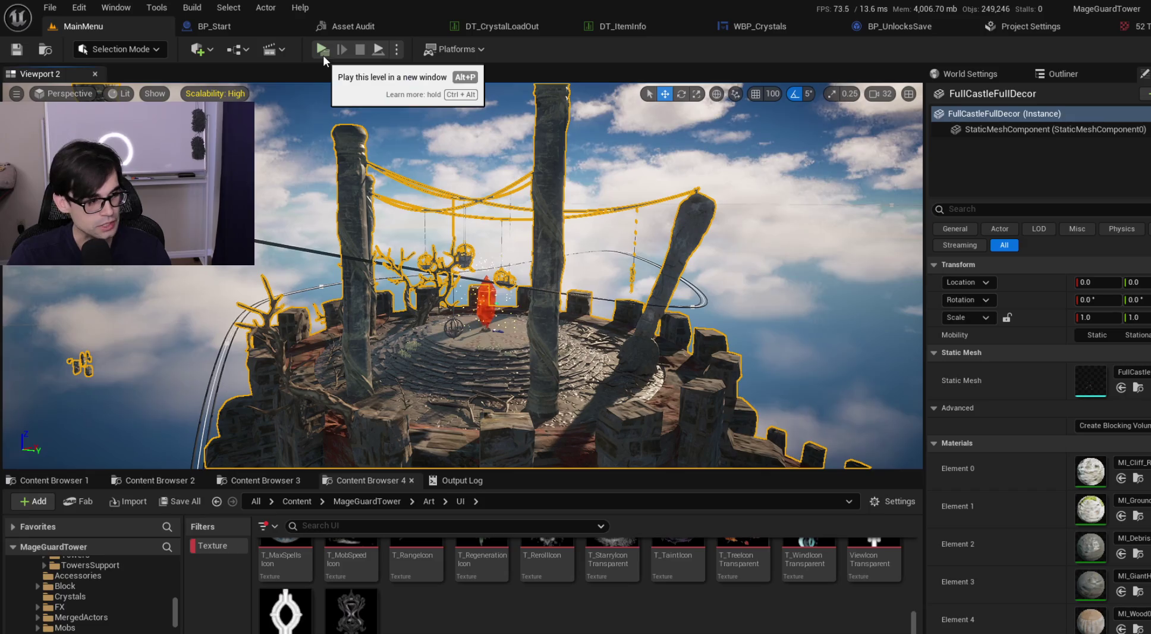
pyautogui.scroll(2, 597, 581)
pyautogui.scroll(-3, 625, 589)
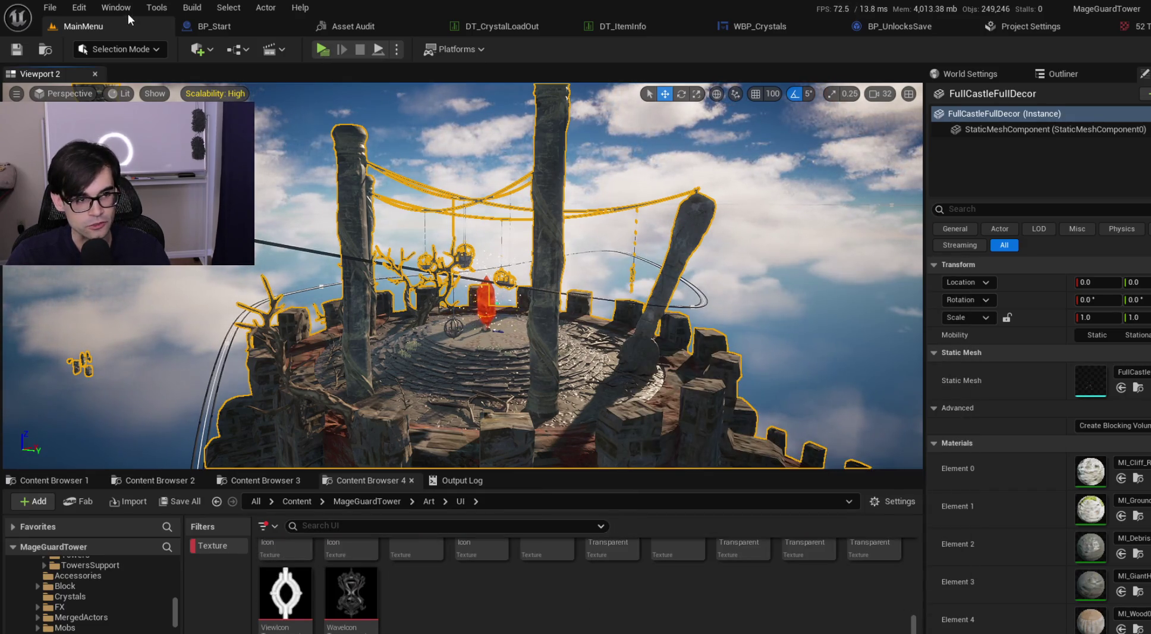
pyautogui.click(127, 10)
pyautogui.moveTo(154, 8)
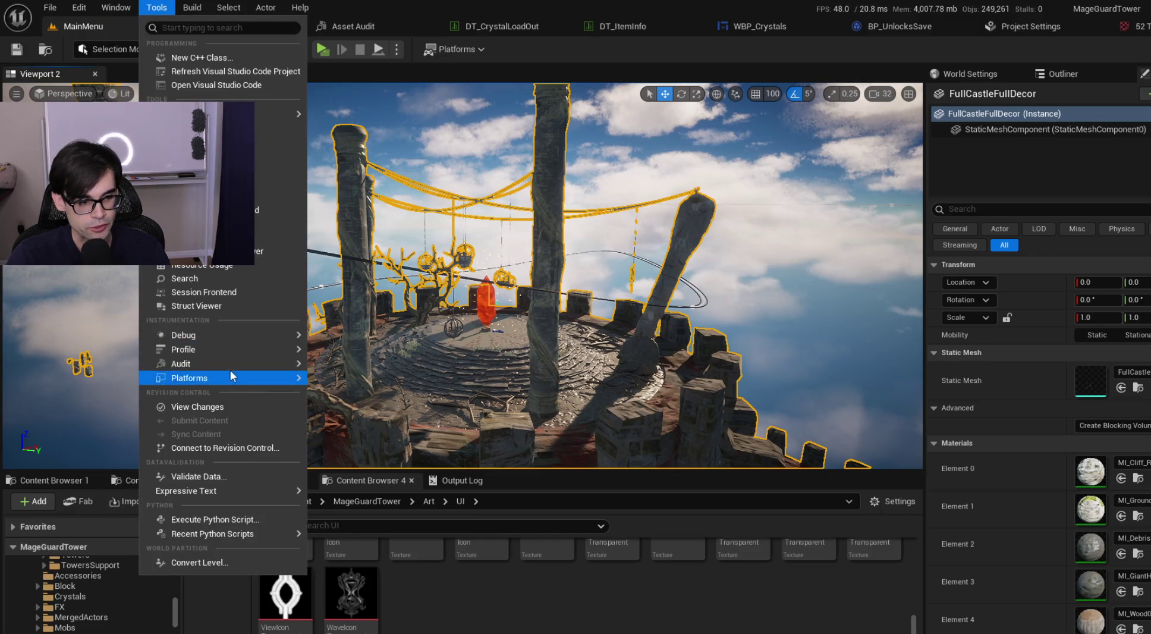
pyautogui.moveTo(279, 363)
pyautogui.click(360, 374)
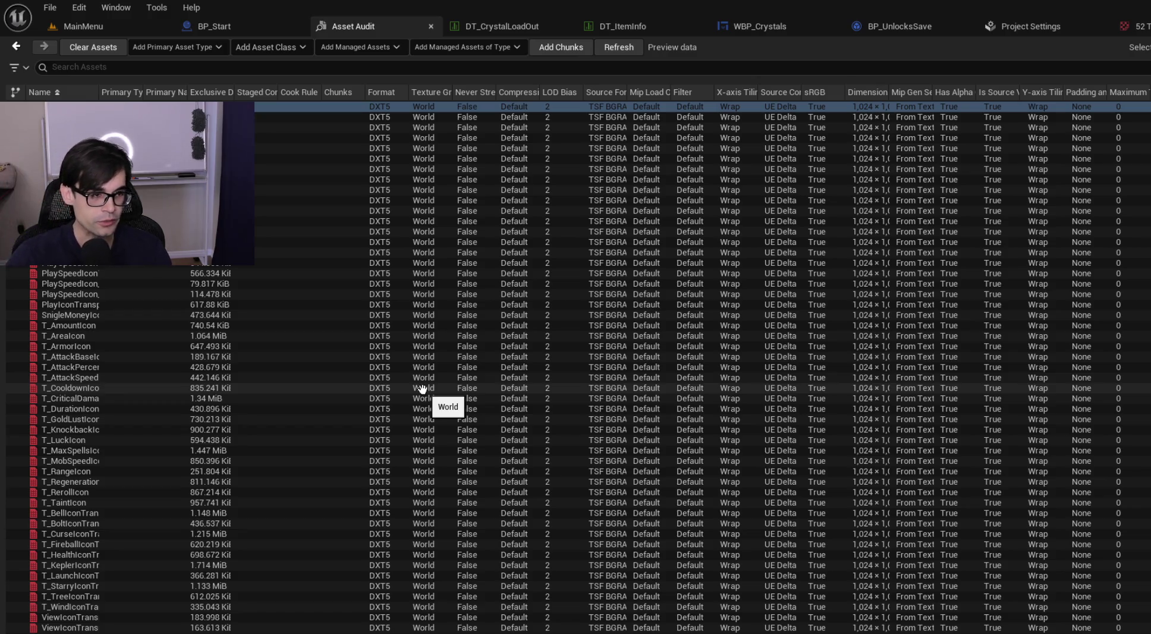
# Step: Return to MainMenu and play in a new window through crystal selection to the shop
pyautogui.click(123, 25)
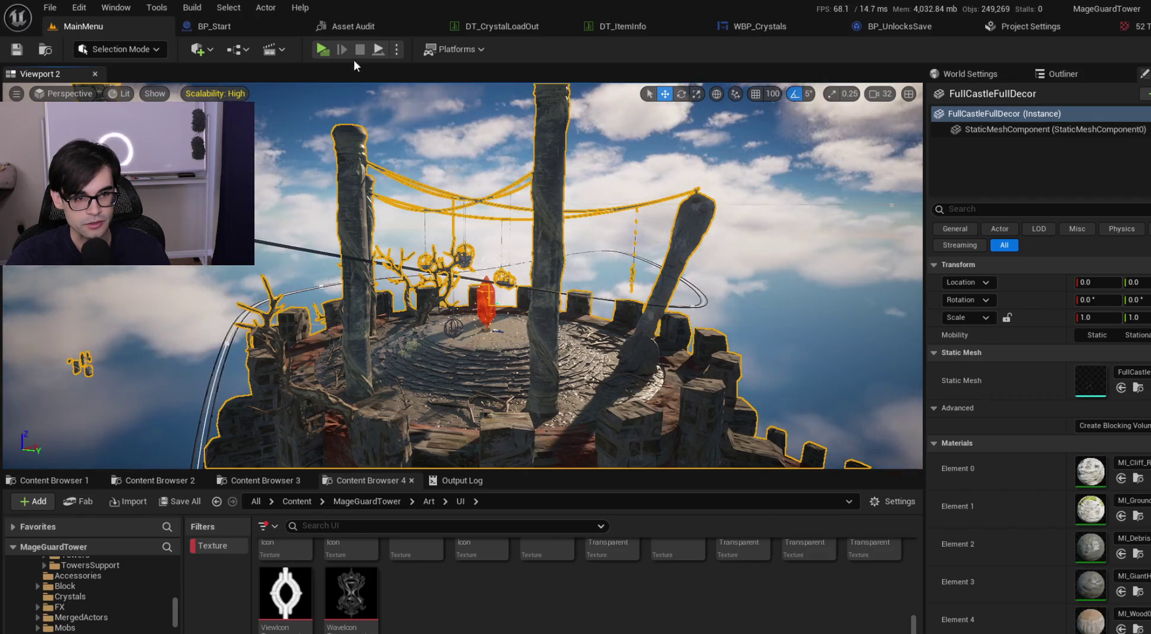
pyautogui.click(322, 49)
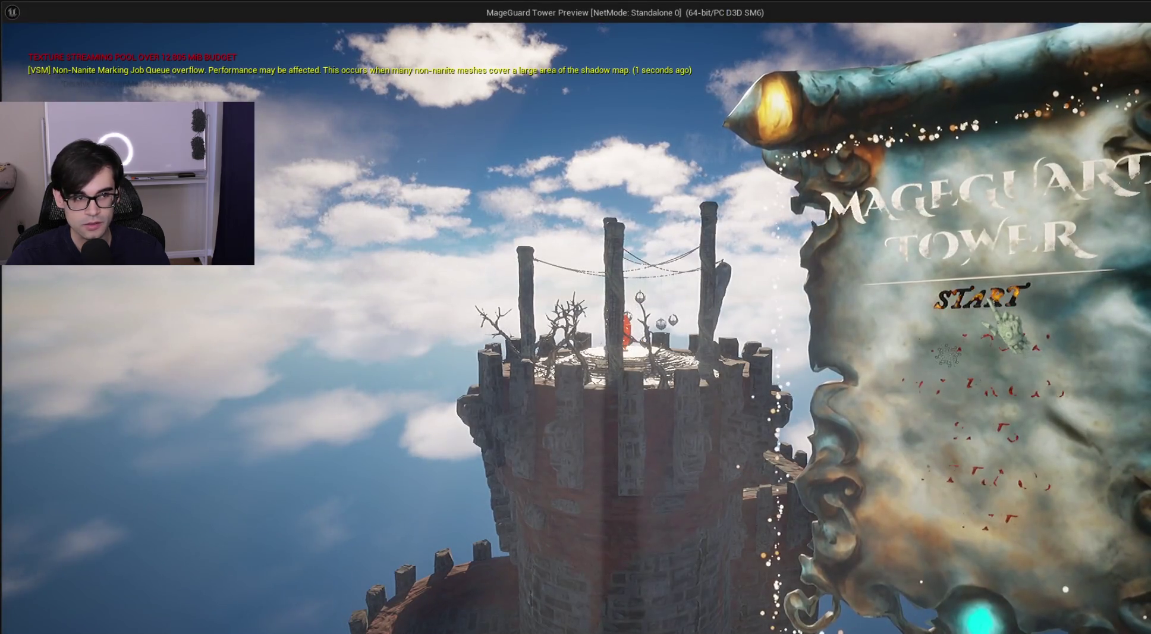
pyautogui.click(993, 308)
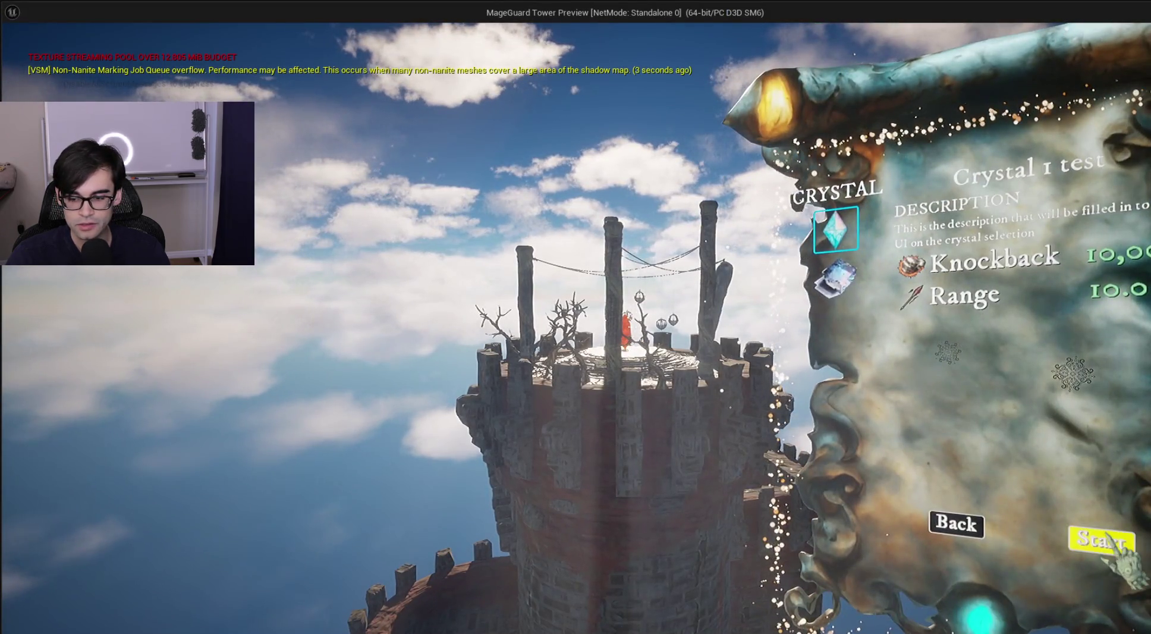
pyautogui.click(1093, 542)
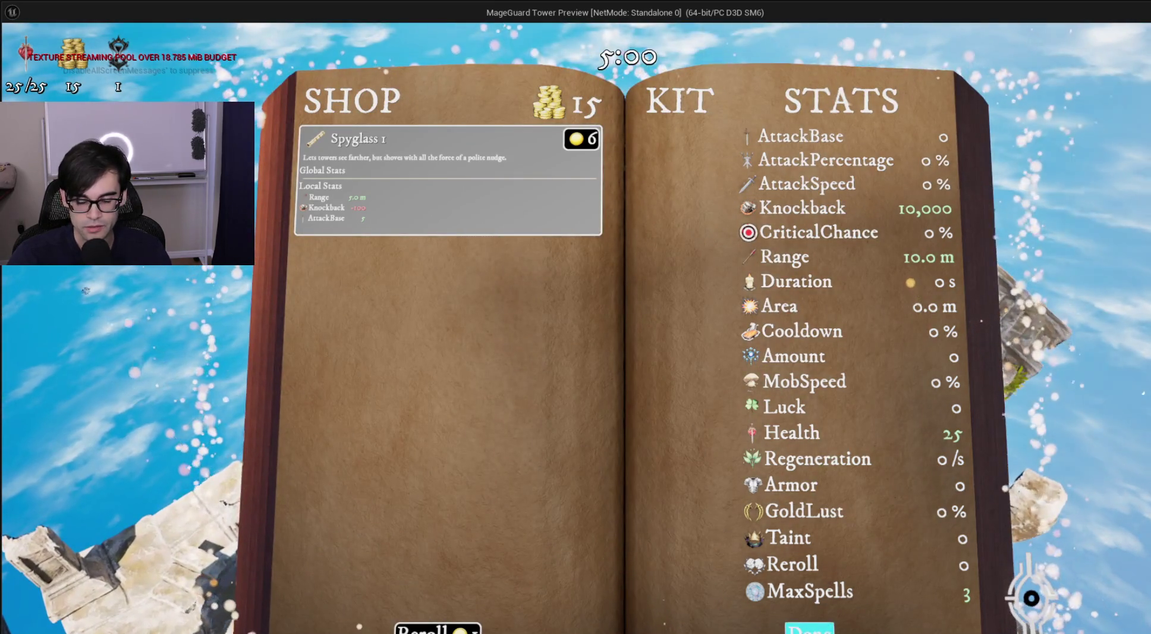
# Step: Close the shop book, play the run until DEFEAT, and continue back to the title scene
pyautogui.click(809, 627)
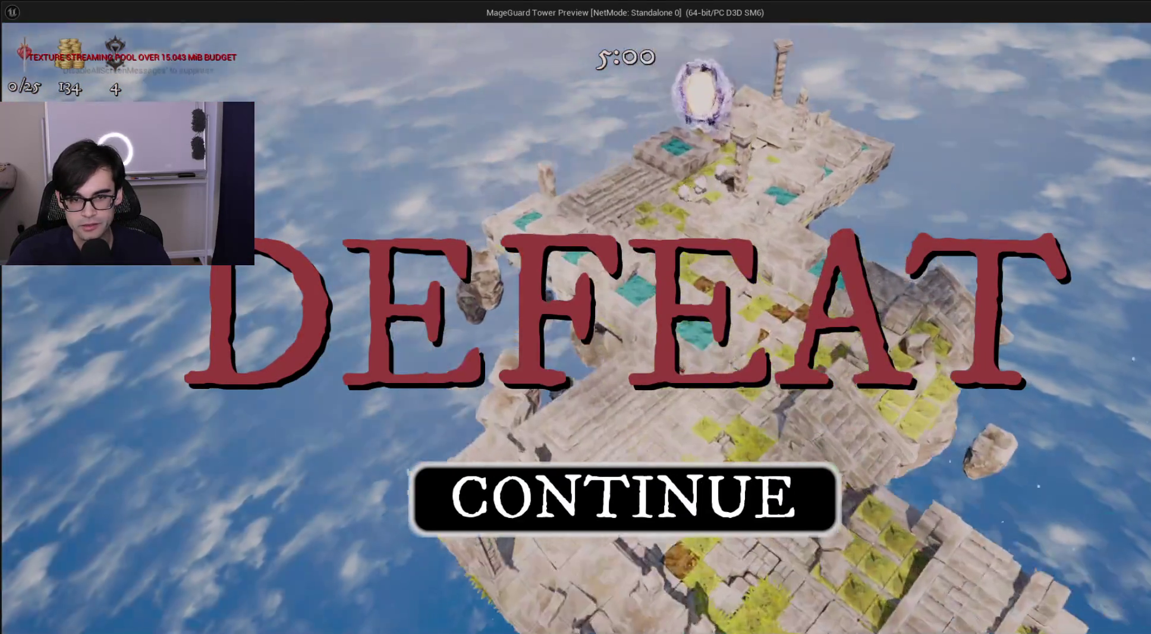
pyautogui.click(624, 498)
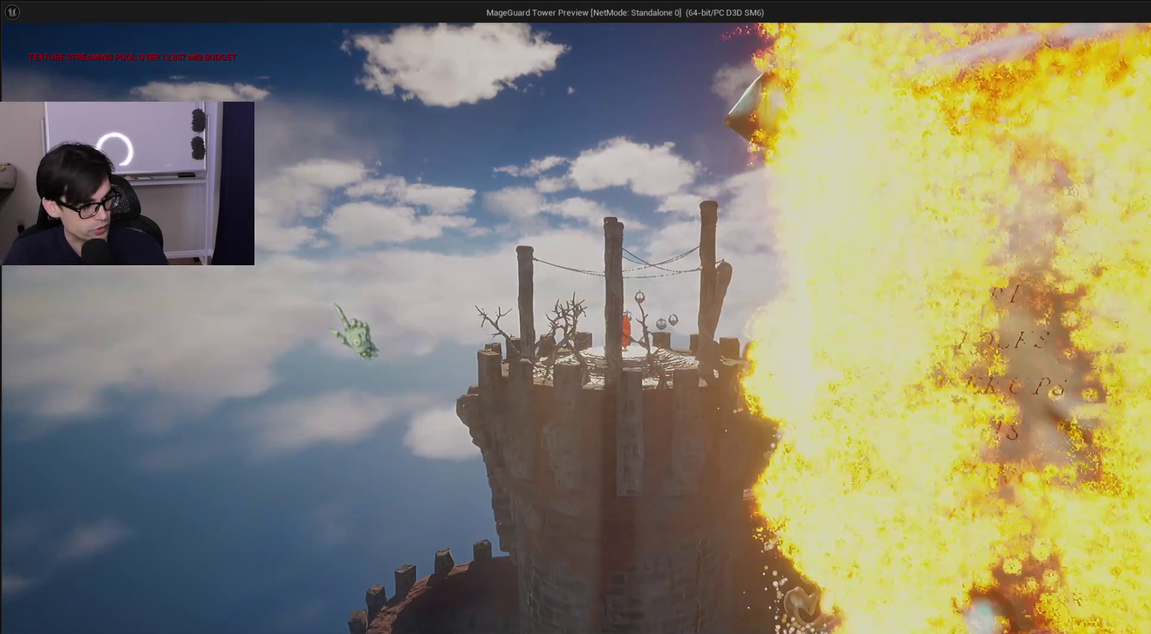
# Step: Search Brave for 'unreal HISMs' and maximise the browser window
pyautogui.hotkey('alt', 'Tab')
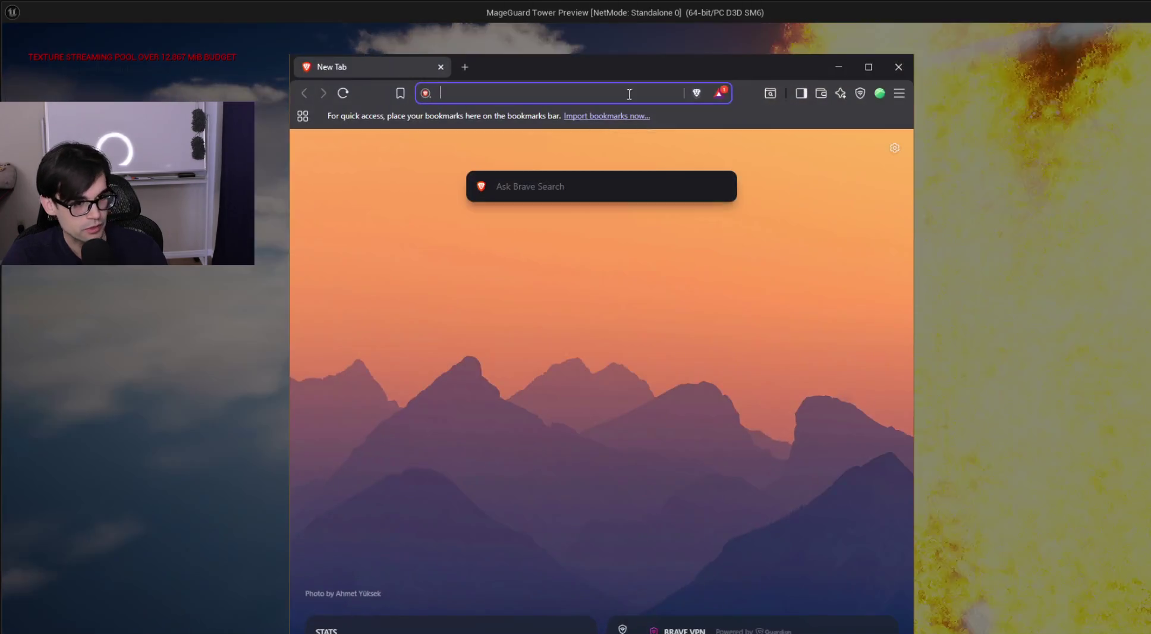
pyautogui.write('unrela HIUS')
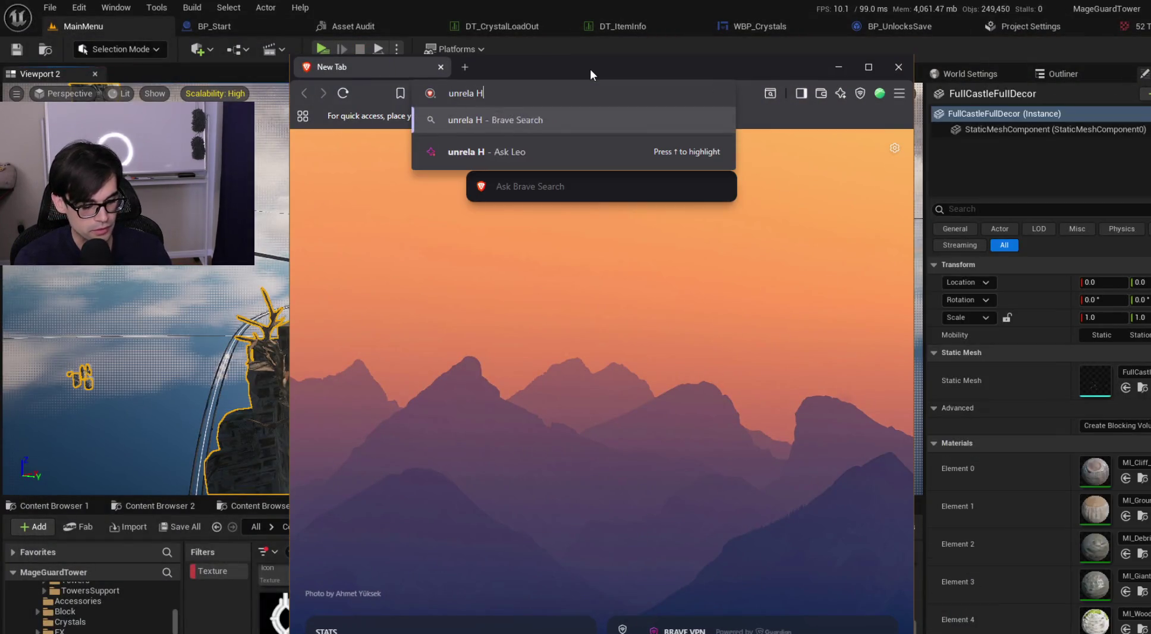
pyautogui.press('BackSpace')
pyautogui.press('BackSpace')
pyautogui.write('SMs')
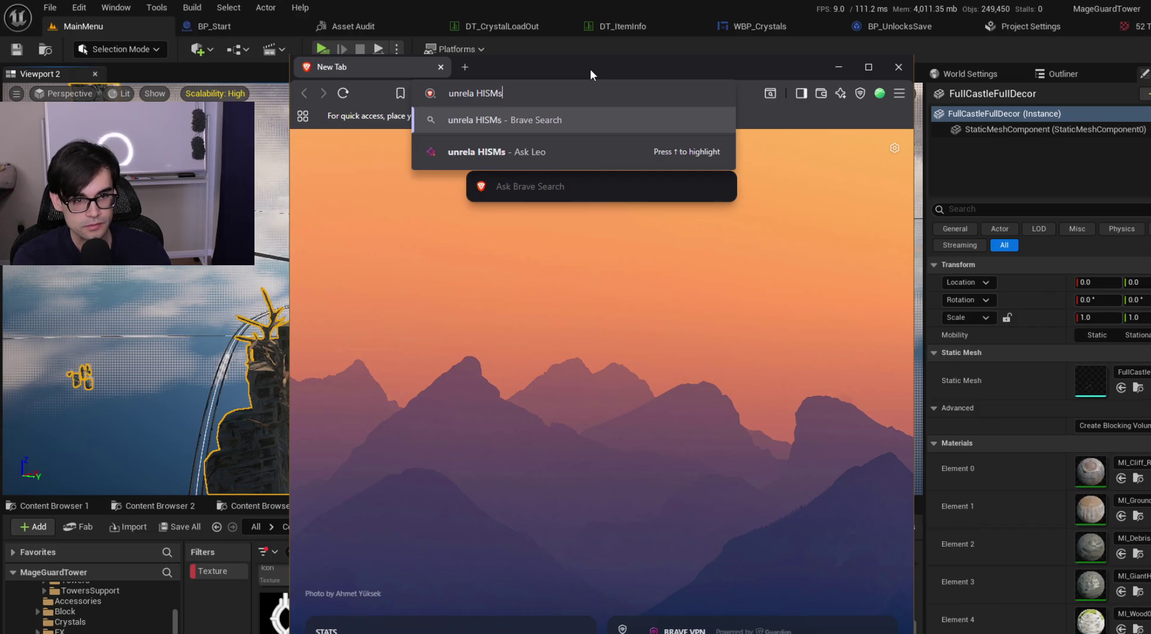
pyautogui.press('Return')
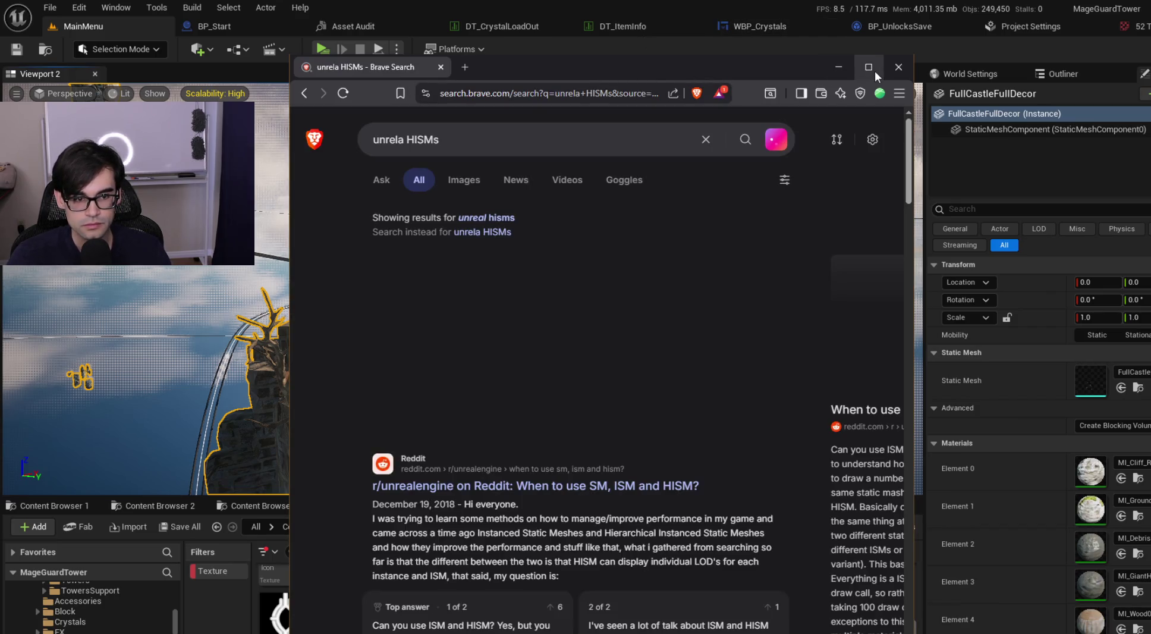
pyautogui.click(876, 71)
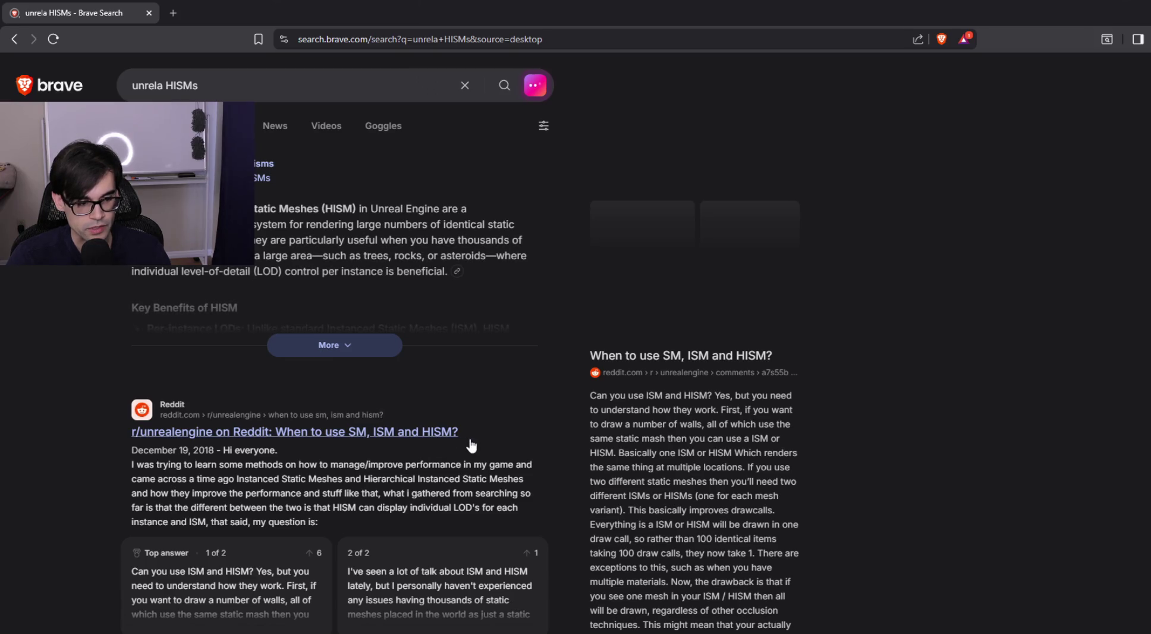
# Step: Expand and read the AI summary about HISMs, then close the browser
pyautogui.scroll(-1, 472, 445)
pyautogui.scroll(1, 539, 373)
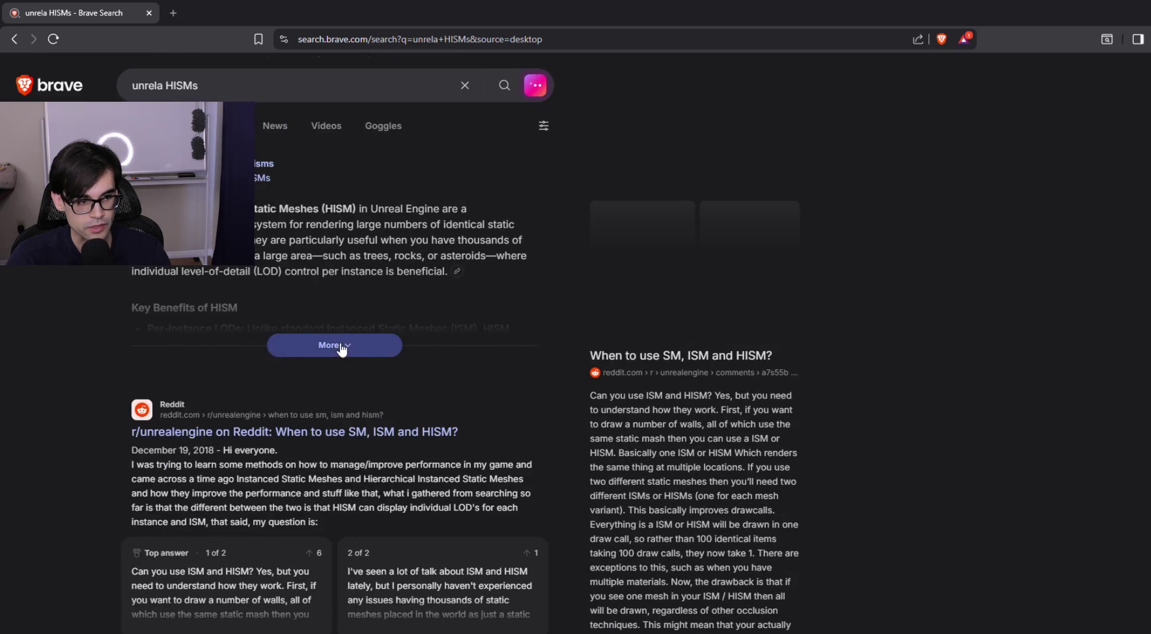
pyautogui.click(337, 349)
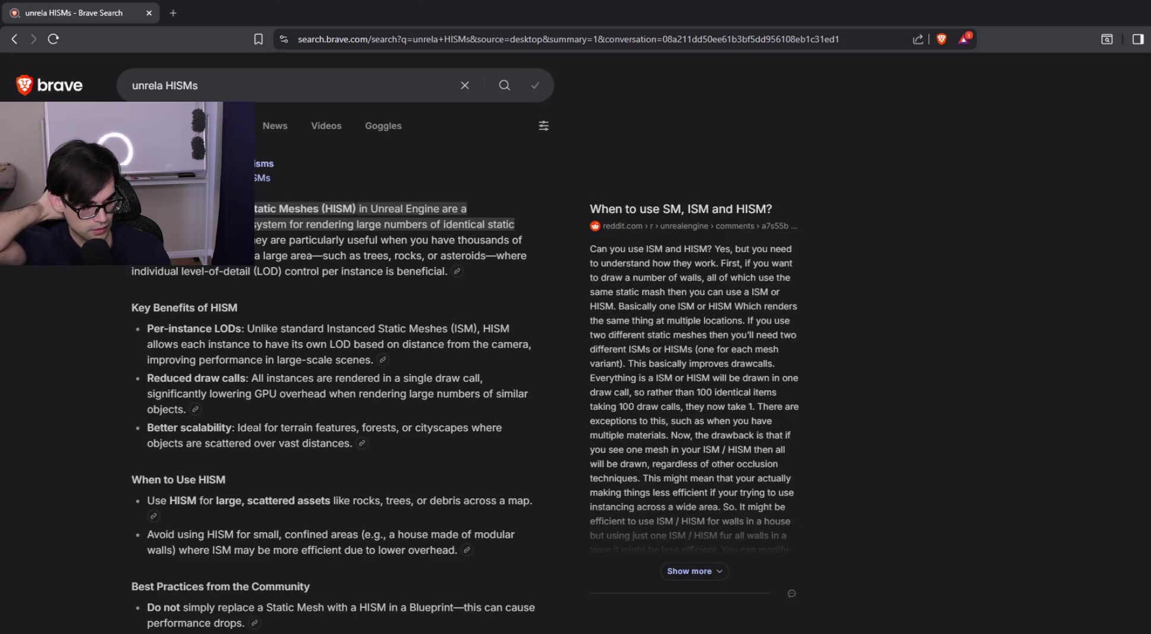
pyautogui.scroll(-7, 346, 285)
pyautogui.scroll(6, 258, 303)
pyautogui.scroll(1, 256, 297)
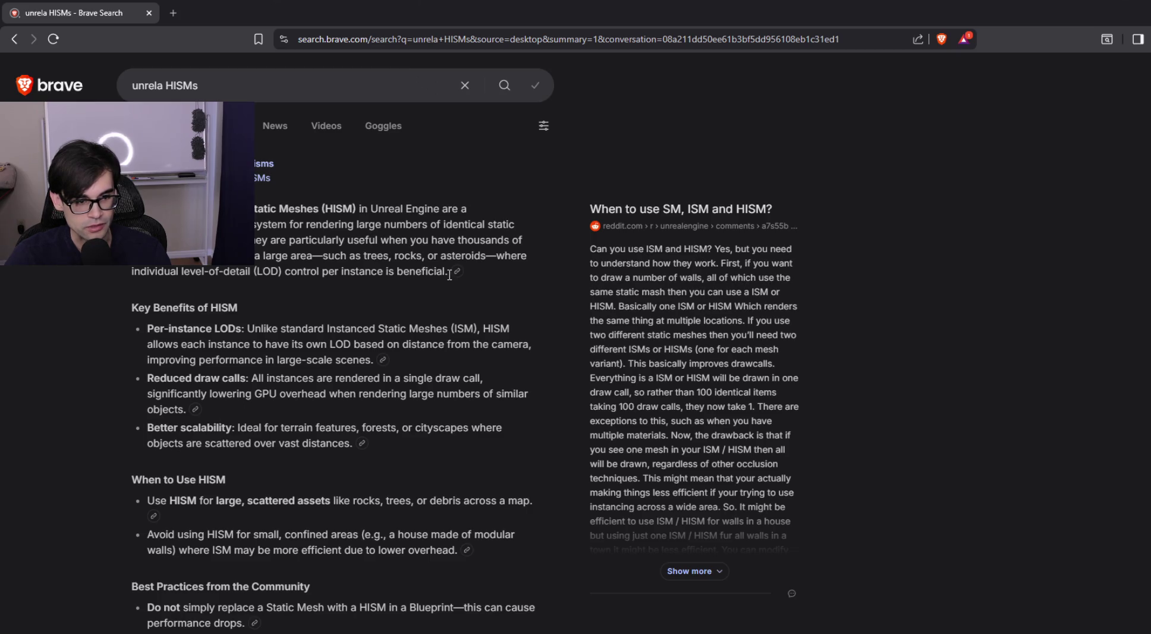
pyautogui.click(150, 12)
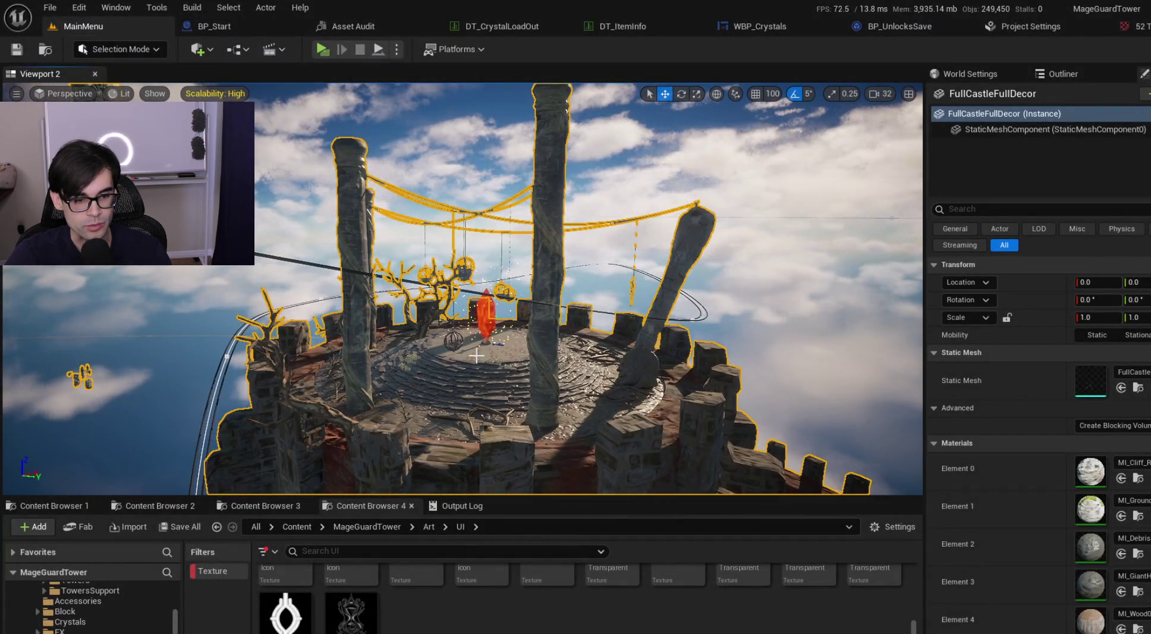
# Step: Fly around the castle, view the Output Log, then show the MagicalCrystalVFX Texture/Crystal folder
pyautogui.moveTo(489, 369)
pyautogui.mouseDown()
pyautogui.moveTo(490, 357)
pyautogui.moveTo(490, 368)
pyautogui.mouseUp()
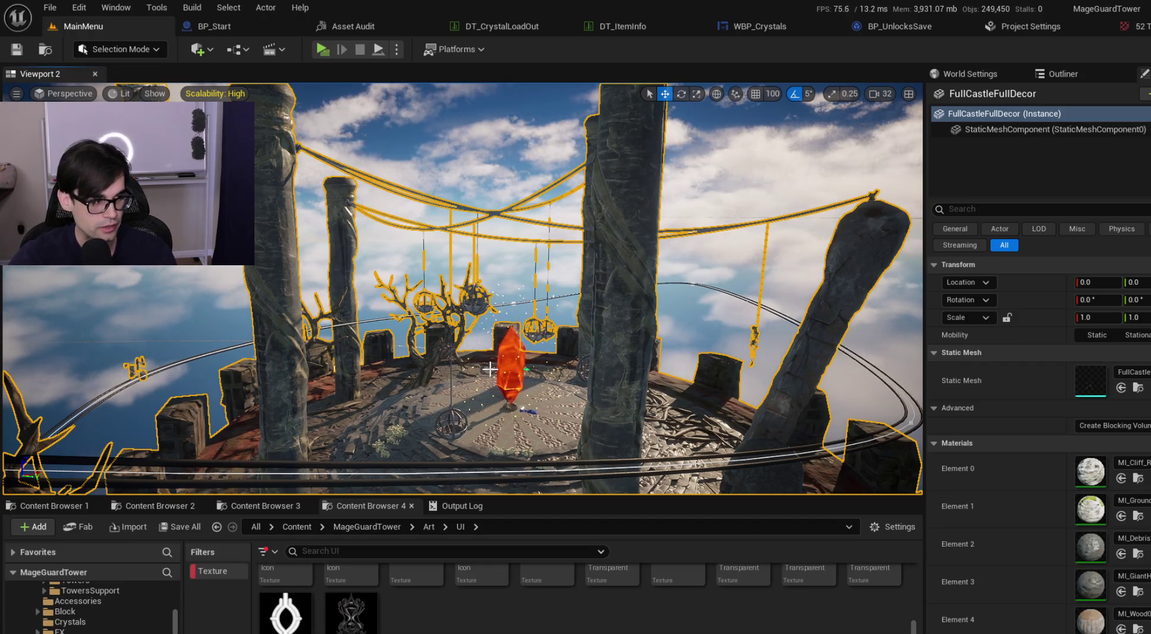
pyautogui.moveTo(580, 398)
pyautogui.mouseDown()
pyautogui.moveTo(580, 428)
pyautogui.moveTo(580, 417)
pyautogui.mouseUp()
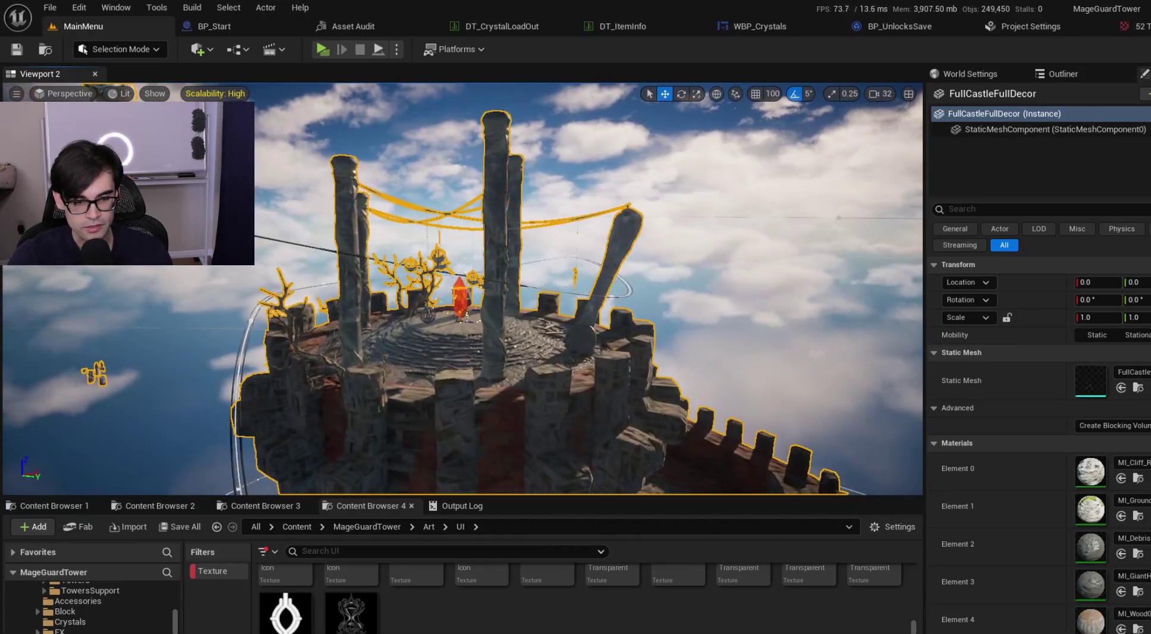
pyautogui.click(462, 506)
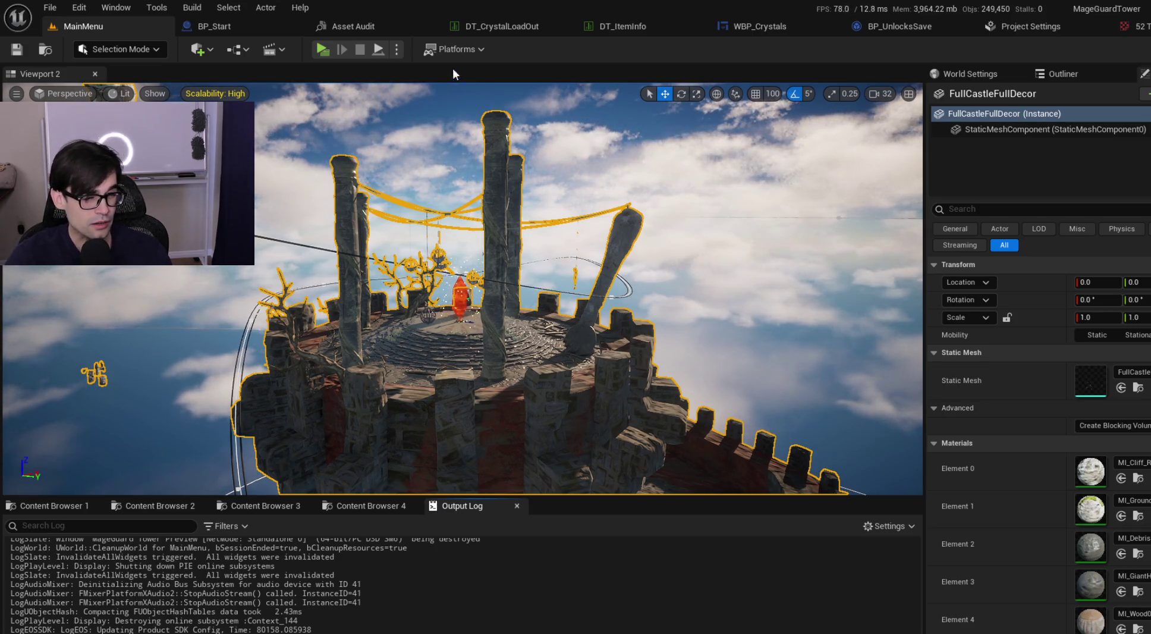
pyautogui.click(271, 504)
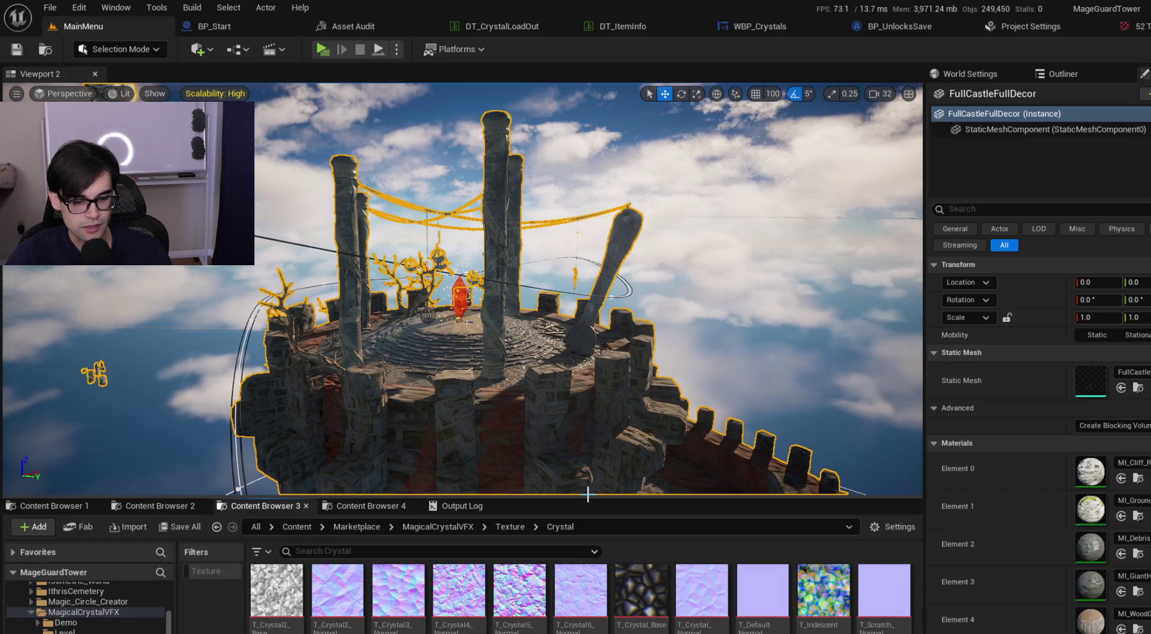
# Step: Enlarge the asset panel and browse MageGuardTower's PathMaking, Blocks and Art/Block folders
pyautogui.moveTo(594, 495); pyautogui.dragTo(595, 410)
pyautogui.click(156, 420)
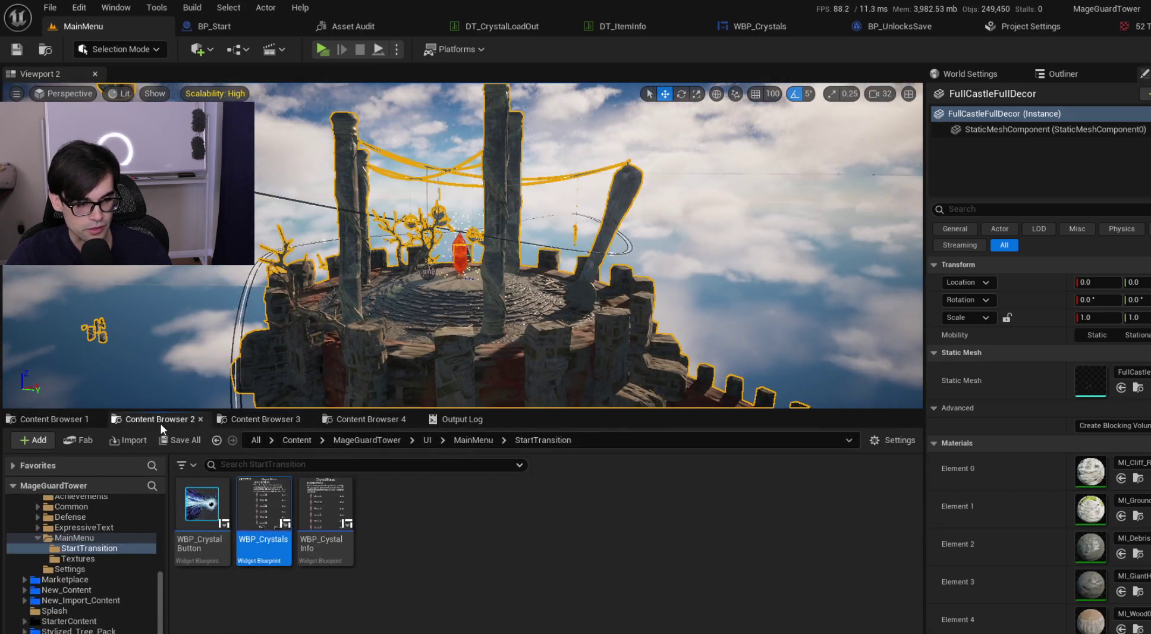
pyautogui.click(347, 443)
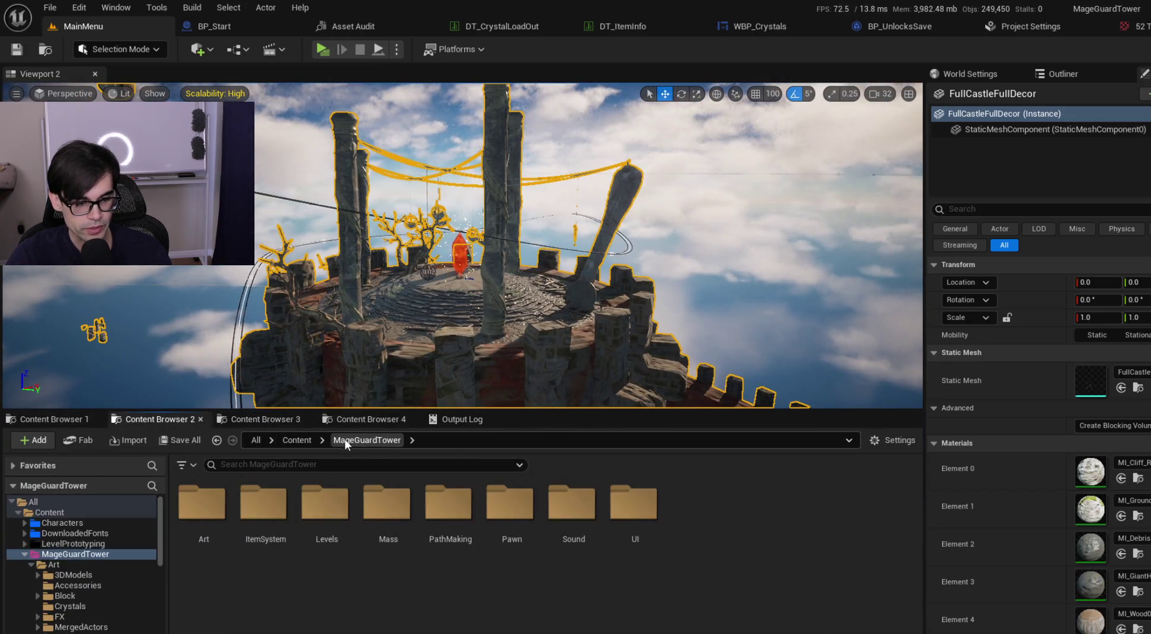
pyautogui.doubleClick(452, 499)
pyautogui.doubleClick(264, 506)
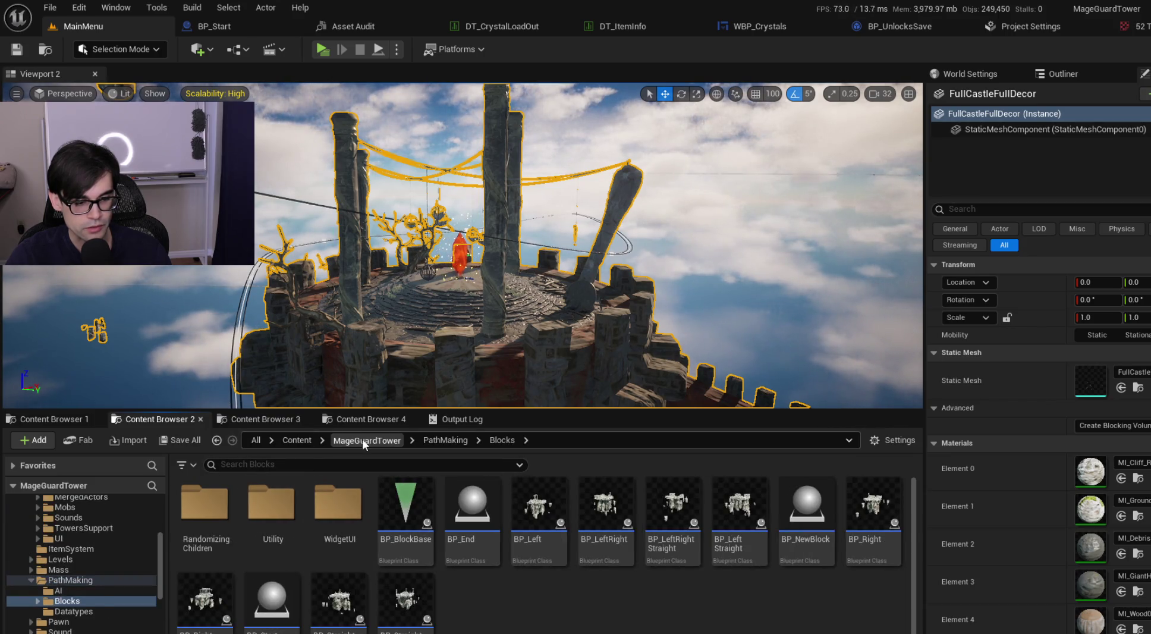
pyautogui.click(363, 440)
pyautogui.doubleClick(206, 503)
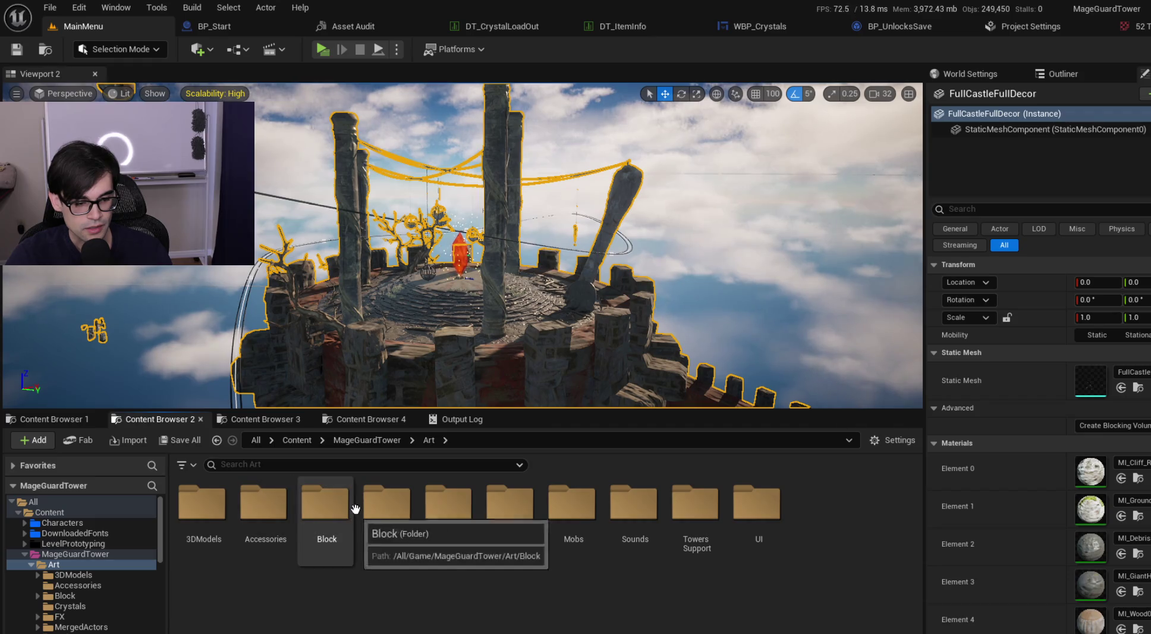
pyautogui.doubleClick(326, 506)
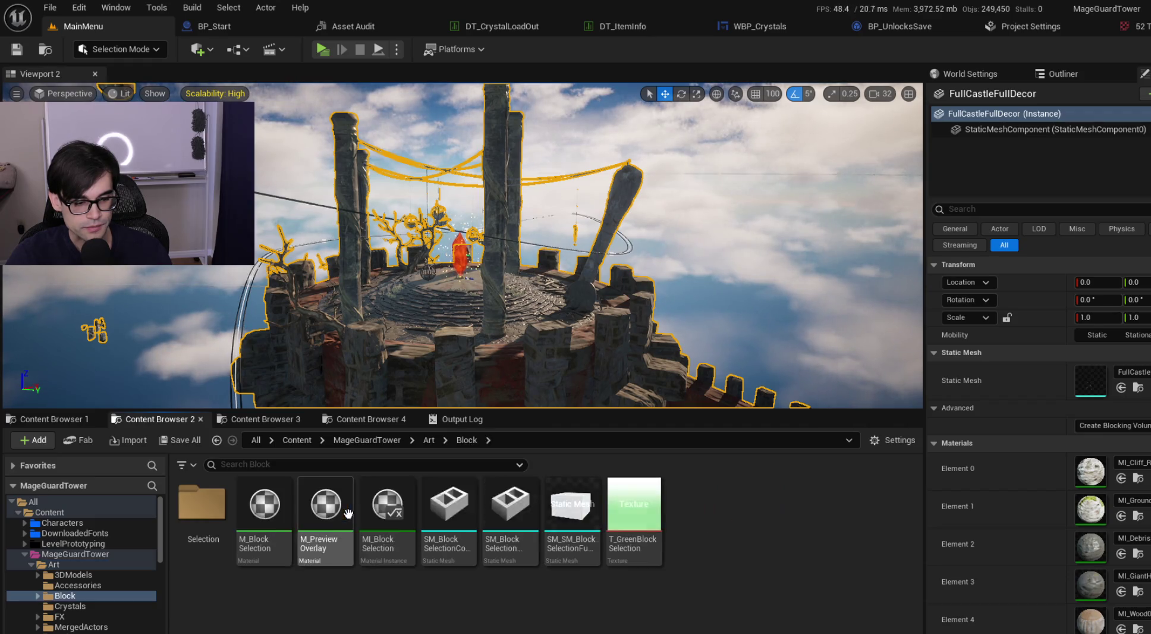
pyautogui.click(428, 440)
pyautogui.click(367, 440)
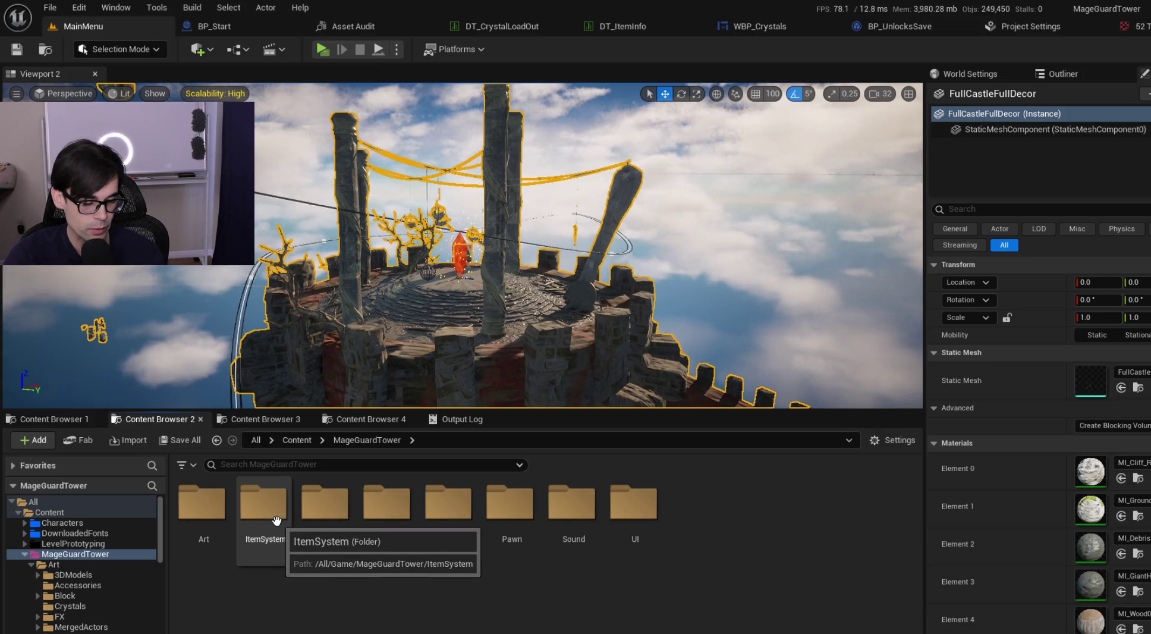
# Step: Navigate to Art > MergedActors > PathMaking > LongStructures and open SM_LongStructure01
pyautogui.doubleClick(205, 505)
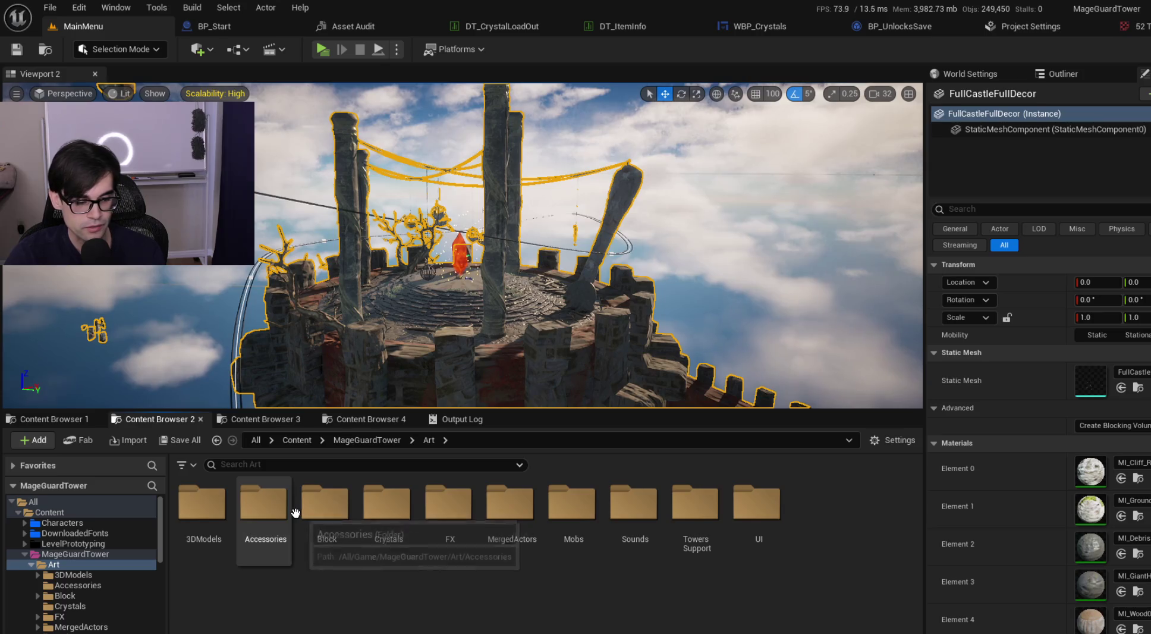
pyautogui.doubleClick(508, 515)
pyautogui.doubleClick(263, 495)
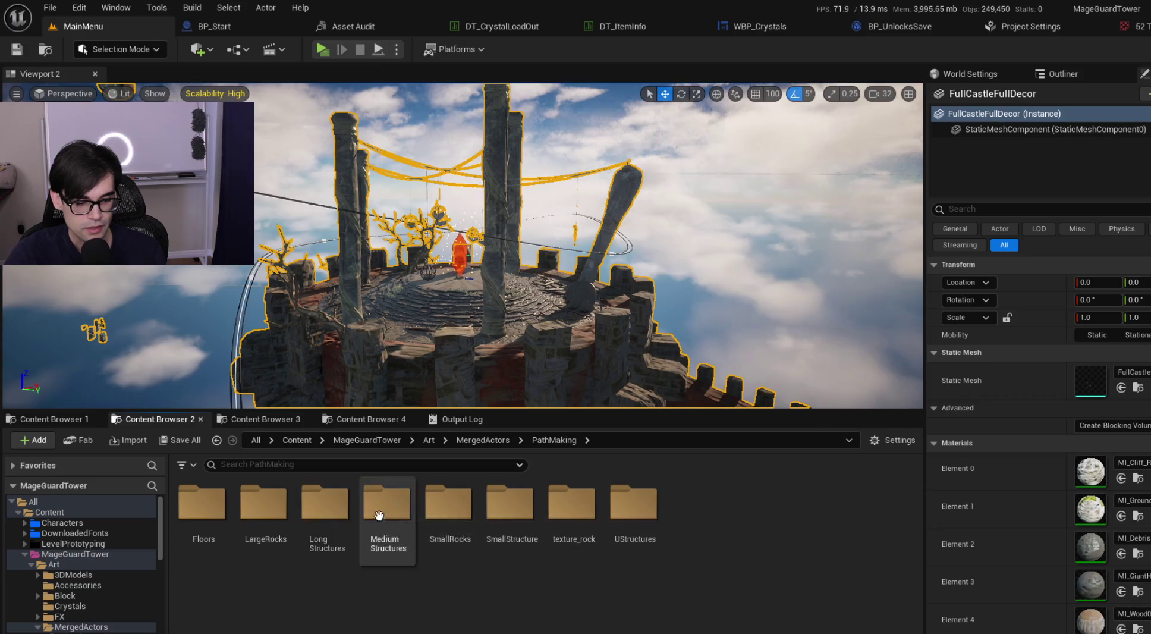
pyautogui.doubleClick(325, 505)
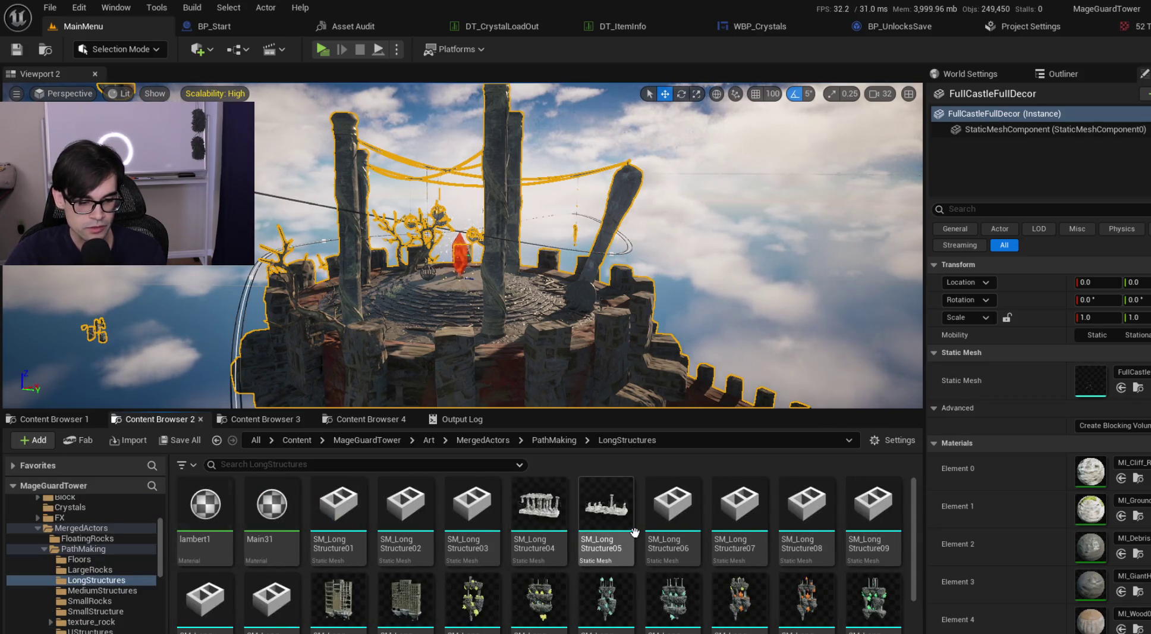
pyautogui.scroll(-2, 637, 524)
pyautogui.moveTo(695, 411); pyautogui.dragTo(710, 324)
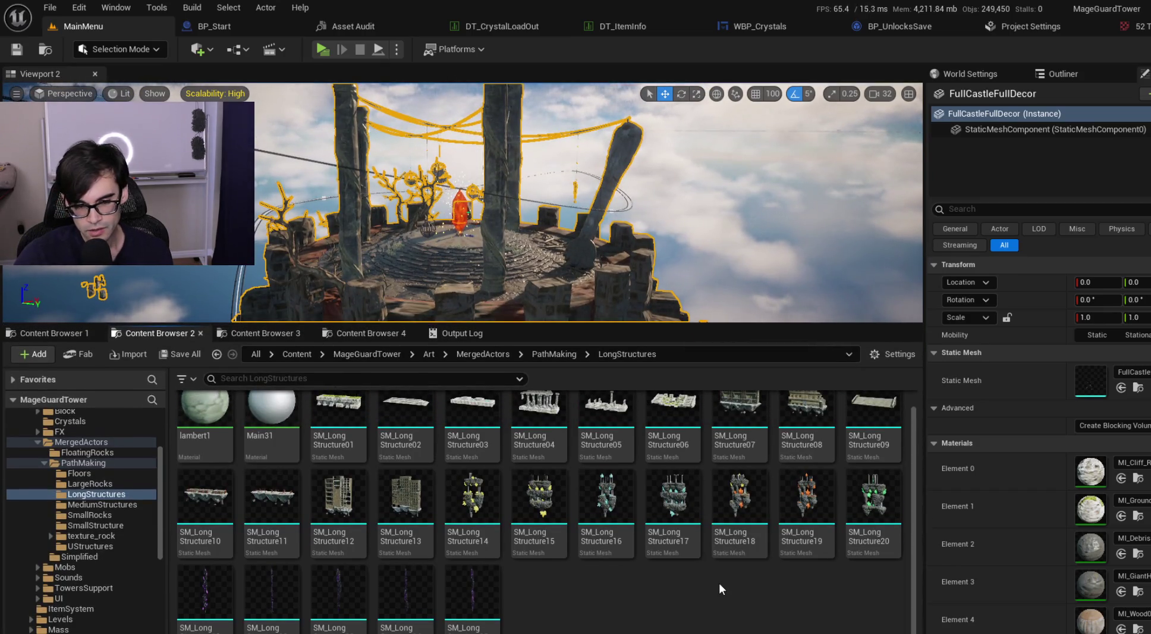
pyautogui.scroll(1, 719, 582)
pyautogui.click(351, 427)
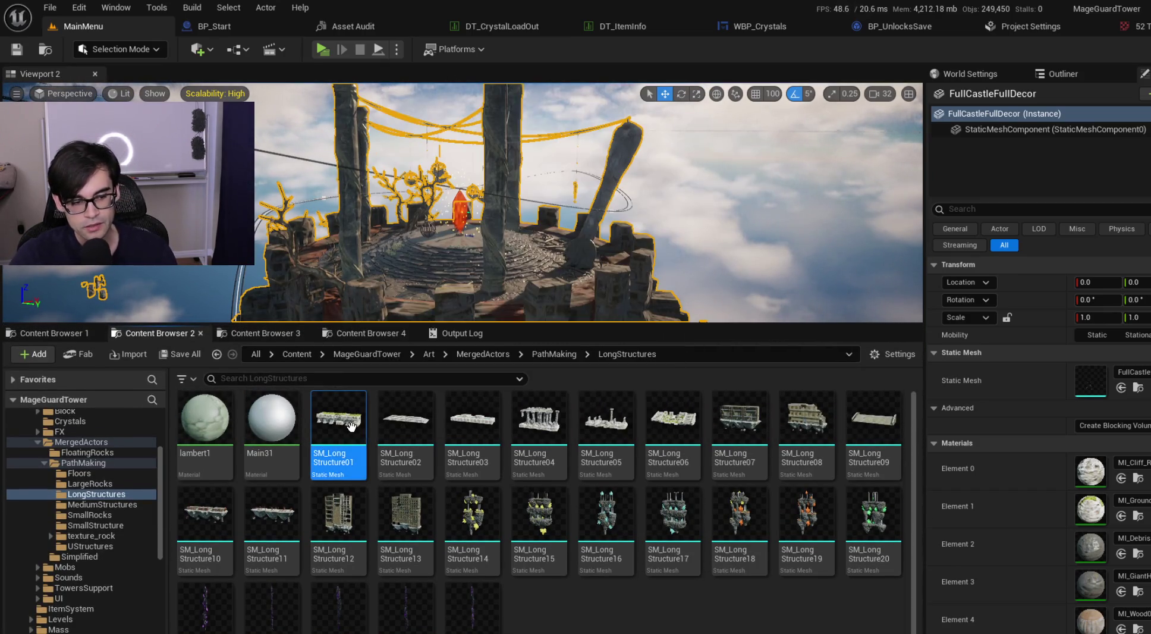
pyautogui.doubleClick(352, 425)
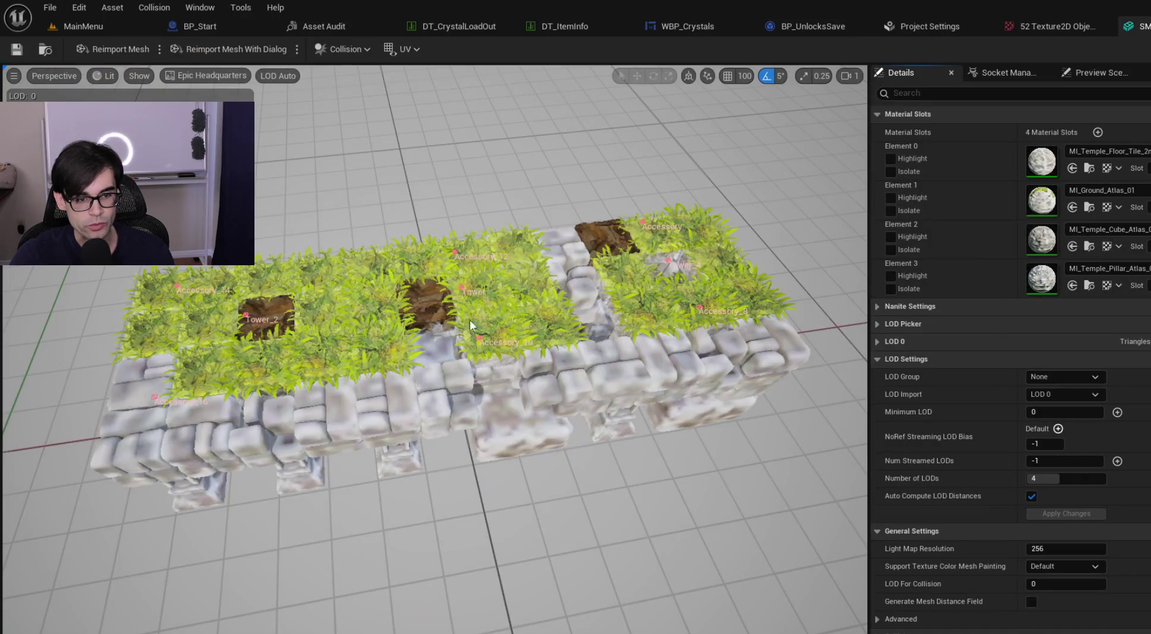
# Step: Orbit around the SM_LongStructure01 wall mesh to view it from all sides
pyautogui.moveTo(743, 226); pyautogui.dragTo(743, 292)
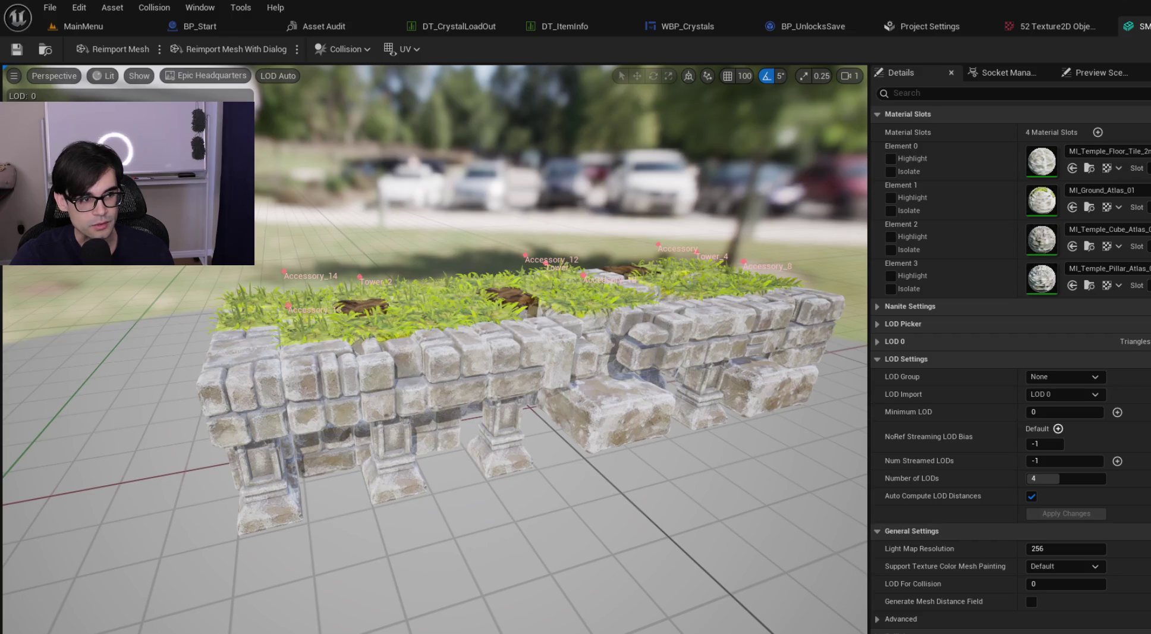
pyautogui.moveTo(357, 270); pyautogui.dragTo(470, 272)
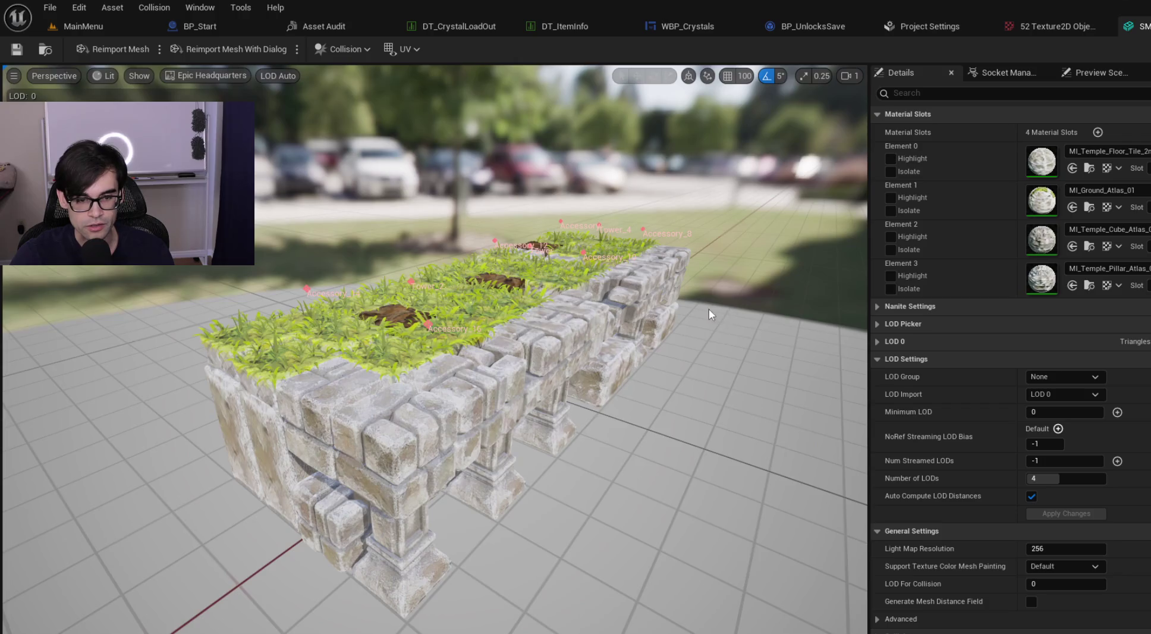
pyautogui.scroll(5, 710, 308)
pyautogui.moveTo(470, 272); pyautogui.dragTo(618, 271)
pyautogui.scroll(-5, 724, 316)
pyautogui.moveTo(654, 316); pyautogui.dragTo(723, 316)
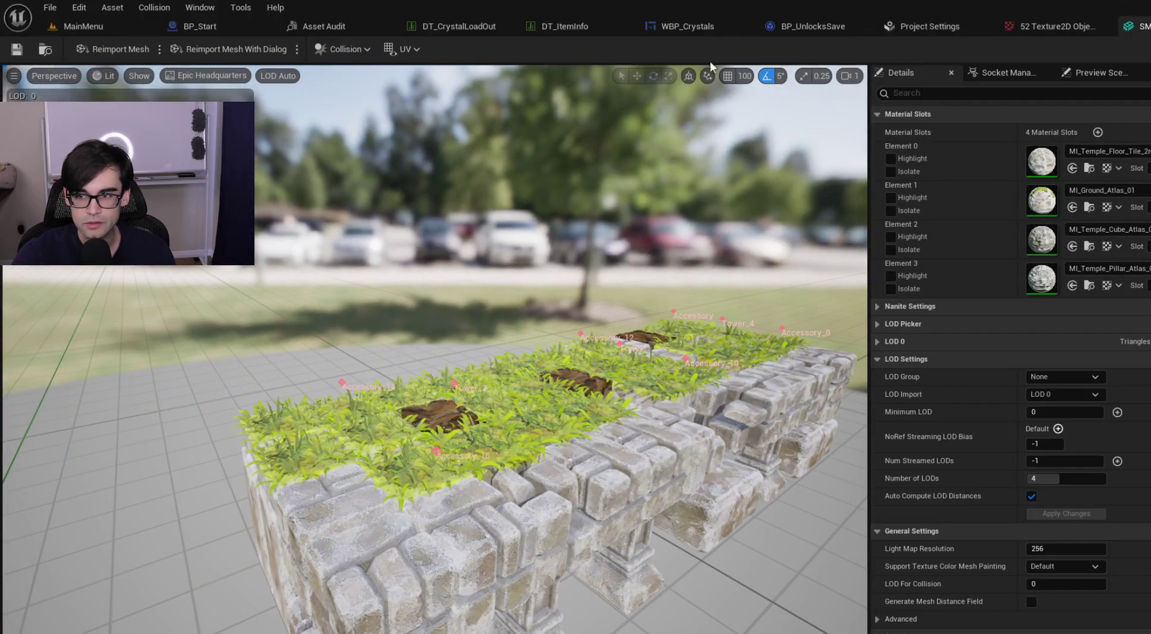
# Step: Return to MainMenu, select the obelisk mesh in LongStructures, and open it with Enter
pyautogui.click(99, 31)
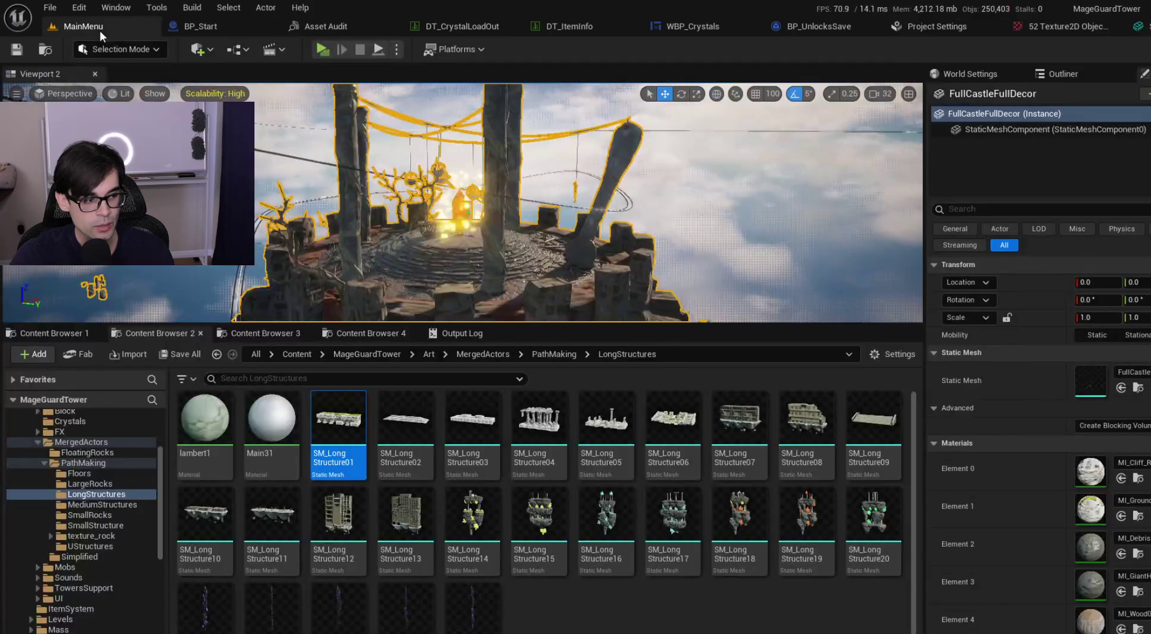
pyautogui.scroll(-1, 540, 605)
pyautogui.click(202, 589)
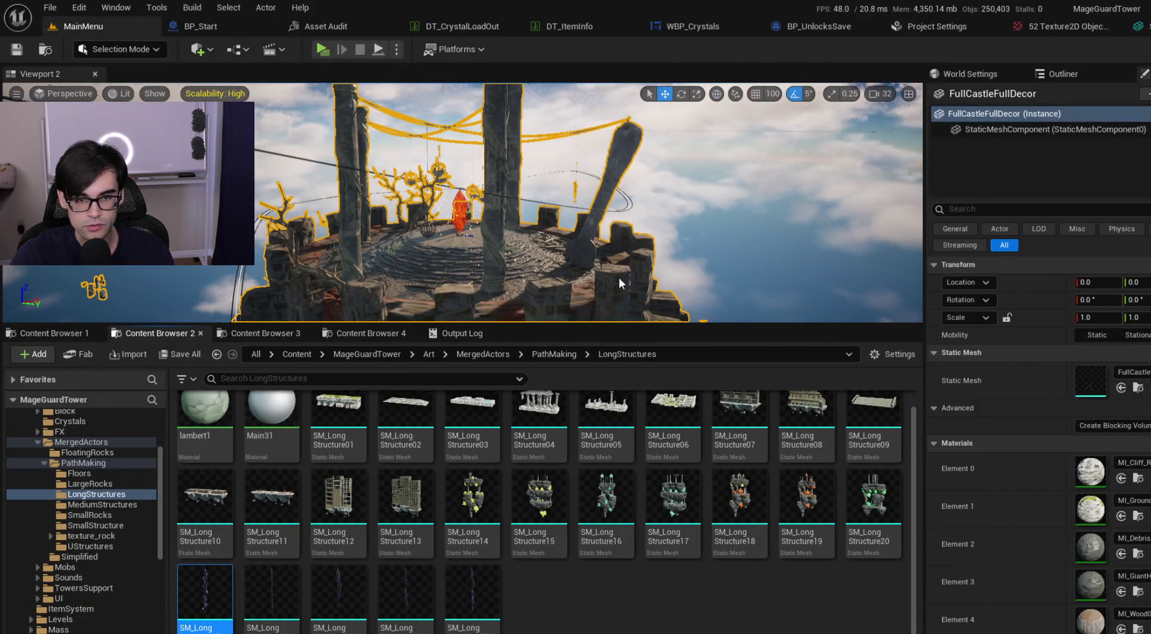
pyautogui.press('Return')
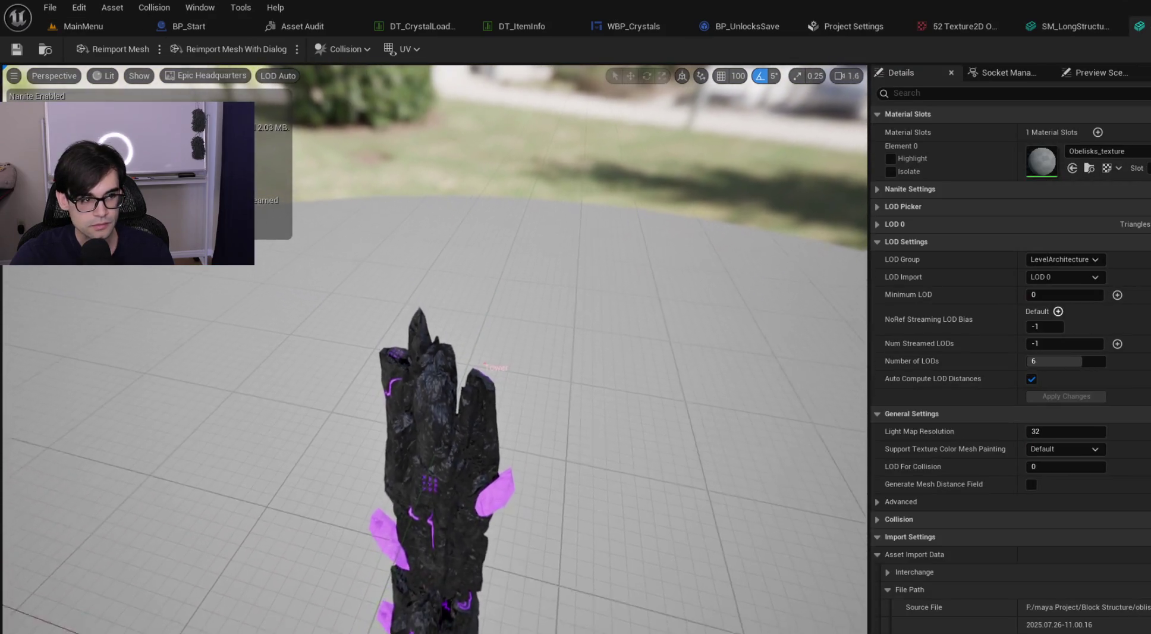
# Step: Fly in to inspect the obelisk's crystal base, then frame the whole obelisk
pyautogui.scroll(2, 435, 351)
pyautogui.moveTo(523, 370); pyautogui.dragTo(523, 370)
pyautogui.moveTo(434, 351); pyautogui.dragTo(434, 351)
pyautogui.scroll(-2, 434, 351)
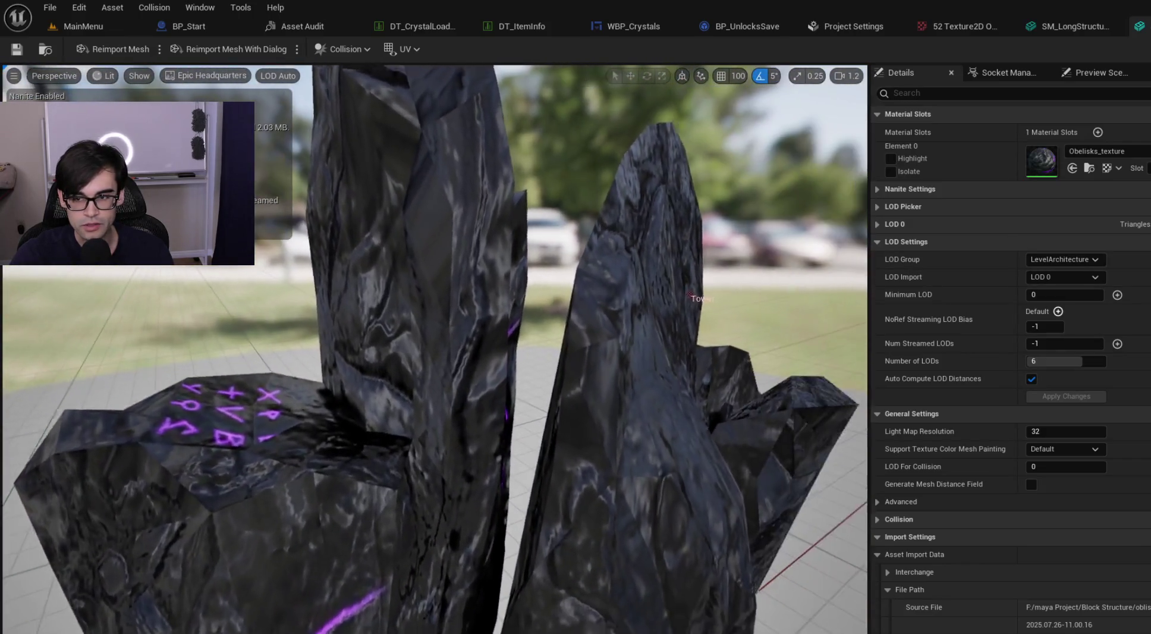
pyautogui.press('f')
# Step: Inspect the Obelisks_texture material and its emissive texture, then close it without applying changes
pyautogui.doubleClick(1043, 173)
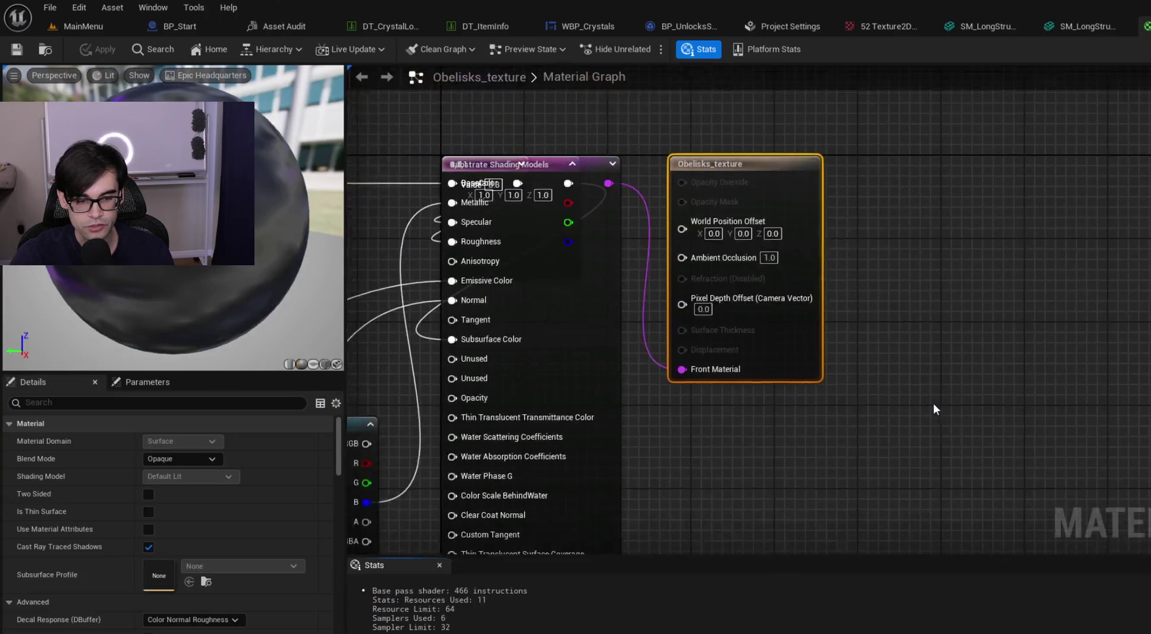
pyautogui.click(796, 164)
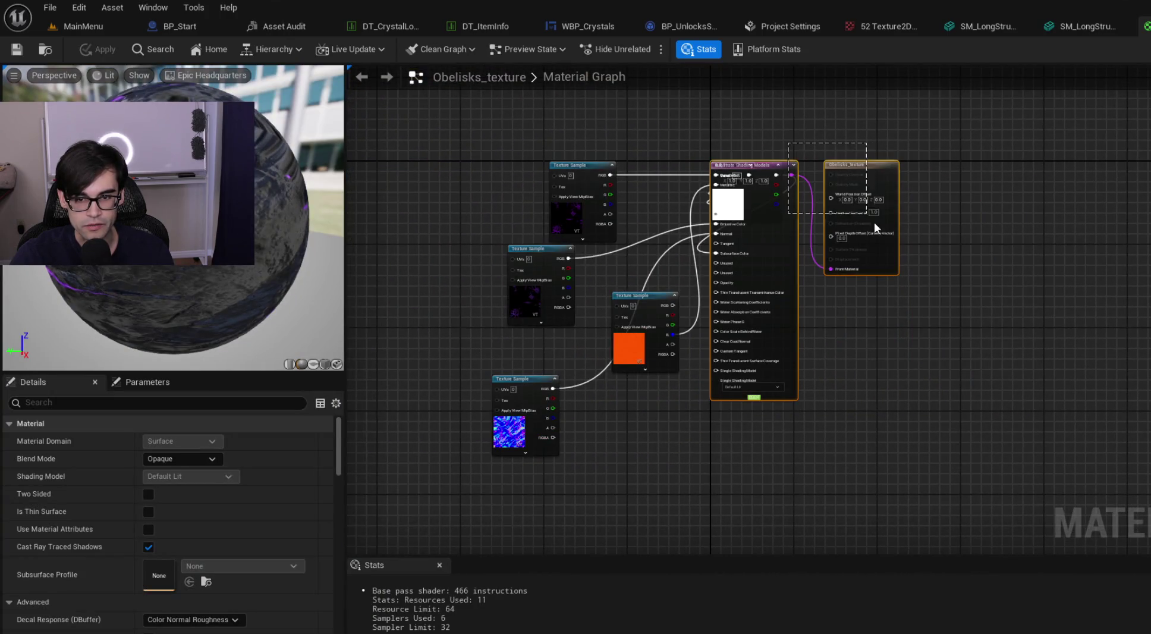
pyautogui.moveTo(788, 165)
pyautogui.mouseDown()
pyautogui.moveTo(934, 174)
pyautogui.moveTo(942, 162)
pyautogui.mouseUp()
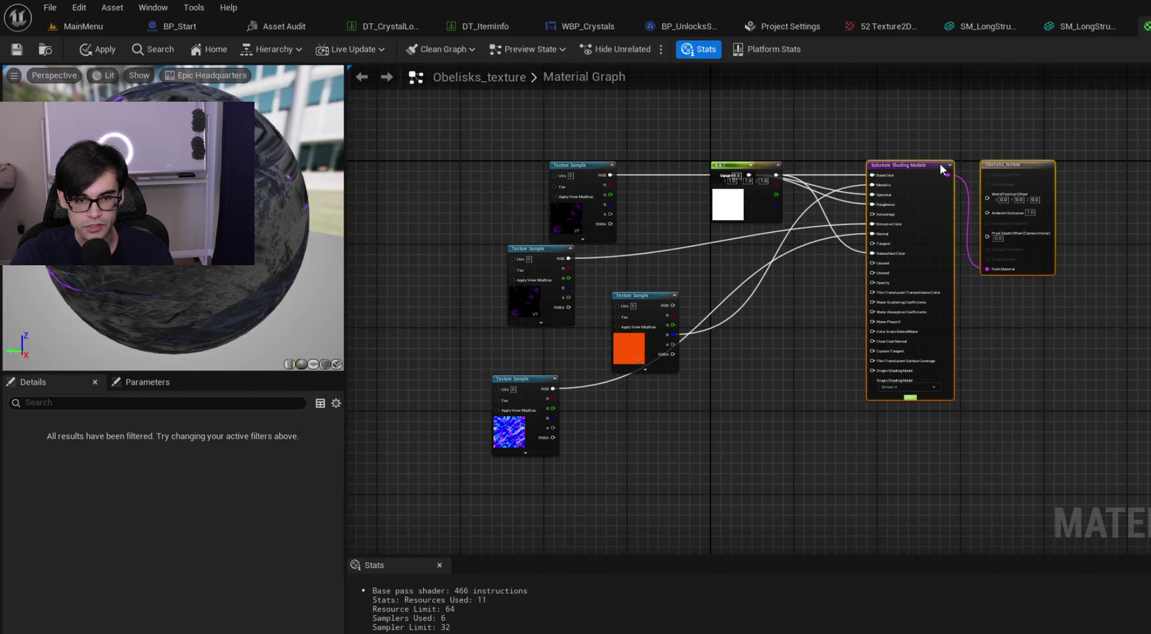
pyautogui.scroll(5, 561, 306)
pyautogui.click(471, 302)
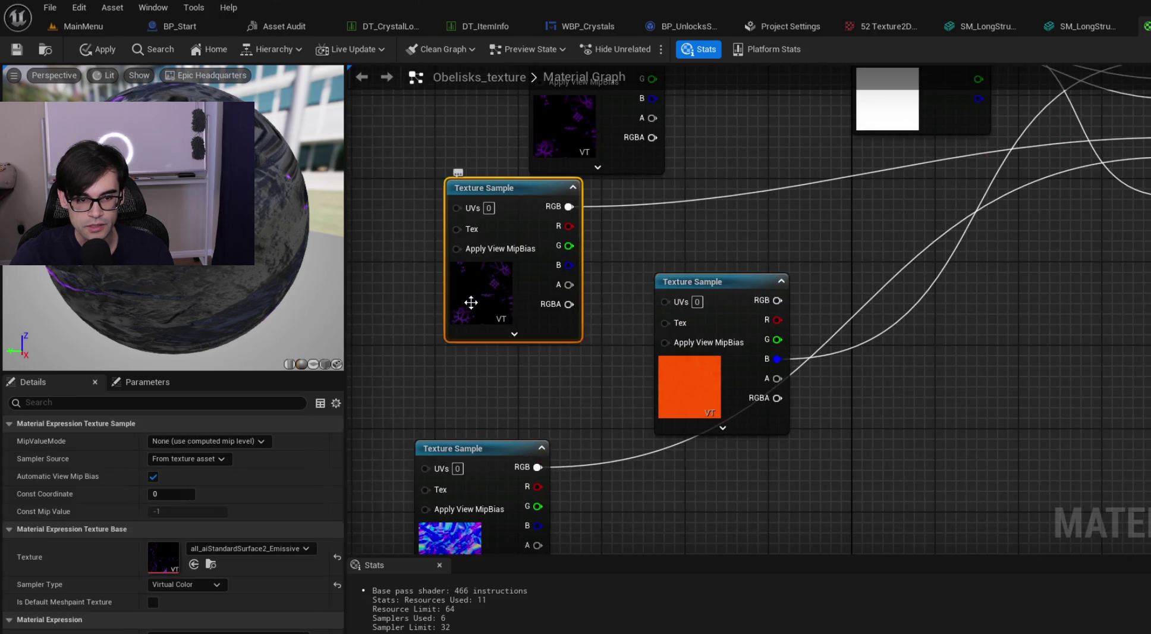
pyautogui.doubleClick(157, 555)
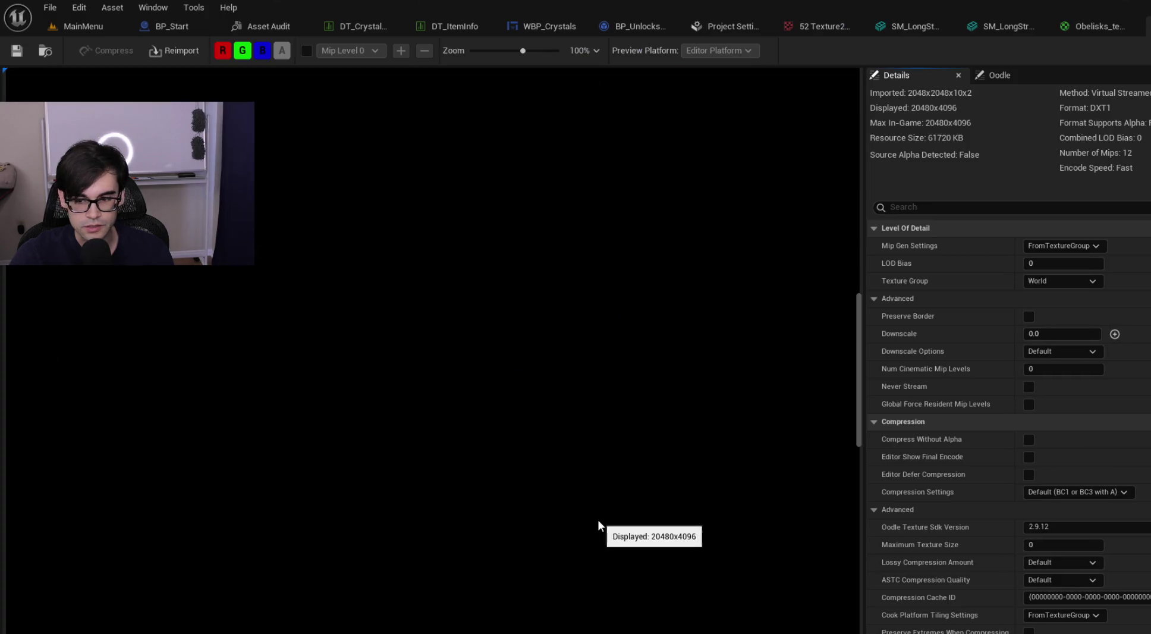
pyautogui.scroll(-5, 528, 407)
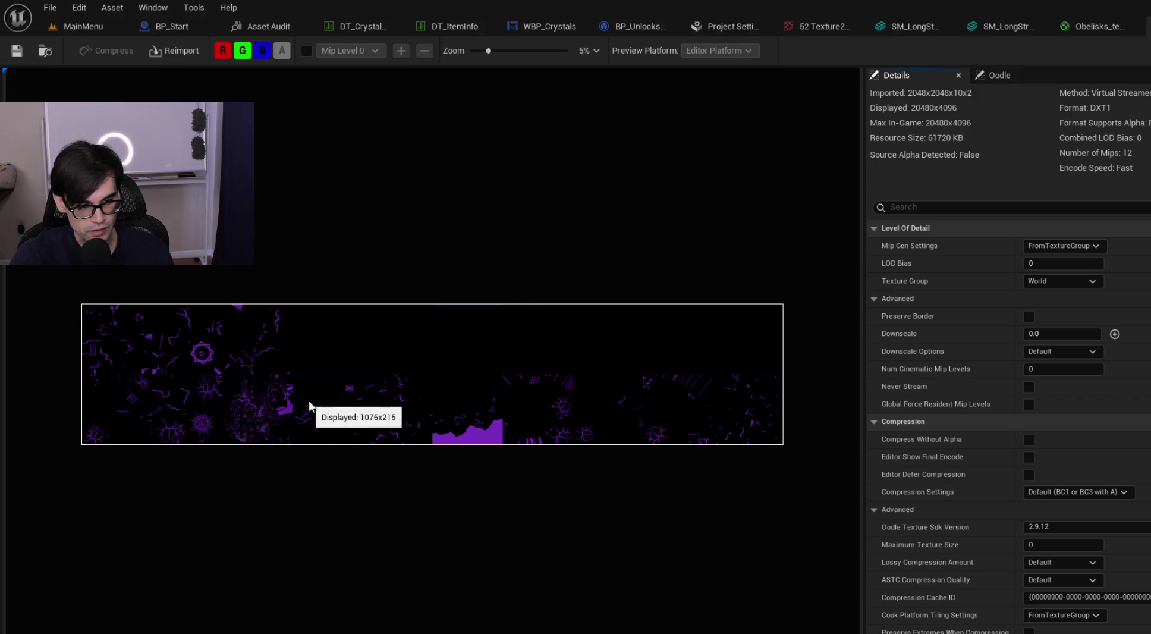
pyautogui.scroll(2, 249, 392)
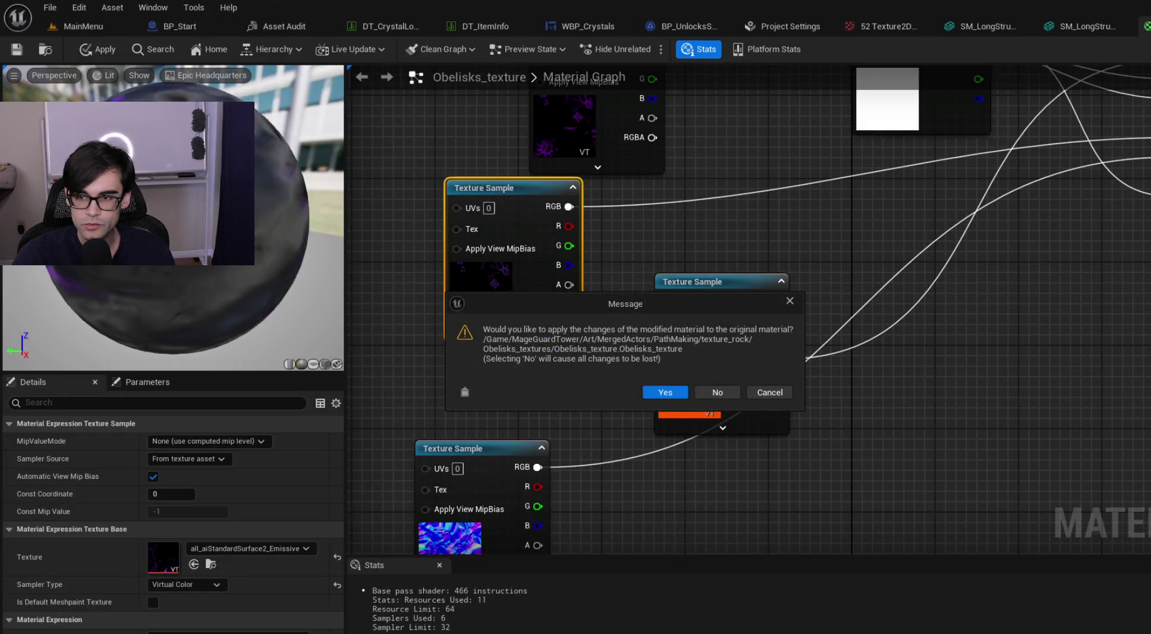
pyautogui.click(719, 392)
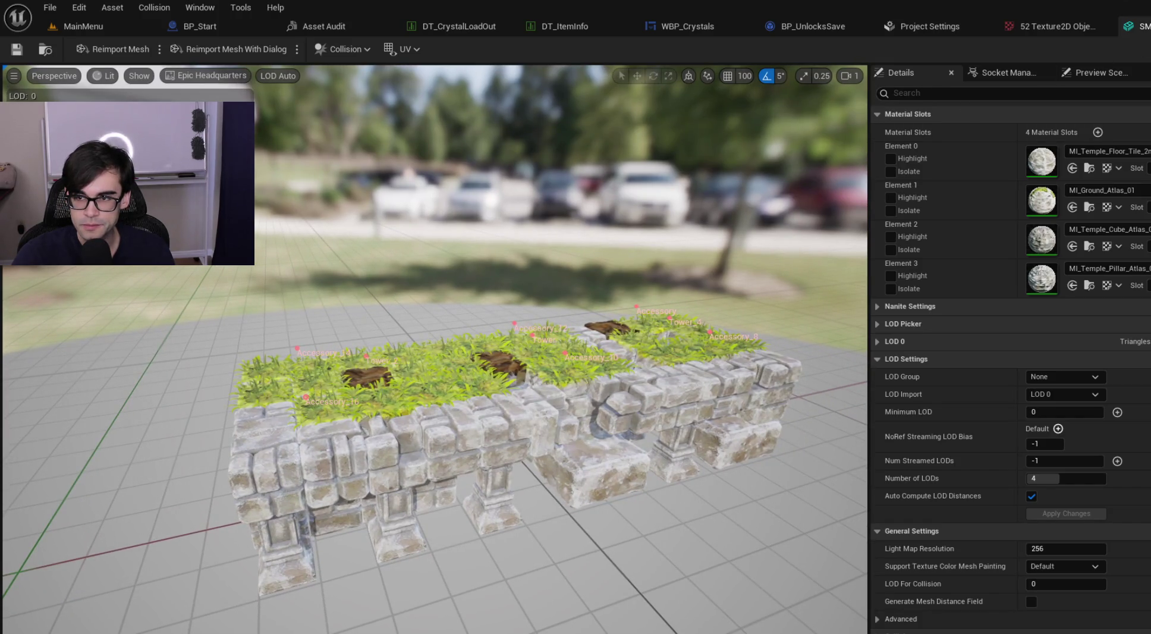
# Step: Close the obelisk mesh editor, return to MainMenu, and enlarge the level viewport
pyautogui.hotkey('ctrl', 'w')
pyautogui.hotkey('ctrl', 'w')
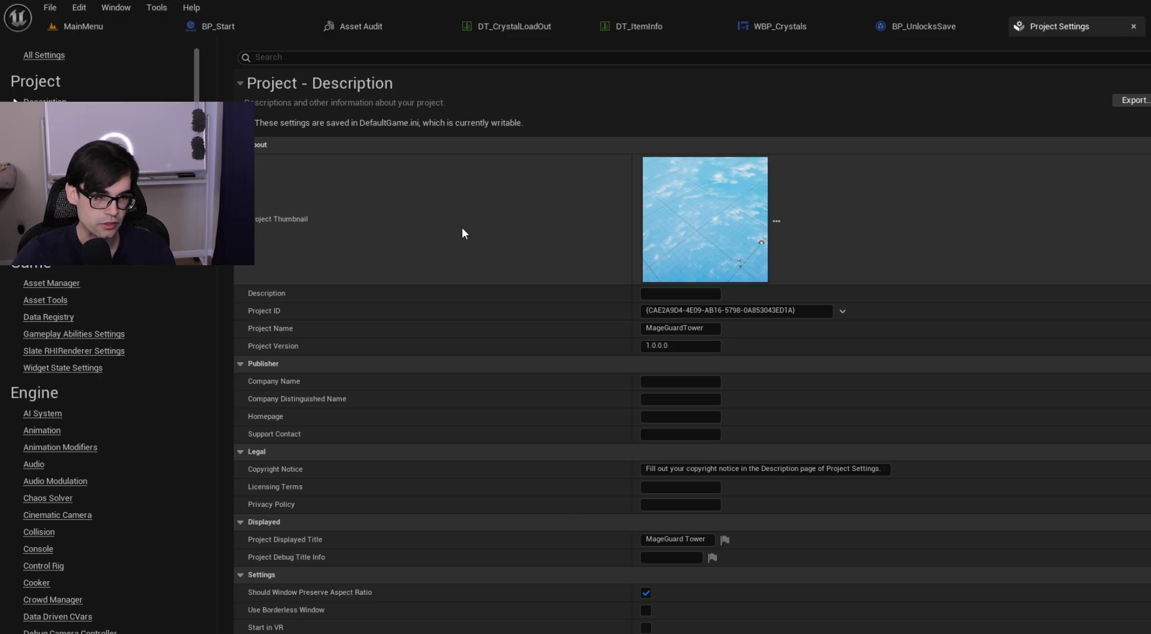
pyautogui.click(90, 27)
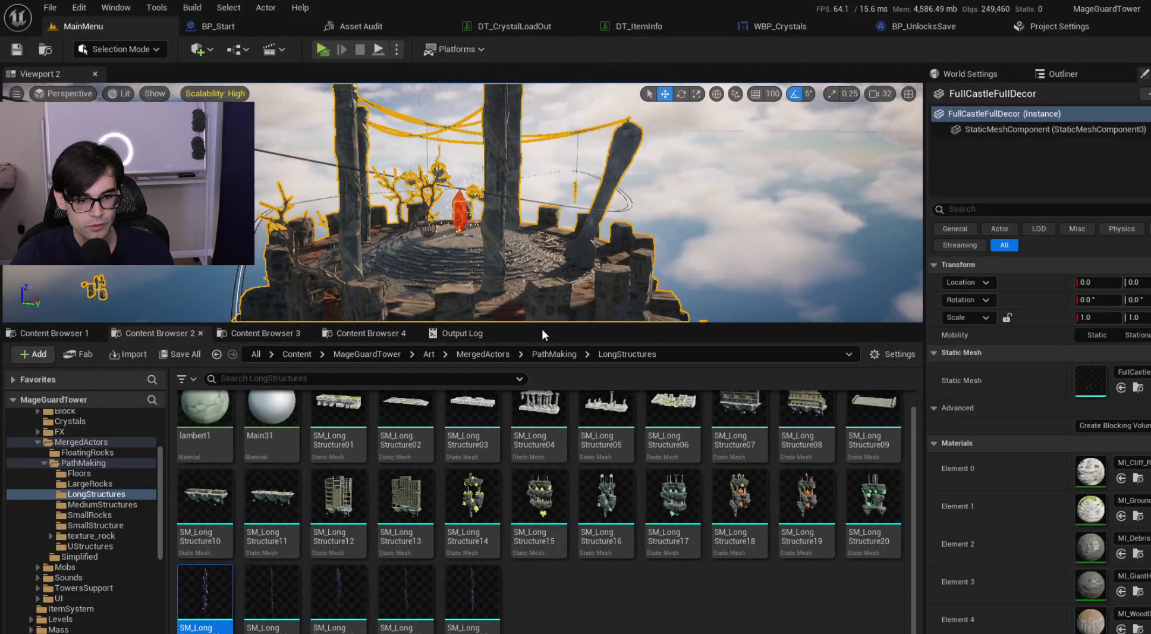
pyautogui.moveTo(557, 324)
pyautogui.mouseDown()
pyautogui.moveTo(551, 538)
pyautogui.moveTo(571, 446)
pyautogui.mouseUp()
pyautogui.click(330, 51)
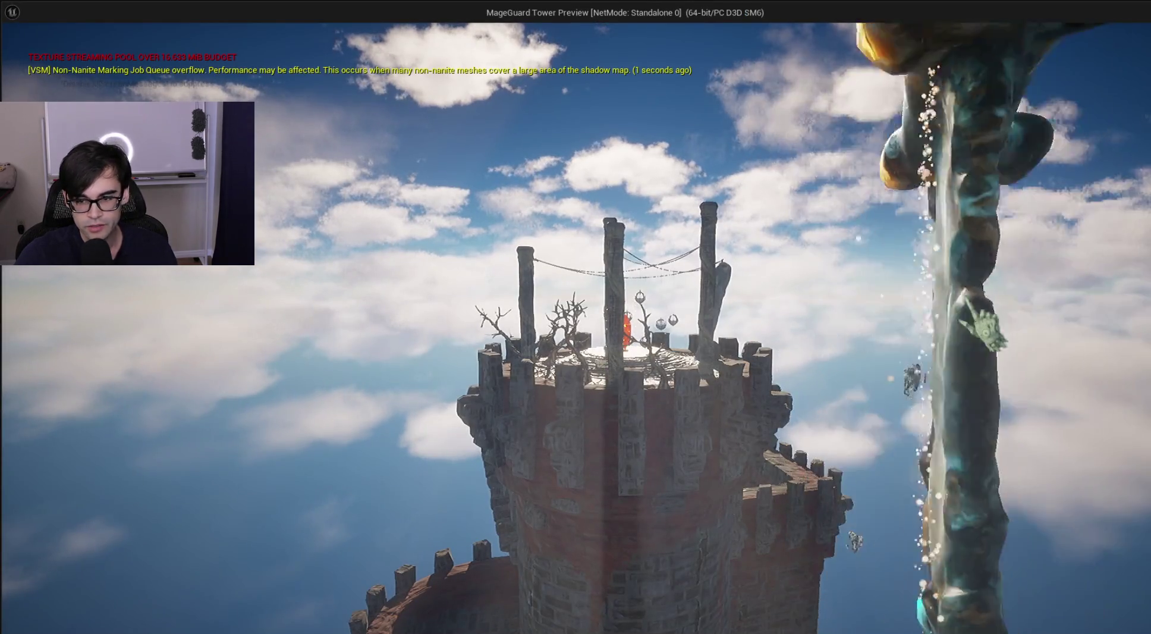
pyautogui.click(1100, 541)
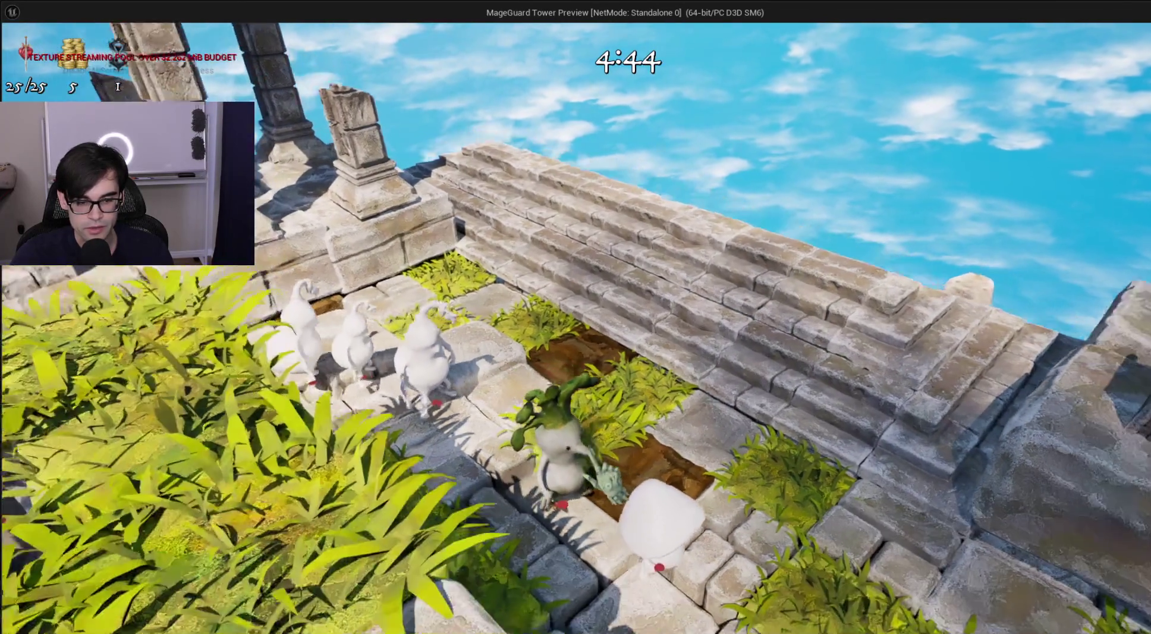
pyautogui.press('w')
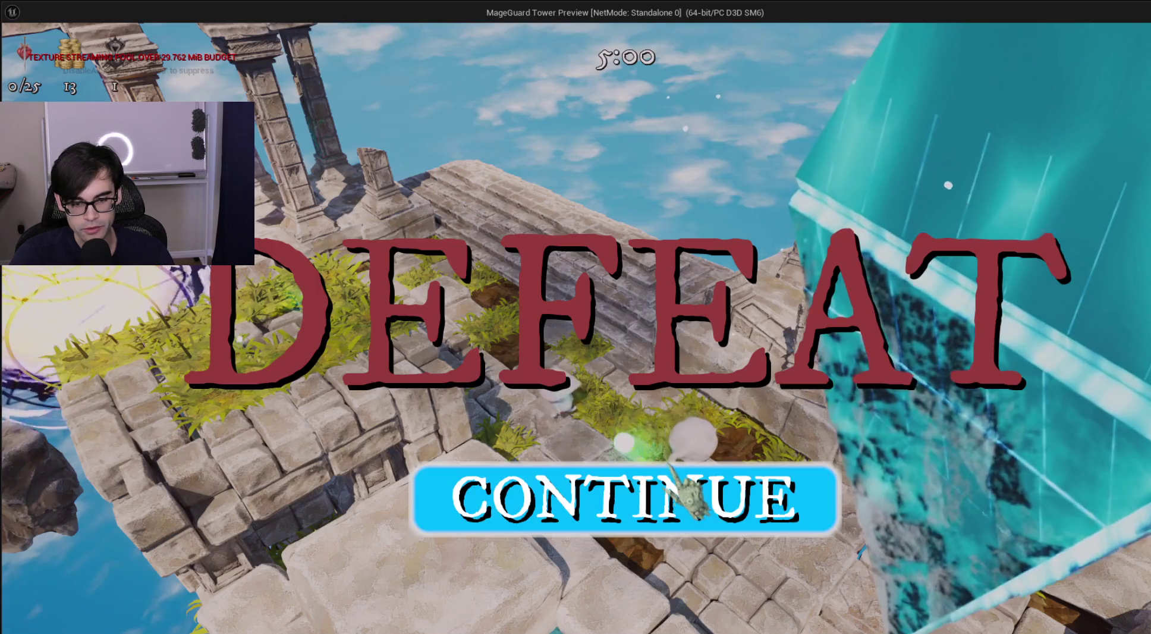
pyautogui.press('Escape')
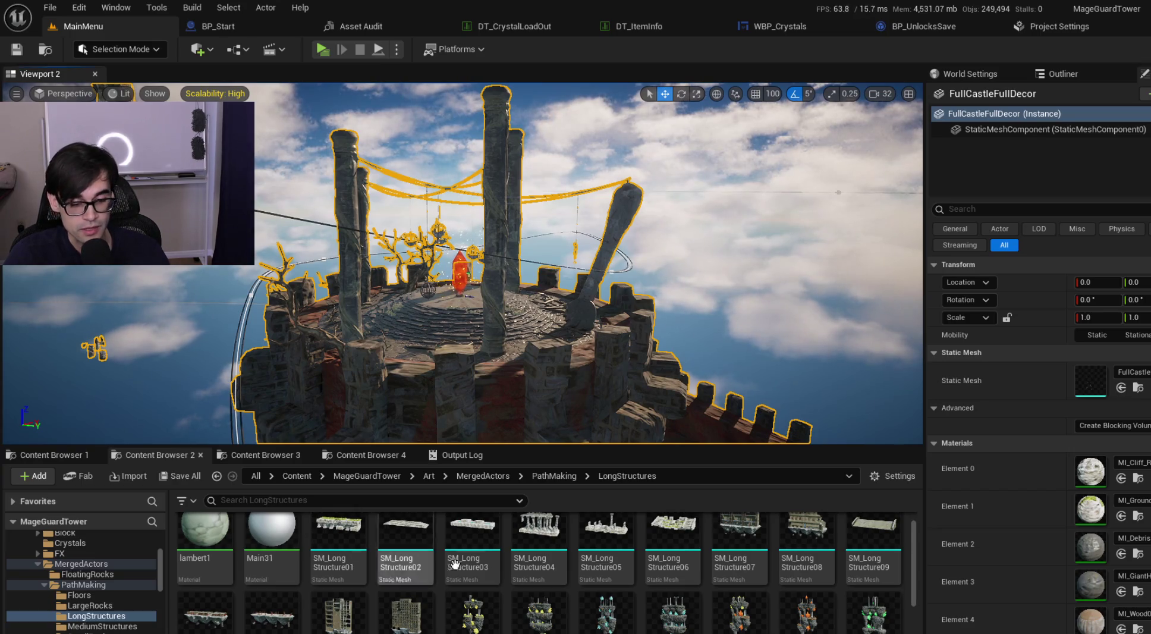
# Step: Open Art > Mobs > 001MushroomMob in Content Browser 2 and enlarge the asset grid
pyautogui.click(274, 455)
pyautogui.click(380, 454)
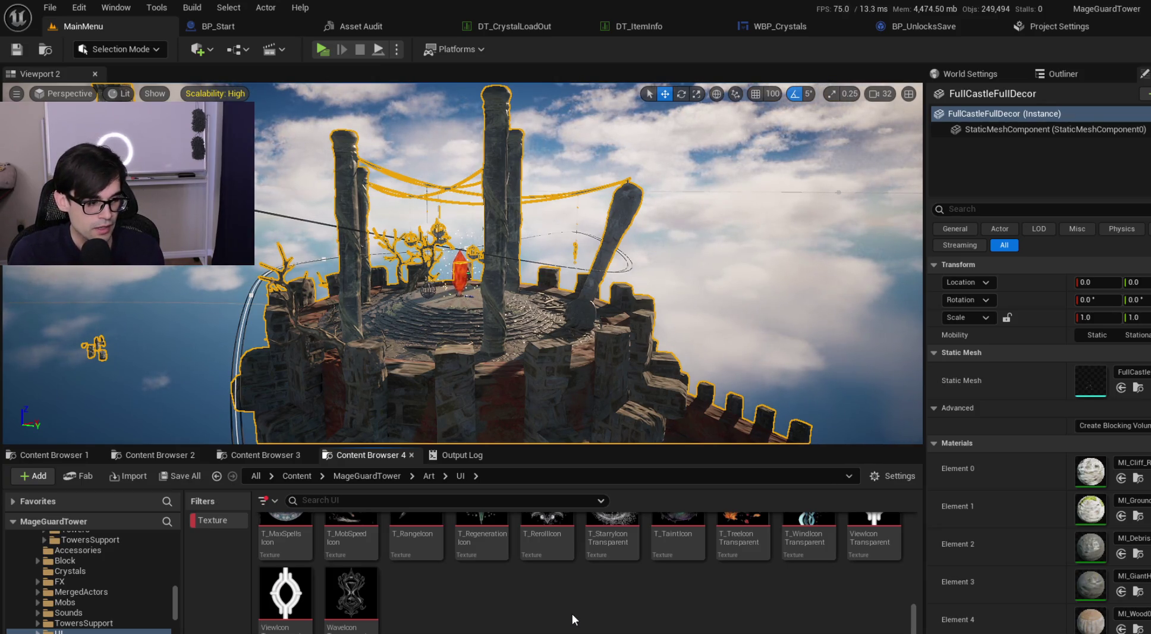
pyautogui.scroll(3, 574, 618)
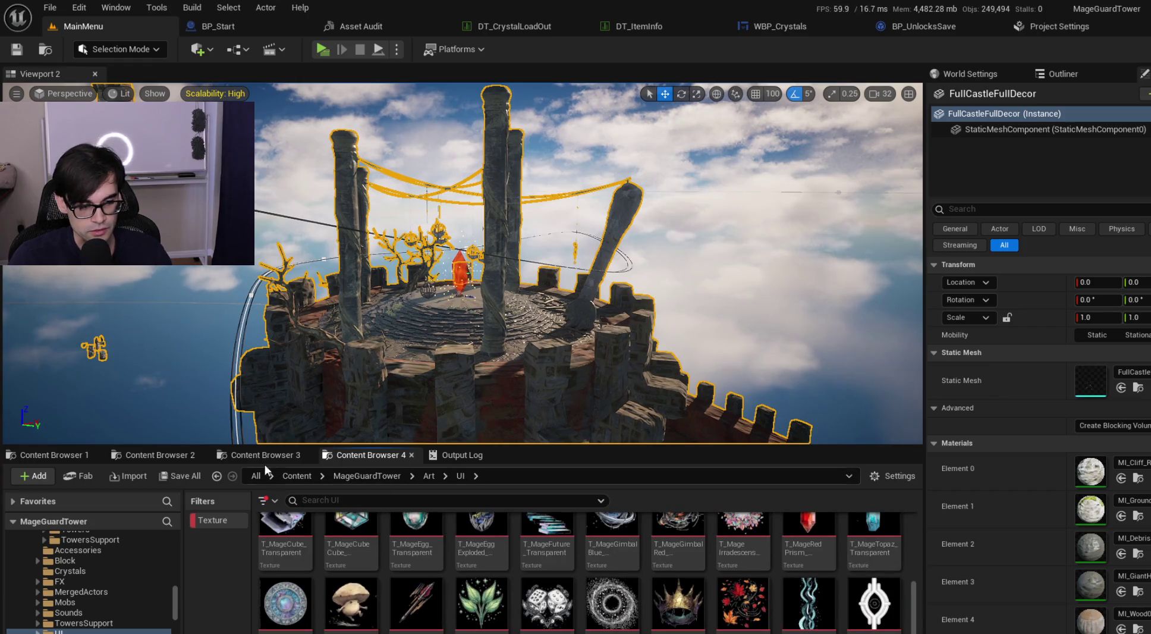
pyautogui.click(169, 456)
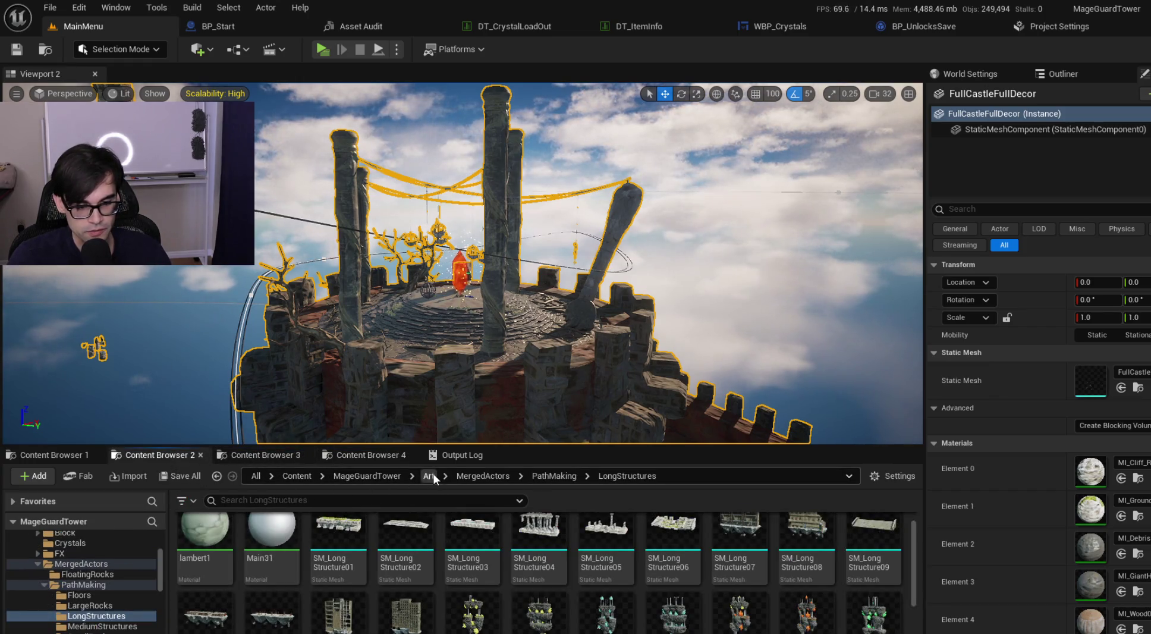
pyautogui.click(430, 476)
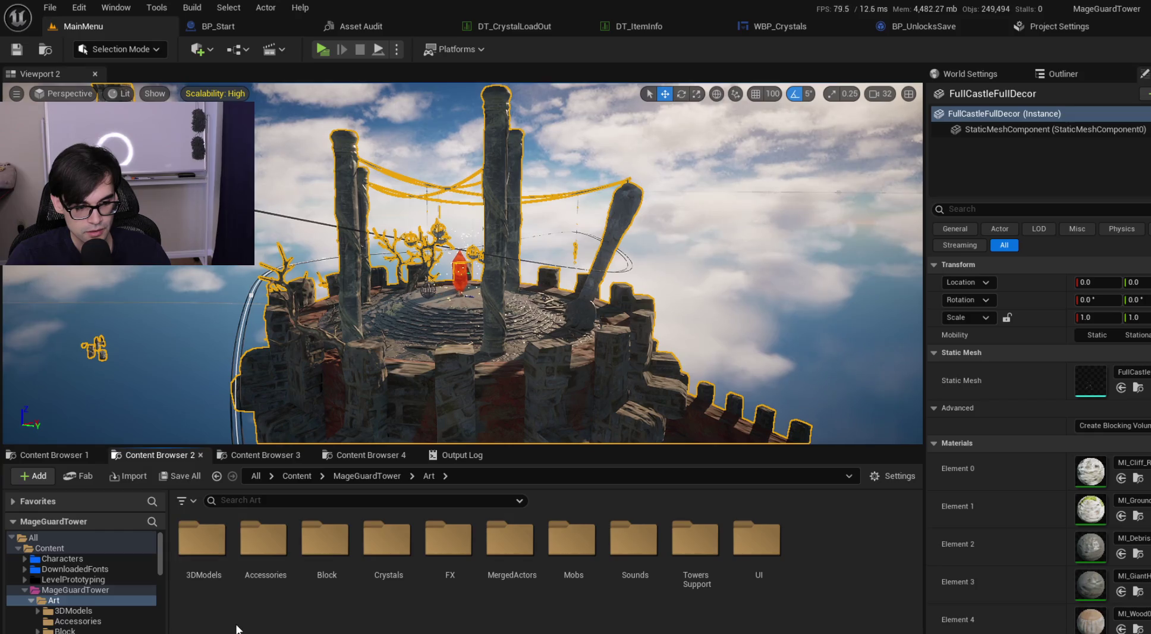
pyautogui.doubleClick(572, 541)
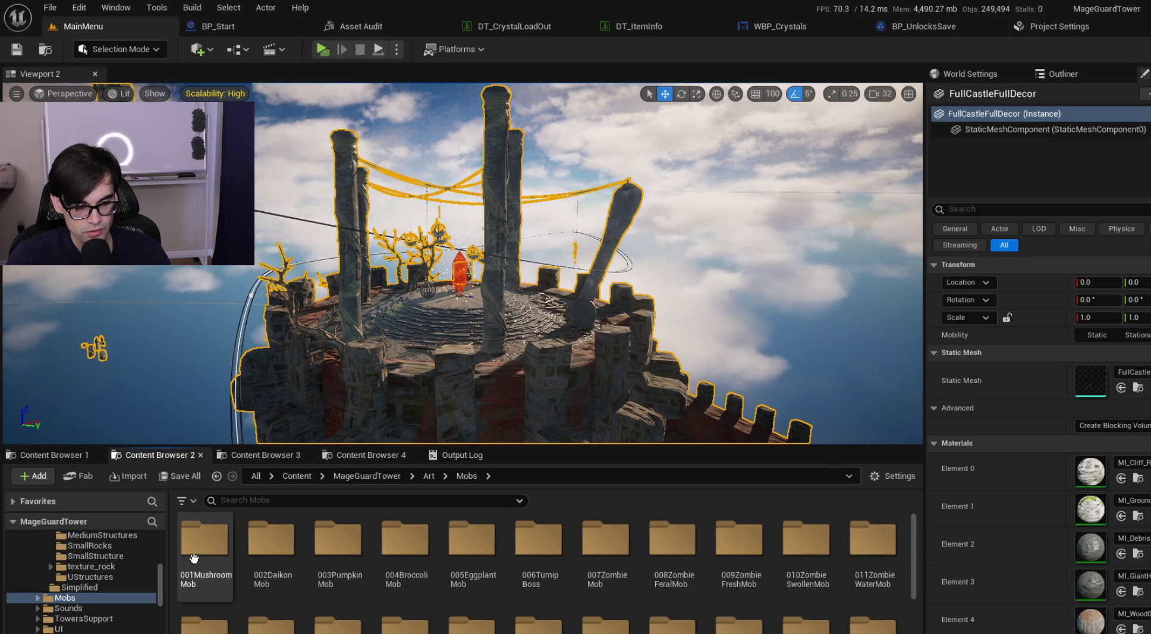
pyautogui.doubleClick(193, 557)
pyautogui.scroll(-1, 583, 625)
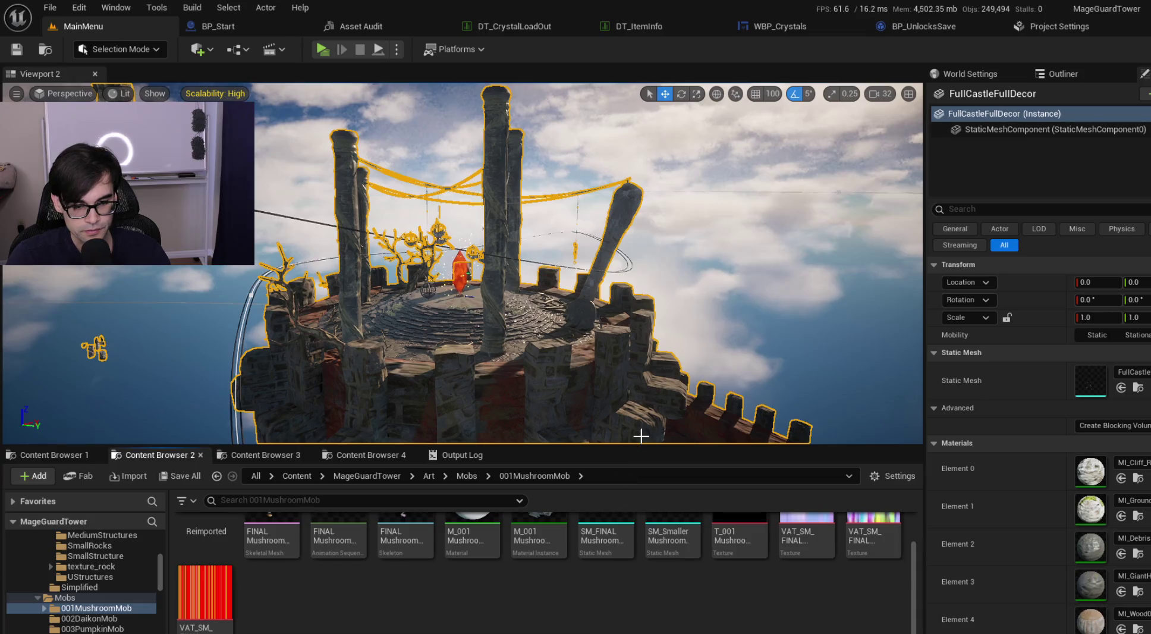
pyautogui.press('f')
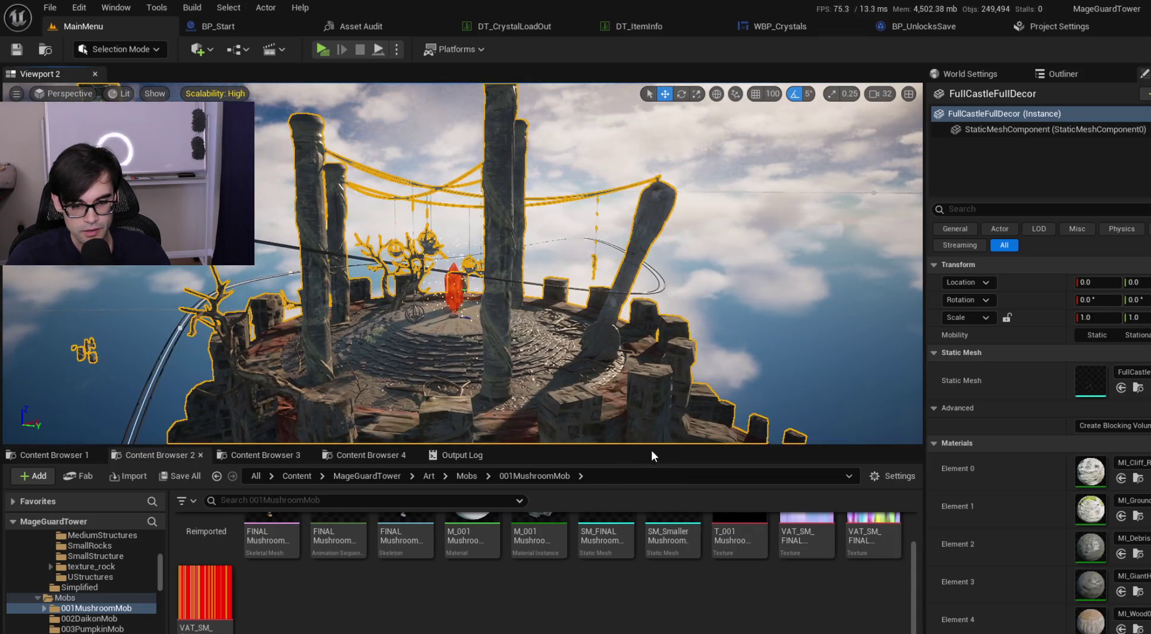
pyautogui.moveTo(653, 447); pyautogui.dragTo(653, 340)
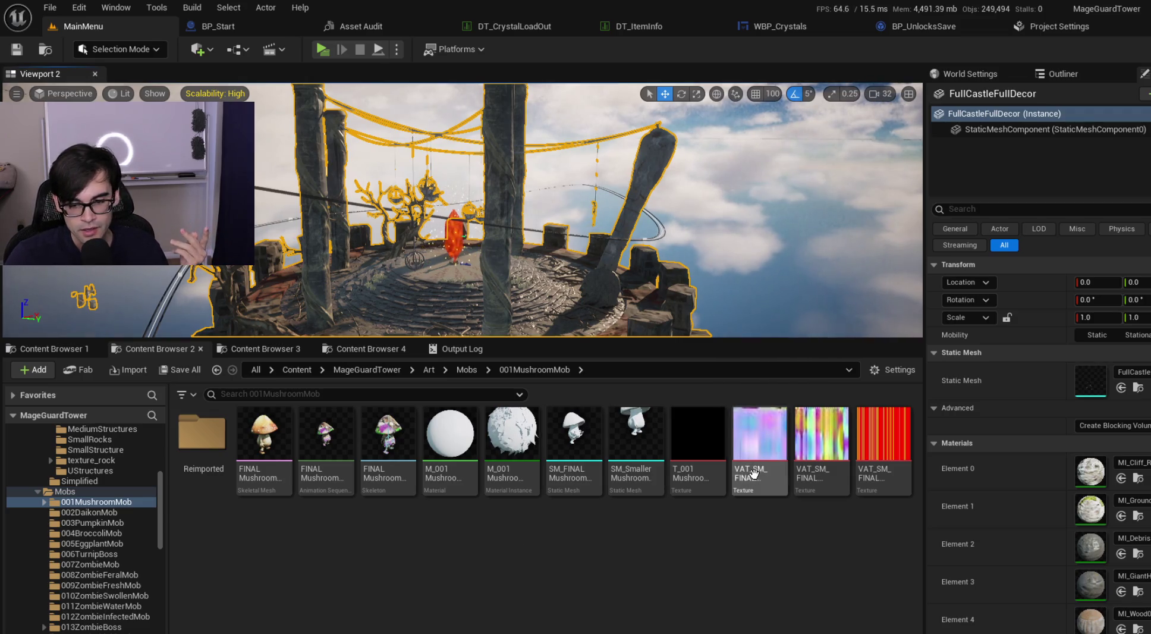
# Step: Bring the VS Code crystal notes file to the front
pyautogui.click(859, 632)
pyautogui.click(737, 598)
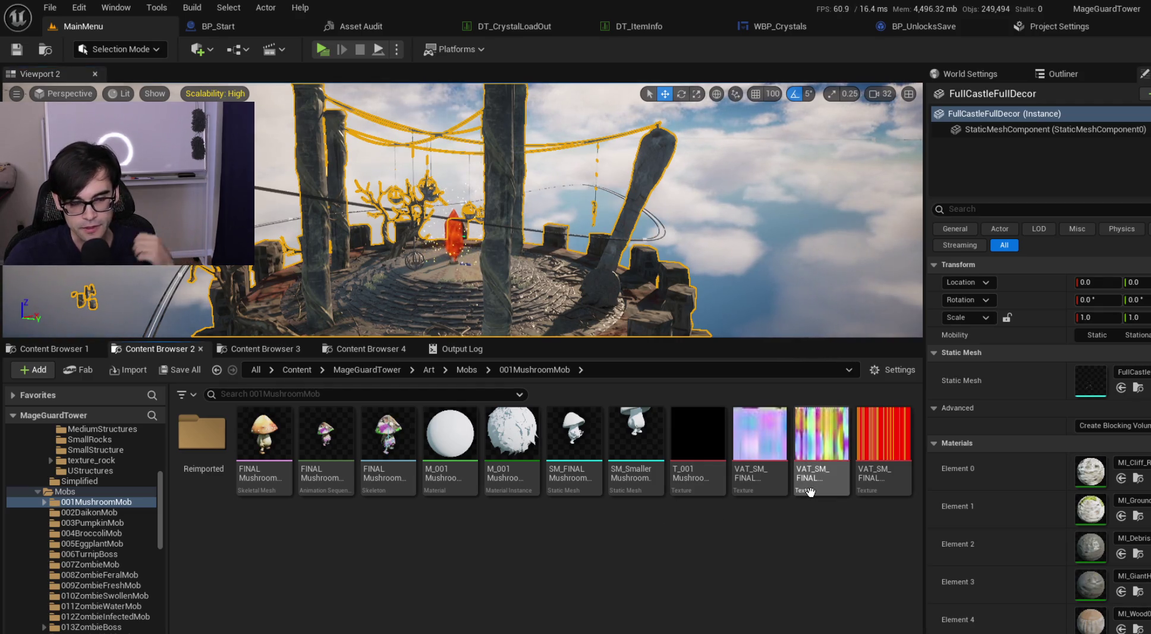
pyautogui.moveTo(810, 490)
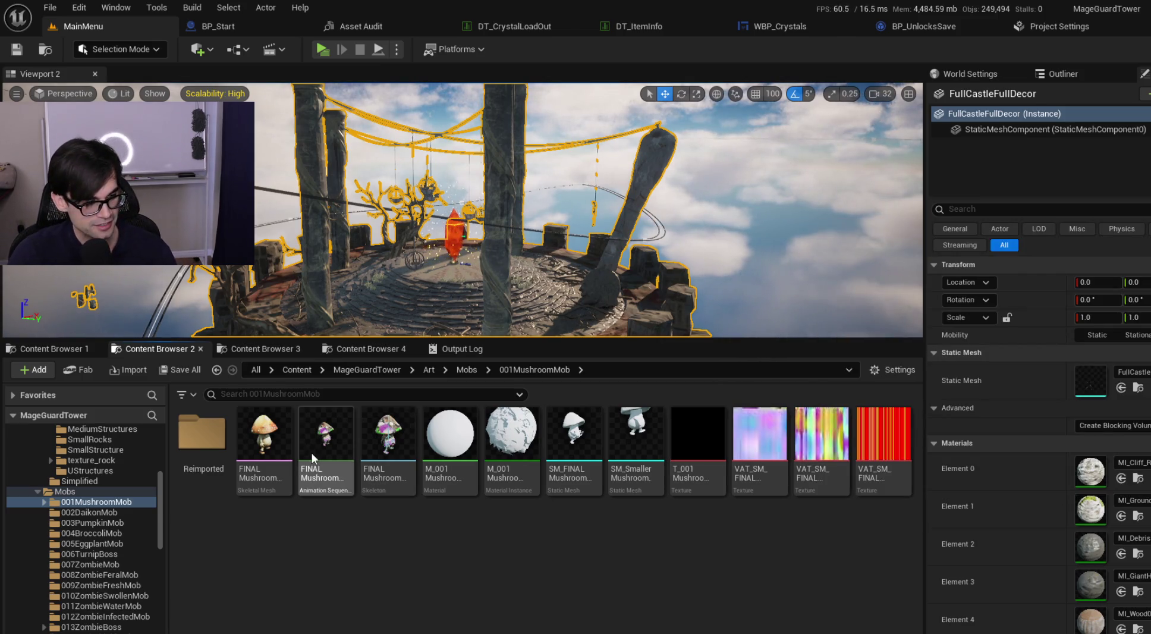
pyautogui.hotkey('alt', 'Tab')
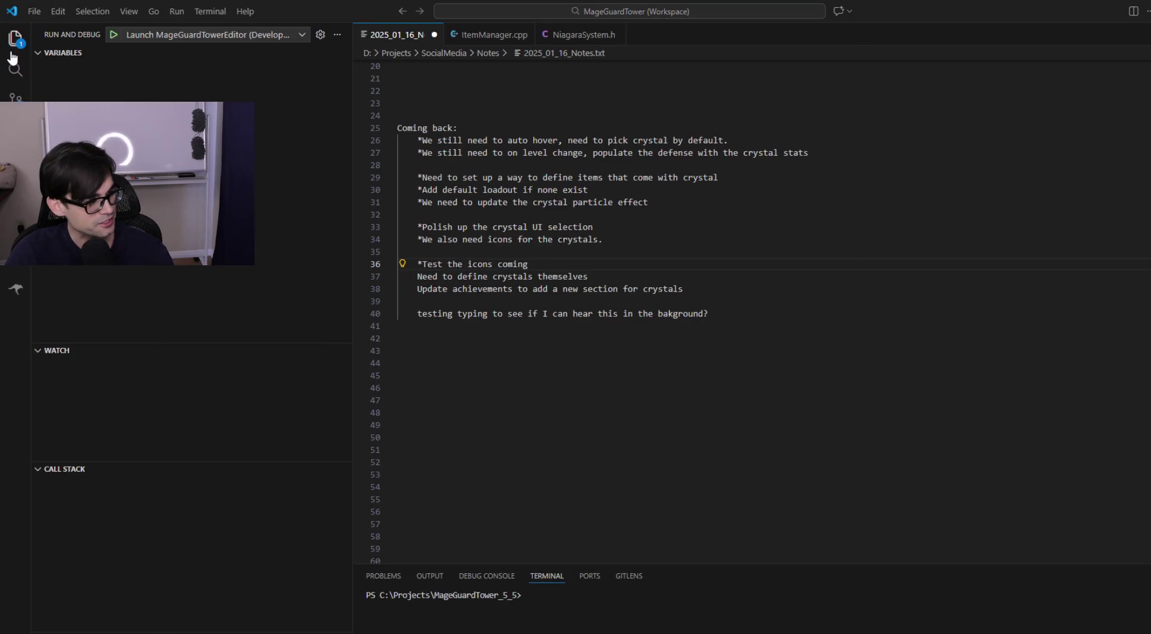
# Step: In Cursor, open ForceApplicationProcessor.h and review the overlap redirector and avoidance processor declarations
pyautogui.hotkey('alt', 'Tab')
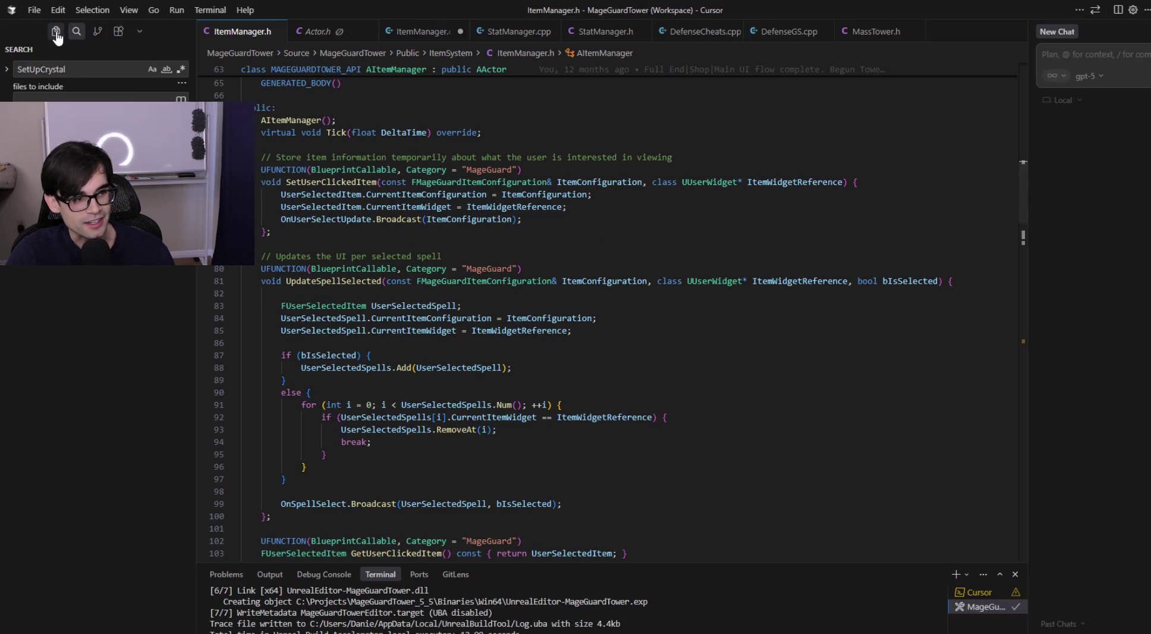
pyautogui.click(56, 33)
pyautogui.scroll(-8, 160, 355)
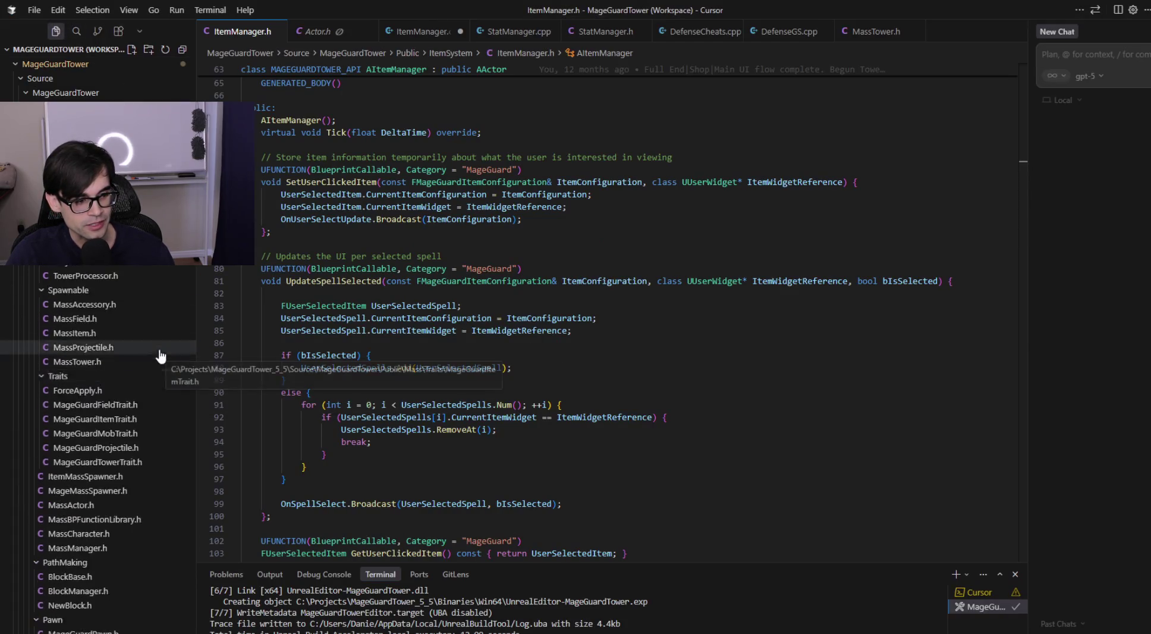
pyautogui.click(90, 251)
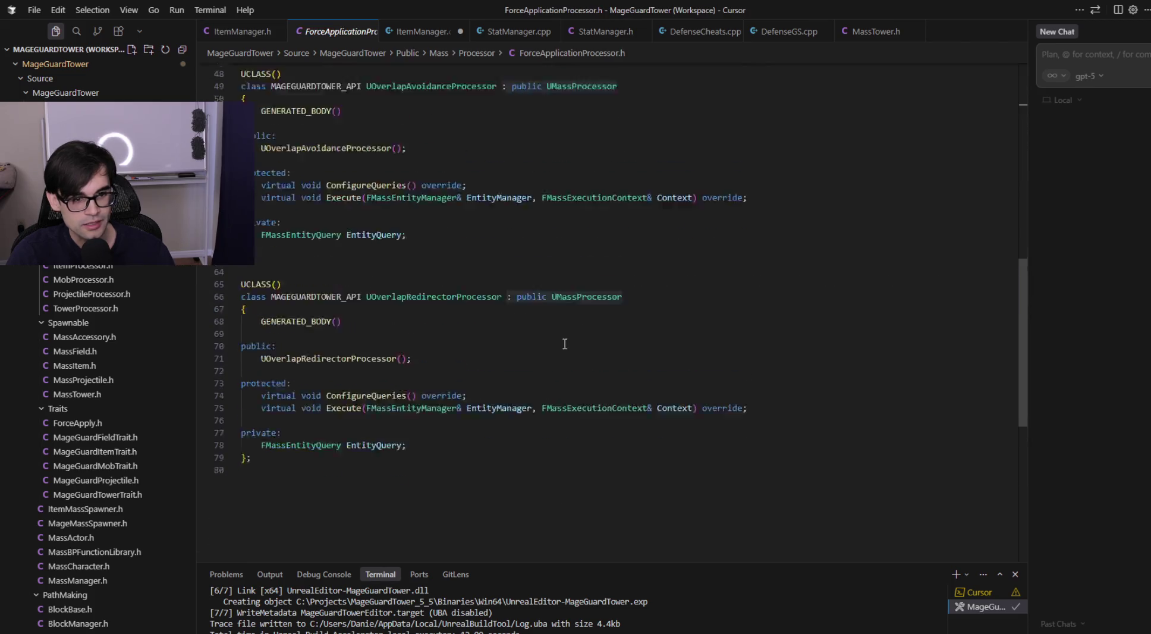
pyautogui.scroll(-4, 582, 346)
pyautogui.click(584, 330)
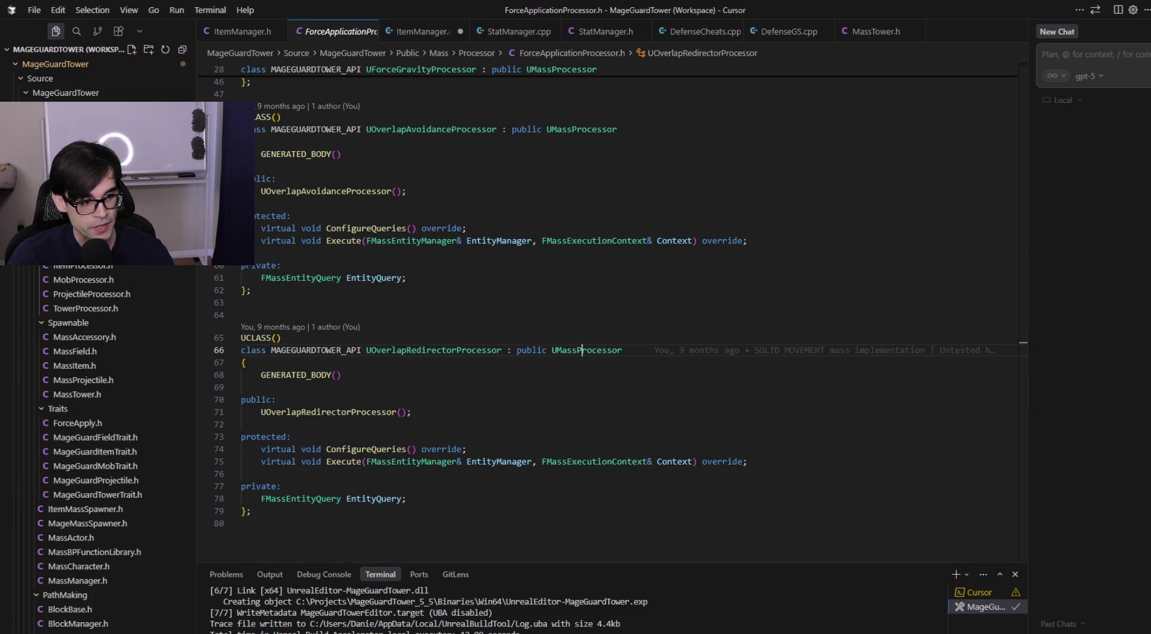
pyautogui.click(543, 250)
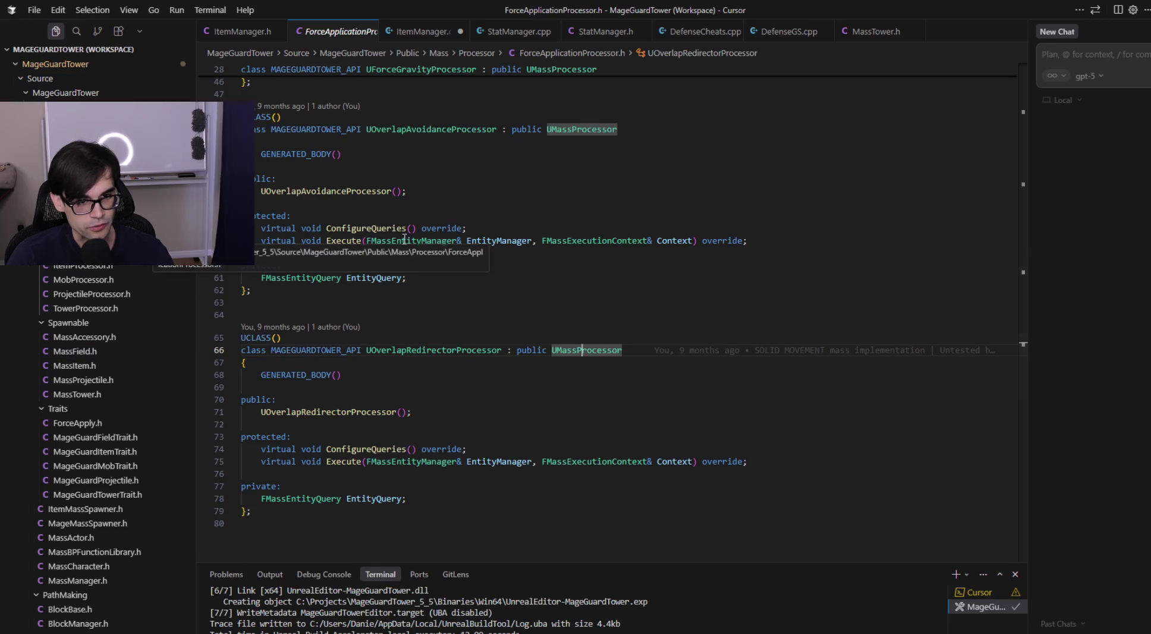
# Step: Switch to ForceApplicationProcessor.cpp and scroll through its processor implementations
pyautogui.hotkey('alt', 'o')
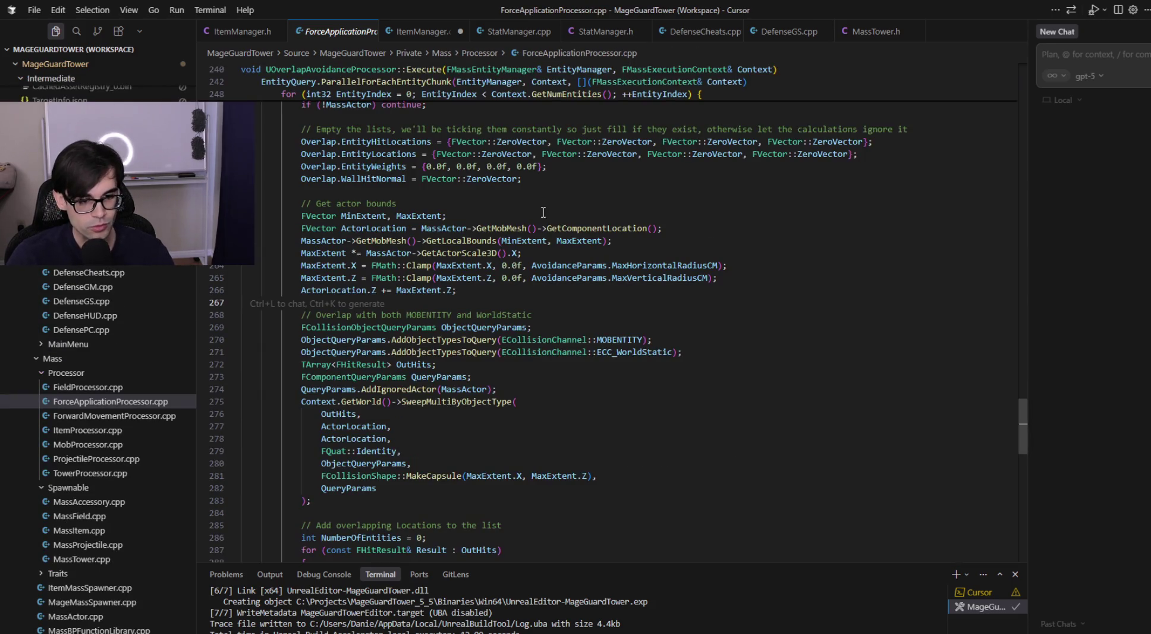
pyautogui.scroll(10, 485, 273)
pyautogui.scroll(15, 485, 273)
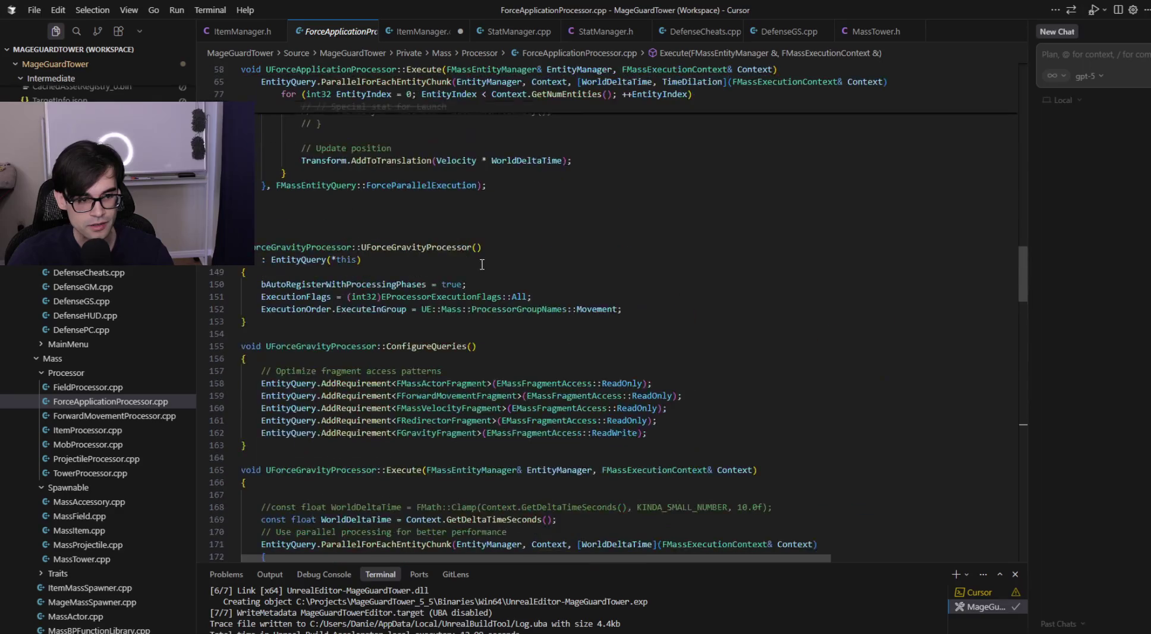
pyautogui.scroll(5, 476, 262)
pyautogui.scroll(-20, 482, 268)
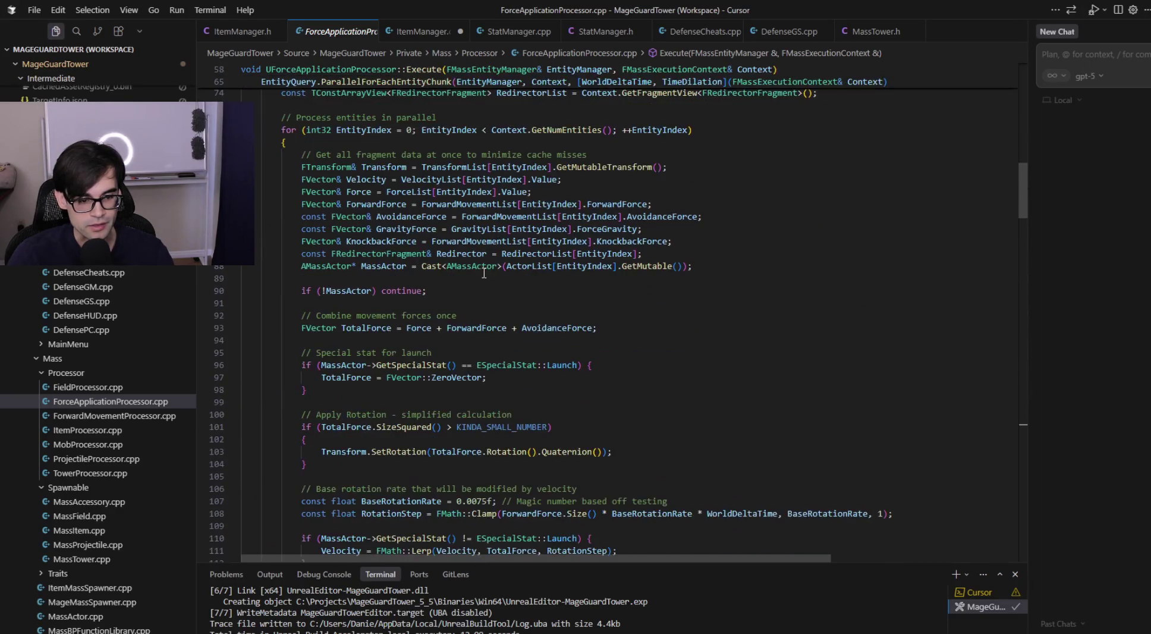
pyautogui.scroll(-20, 491, 279)
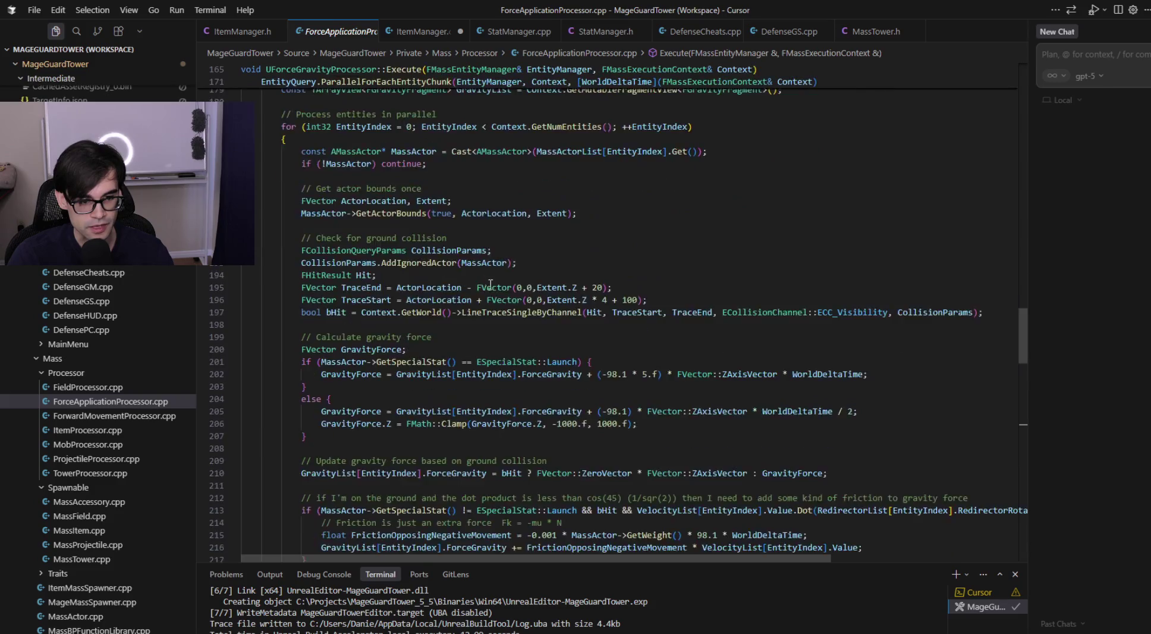
pyautogui.scroll(-15, 503, 273)
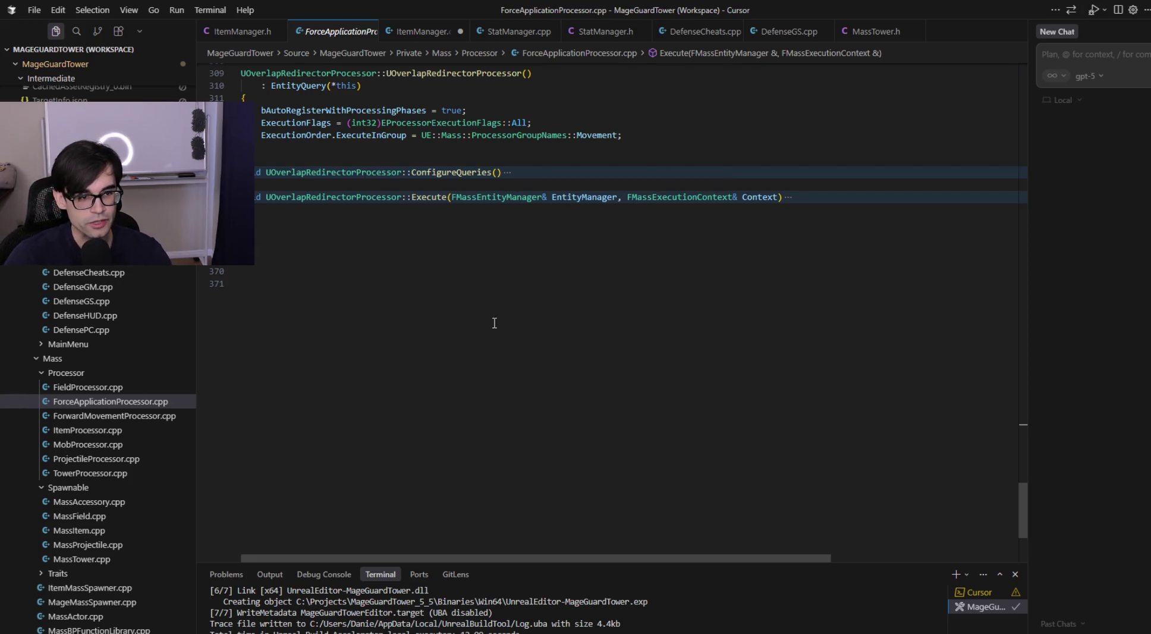
pyautogui.scroll(15, 495, 316)
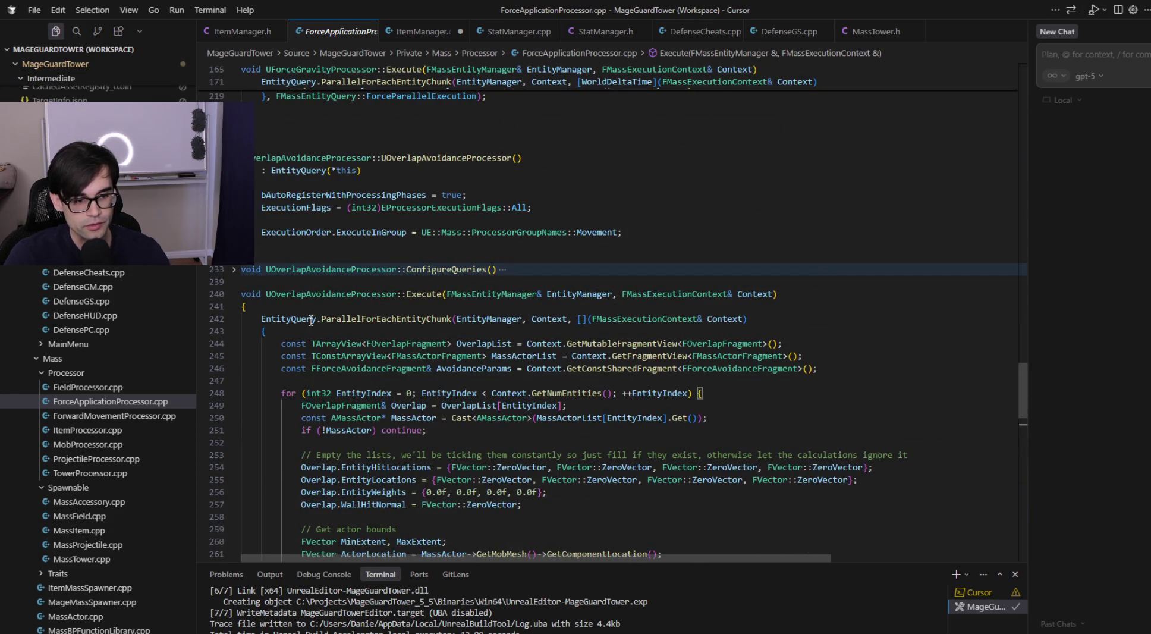
# Step: Examine the ParallelForEachEntityChunk call on line 242 and the loop around lines 247-248
pyautogui.moveTo(321, 318); pyautogui.dragTo(449, 321)
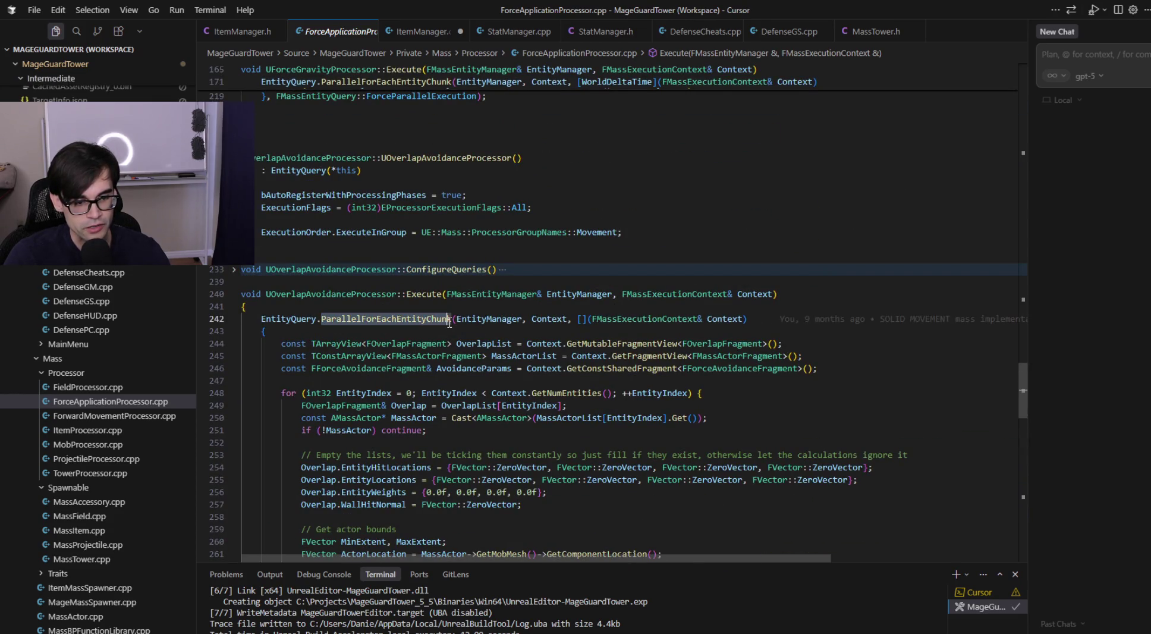
pyautogui.click(765, 439)
pyautogui.click(751, 397)
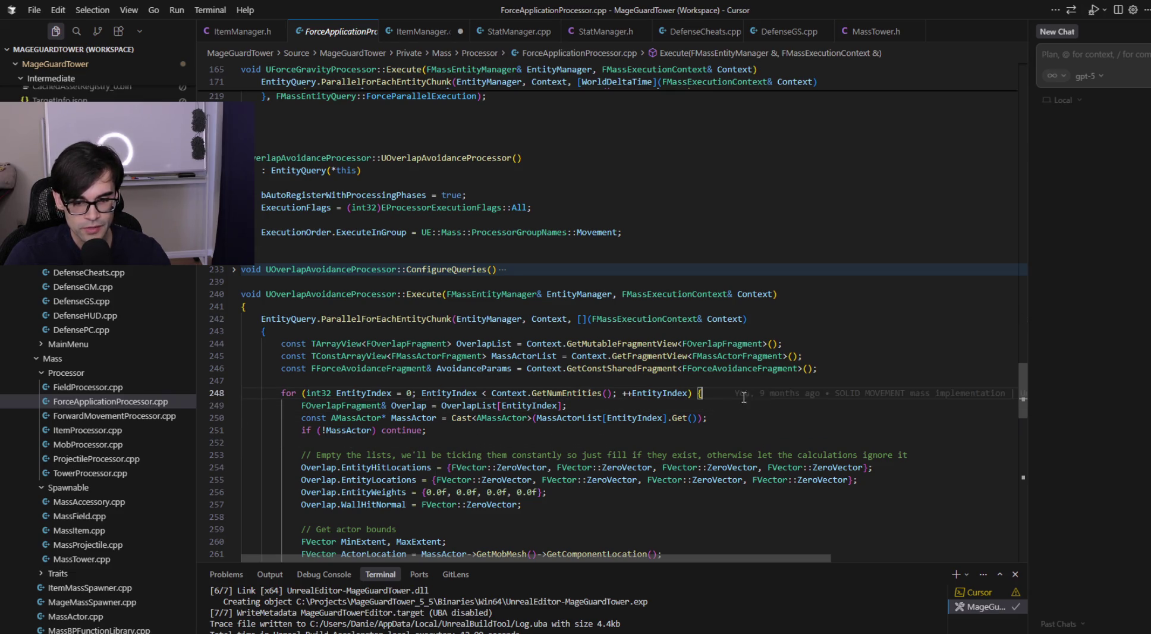
pyautogui.moveTo(751, 396)
pyautogui.scroll(-10, 690, 501)
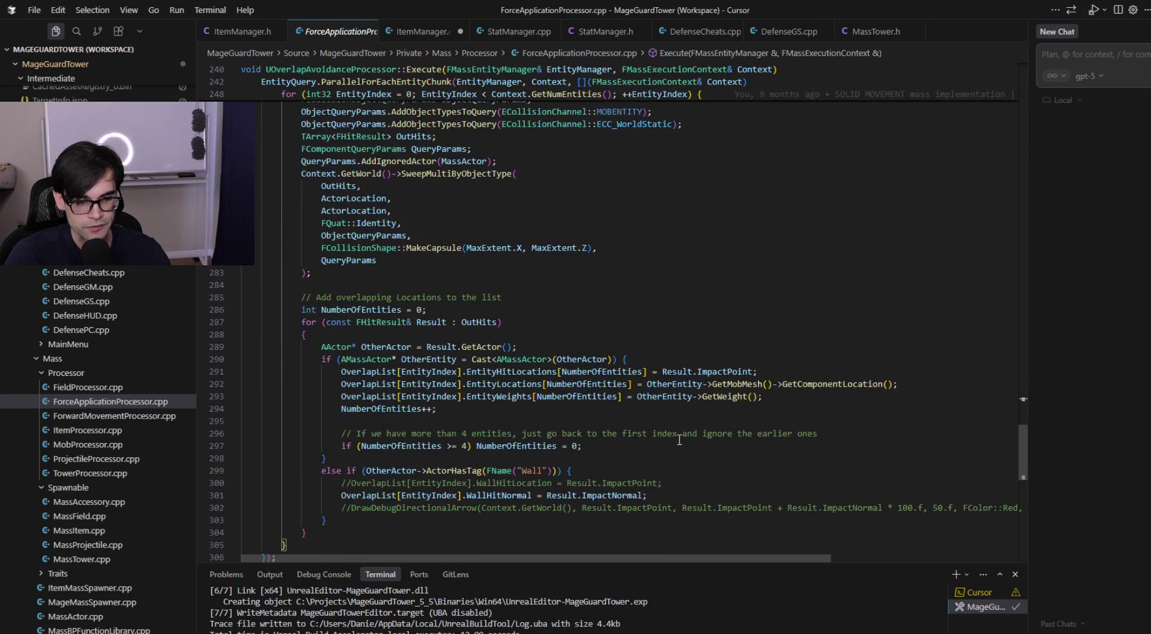
pyautogui.scroll(4, 678, 440)
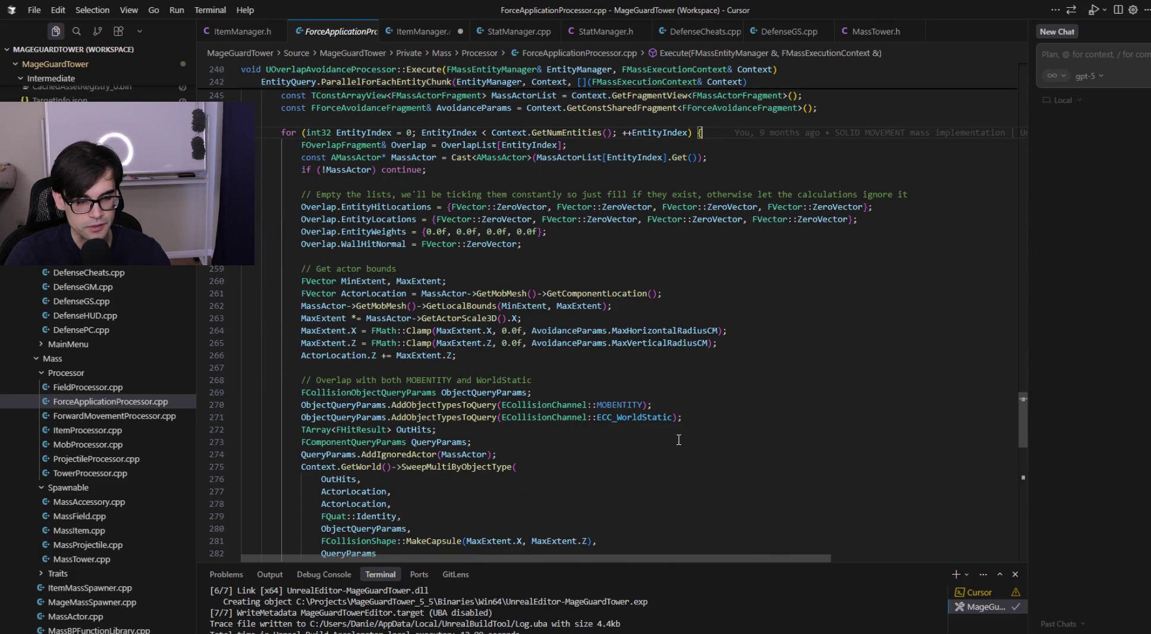
pyautogui.scroll(5, 679, 439)
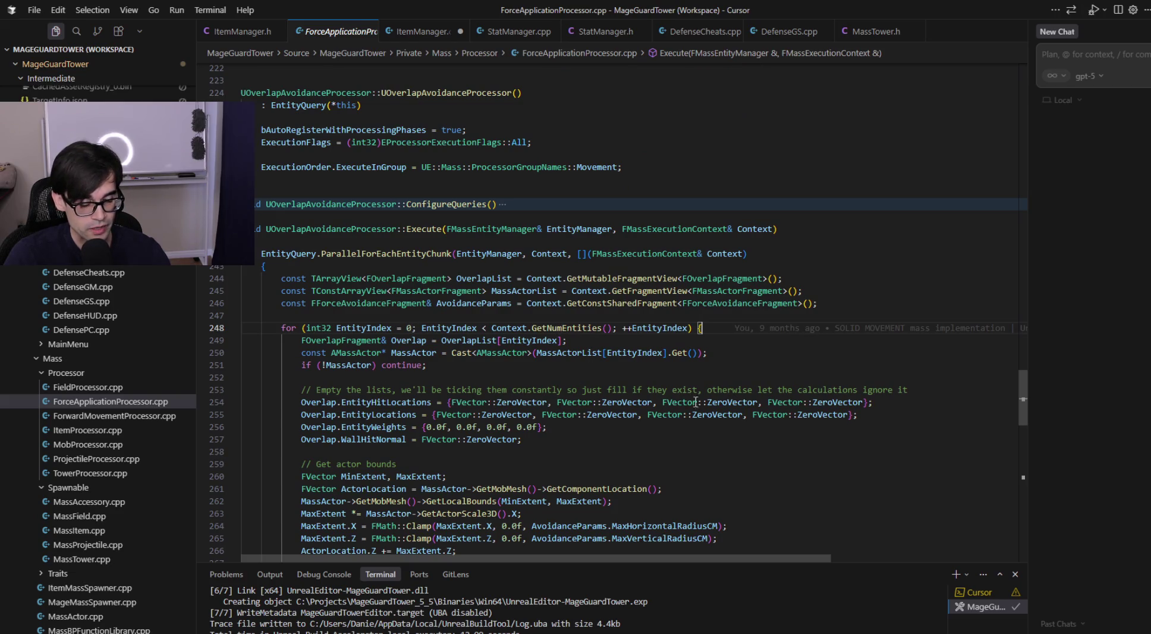
pyautogui.click(703, 314)
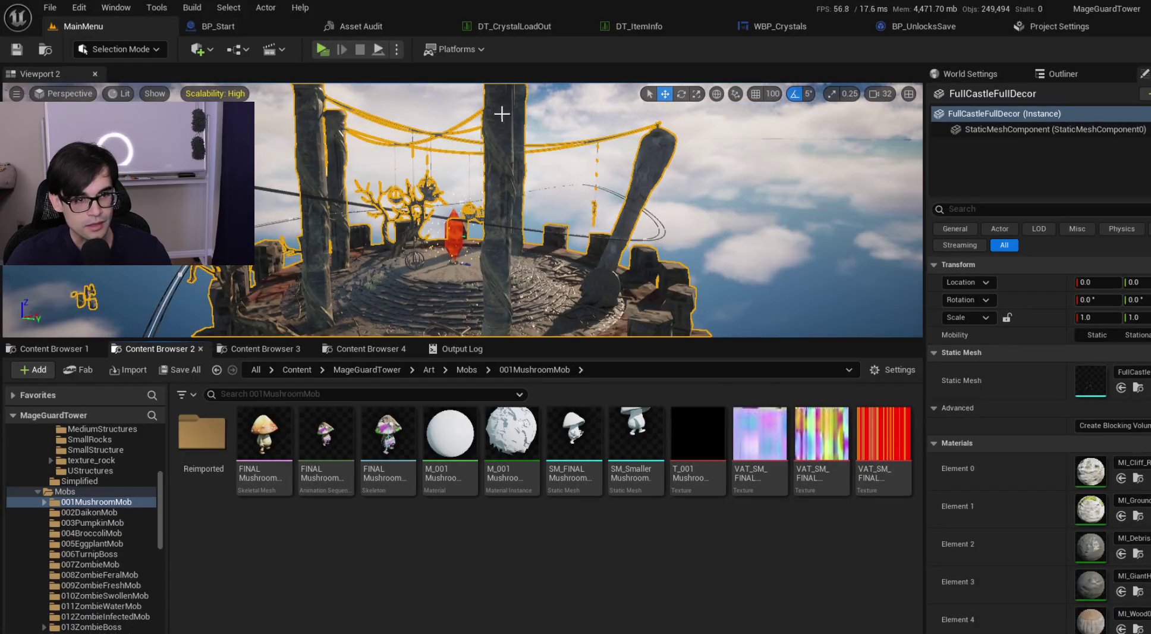
# Step: Enlarge the viewport and briefly test the game in a separate preview window
pyautogui.moveTo(791, 342); pyautogui.dragTo(804, 484)
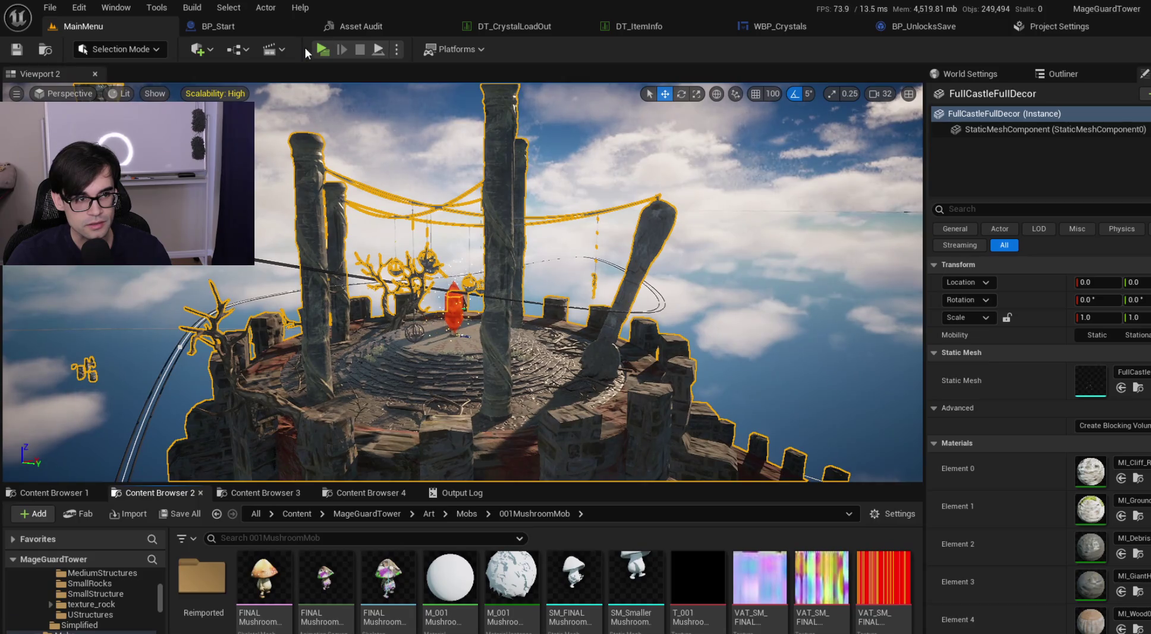
pyautogui.click(324, 50)
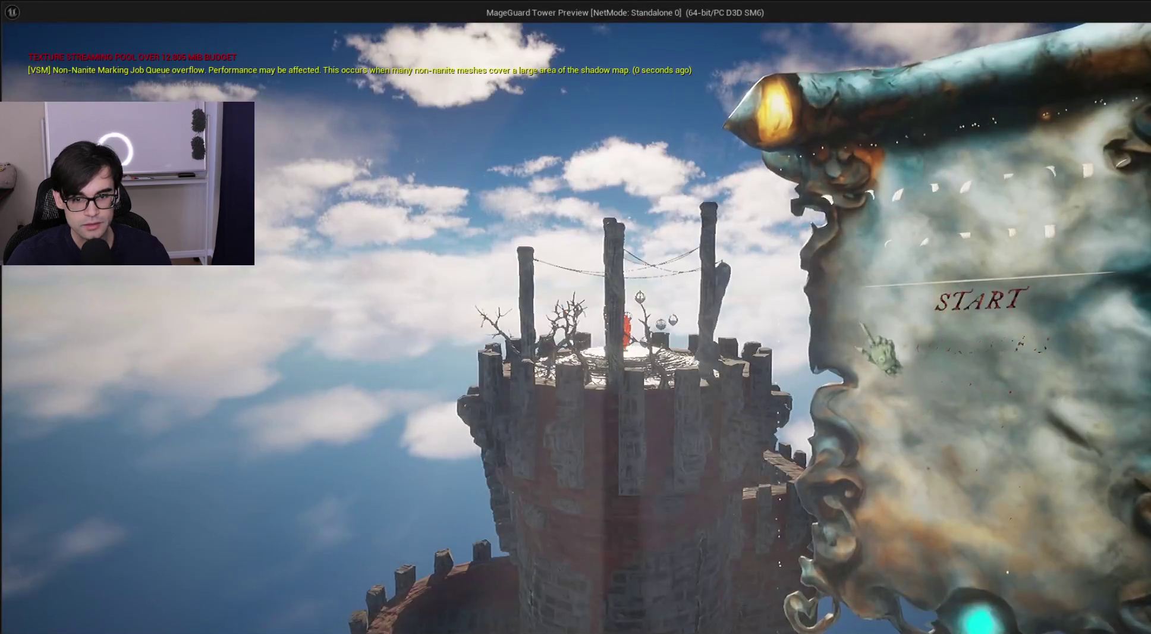
pyautogui.press('Escape')
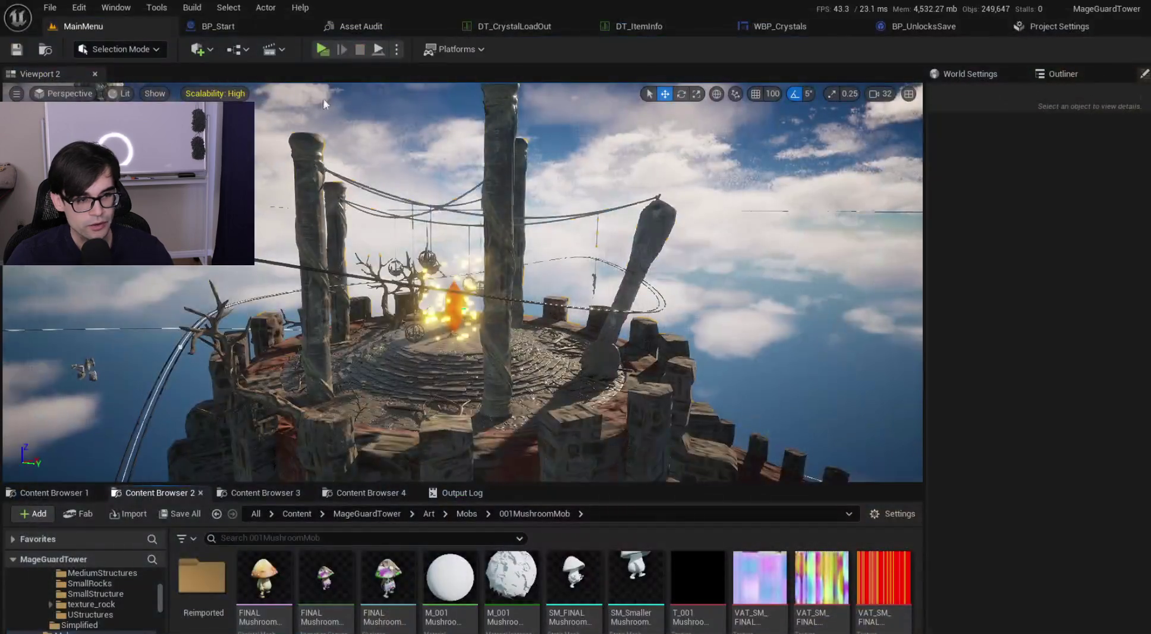
# Step: Switch the play mode to Selected Viewport and start a MageGuard Tower match from its menu
pyautogui.click(397, 49)
pyautogui.click(440, 98)
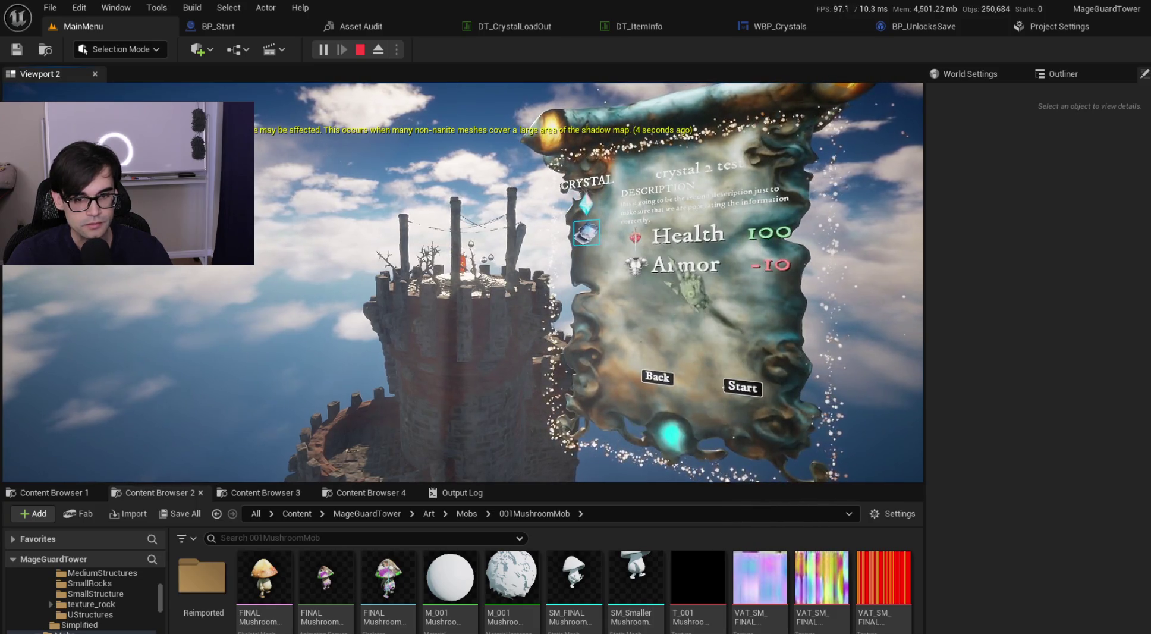
pyautogui.click(743, 389)
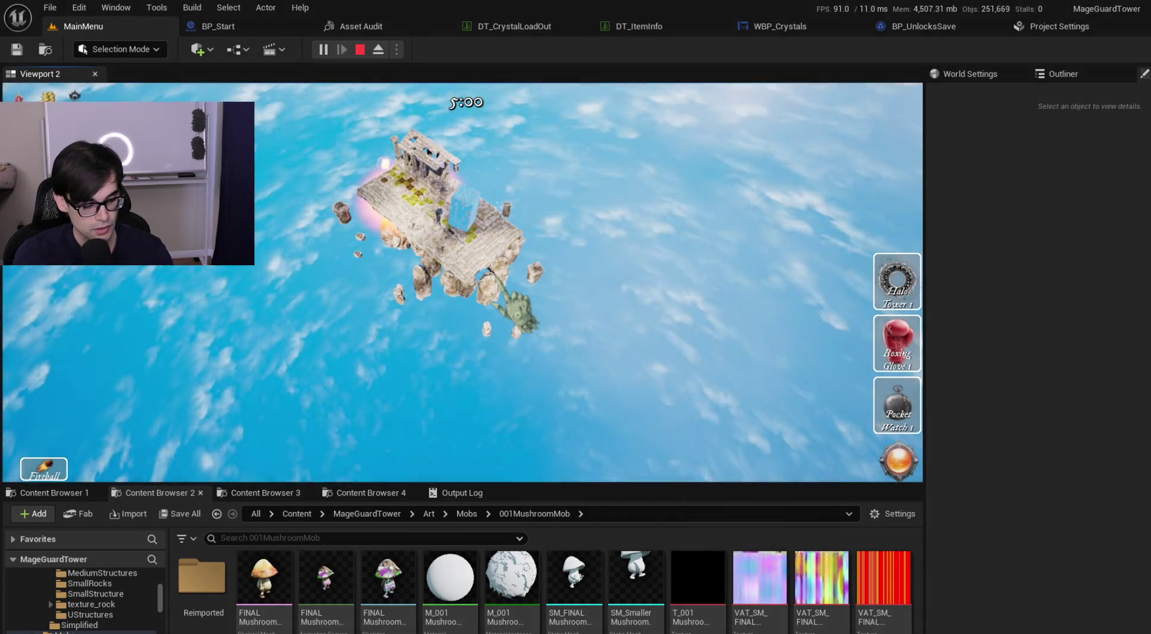
# Step: Run 'stat mass' in the game console to show the Mass timing overlay, then make the viewport taller
pyautogui.press('`')
pyautogui.write('stat.ma')
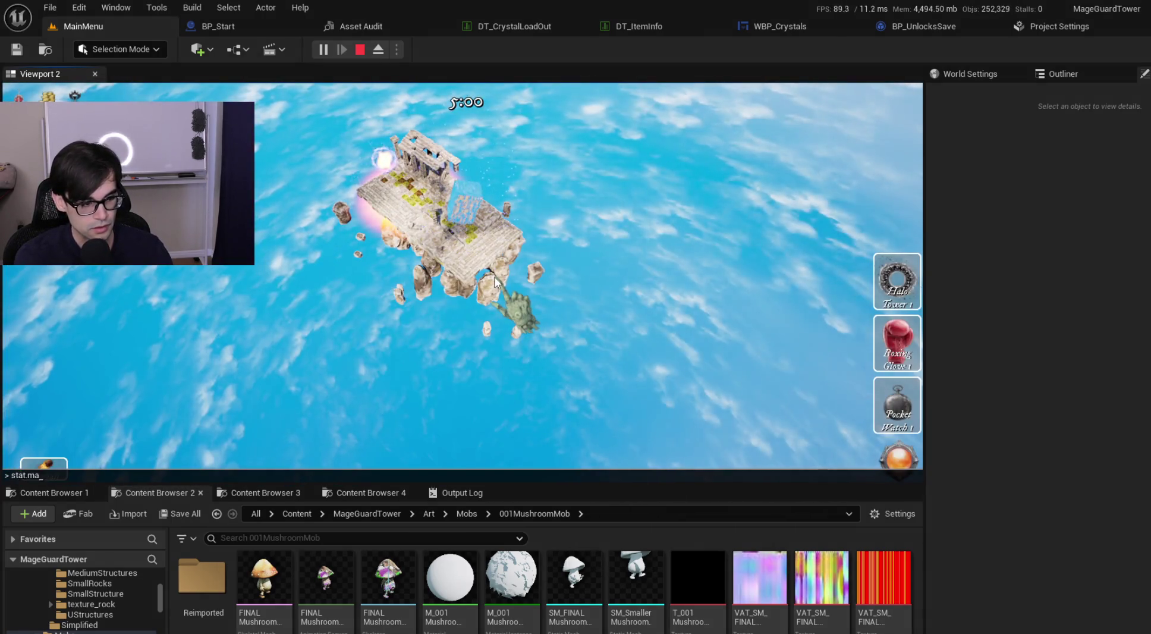
pyautogui.write(' n')
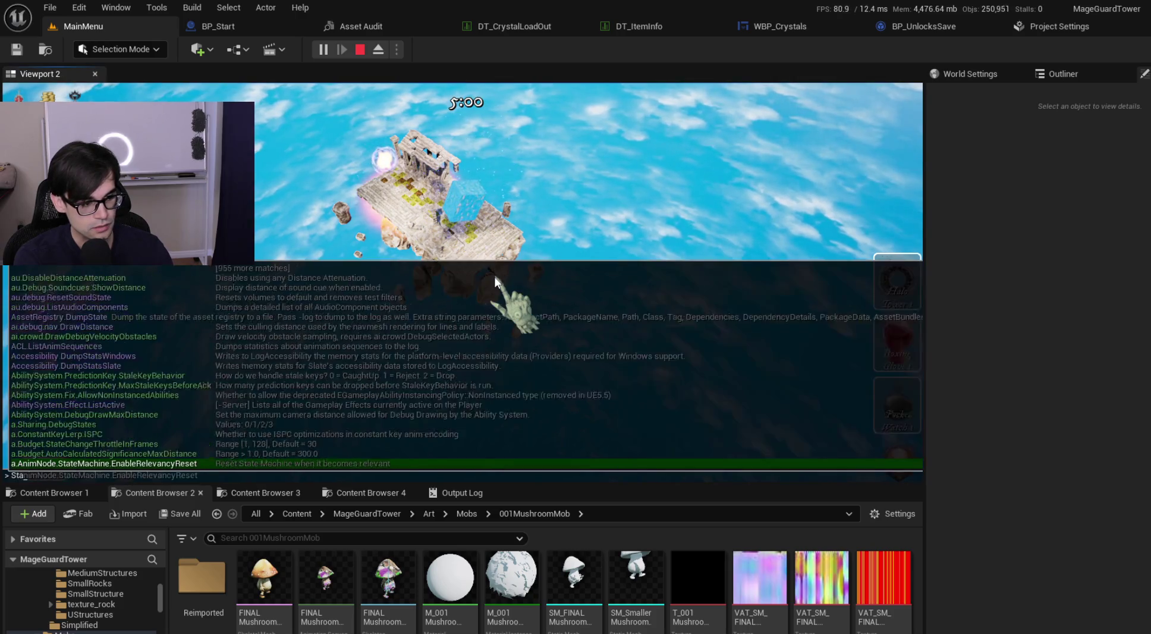
pyautogui.write('ass')
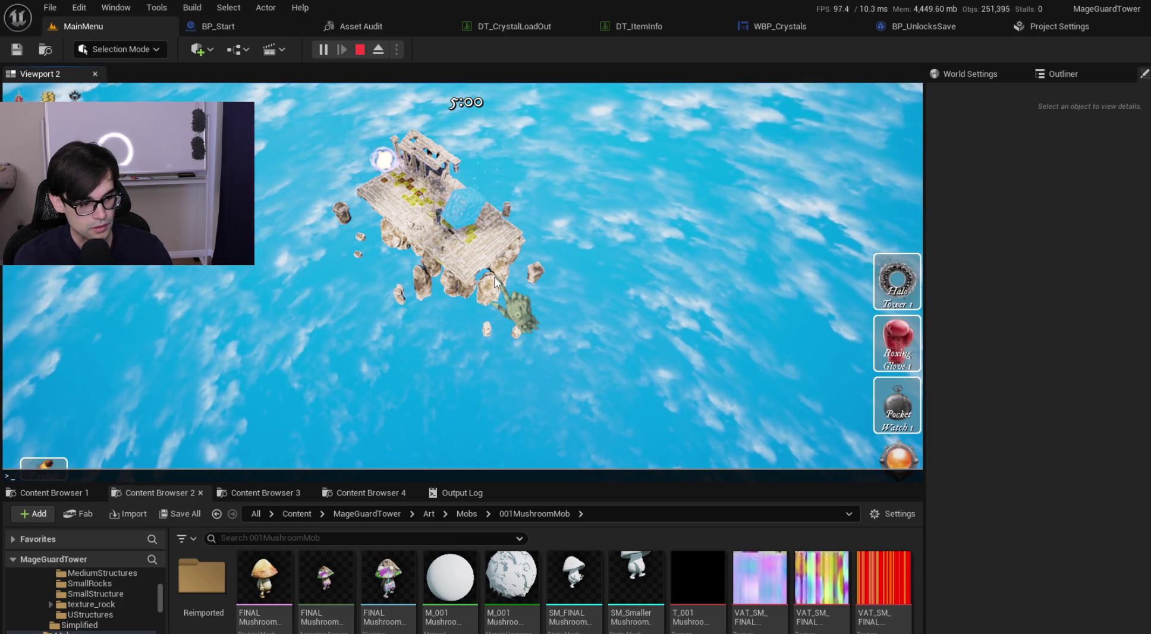
pyautogui.write('mass')
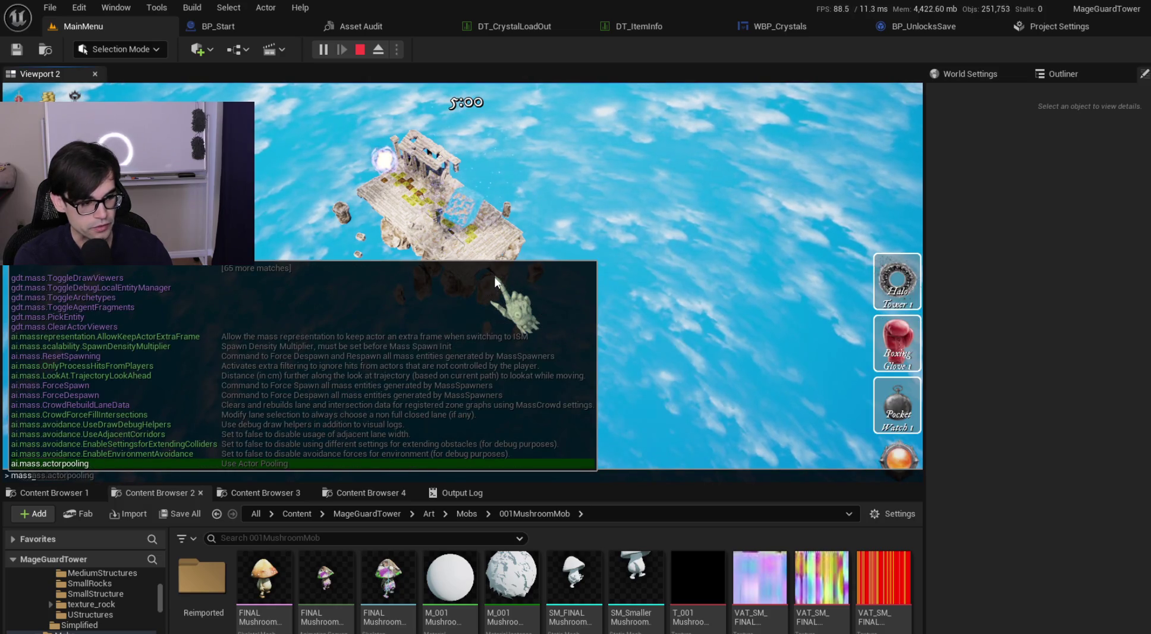
pyautogui.press('Up')
pyautogui.press('Up')
pyautogui.press('Up')
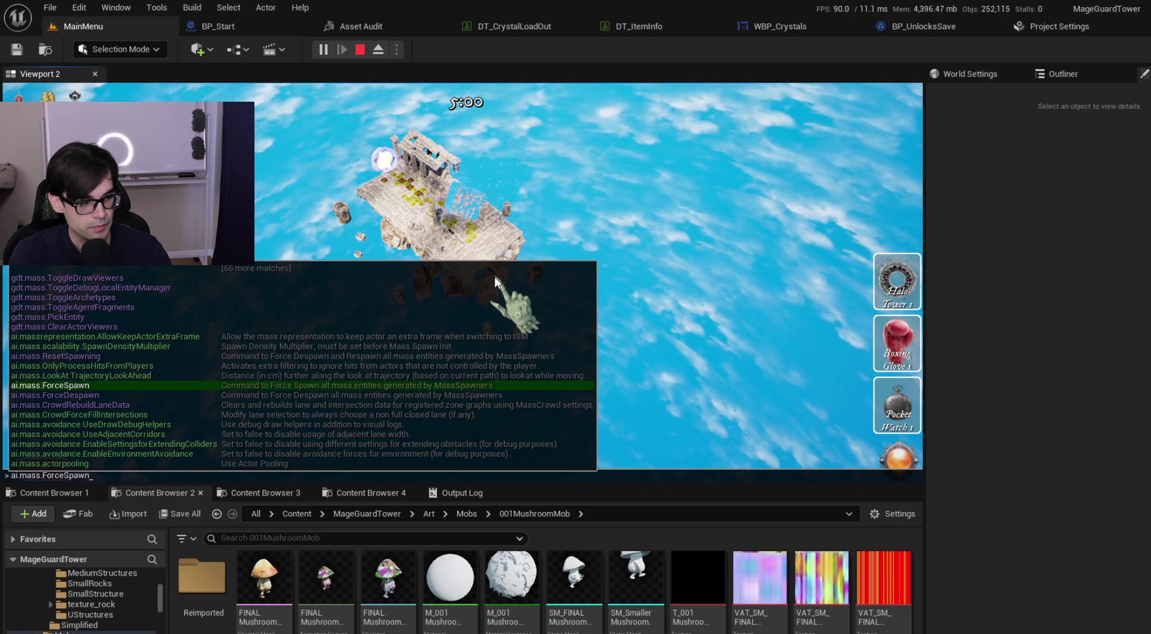
pyautogui.press('Down')
pyautogui.press('Down')
pyautogui.press('Down')
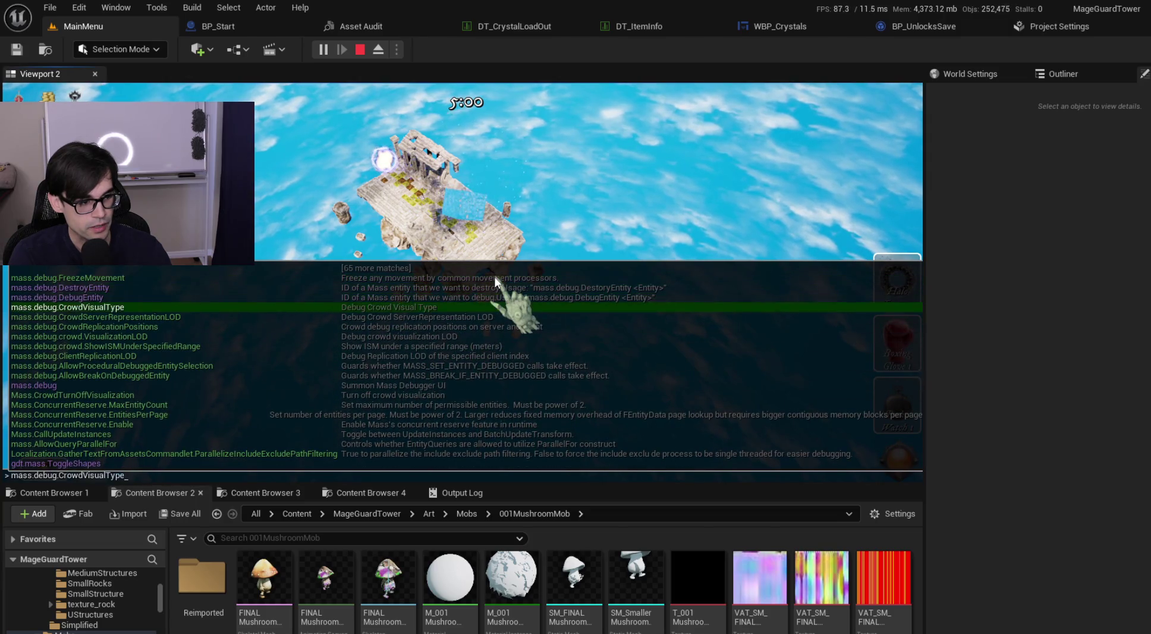
pyautogui.press('Down')
pyautogui.press('Down')
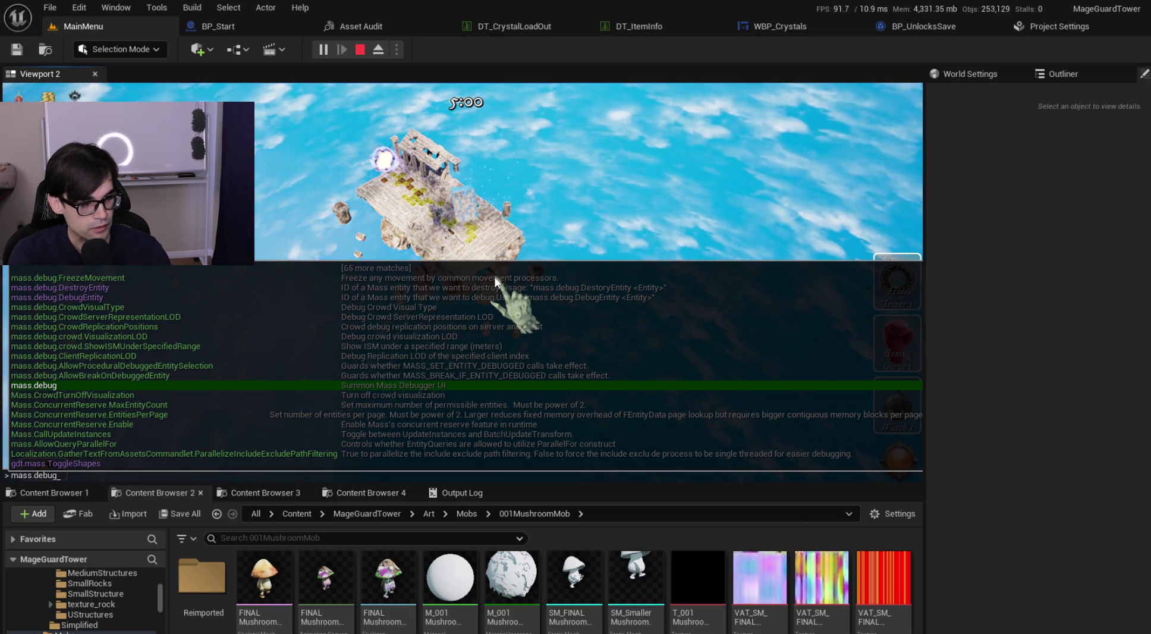
pyautogui.press('Up')
pyautogui.press('Up')
pyautogui.press('Up')
pyautogui.press('Up')
pyautogui.press('Up')
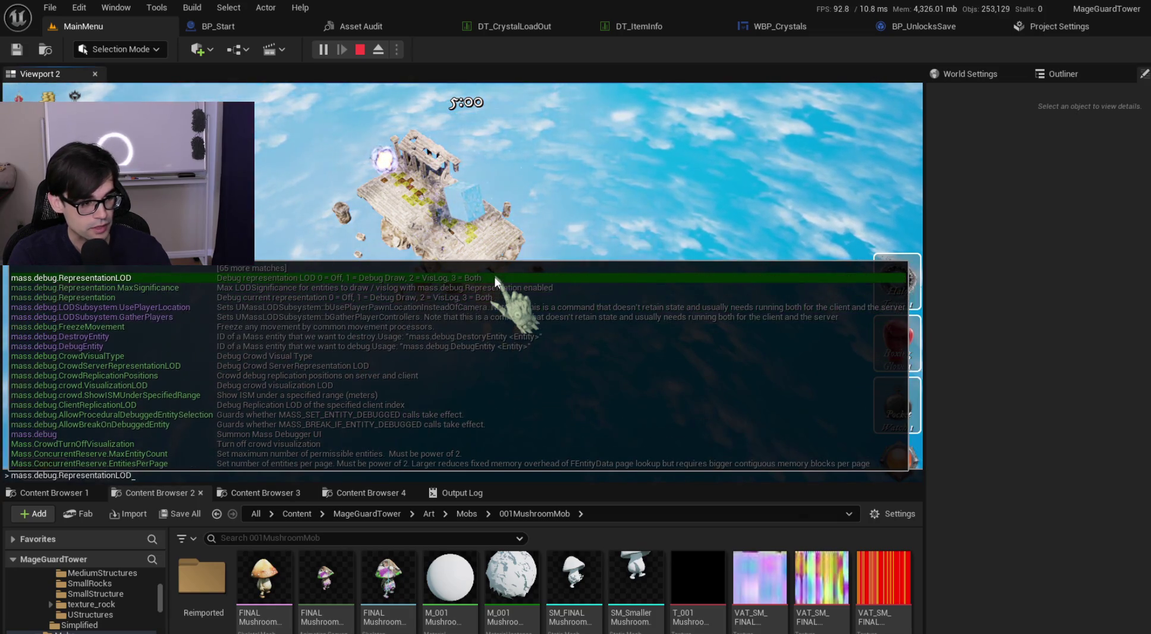
pyautogui.press('BackSpace')
pyautogui.press('BackSpace')
pyautogui.press('BackSpace')
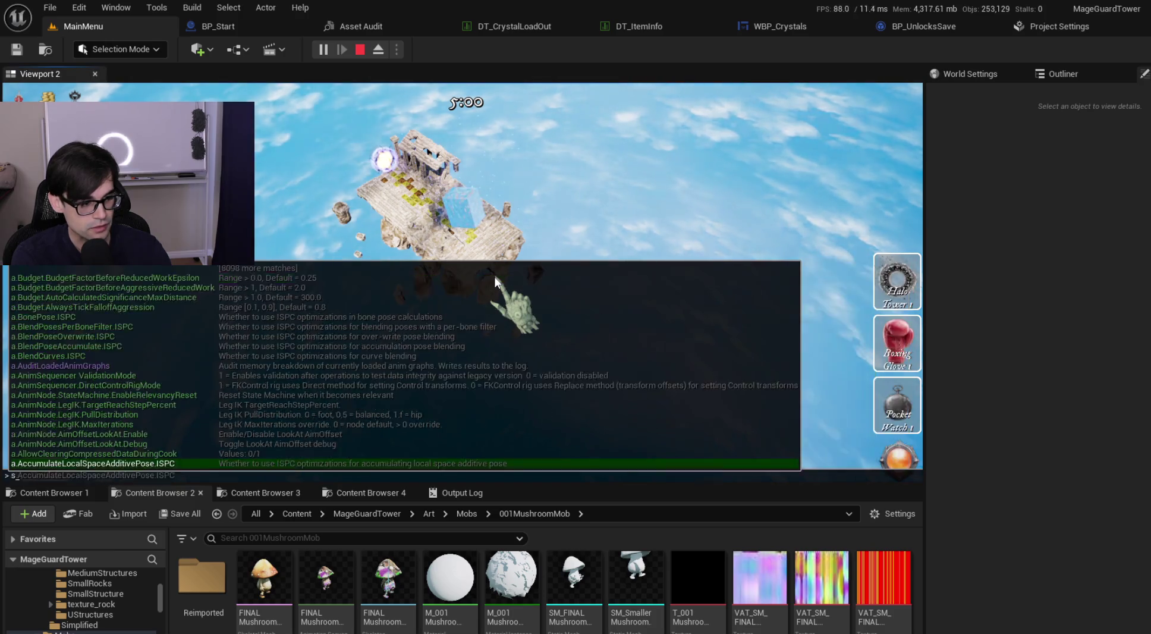
pyautogui.write('stat mass')
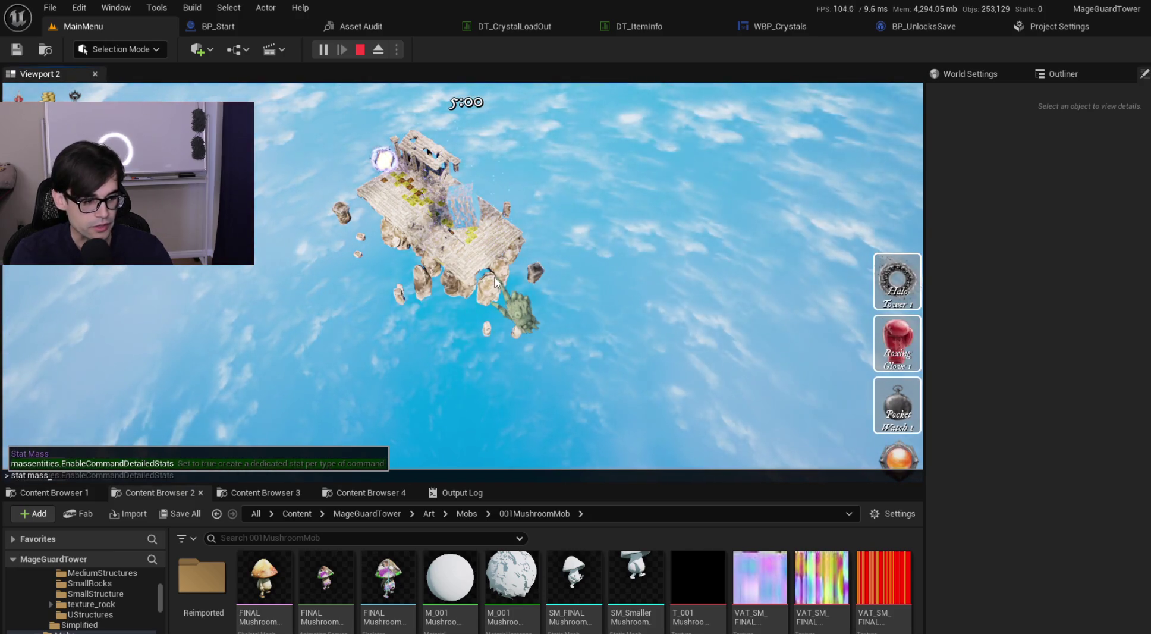
pyautogui.press('Return')
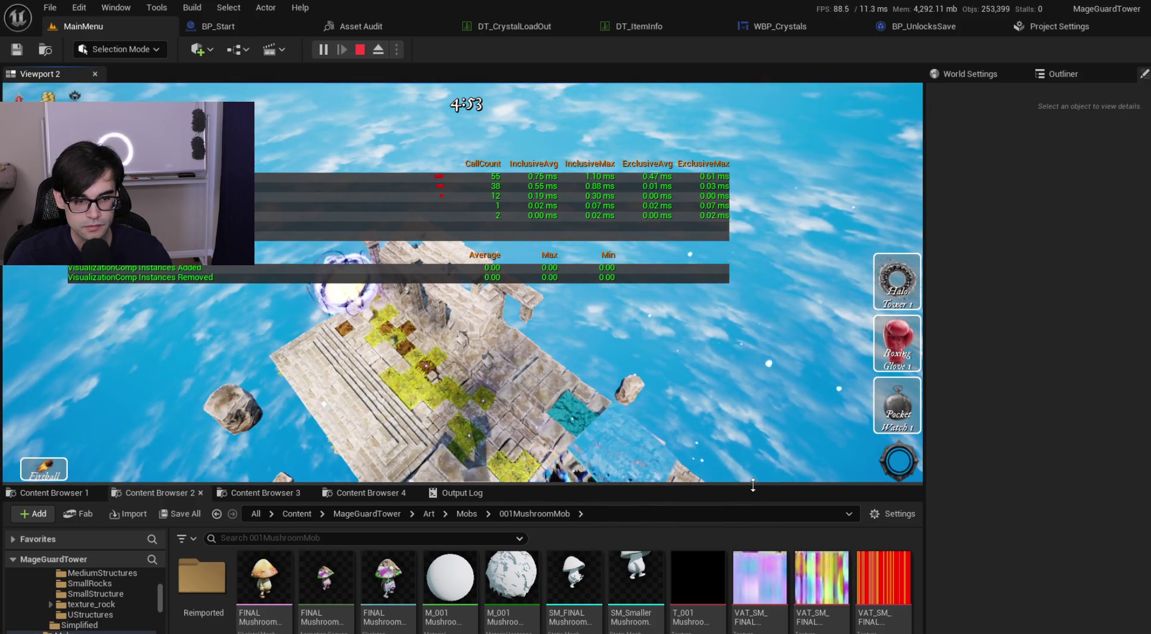
pyautogui.moveTo(760, 483); pyautogui.dragTo(760, 568)
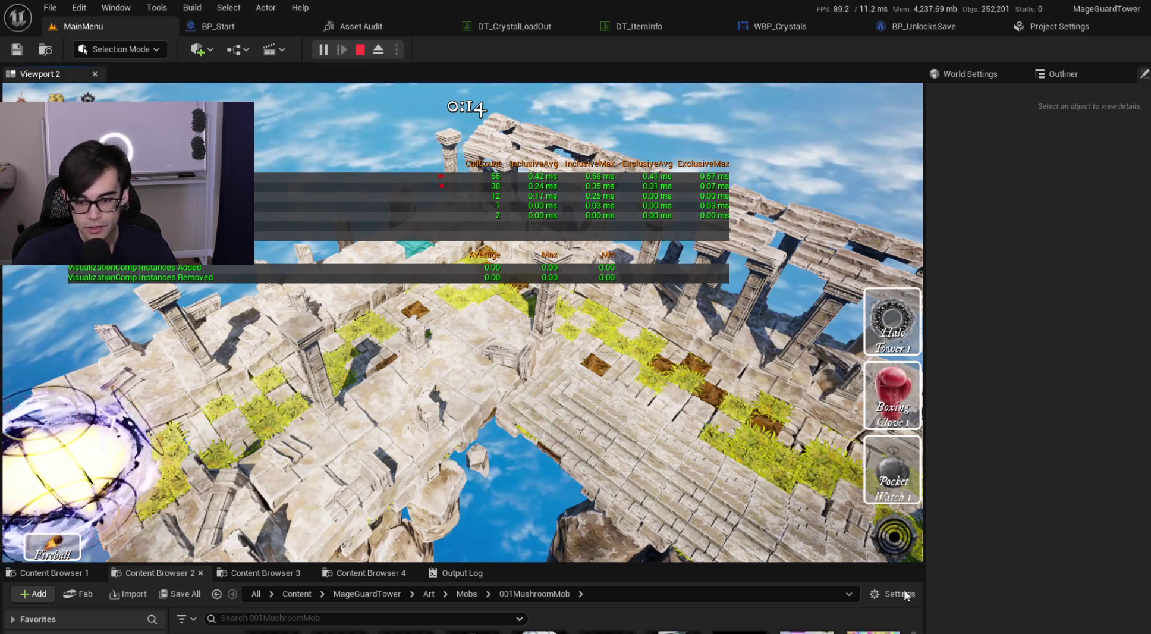
# Step: Collapse the Content Browser, widen the game viewport to the right, and close the in-game stats book
pyautogui.click(898, 470)
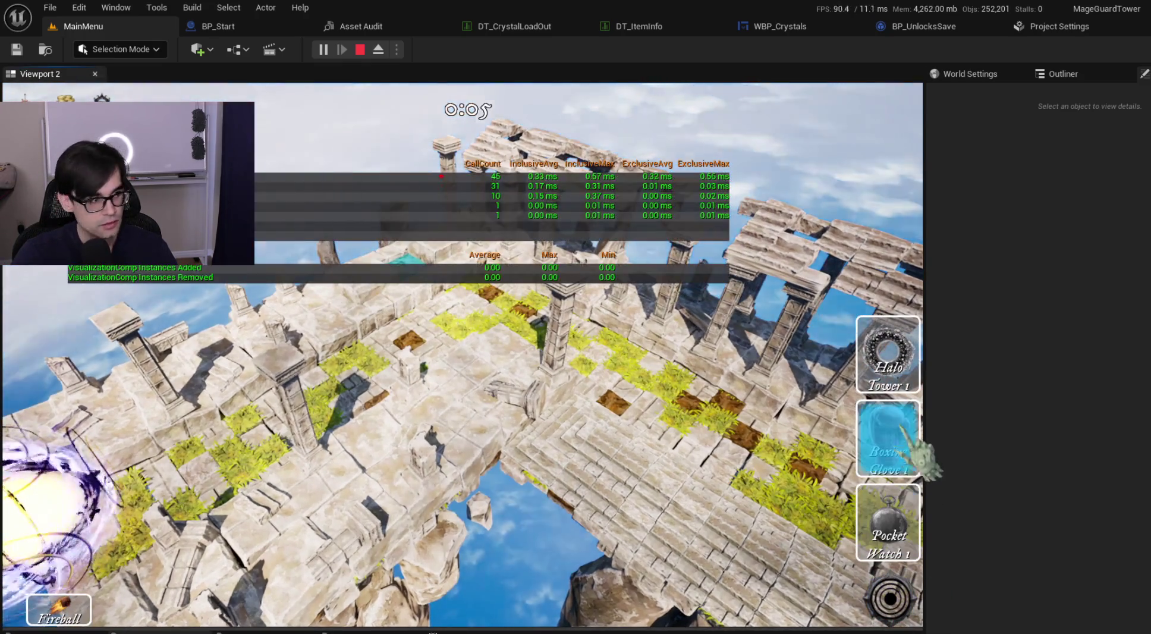
pyautogui.moveTo(925, 298); pyautogui.dragTo(1115, 284)
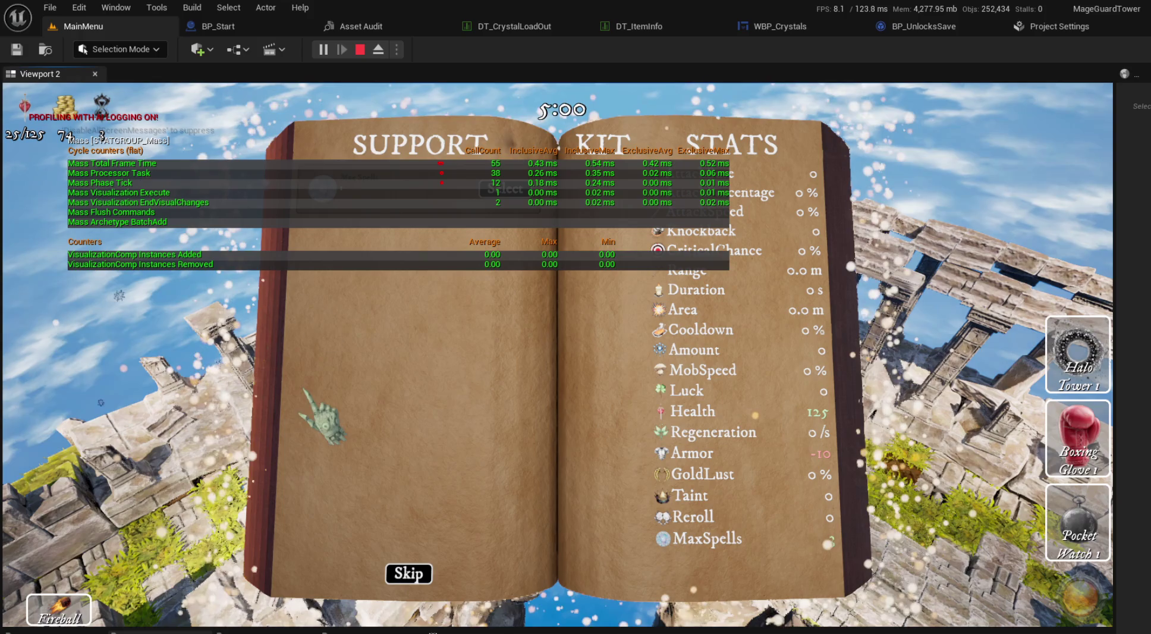
pyautogui.click(434, 568)
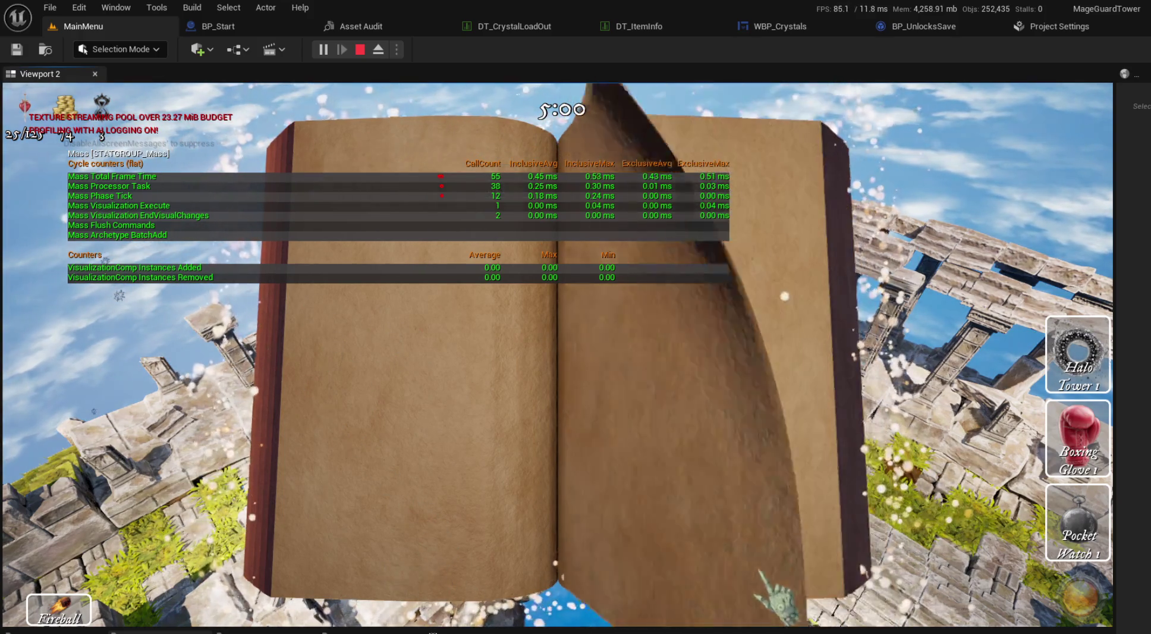
pyautogui.click(711, 574)
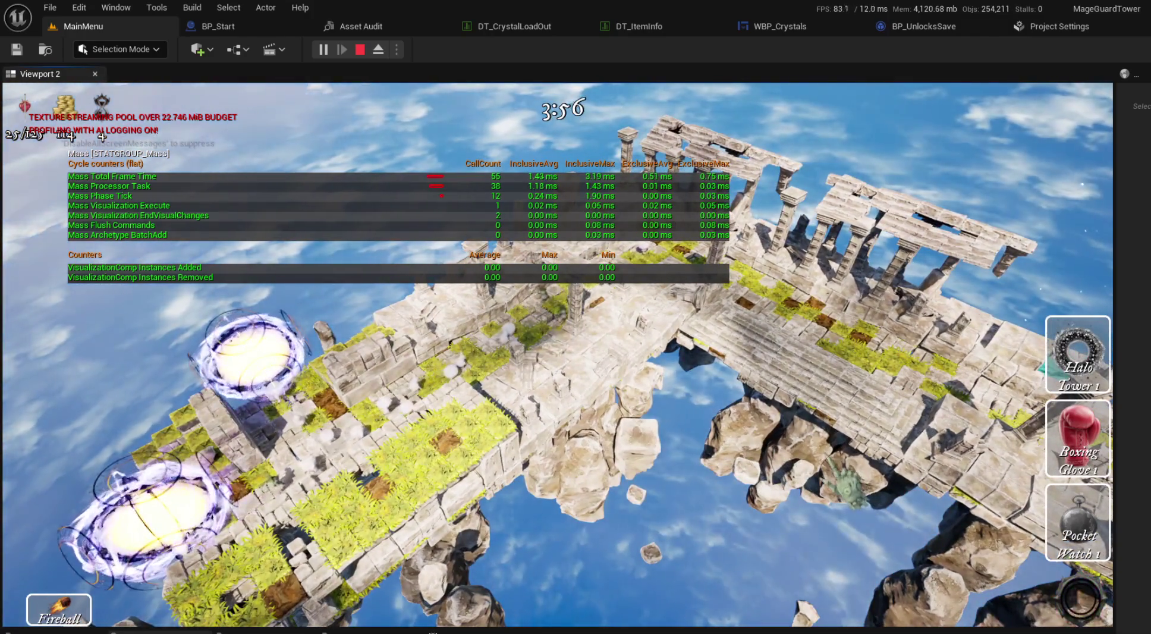
# Step: Run 'MageguardAddStat Armor 100' in the console, then rotate the game camera around the island
pyautogui.press('`')
pyautogui.press('Up')
pyautogui.press('Up')
pyautogui.press('Up')
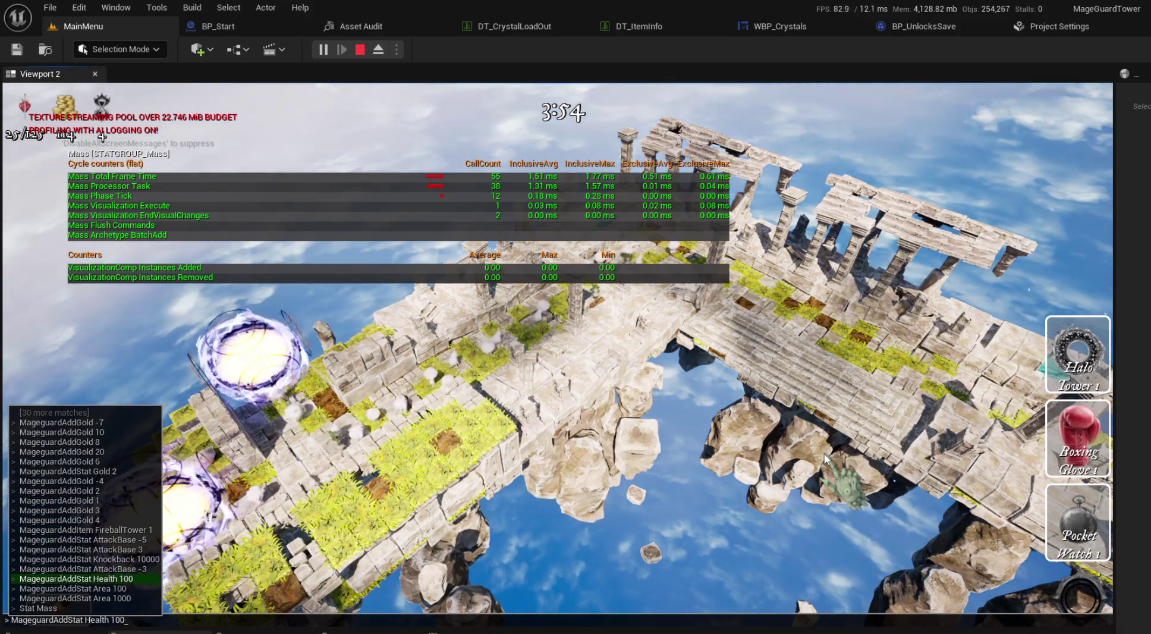
pyautogui.press('BackSpace')
pyautogui.press('BackSpace')
pyautogui.press('BackSpace')
pyautogui.write('A')
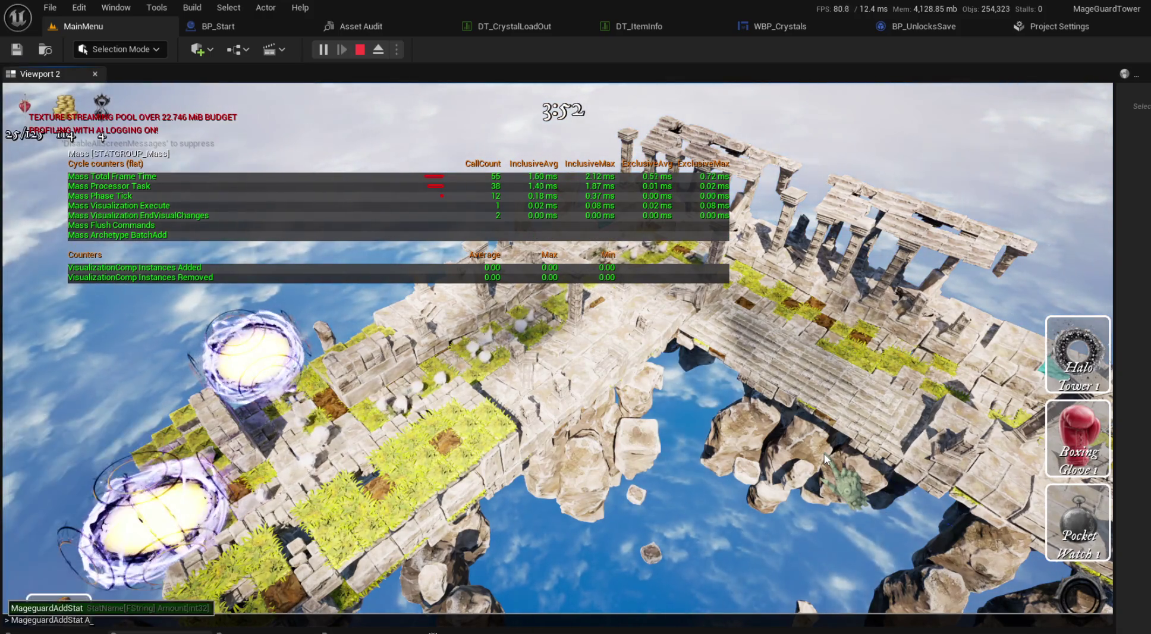
pyautogui.write('rmor 10000')
pyautogui.press('Return')
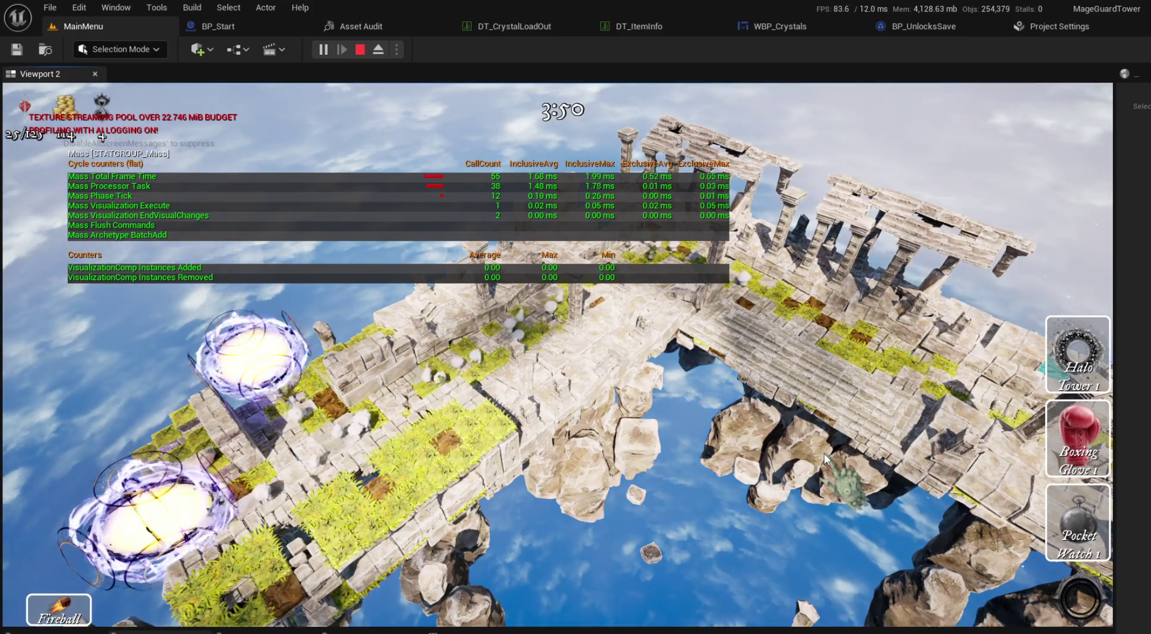
pyautogui.press('q')
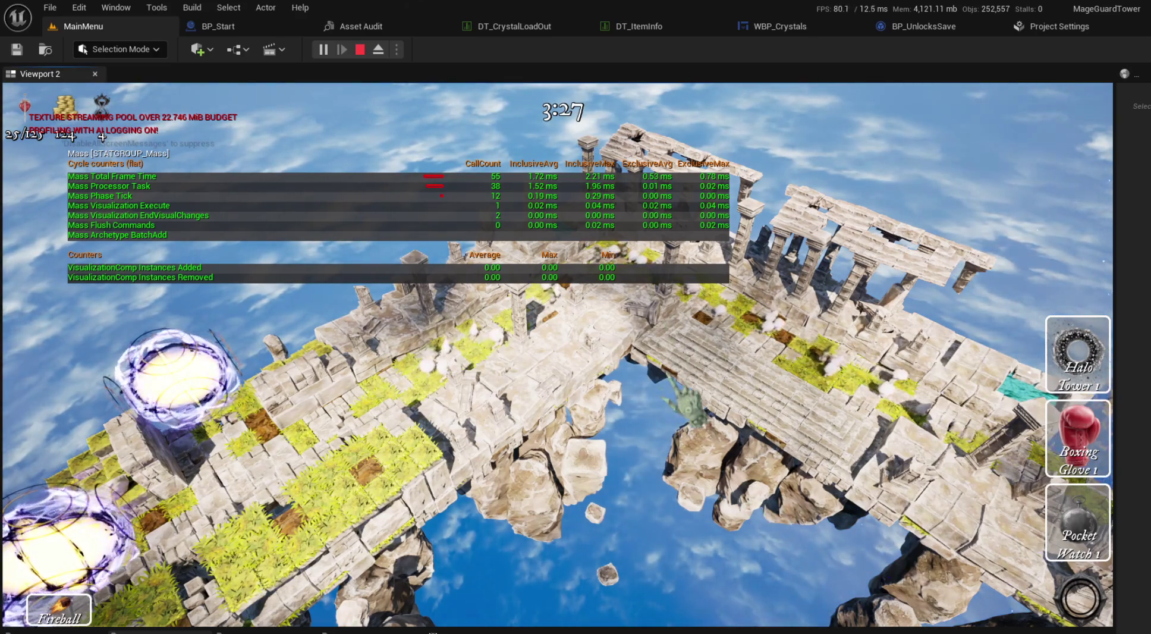
pyautogui.press('e')
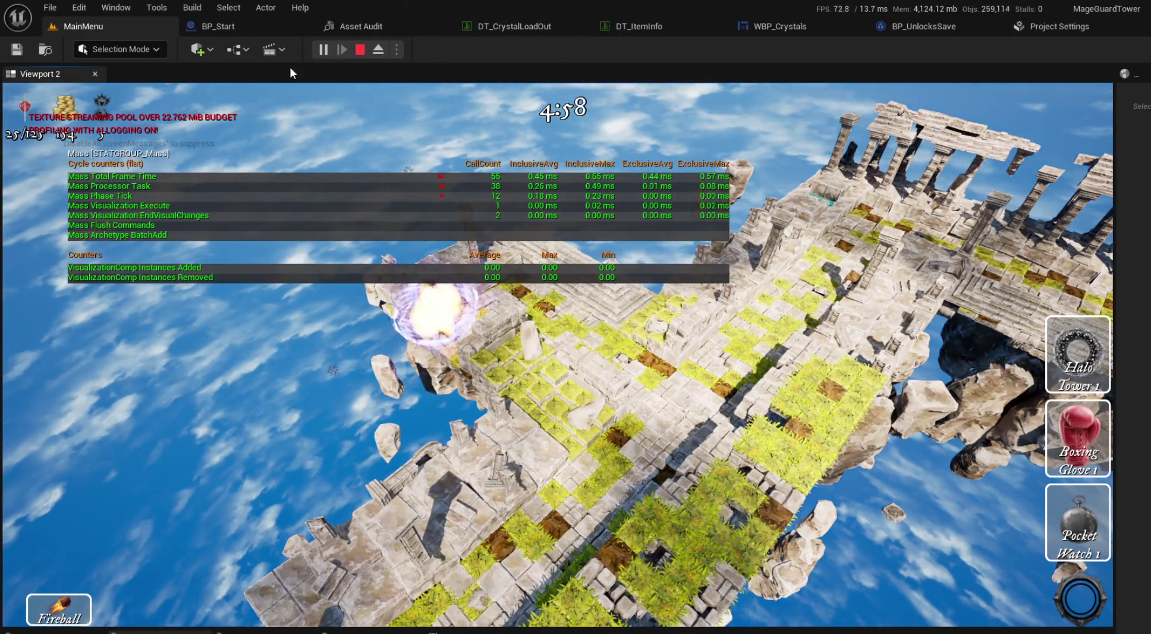
pyautogui.click(249, 50)
# Step: Open the BP_MainMenuGS game state blueprint, review its Class Defaults, then return to MainMenu
pyautogui.moveTo(279, 208)
pyautogui.moveTo(531, 270)
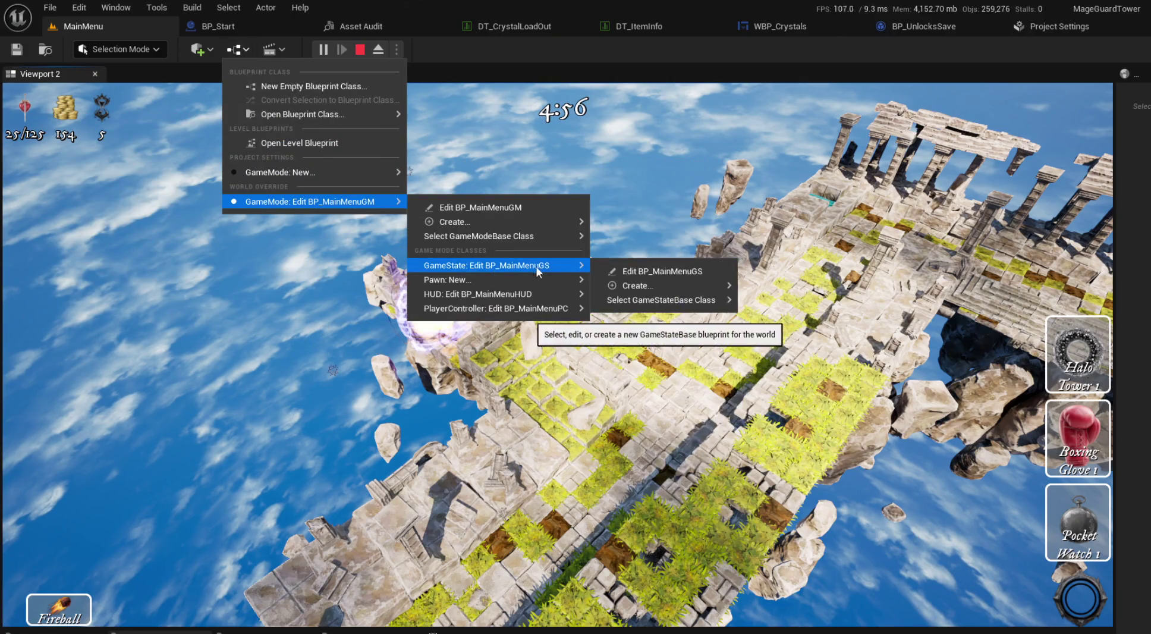
pyautogui.click(678, 271)
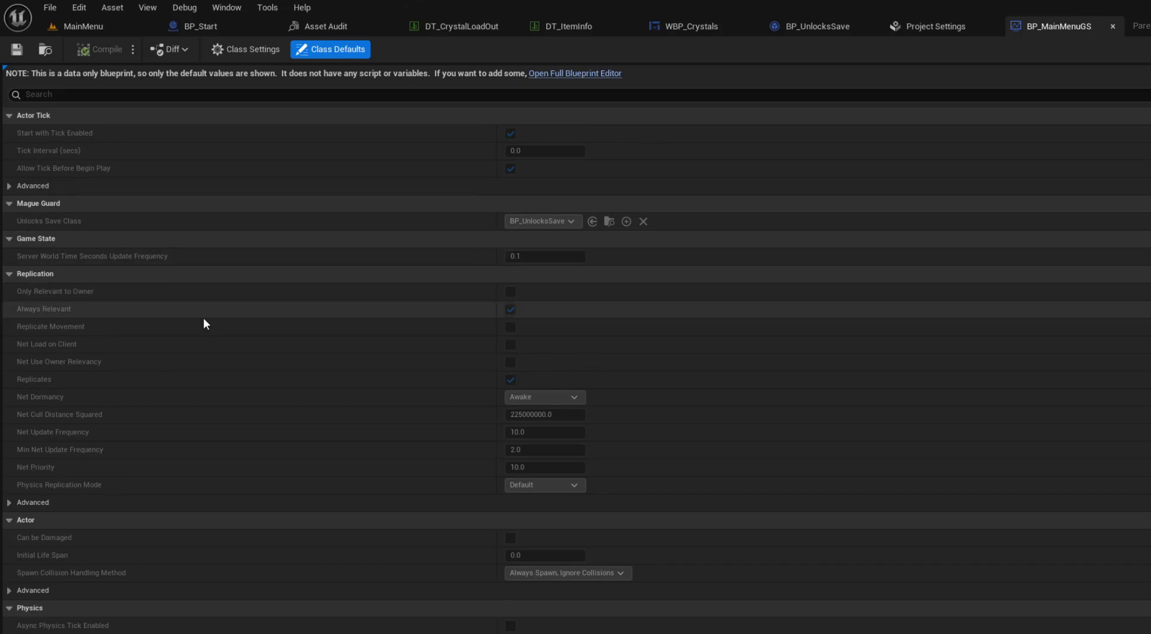
pyautogui.scroll(-3, 229, 304)
pyautogui.scroll(-5, 248, 302)
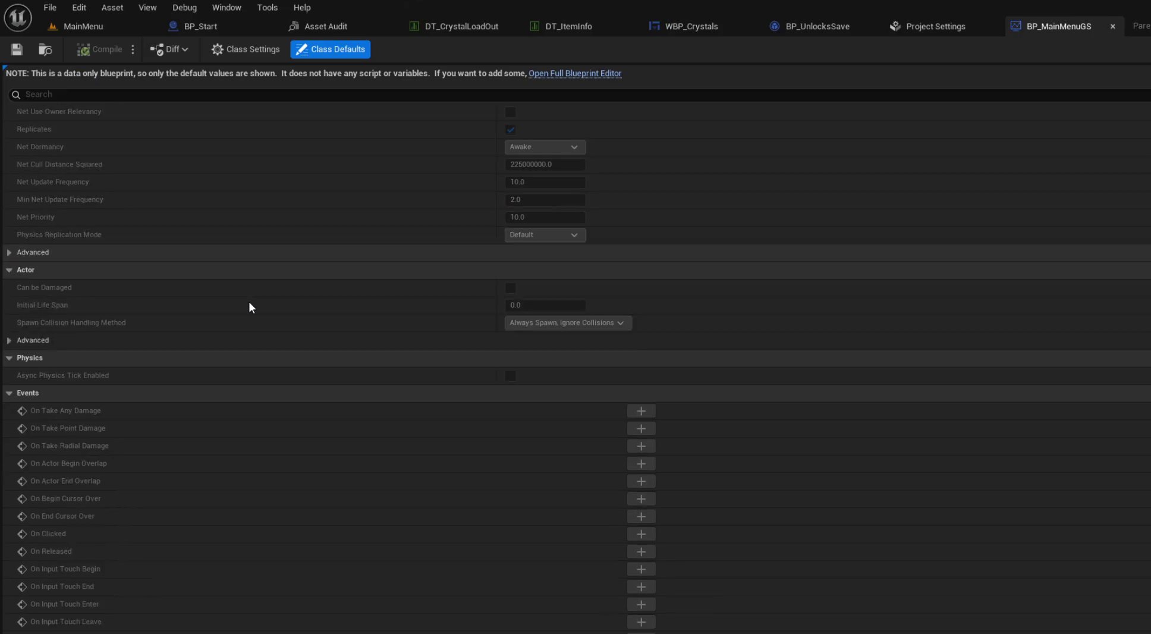
pyautogui.scroll(8, 246, 301)
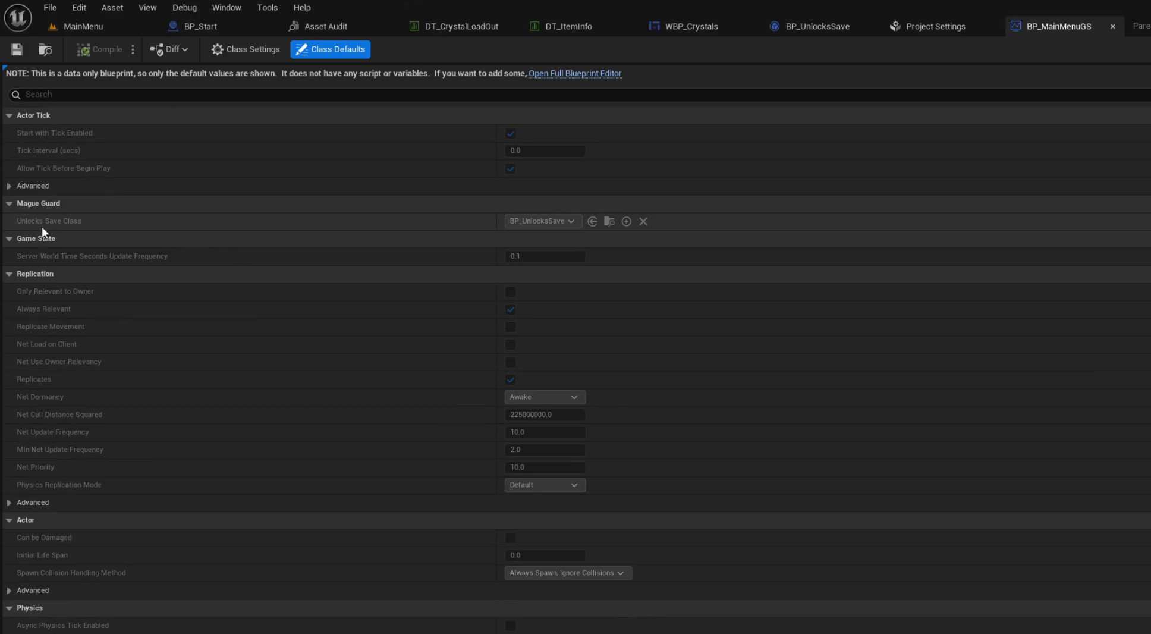
pyautogui.click(95, 32)
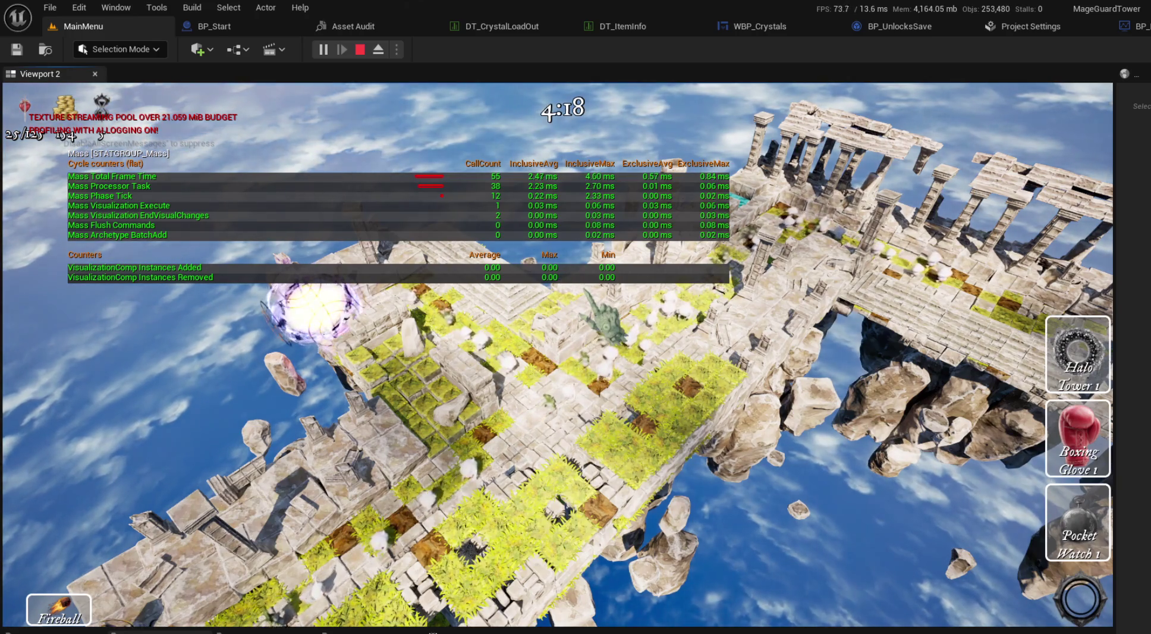
# Step: Keep playing, moving and zooming the game camera until the round ends in DEFEAT
pyautogui.press('d')
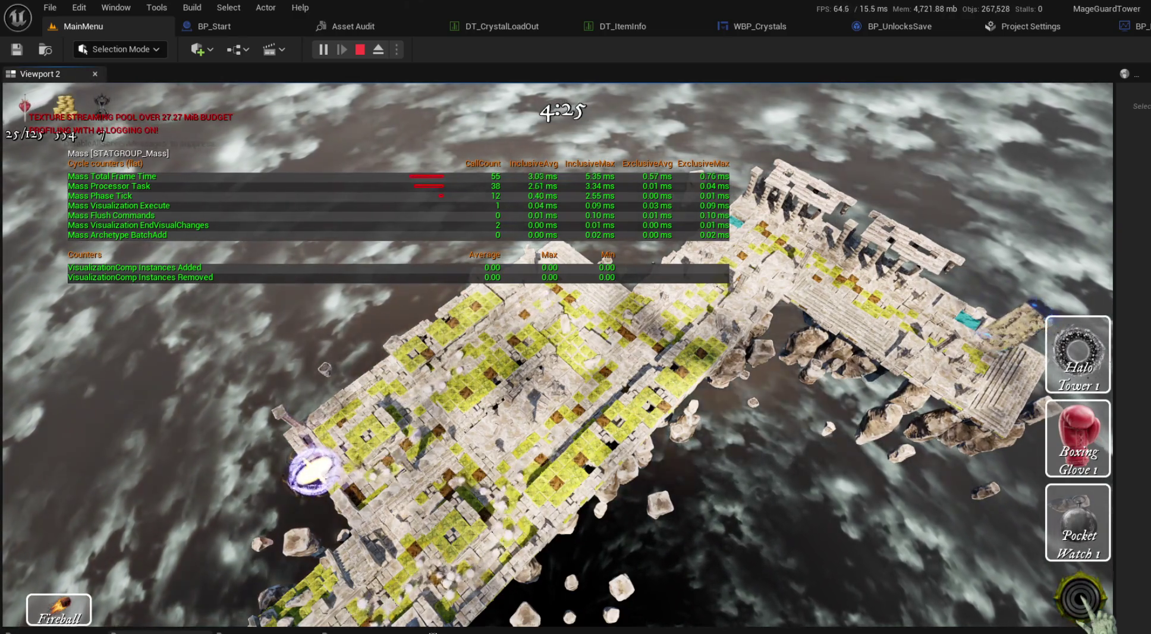
pyautogui.scroll(3, 886, 550)
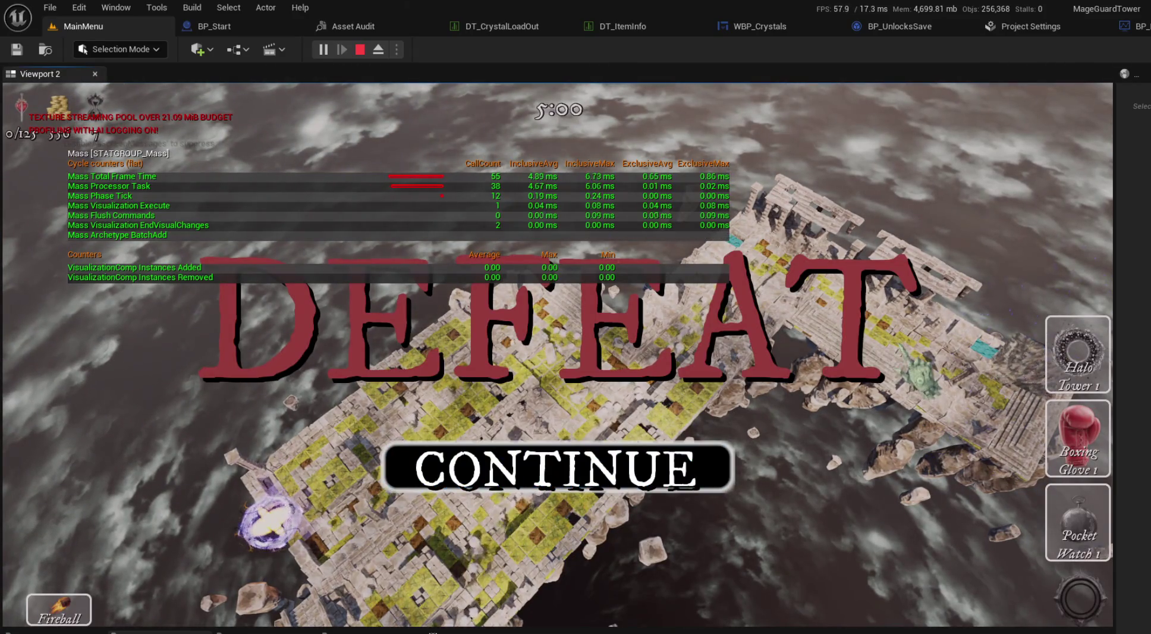
# Step: Stop the session, restart play, and rerun the earlier console command to hide the stats
pyautogui.press('Escape')
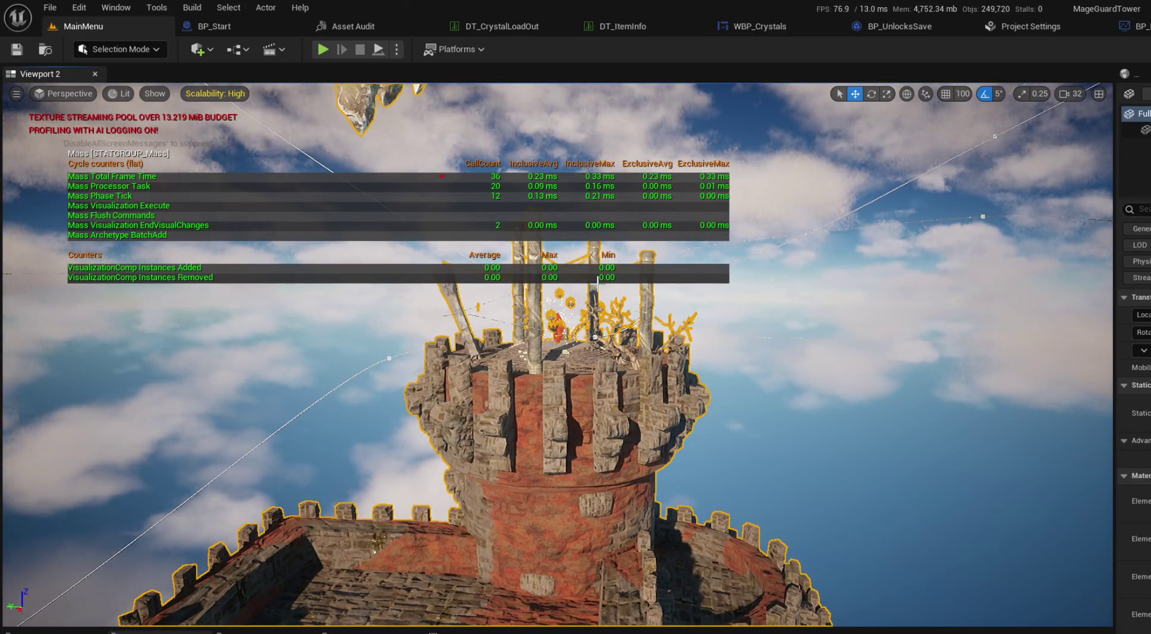
pyautogui.press('`')
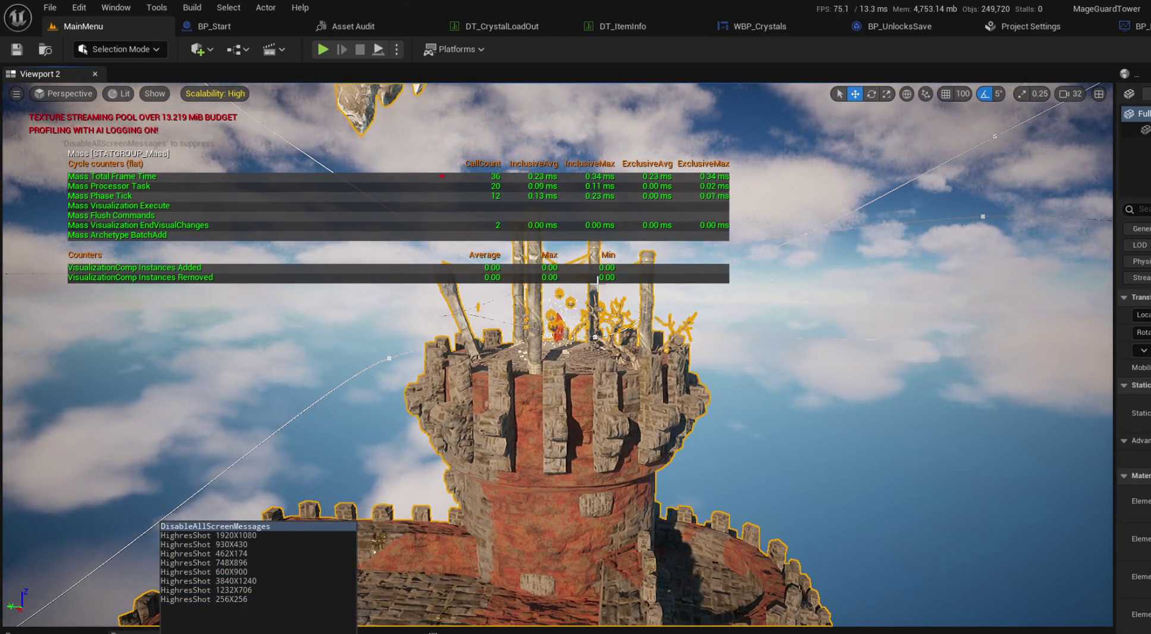
pyautogui.press('Escape')
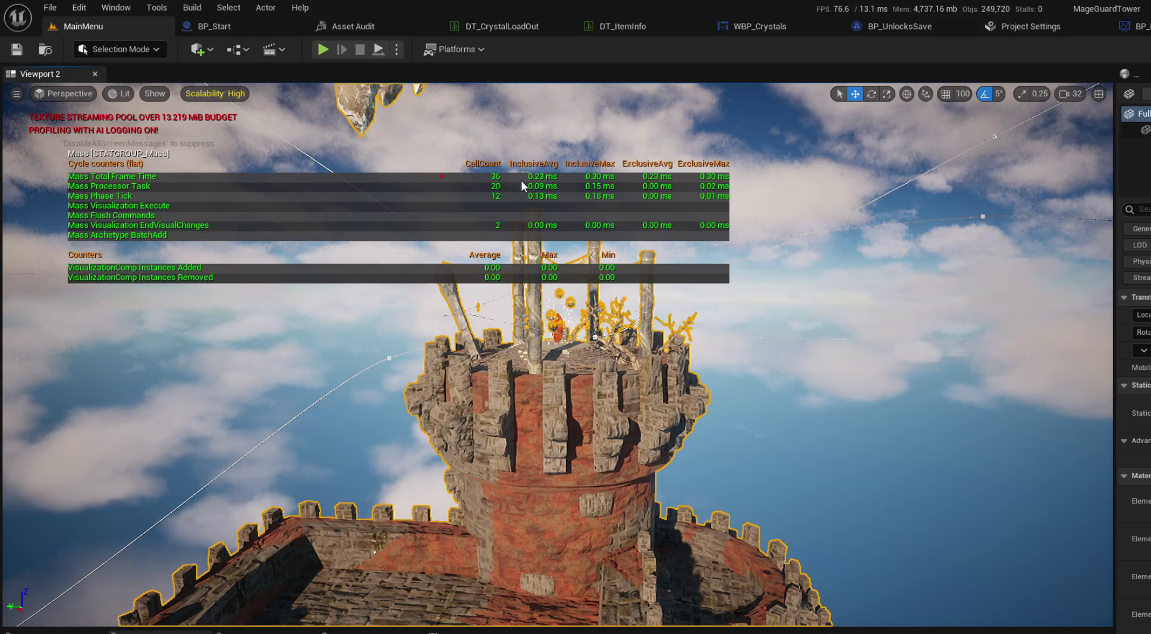
pyautogui.click(323, 49)
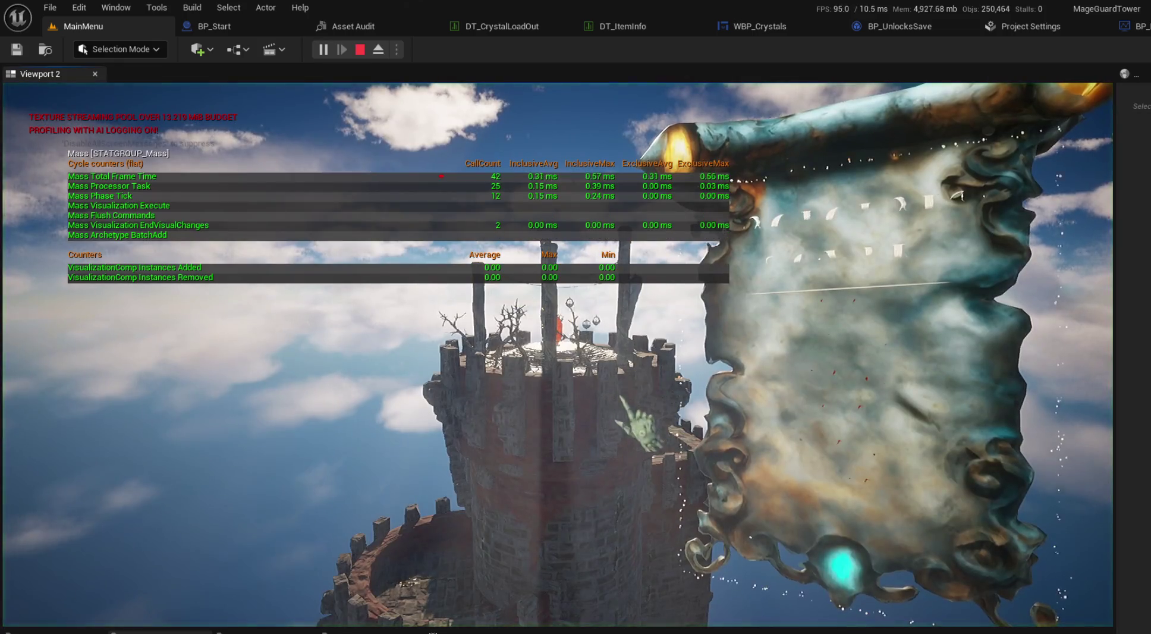
pyautogui.press('`')
pyautogui.press('Up')
pyautogui.press('Up')
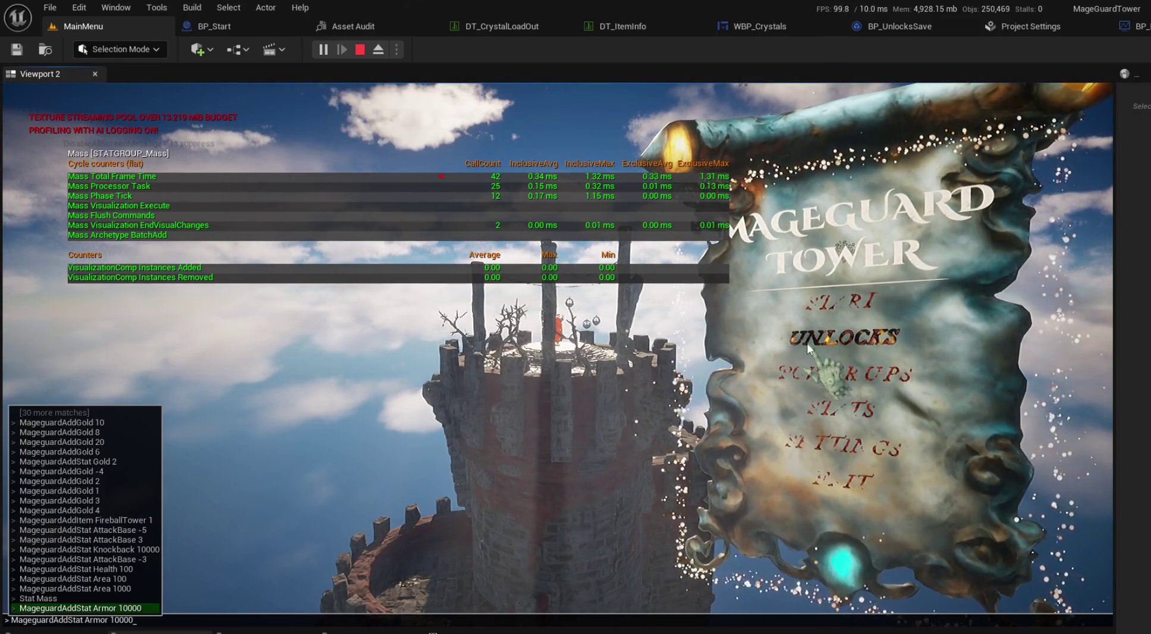
pyautogui.press('Return')
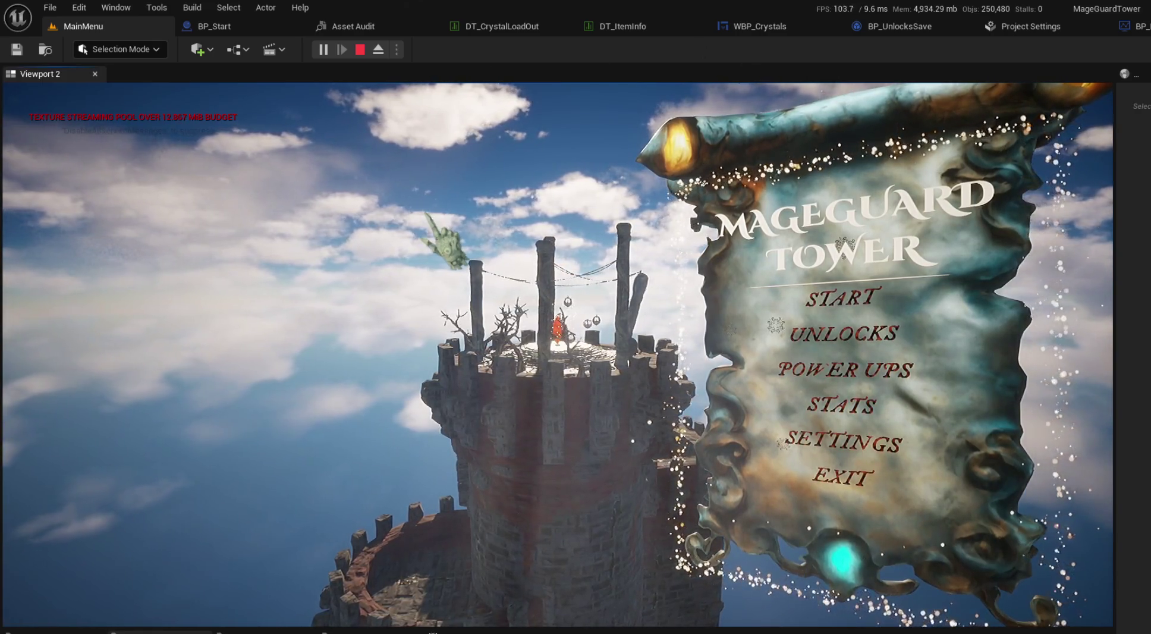
# Step: Restart play, begin the level from the crystal selection screen, then stop the session
pyautogui.click(359, 49)
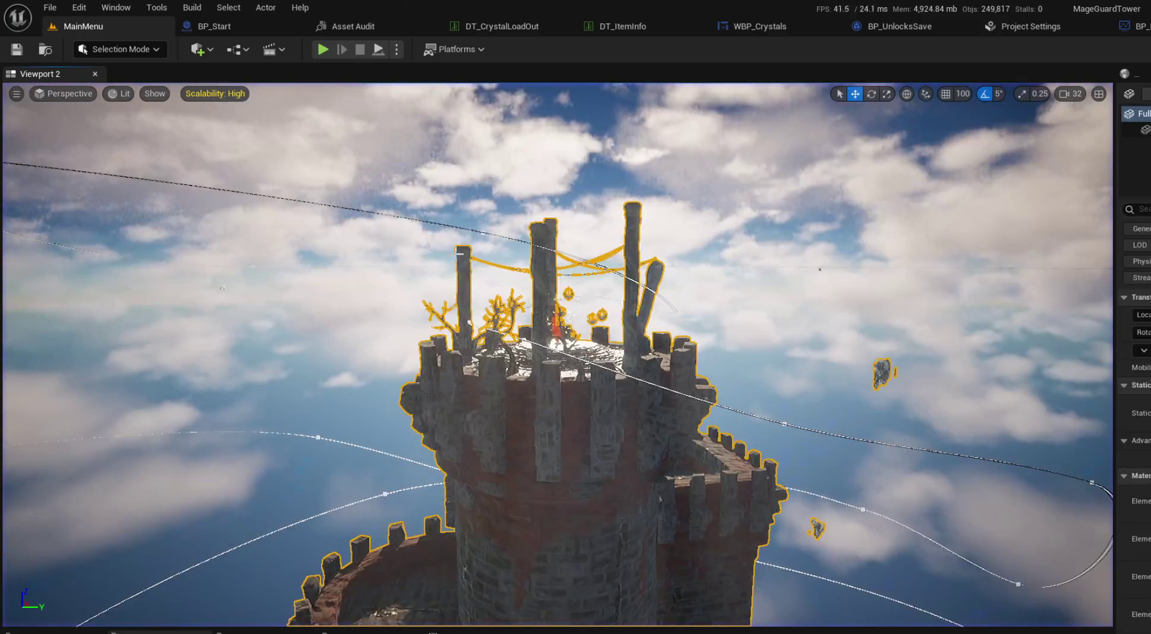
pyautogui.click(324, 50)
pyautogui.click(849, 327)
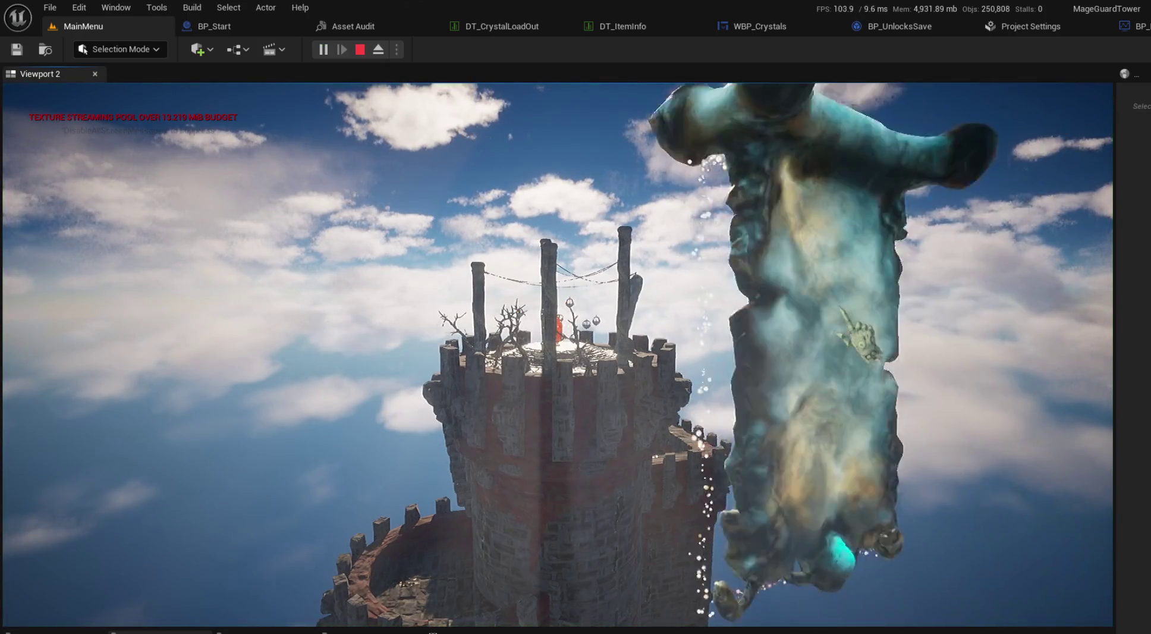
pyautogui.click(939, 499)
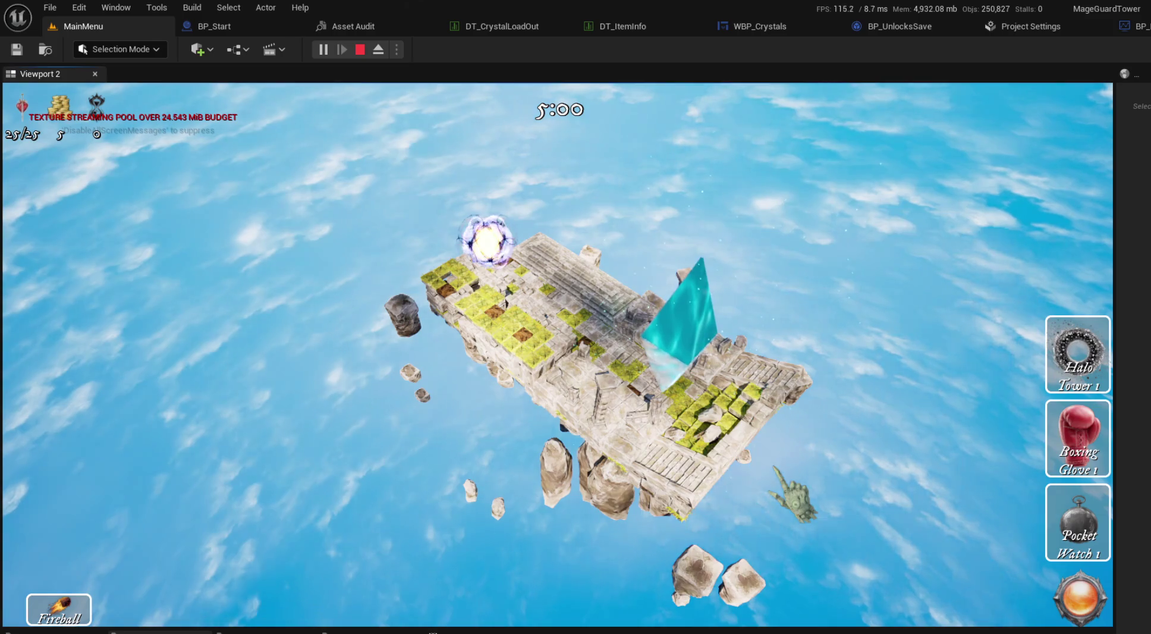
pyautogui.moveTo(760, 629)
pyautogui.mouseDown()
pyautogui.moveTo(760, 535)
pyautogui.moveTo(758, 590)
pyautogui.mouseUp()
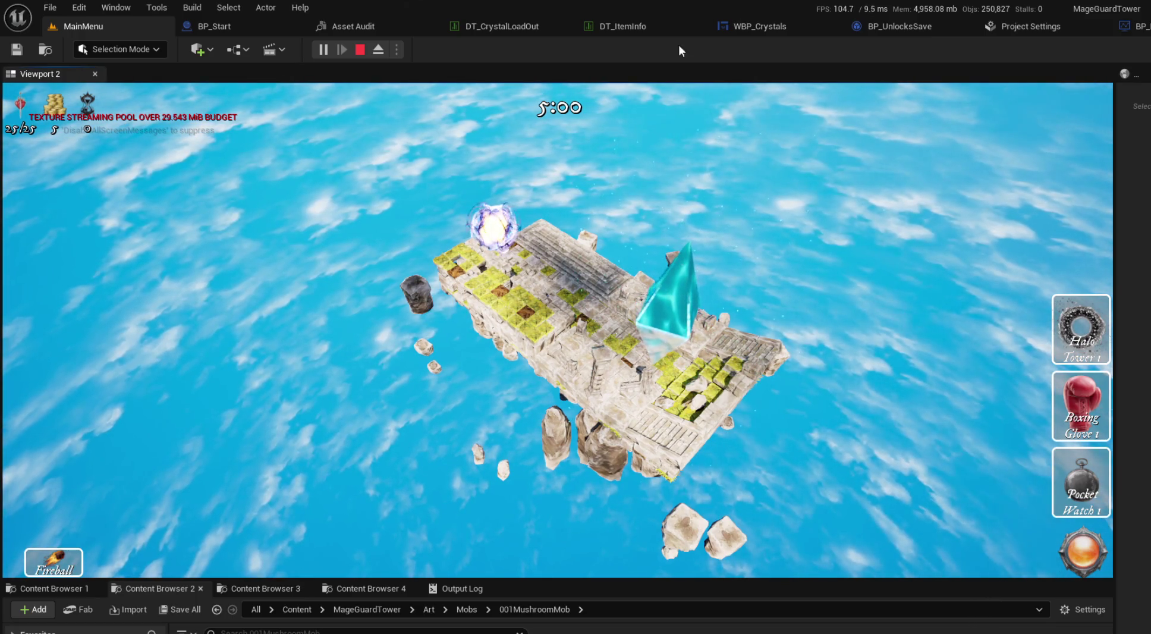
pyautogui.press('Escape')
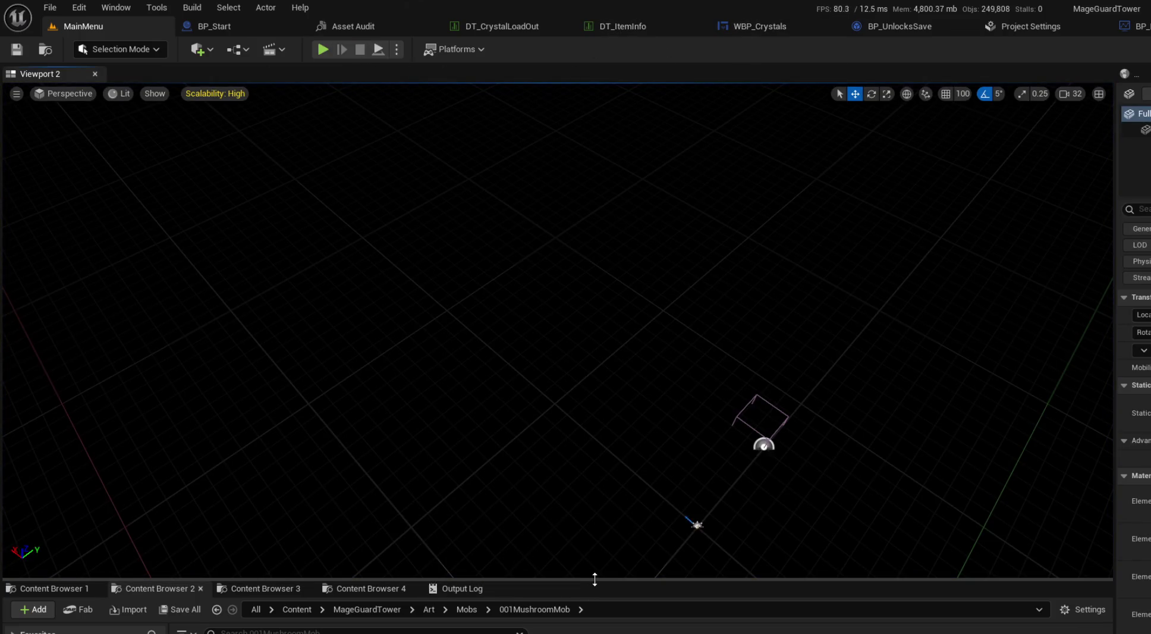
# Step: Open the BP_Left blueprint from MageGuardTower > PathMaking > Blocks
pyautogui.moveTo(596, 581); pyautogui.dragTo(596, 489)
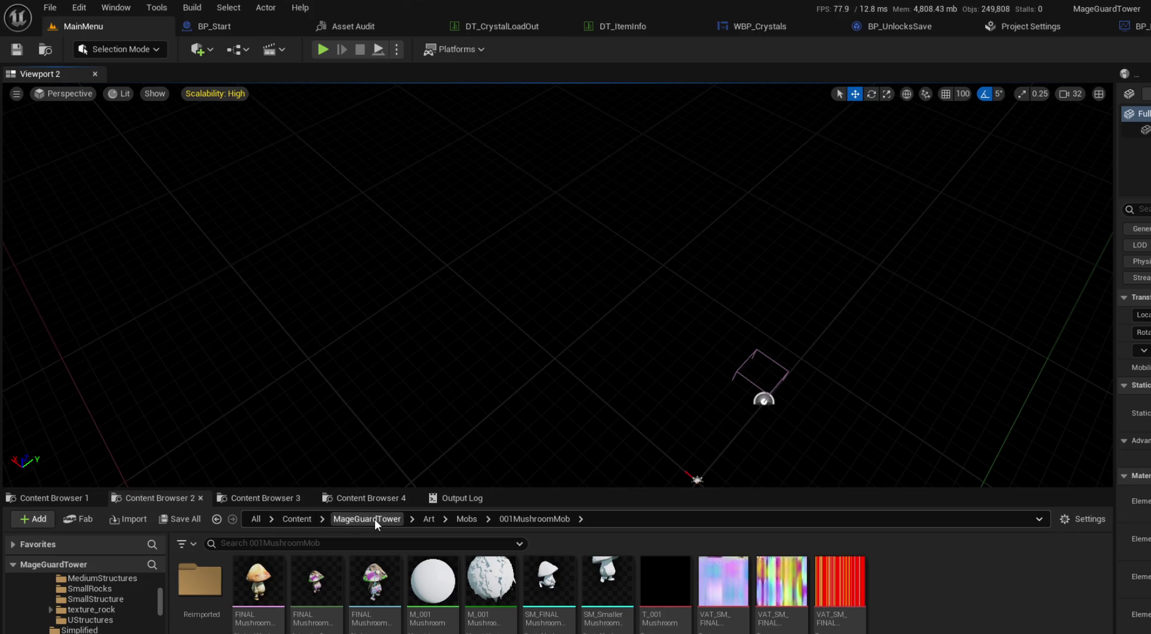
pyautogui.click(375, 519)
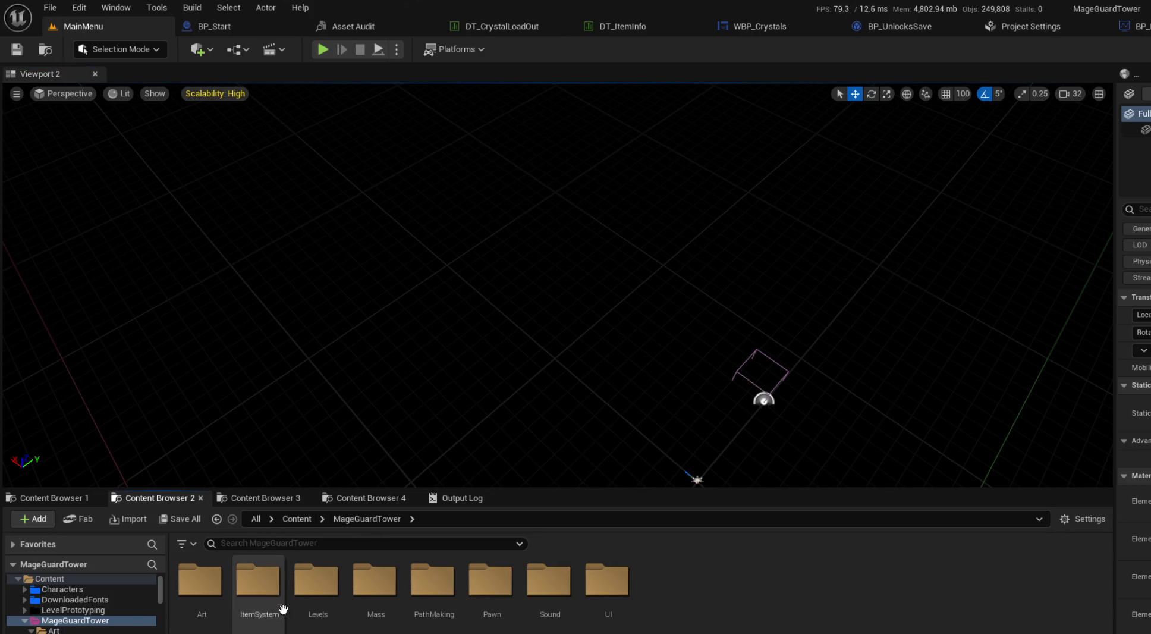
pyautogui.doubleClick(431, 595)
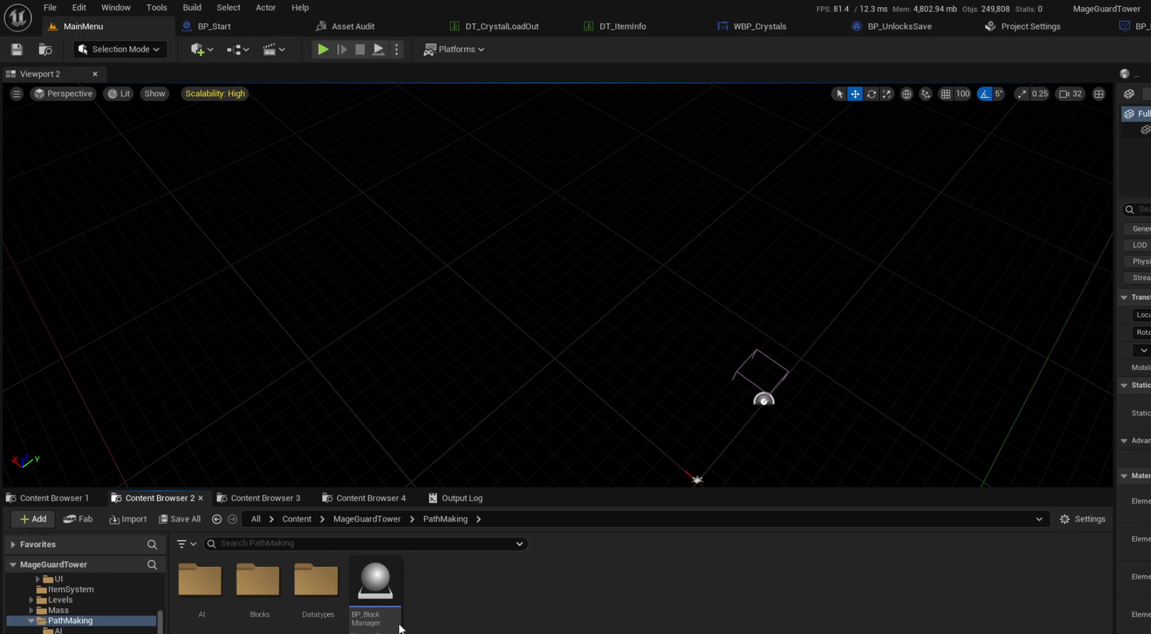
pyautogui.doubleClick(257, 580)
pyautogui.doubleClick(492, 582)
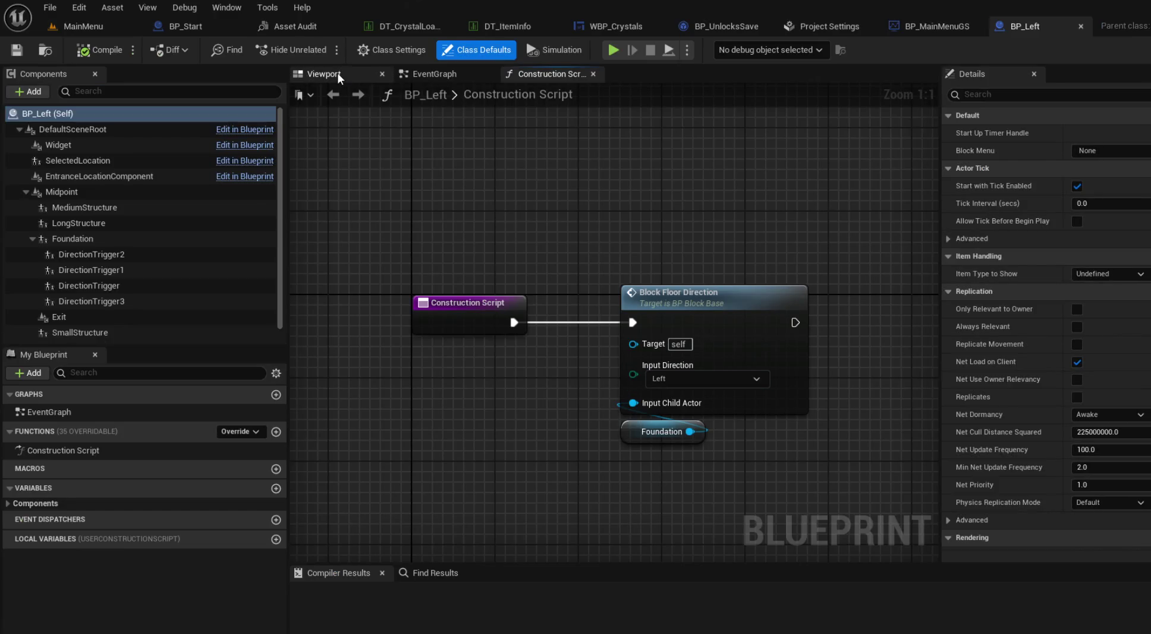
# Step: Inspect BP_Left's DirectionTrigger, DirectionTrigger1 and DirectionTrigger2 in its Viewport, then return to MainMenu
pyautogui.click(337, 73)
pyautogui.scroll(5, 691, 329)
pyautogui.moveTo(615, 323); pyautogui.dragTo(475, 322)
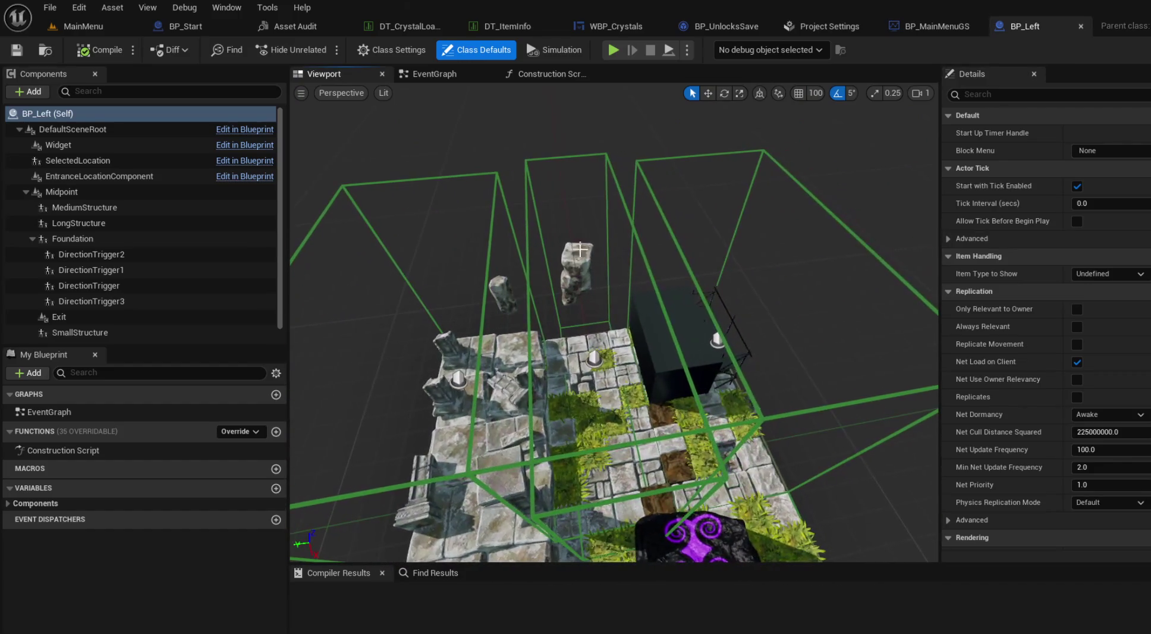
pyautogui.click(528, 254)
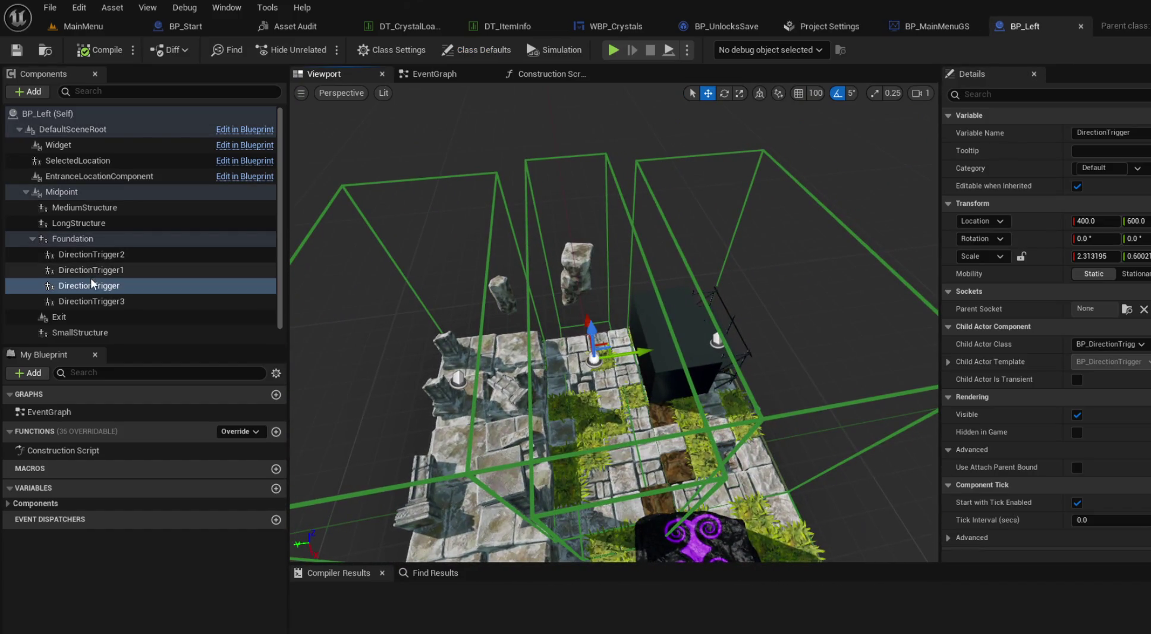
pyautogui.click(111, 260)
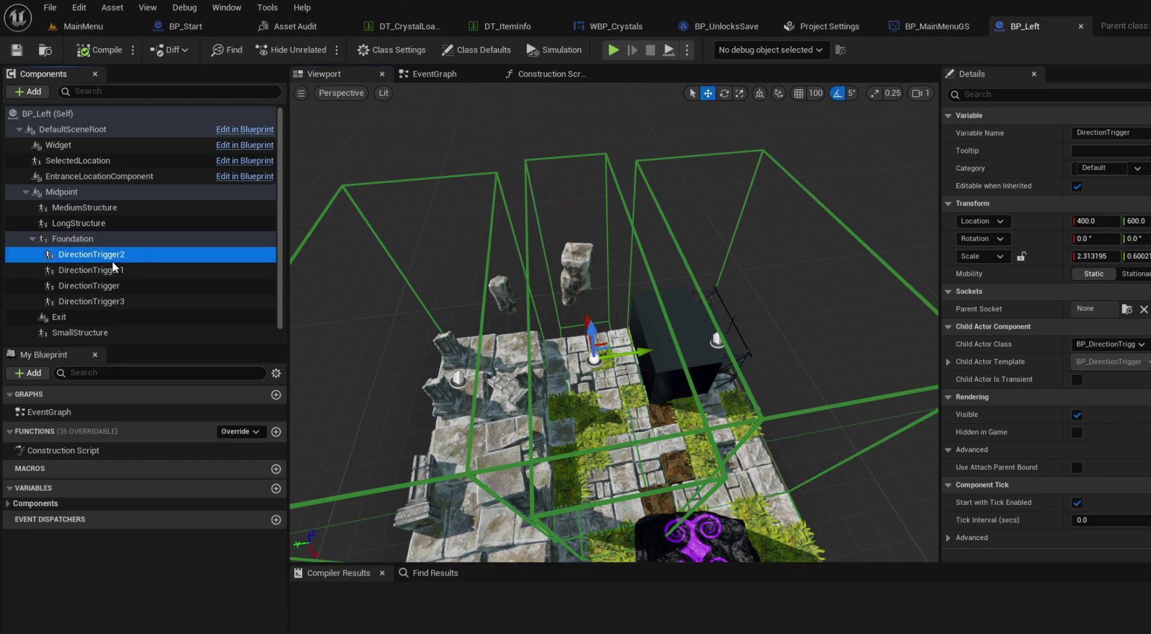
pyautogui.click(111, 270)
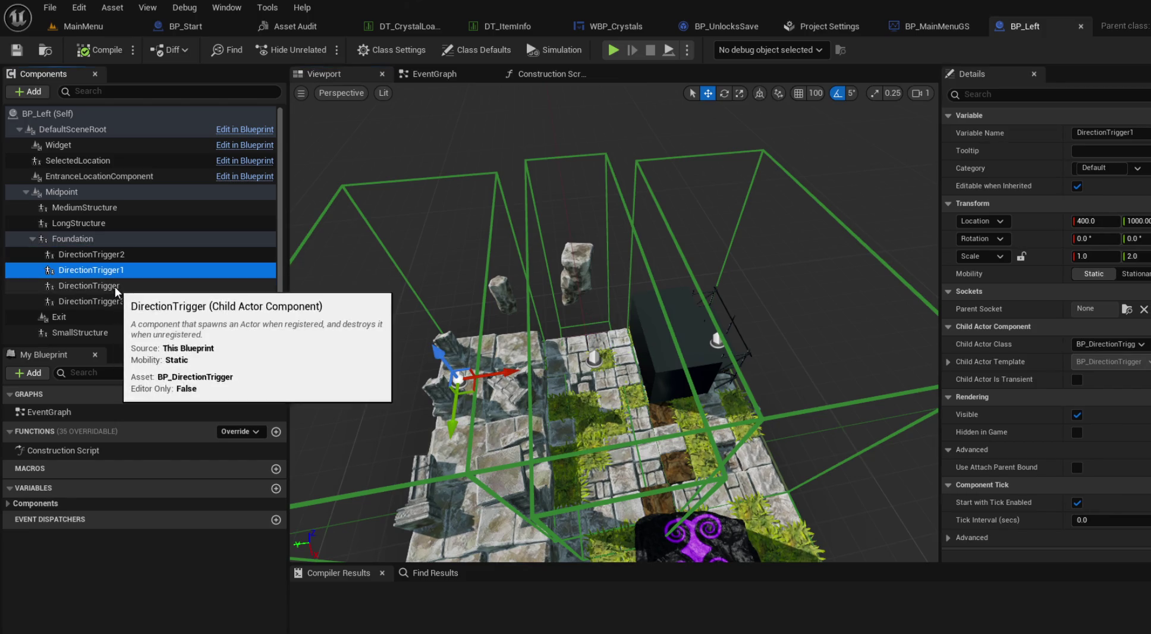
pyautogui.click(116, 287)
pyautogui.moveTo(513, 323)
pyautogui.mouseDown()
pyautogui.moveTo(476, 324)
pyautogui.moveTo(475, 267)
pyautogui.moveTo(476, 323)
pyautogui.mouseUp()
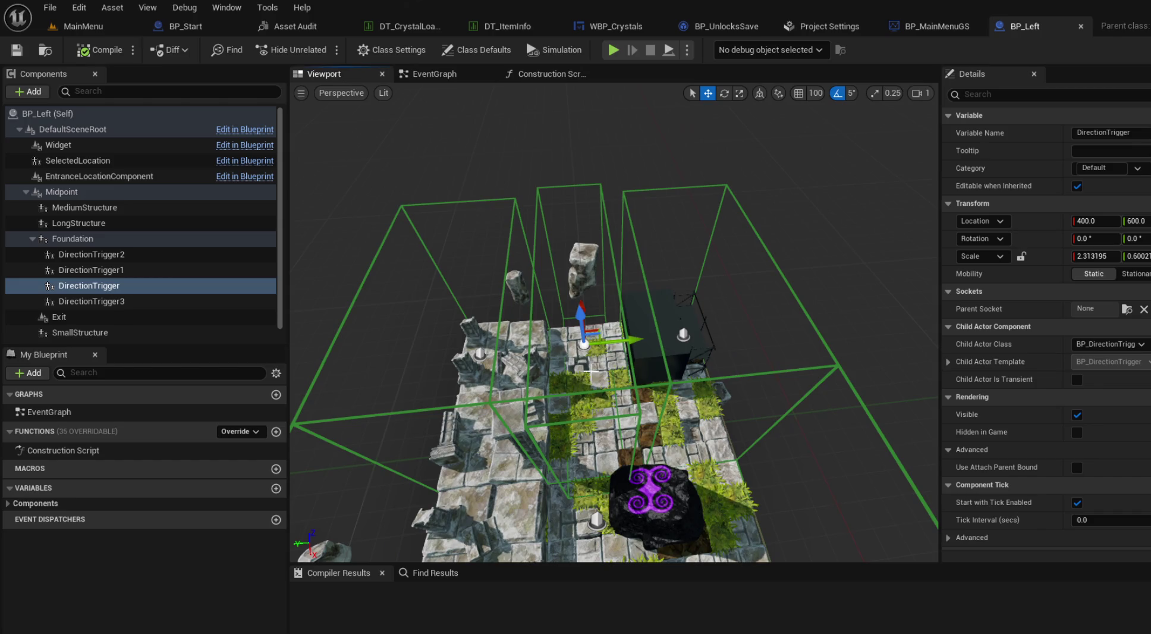
pyautogui.moveTo(609, 348)
pyautogui.mouseDown()
pyautogui.moveTo(610, 292)
pyautogui.moveTo(609, 339)
pyautogui.mouseUp()
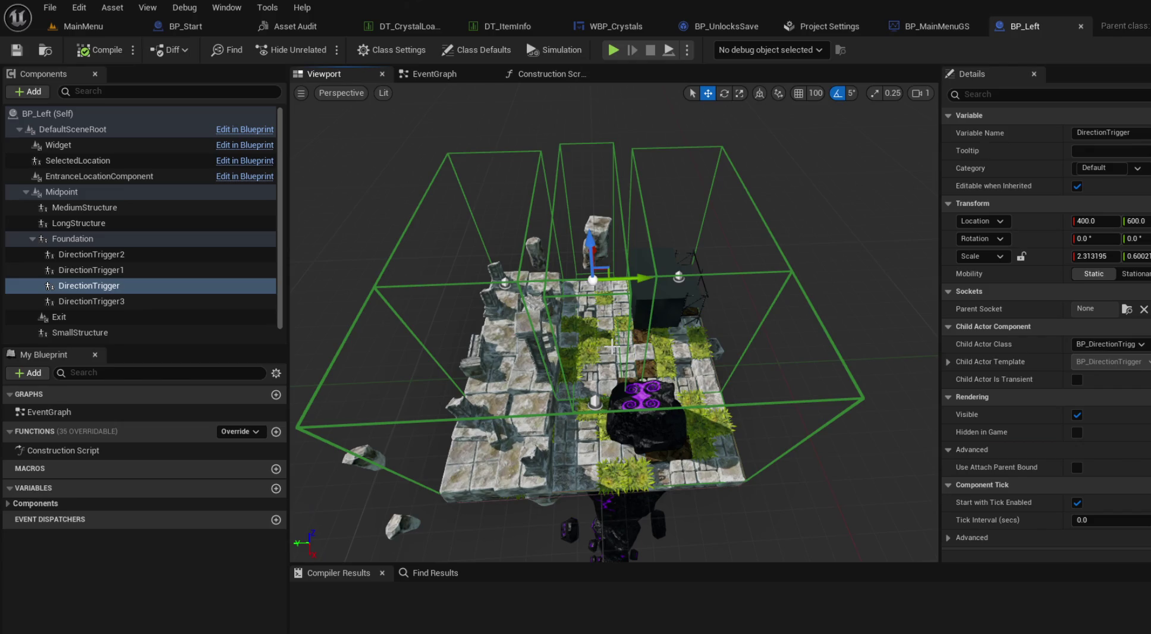
pyautogui.click(83, 26)
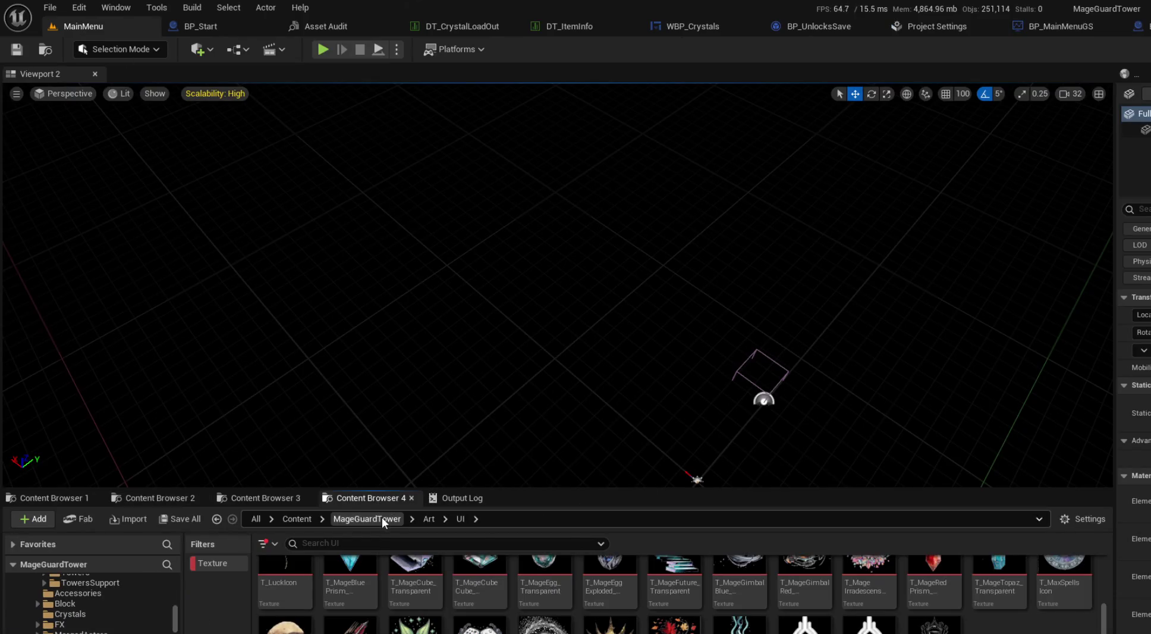
# Step: Open the MEC_Mob entity config from MageGuardTower > Mass > Configurations
pyautogui.click(382, 518)
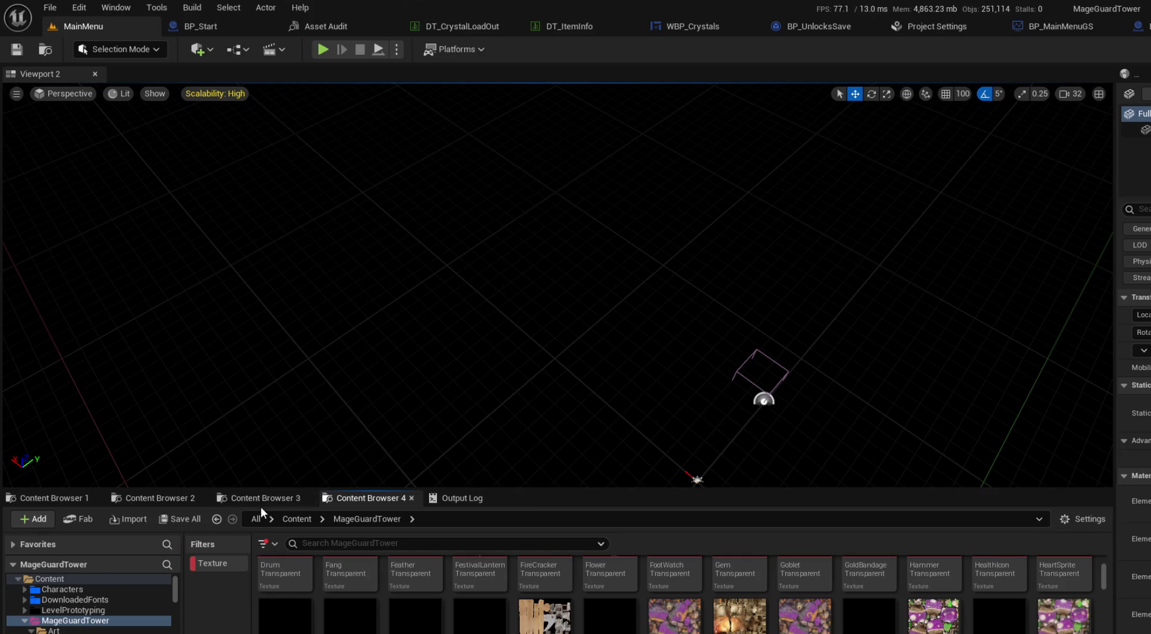
pyautogui.click(261, 503)
pyautogui.moveTo(556, 488); pyautogui.dragTo(560, 416)
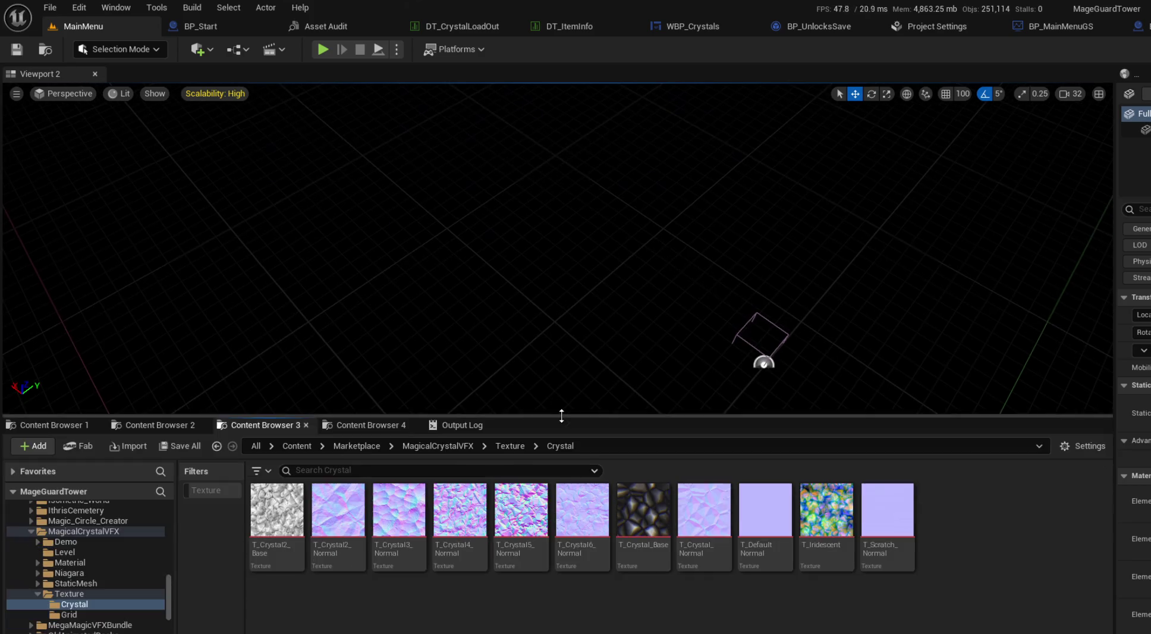
pyautogui.click(457, 446)
pyautogui.click(358, 449)
pyautogui.click(302, 450)
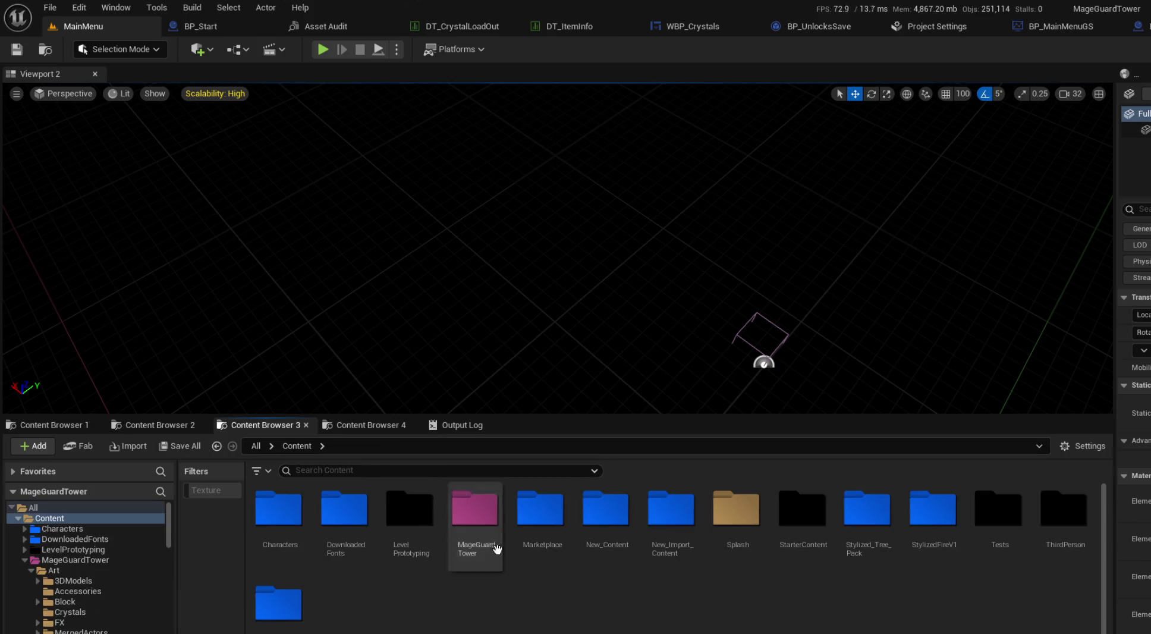
pyautogui.doubleClick(459, 519)
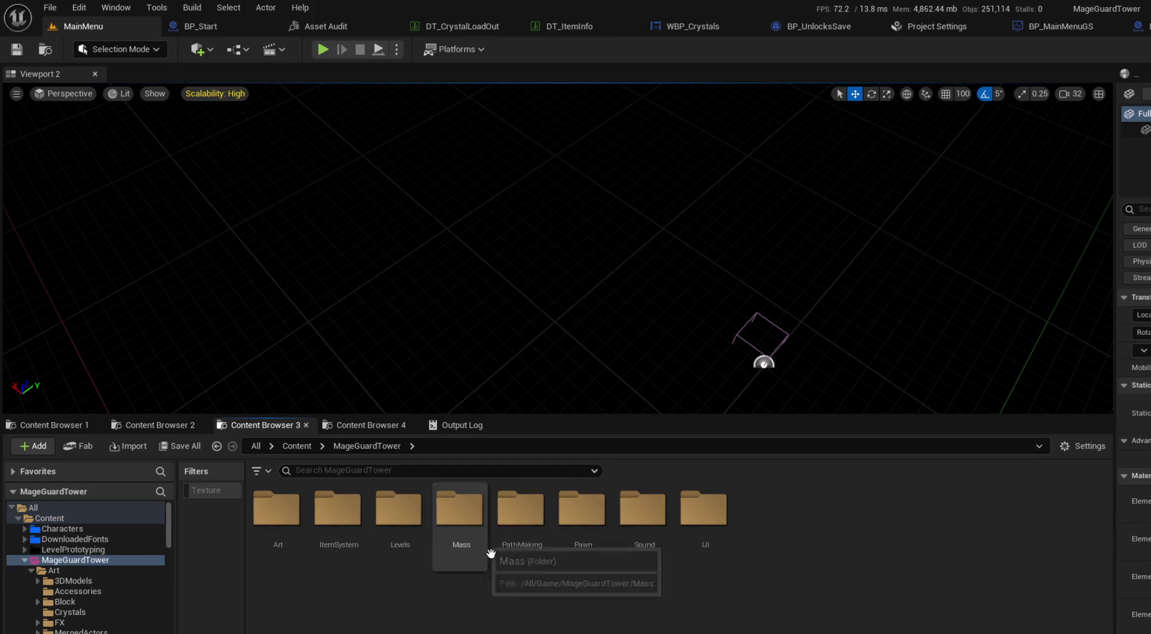
pyautogui.doubleClick(461, 512)
pyautogui.doubleClick(281, 518)
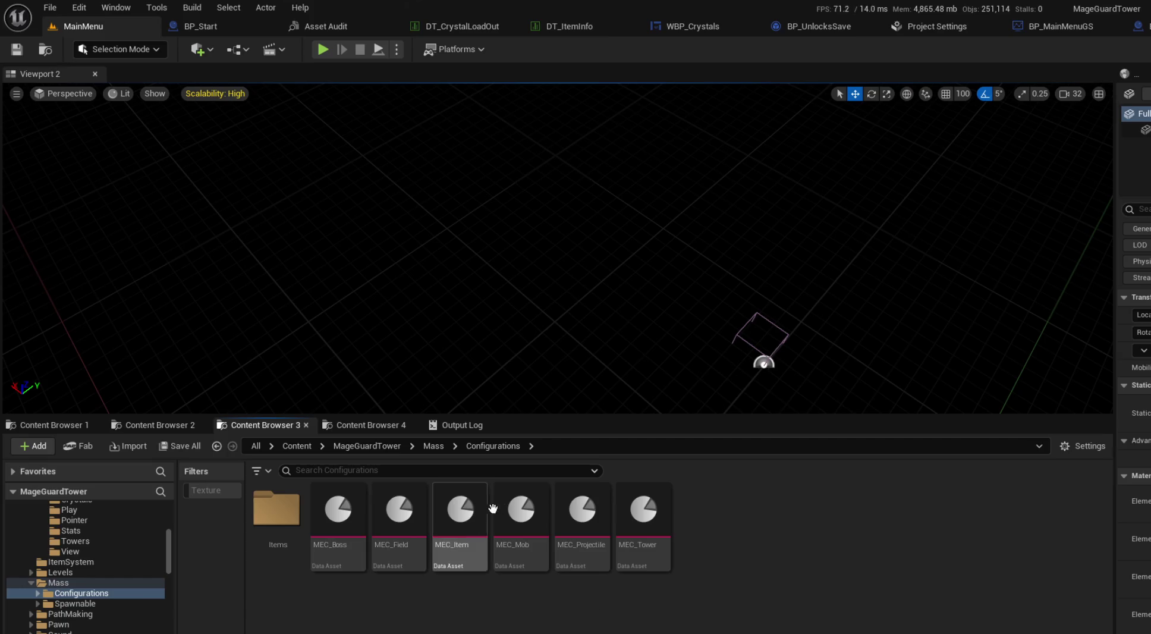
pyautogui.click(522, 508)
pyautogui.doubleClick(523, 509)
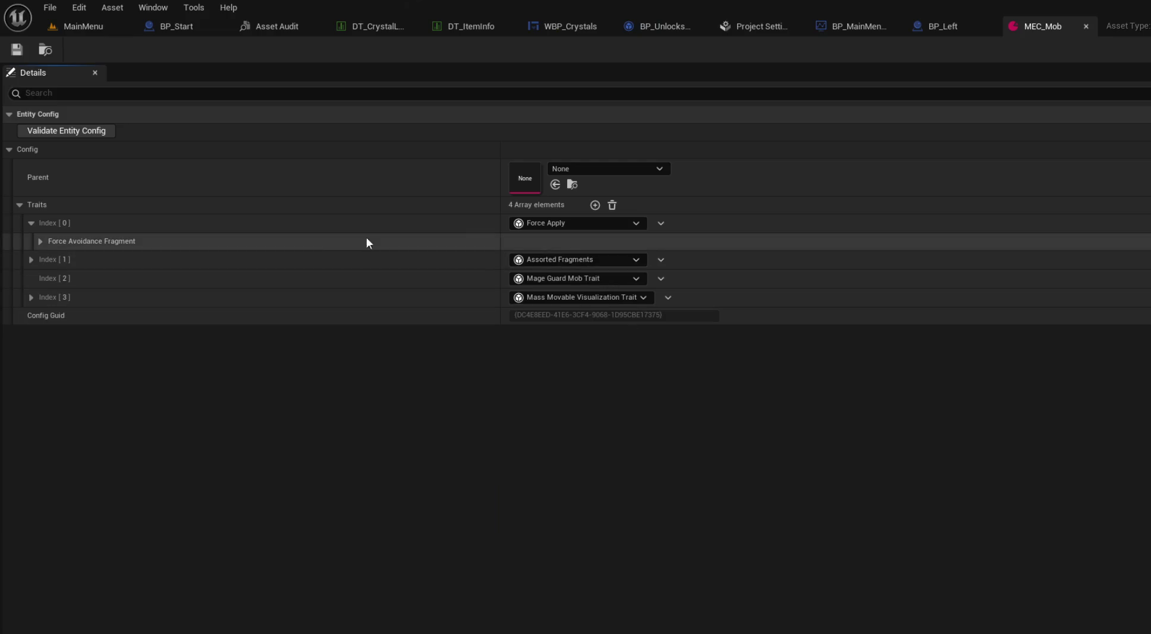
# Step: Add an empty Traits entry at Index [4], browse its class list, then return to MainMenu
pyautogui.click(595, 204)
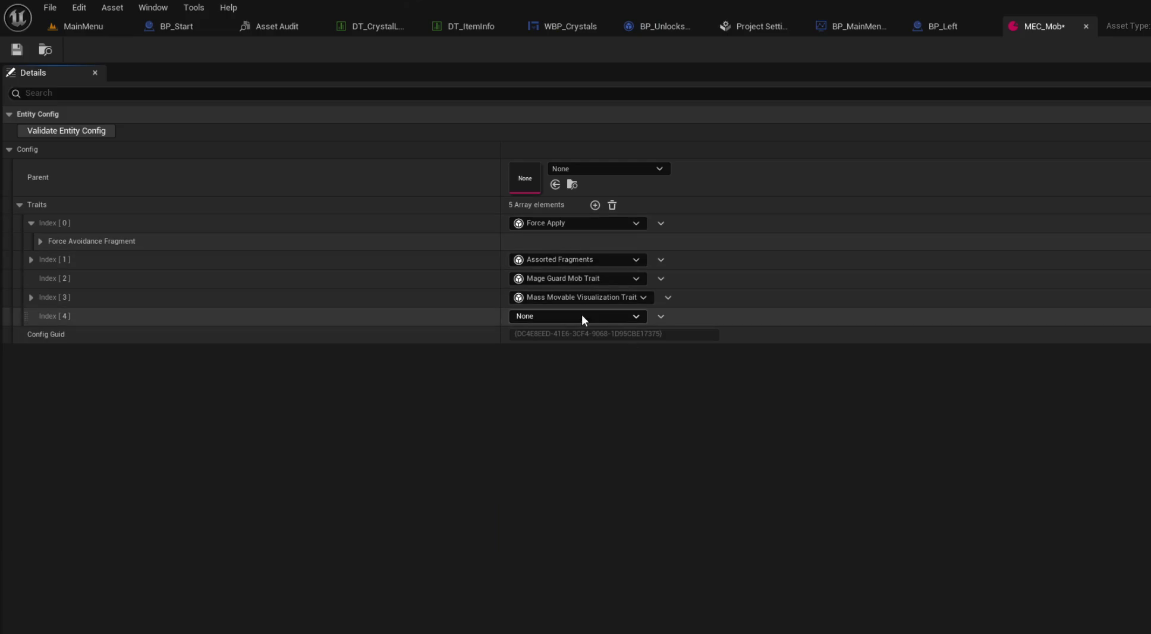
pyautogui.click(582, 314)
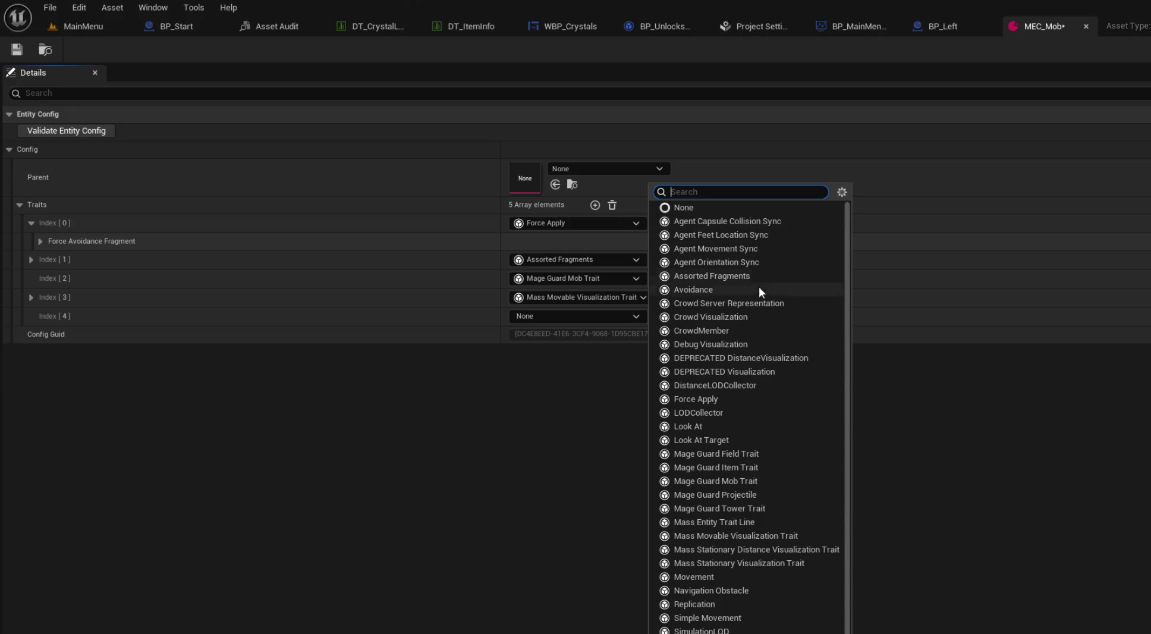
pyautogui.scroll(-2, 773, 371)
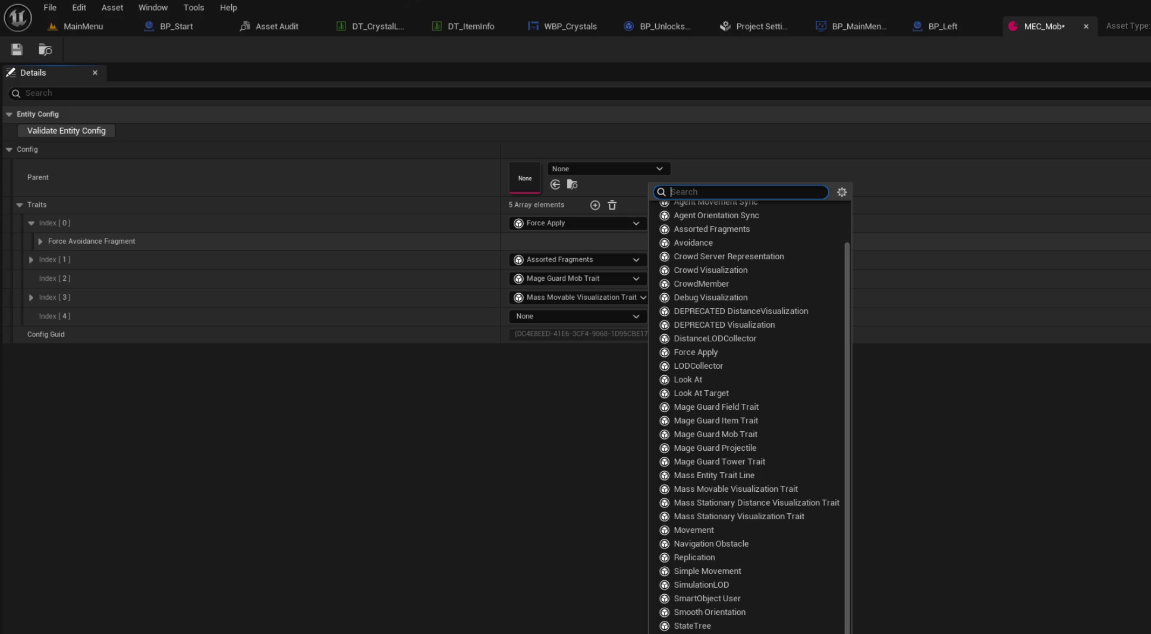
pyautogui.click(90, 26)
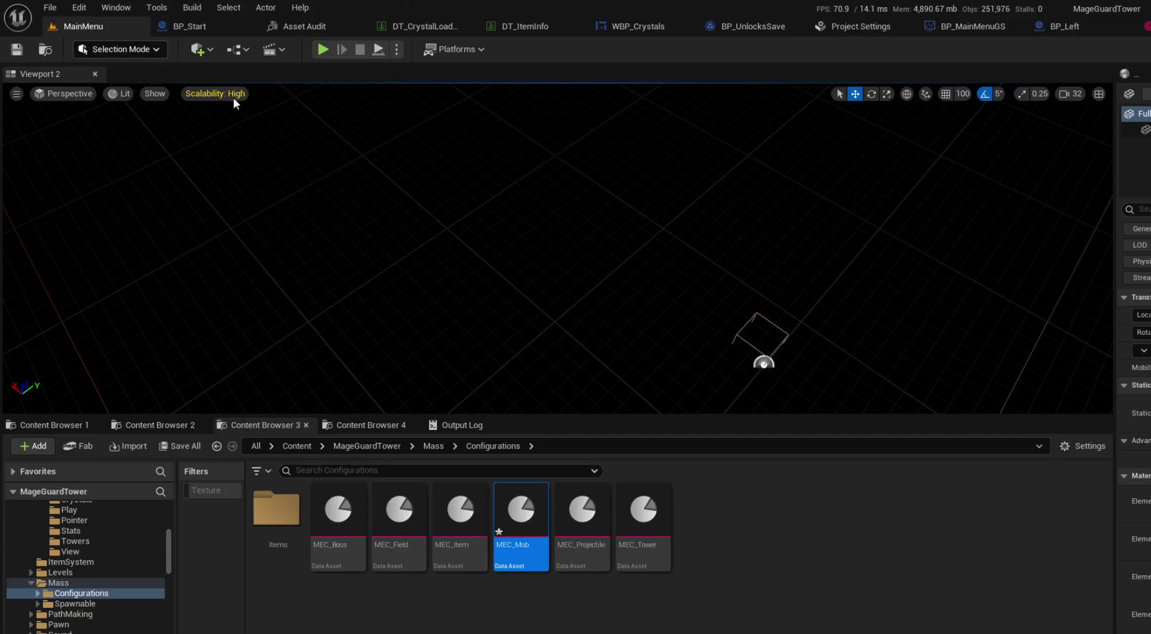
# Step: Look over the Asset Audit table, DT_CrystalLoadOut and BP_Start's OnCrystalSetup graph, then return to MainMenu
pyautogui.click(312, 24)
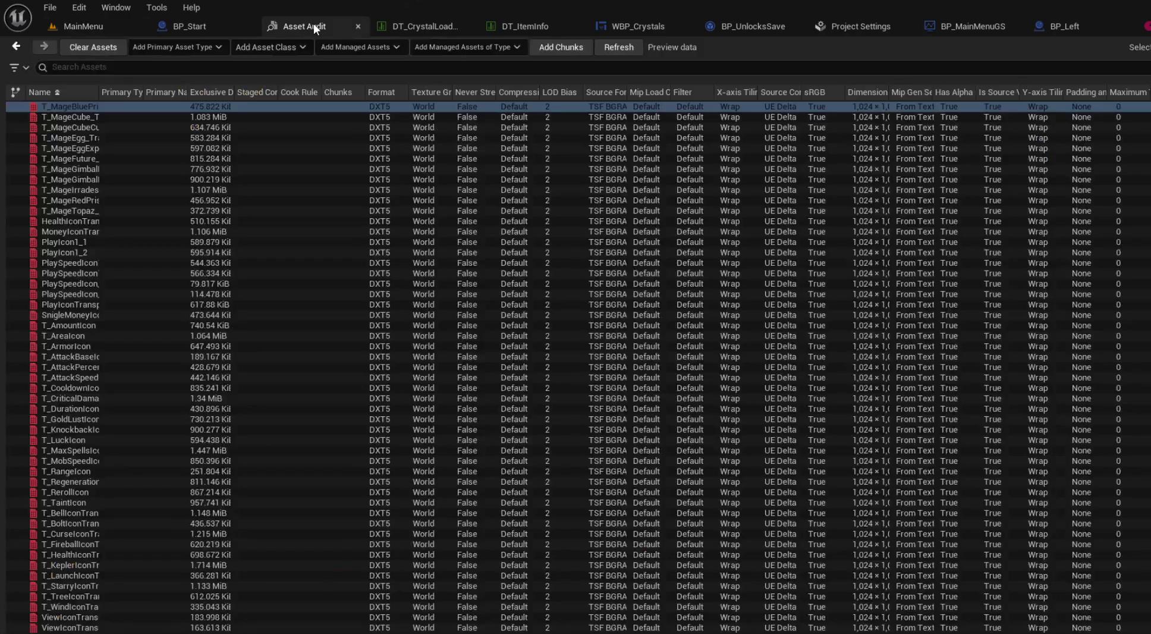
pyautogui.click(425, 25)
pyautogui.click(191, 23)
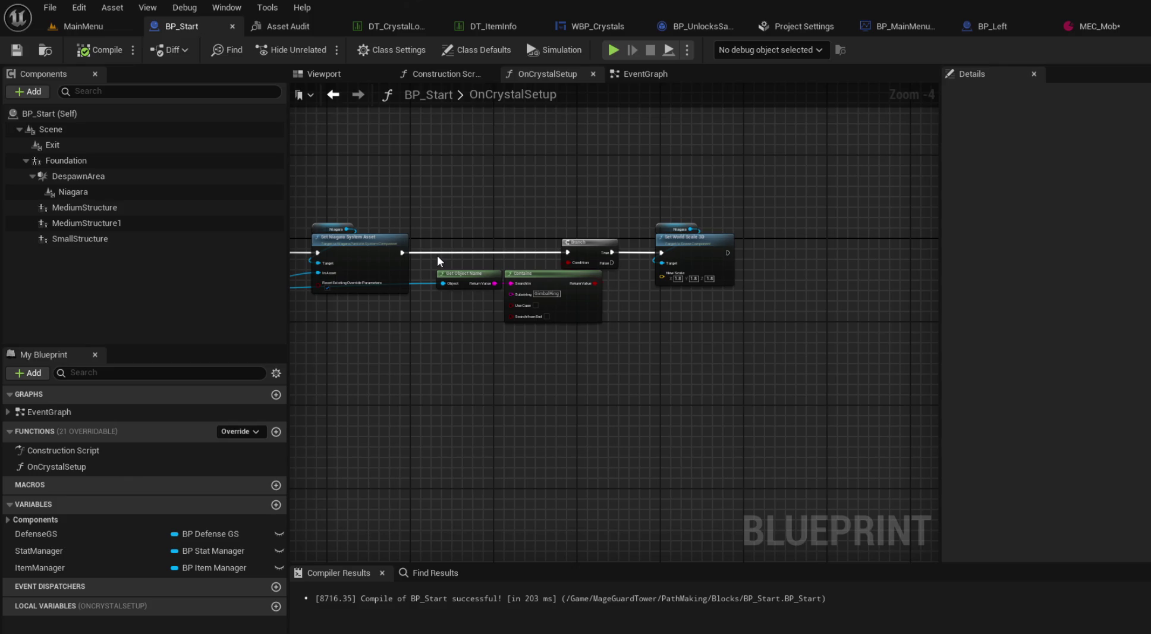
pyautogui.click(79, 28)
# Step: Load the Movement Testing level from Tests > MassTesting > MovementTesting without saving MEC_Mob
pyautogui.click(350, 420)
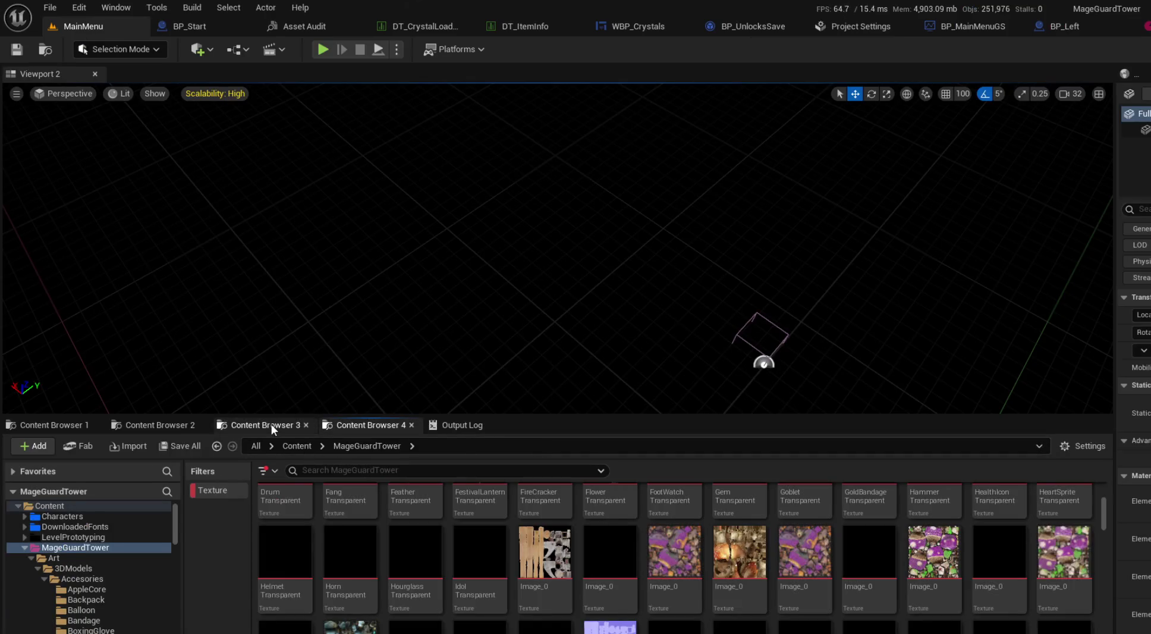
pyautogui.click(271, 424)
pyautogui.click(189, 423)
pyautogui.click(308, 450)
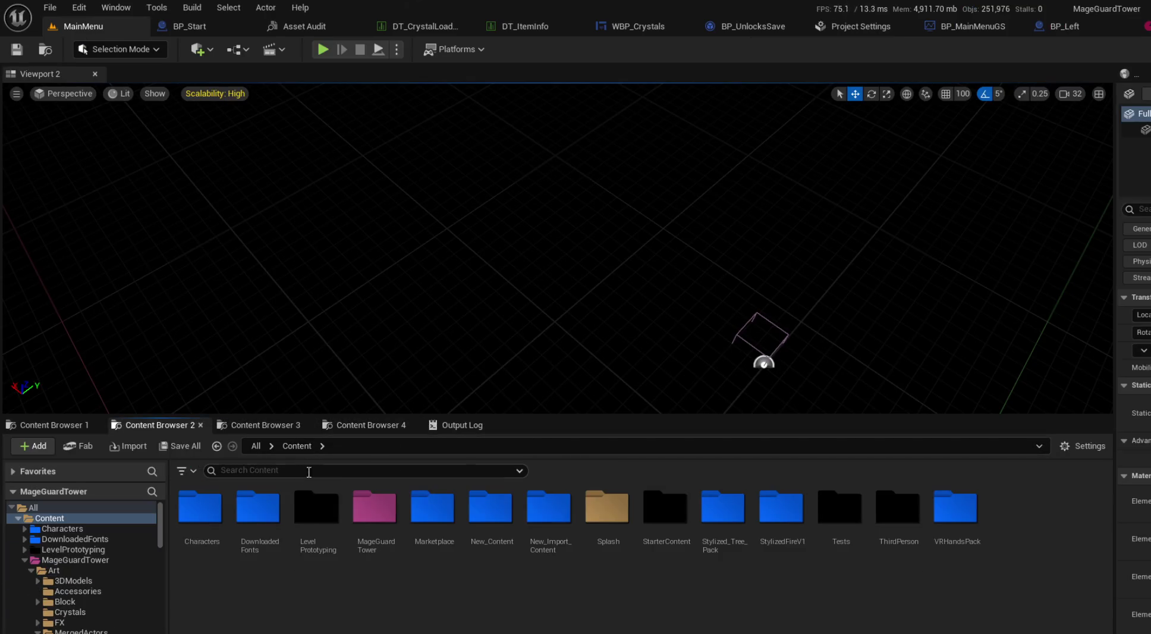
pyautogui.doubleClick(330, 515)
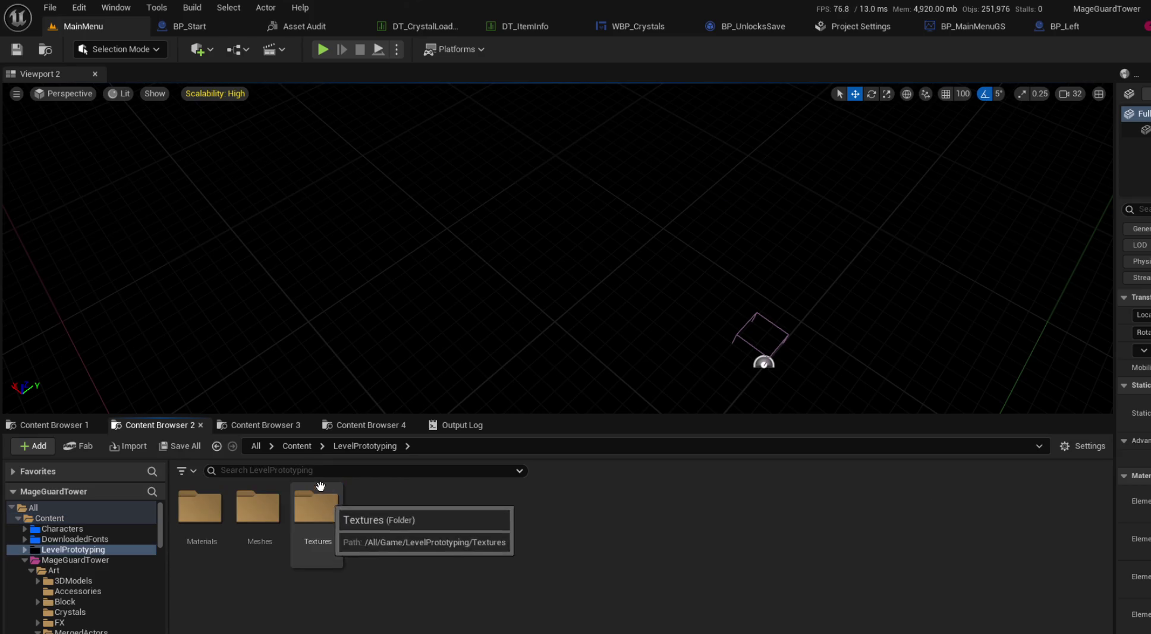
pyautogui.click(292, 445)
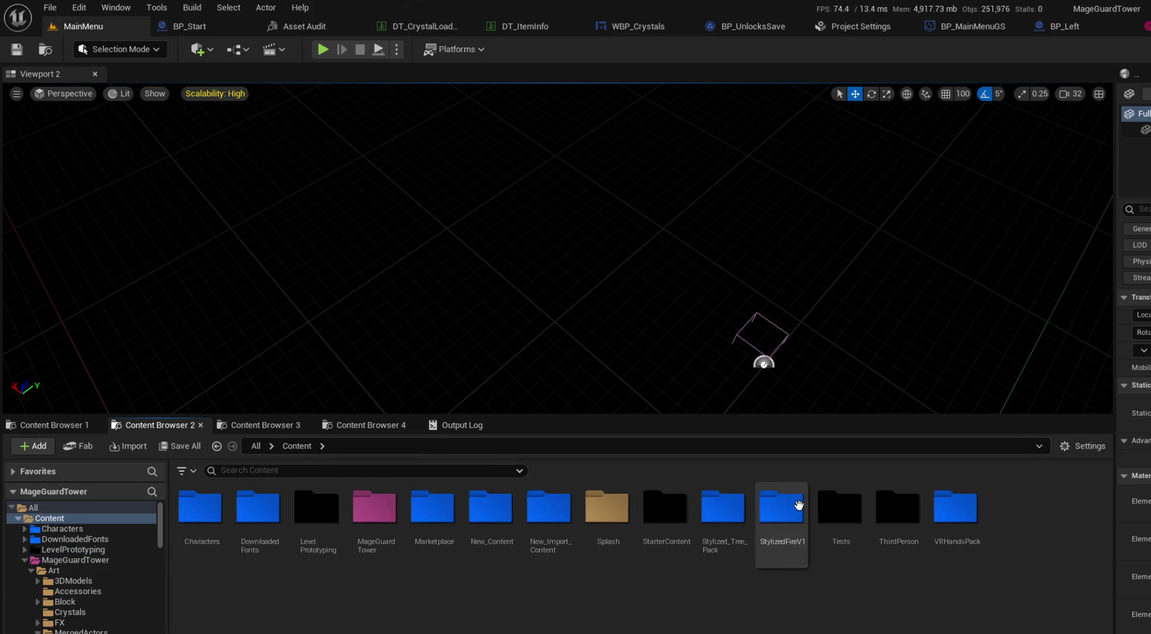
pyautogui.doubleClick(831, 508)
pyautogui.doubleClick(327, 517)
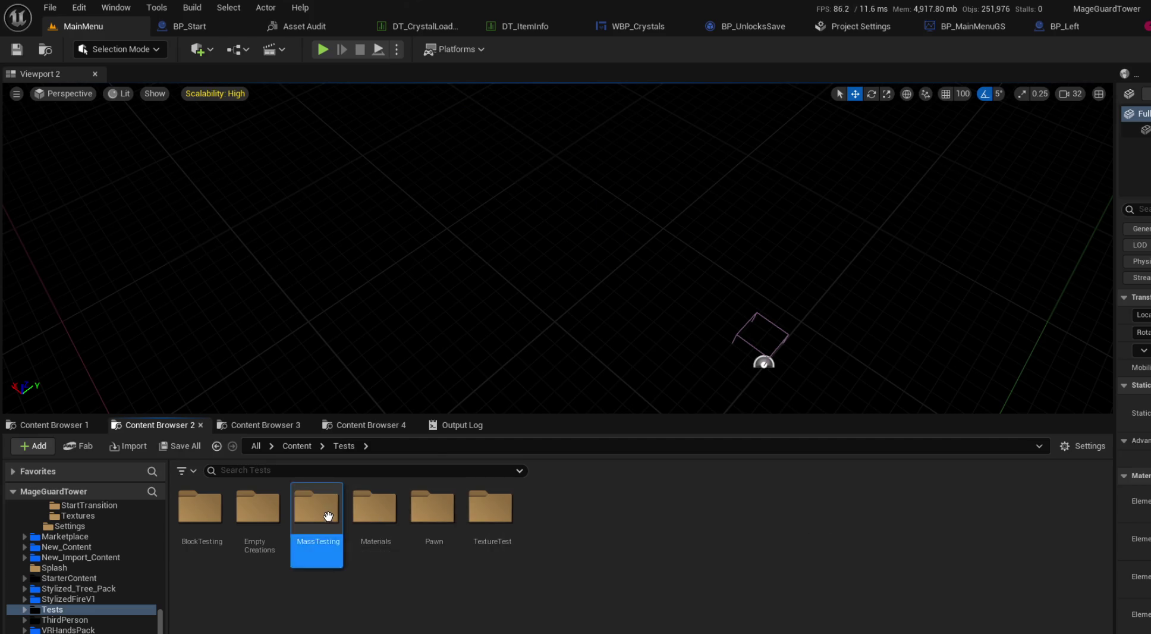
pyautogui.doubleClick(257, 509)
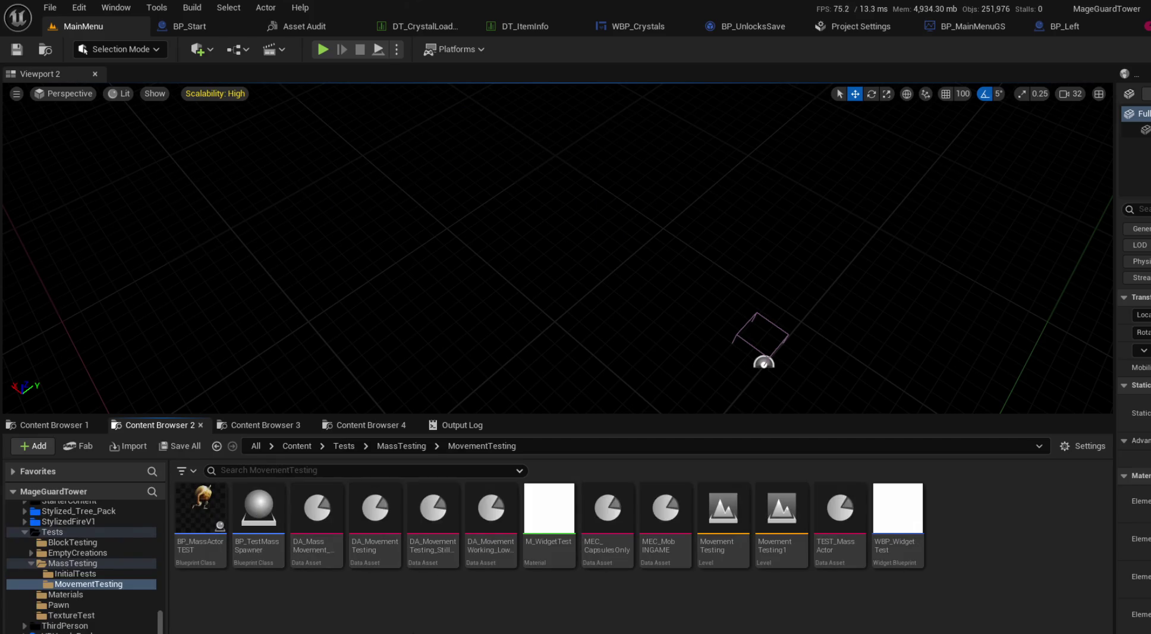
pyautogui.doubleClick(726, 511)
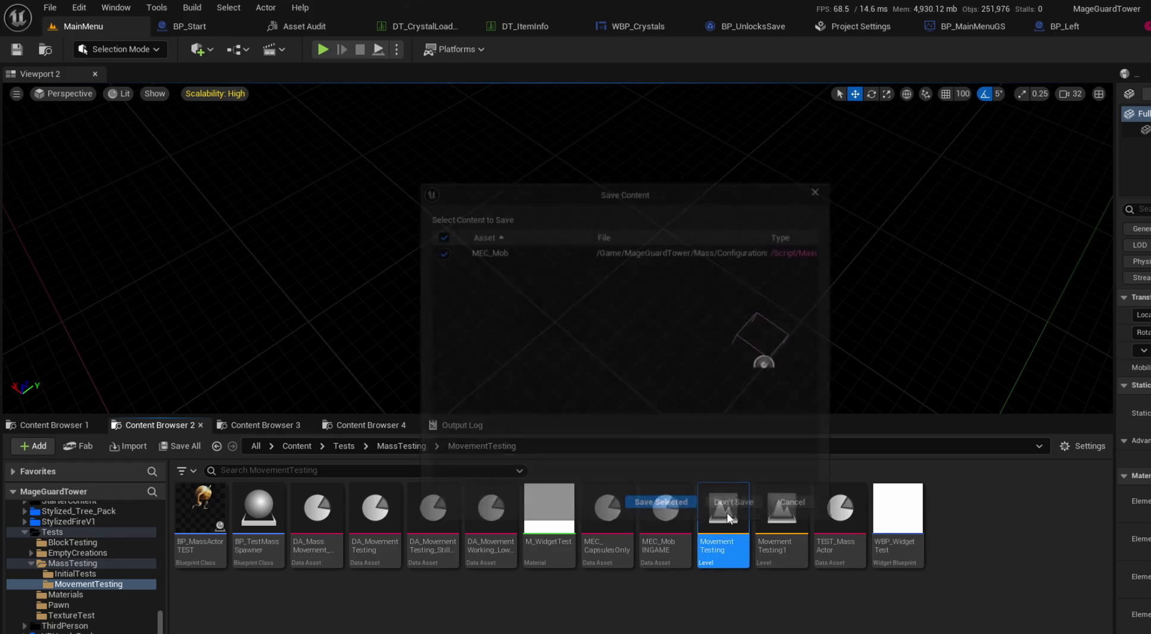
pyautogui.click(723, 506)
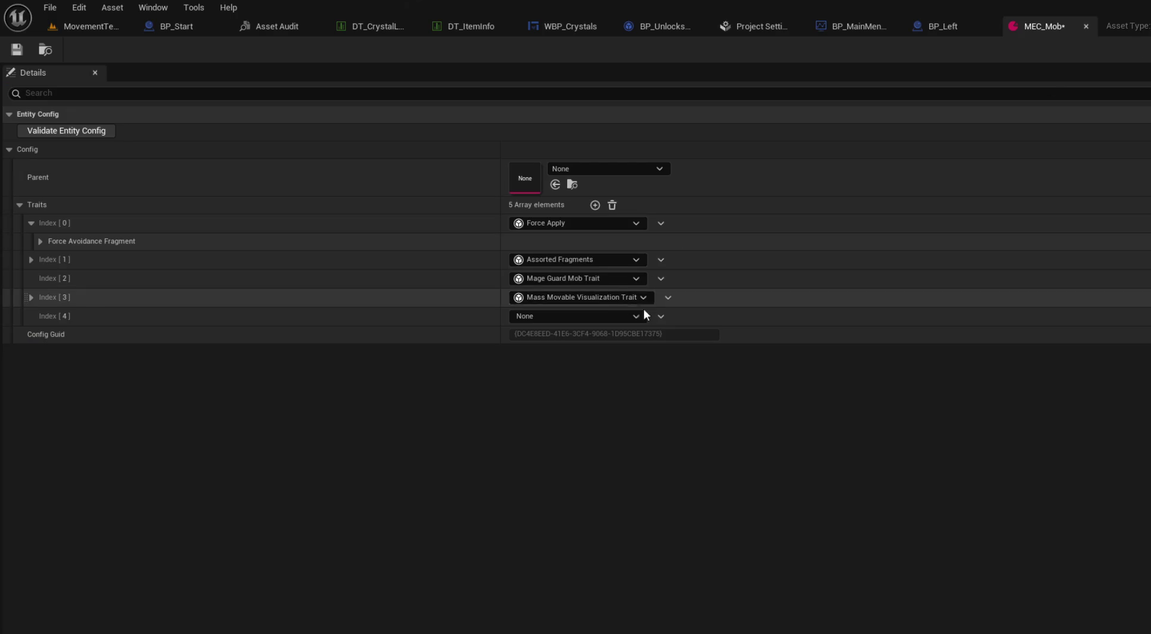
# Step: Delete the empty Index [4] trait from MEC_Mob and close its editor
pyautogui.click(661, 316)
pyautogui.click(675, 351)
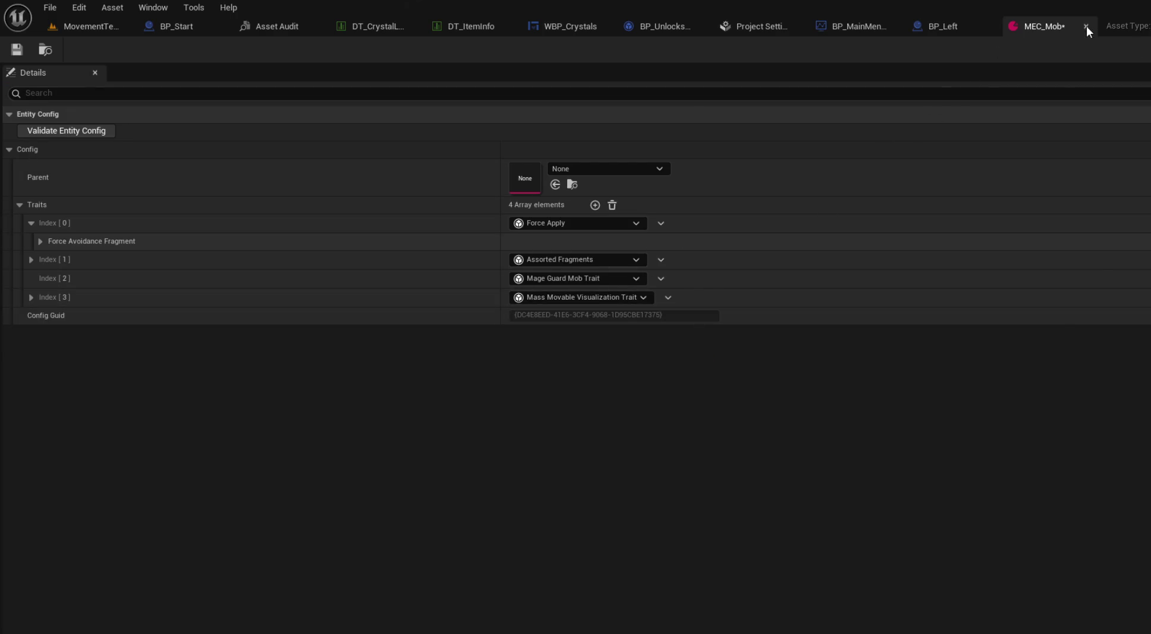
pyautogui.click(1086, 25)
# Step: Play-test the MovementTesting level with mouse control, then stop the session
pyautogui.click(101, 23)
pyautogui.scroll(10, 429, 359)
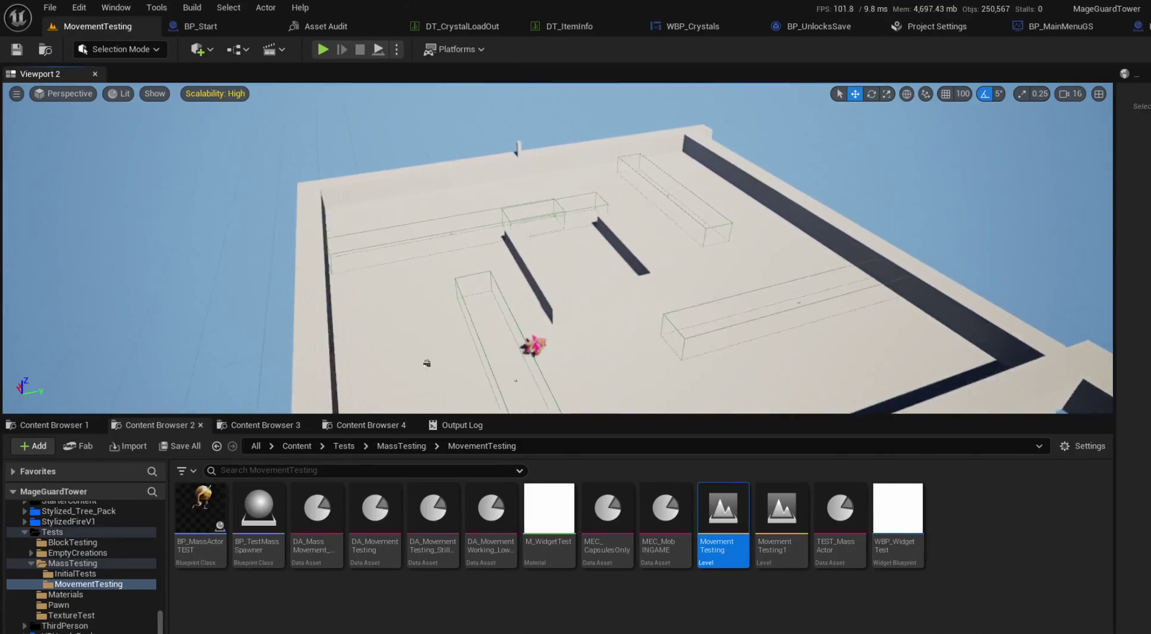
pyautogui.scroll(5, 429, 359)
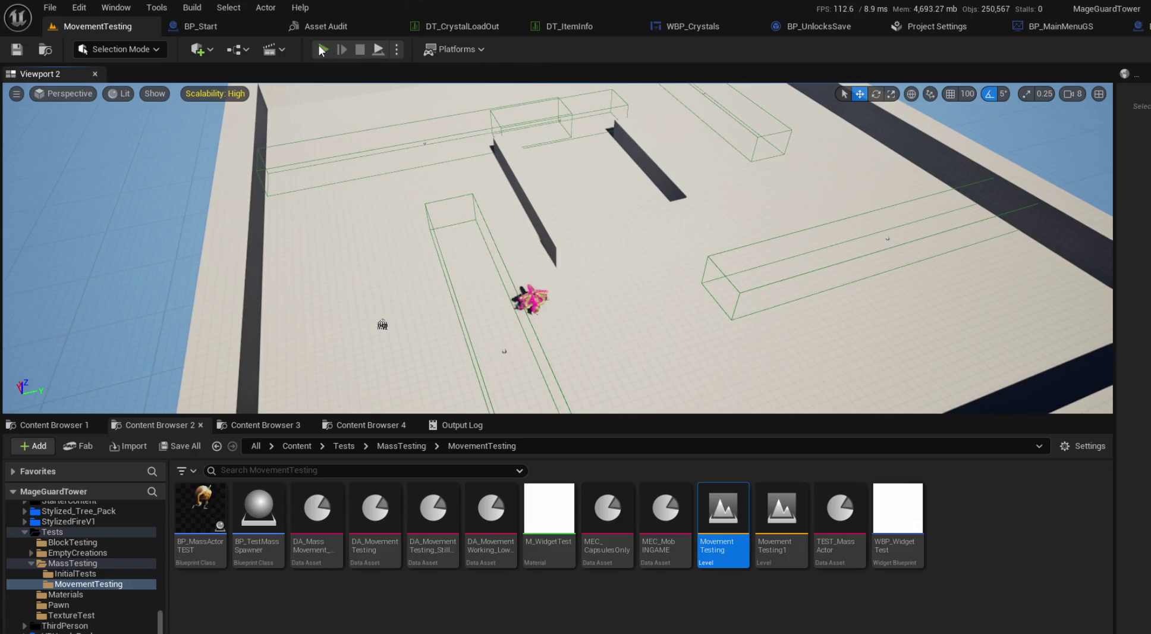
pyautogui.click(321, 49)
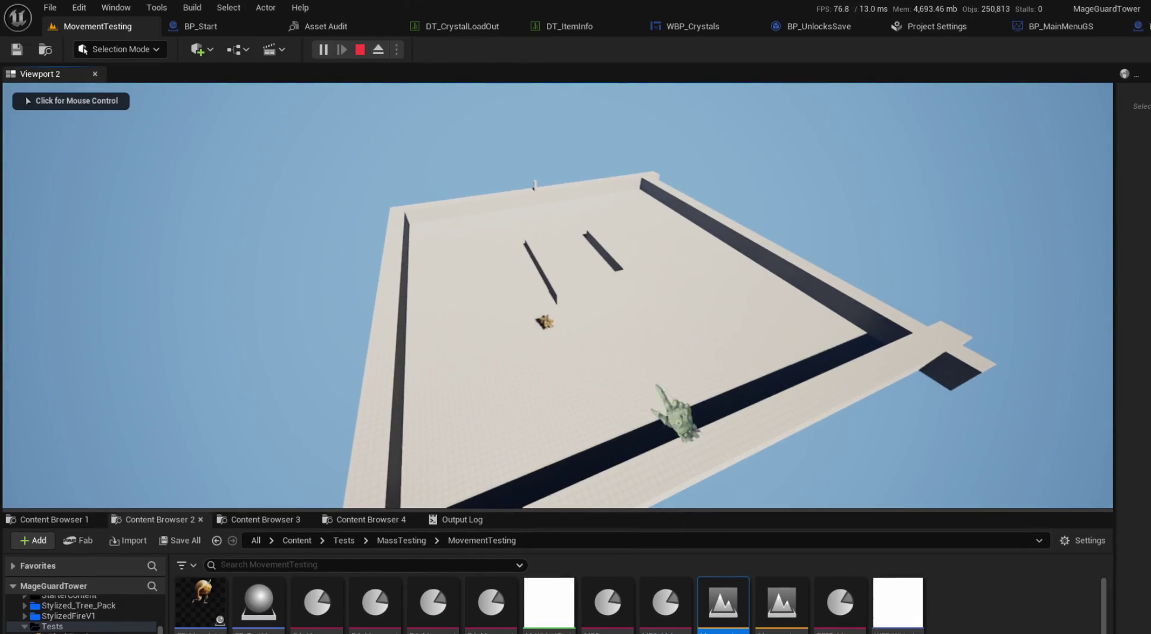
pyautogui.click(667, 417)
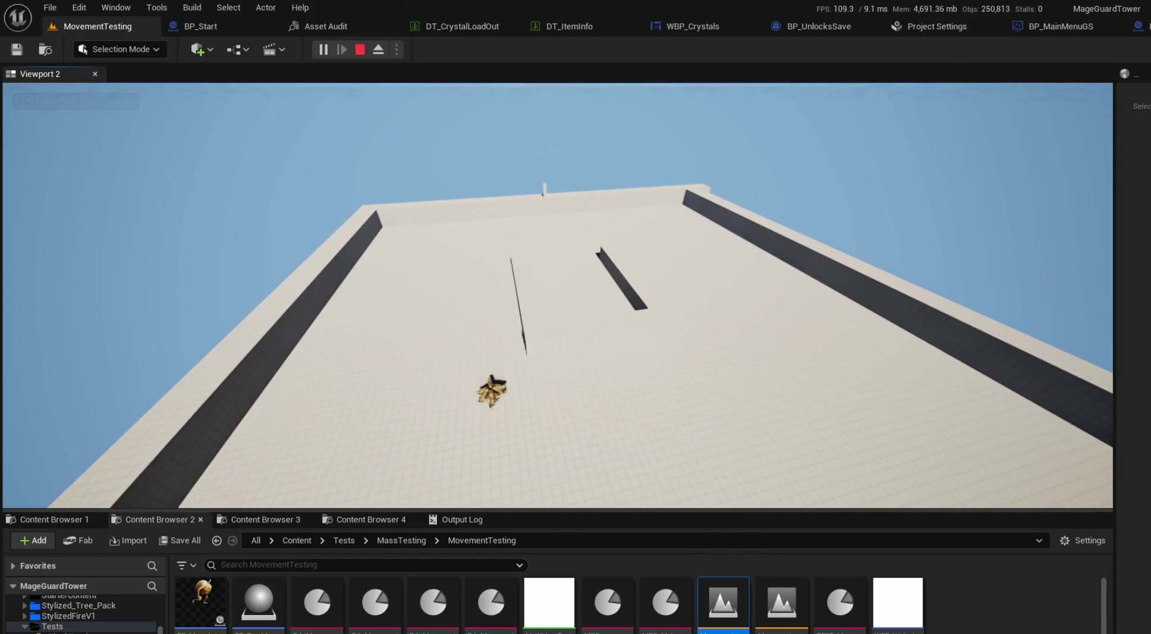
pyautogui.press('Escape')
# Step: Load MovementTesting1, play-test it, and switch to the VS Code notes
pyautogui.hotkey('ctrl', 'shift', 's')
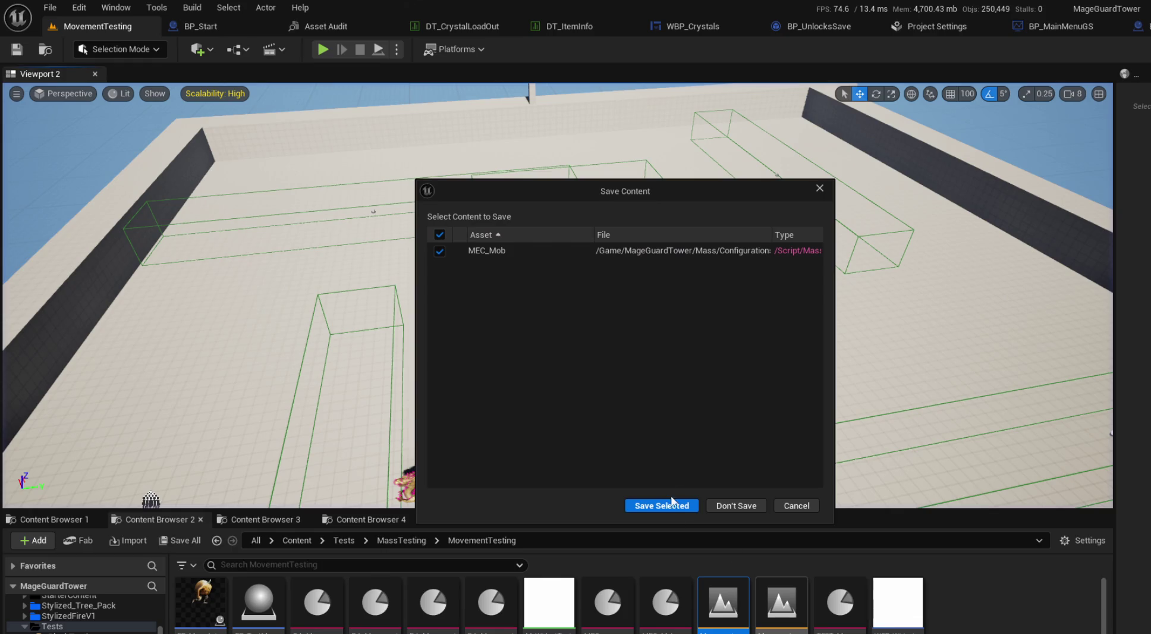
pyautogui.click(724, 507)
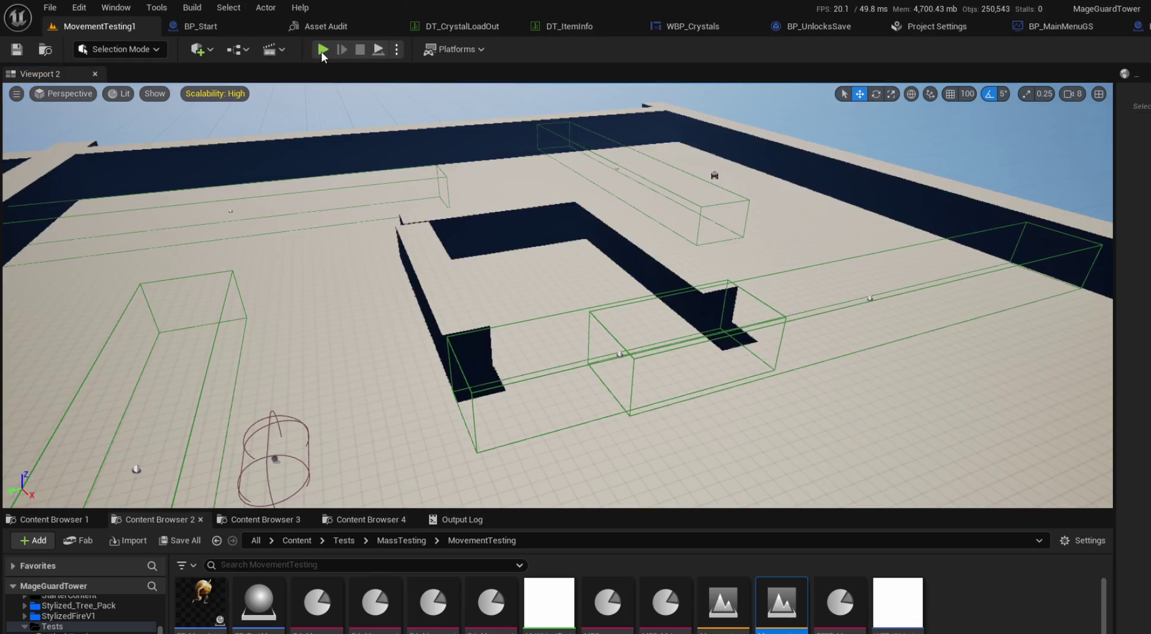
pyautogui.click(321, 51)
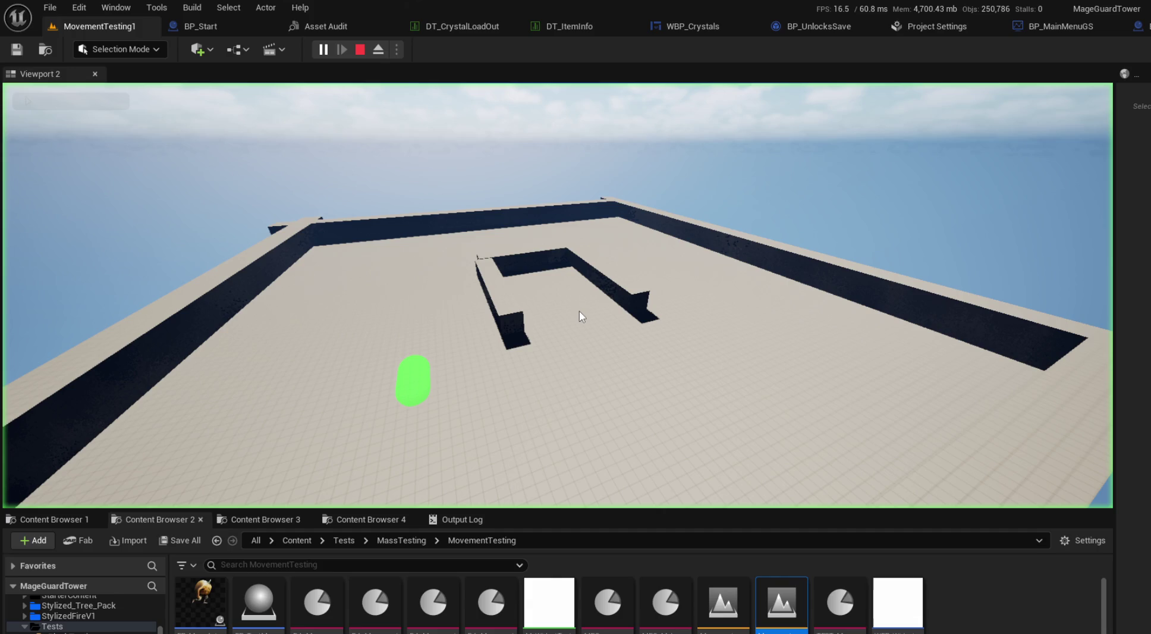
pyautogui.hotkey('alt', 'Tab')
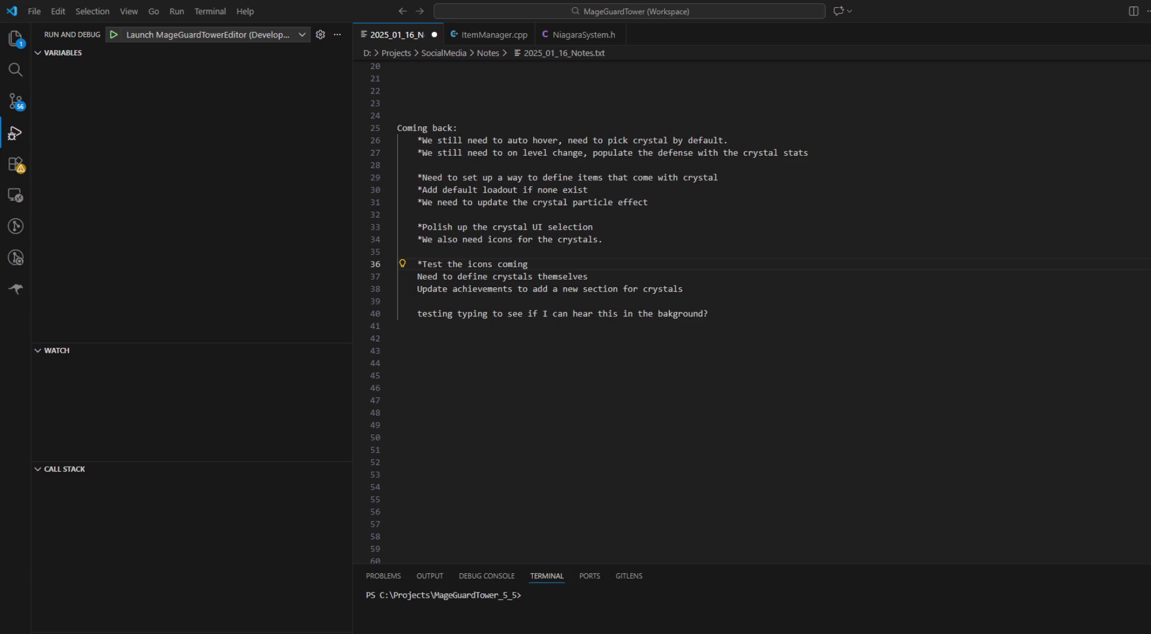
pyautogui.click(645, 314)
pyautogui.click(809, 264)
pyautogui.click(798, 278)
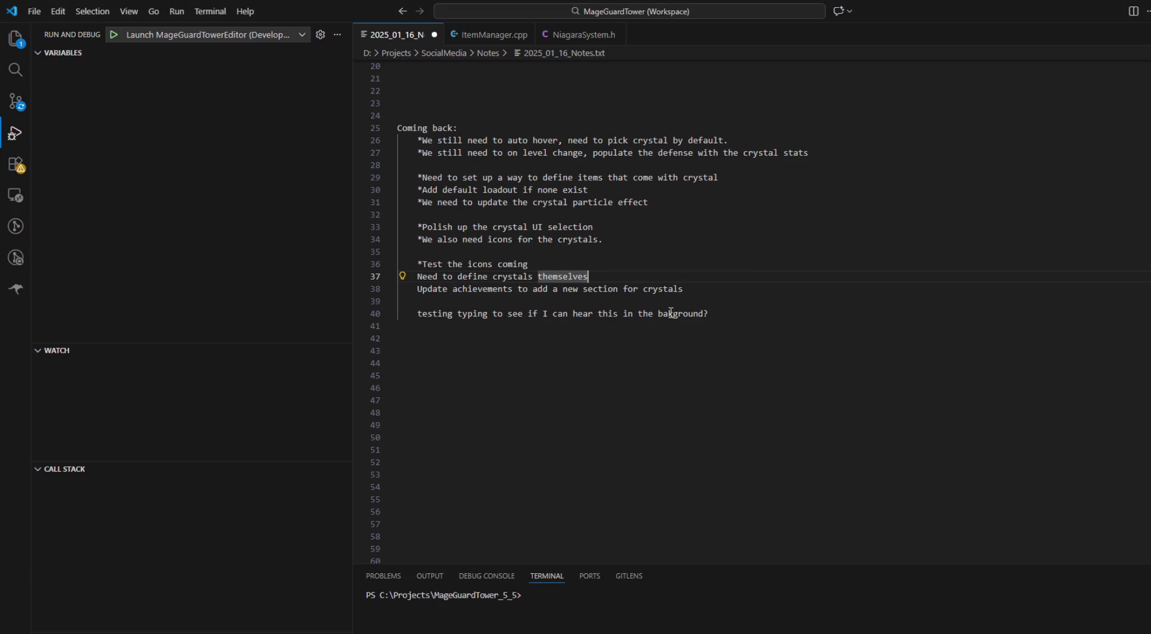
pyautogui.moveTo(666, 275); pyautogui.dragTo(688, 261)
pyautogui.click(697, 284)
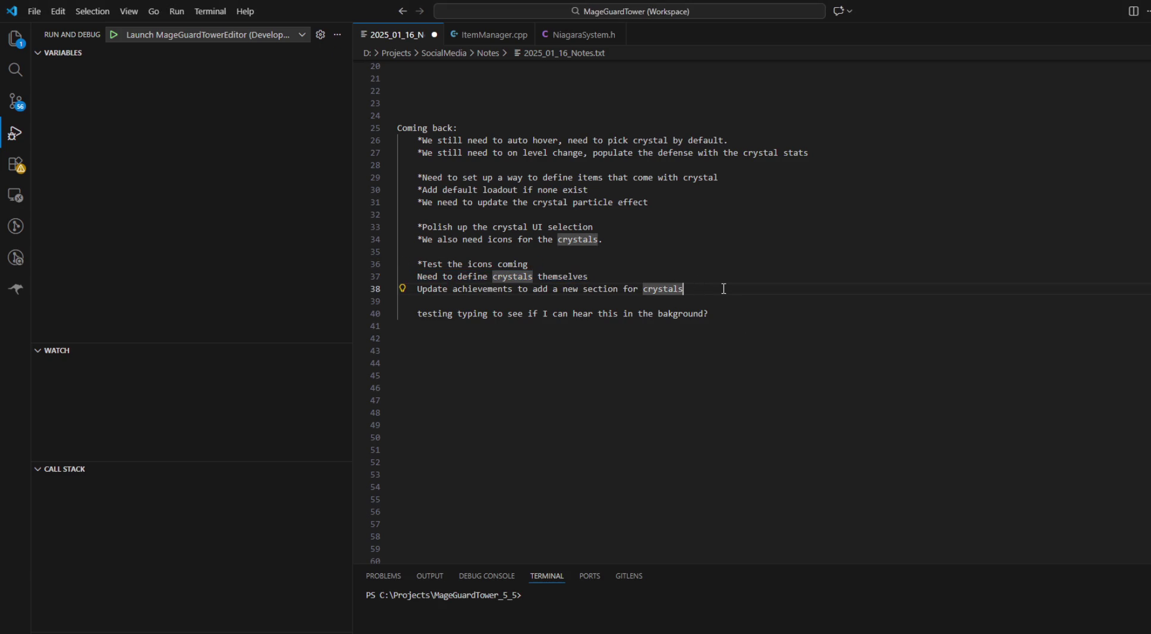
pyautogui.press('Up')
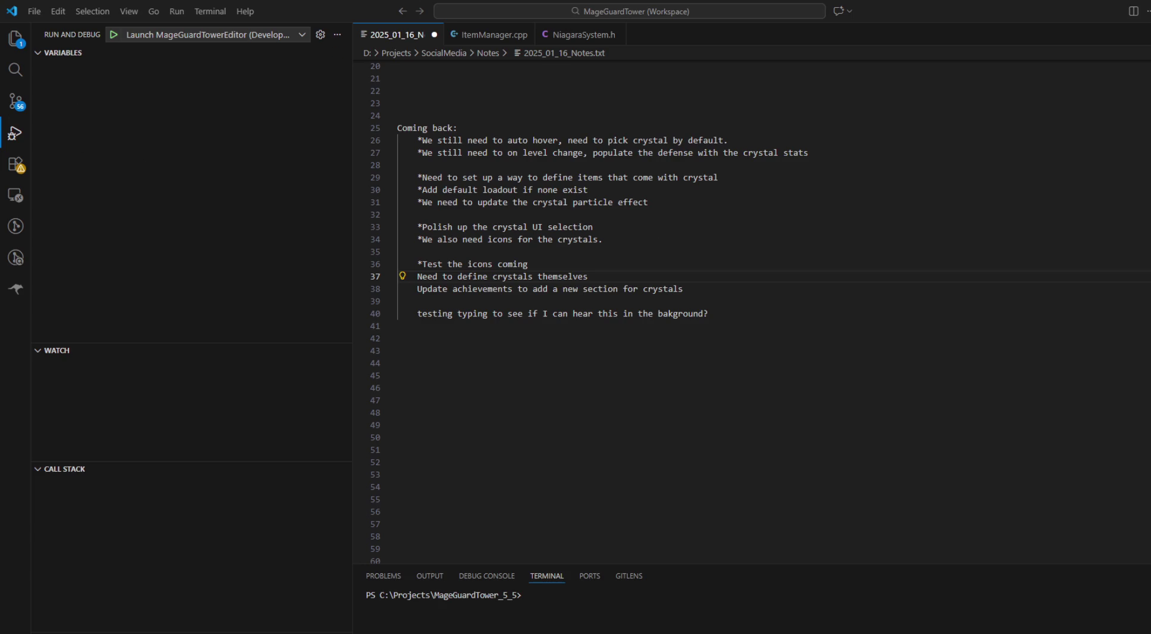
pyautogui.click(815, 226)
# Step: Browse the MageGuardTower_5_5 project folder in File Explorer, then return the caret to the end of line 40 in the notes
pyautogui.hotkey('ctrl', 'shift', 'Left')
pyautogui.hotkey('ctrl', 'shift', 'Right')
pyautogui.press('super+e')
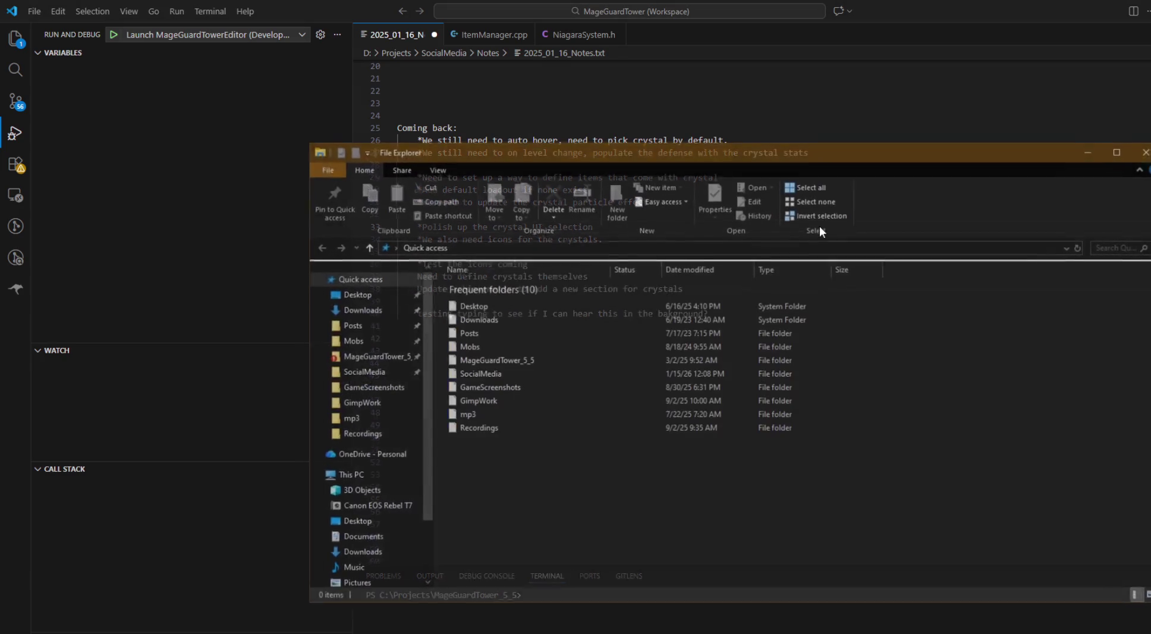
pyautogui.click(362, 360)
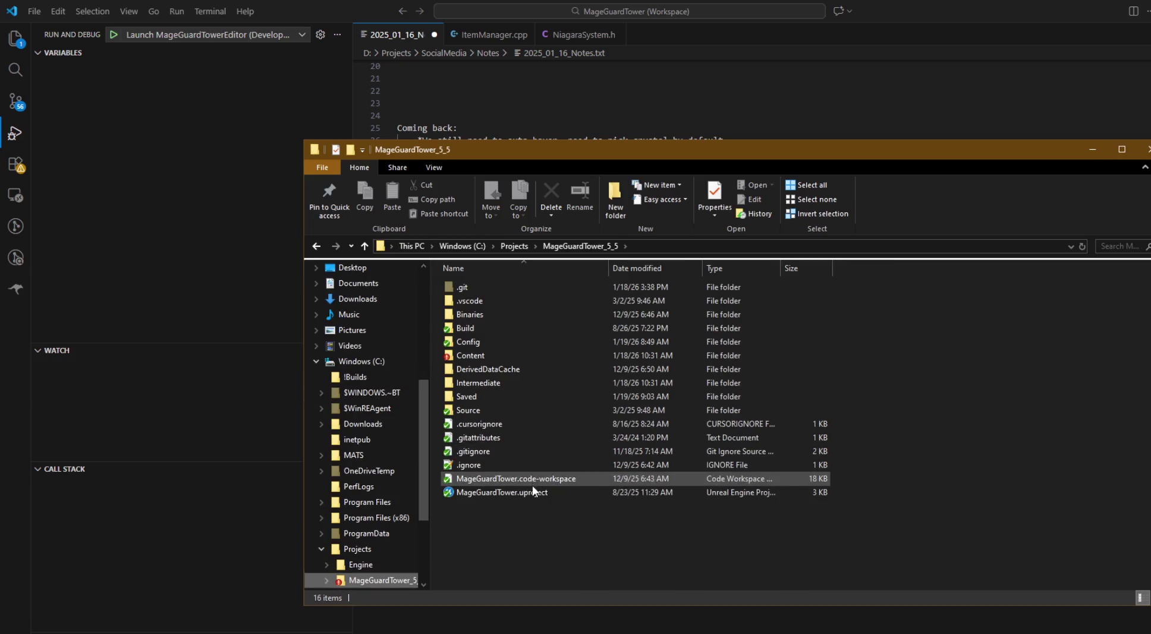
pyautogui.click(532, 488)
pyautogui.click(1093, 150)
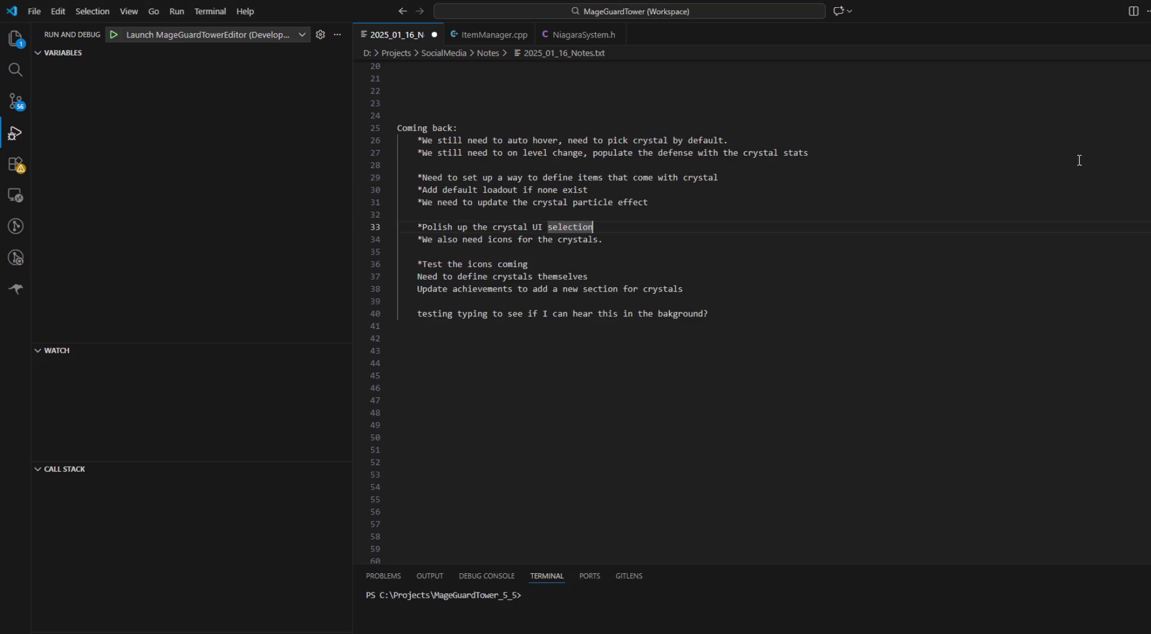
pyautogui.click(824, 315)
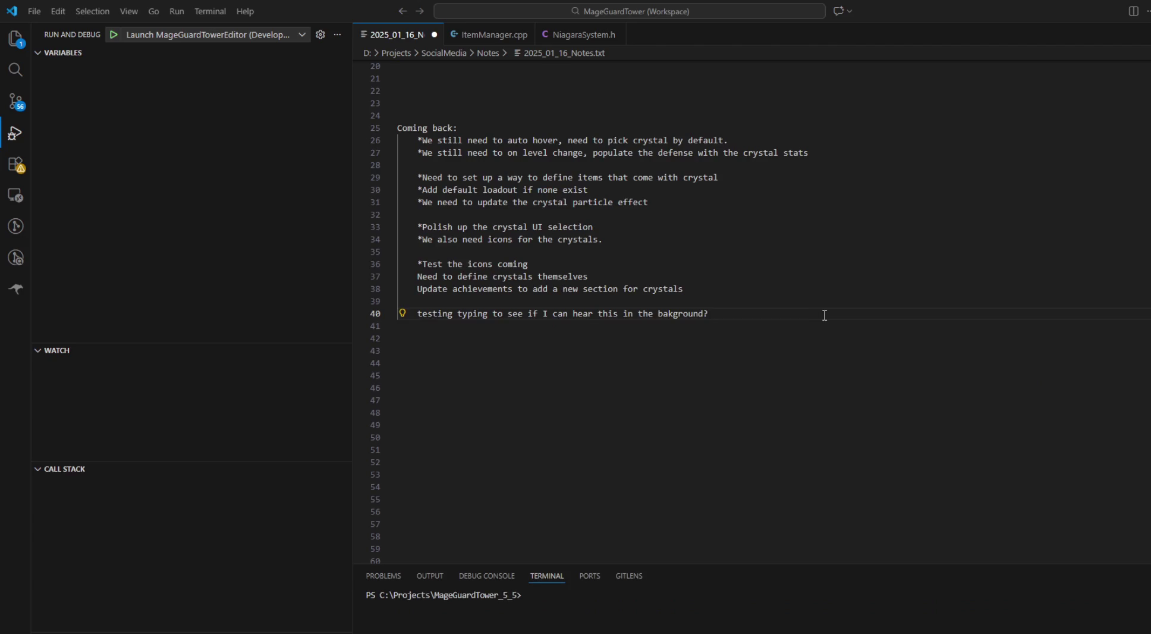
pyautogui.click(824, 315)
pyautogui.click(709, 278)
pyautogui.doubleClick(750, 276)
pyautogui.click(769, 265)
pyautogui.doubleClick(778, 273)
pyautogui.click(779, 272)
# Step: Fly the viewport camera across the MovementTesting1 arena toward the capsule, and enlarge the asset browser
pyautogui.hotkey('alt', 'Tab')
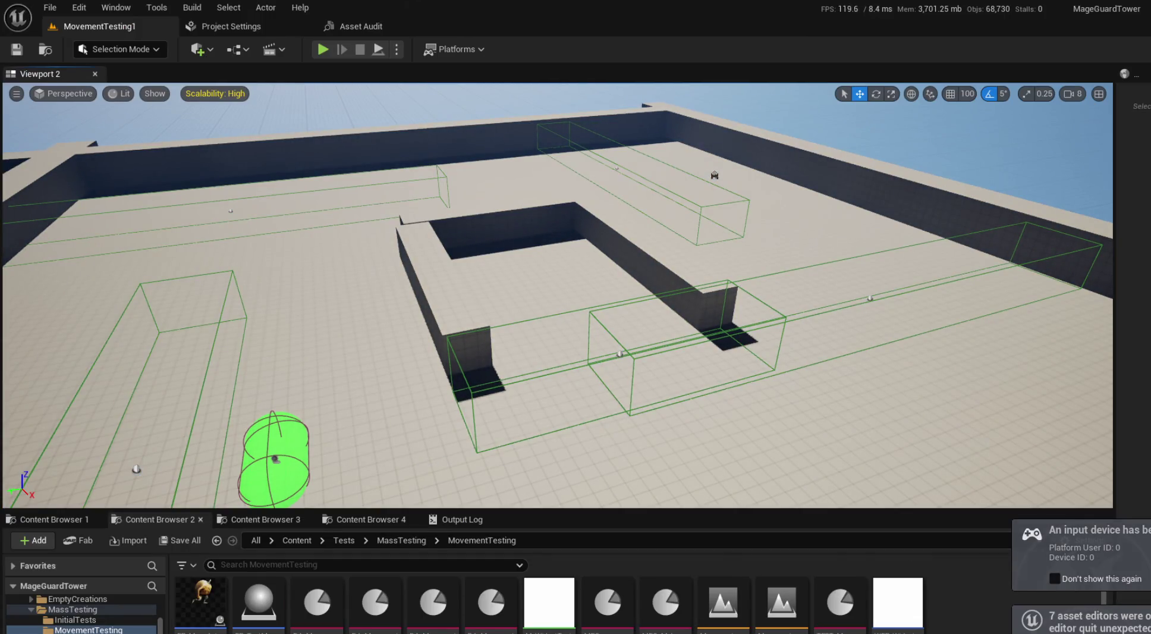
pyautogui.scroll(-10, 558, 296)
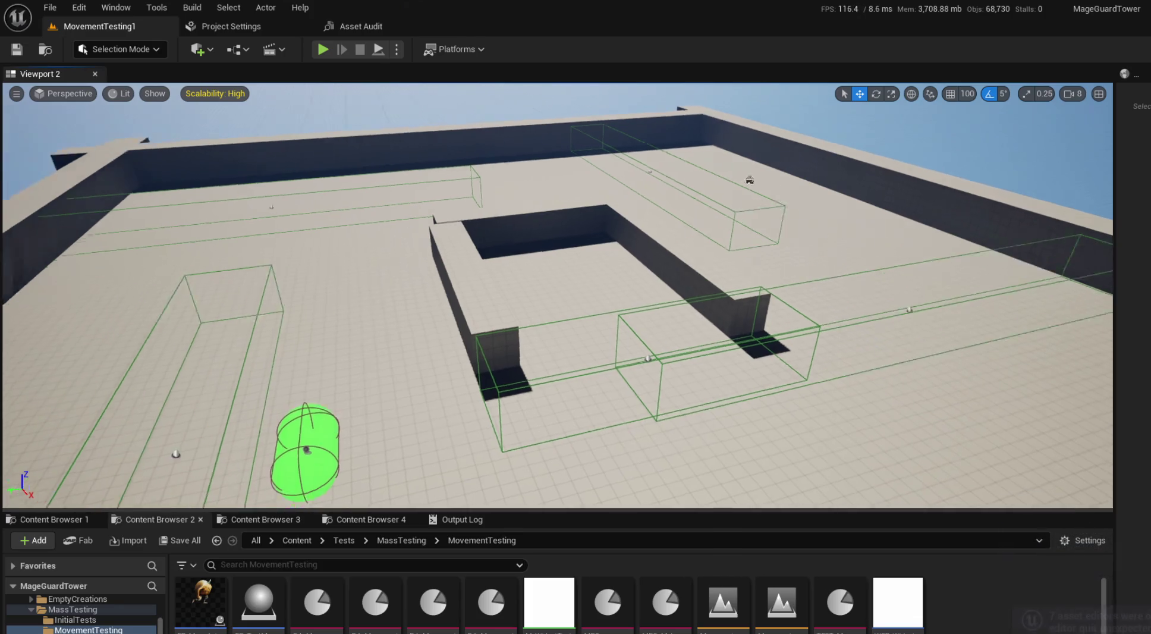
pyautogui.scroll(10, 558, 296)
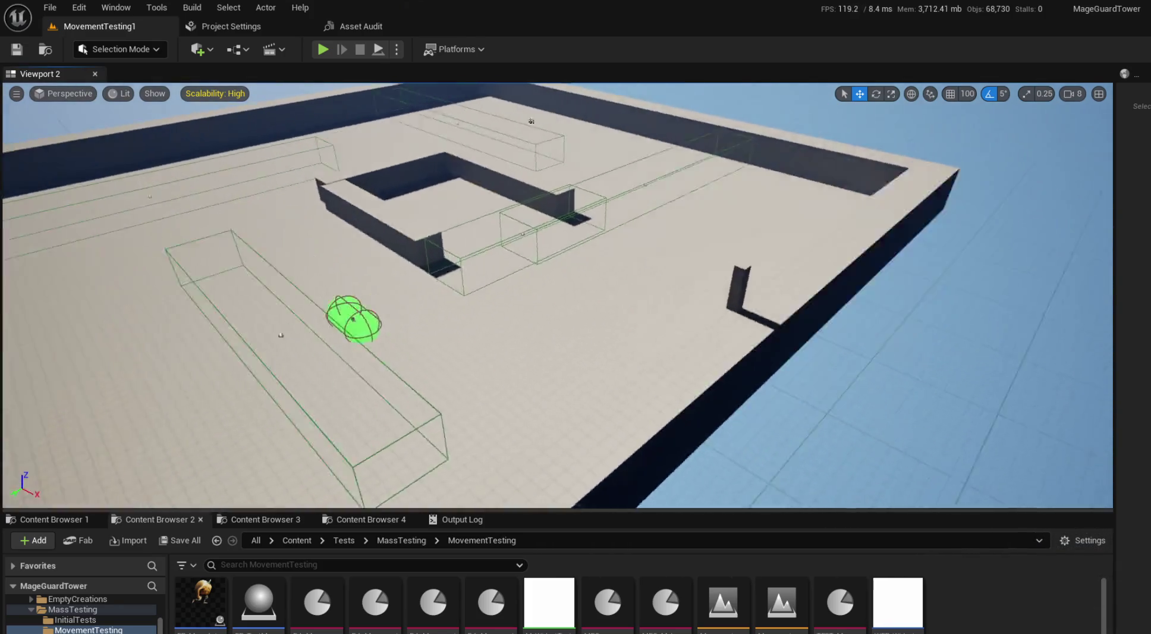
pyautogui.moveTo(547, 180)
pyautogui.mouseDown()
pyautogui.moveTo(669, 288)
pyautogui.moveTo(748, 336)
pyautogui.moveTo(1077, 310)
pyautogui.moveTo(856, 190)
pyautogui.moveTo(1011, 256)
pyautogui.moveTo(951, 235)
pyautogui.moveTo(743, 224)
pyautogui.mouseUp()
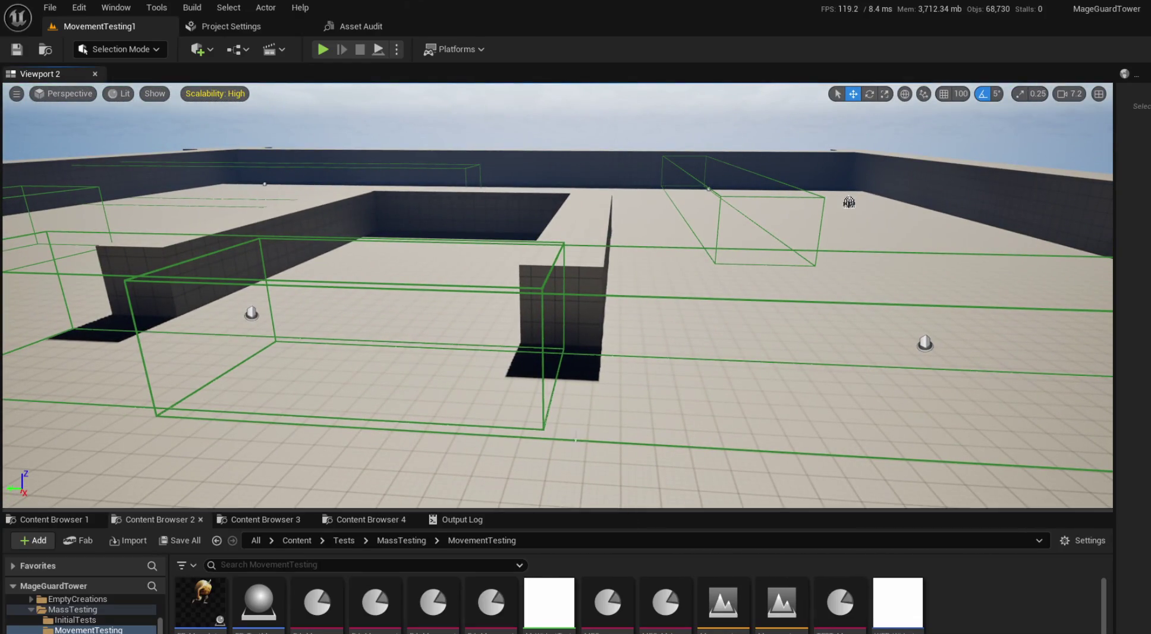
pyautogui.moveTo(483, 250)
pyautogui.mouseDown()
pyautogui.moveTo(410, 249)
pyautogui.moveTo(541, 250)
pyautogui.moveTo(483, 446)
pyautogui.mouseUp()
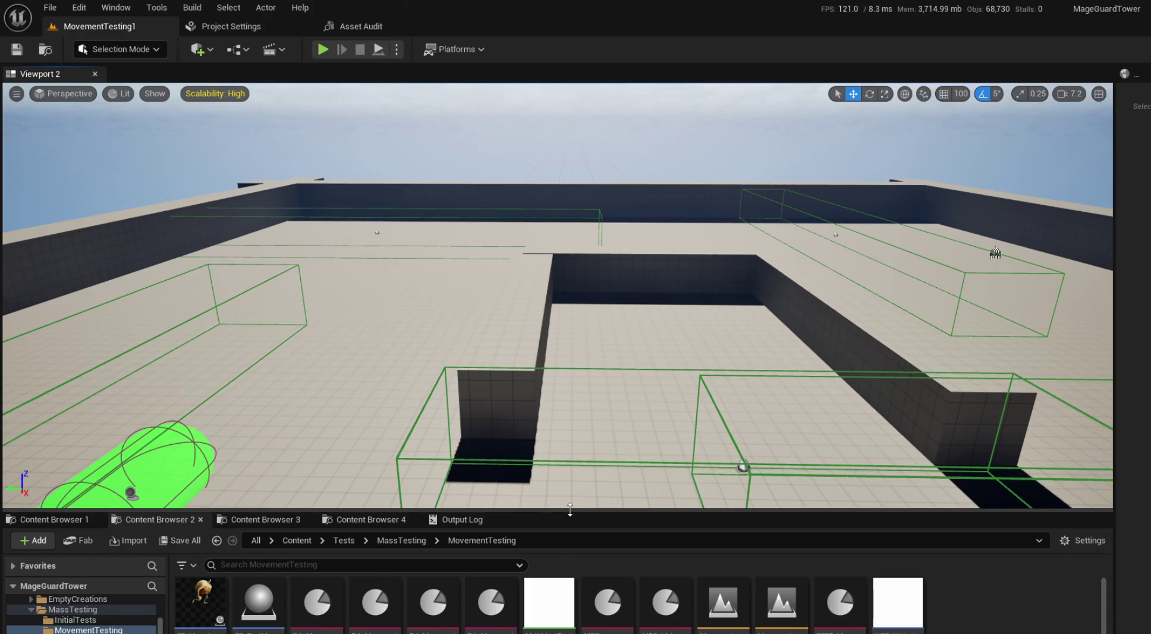
pyautogui.moveTo(569, 510); pyautogui.dragTo(569, 464)
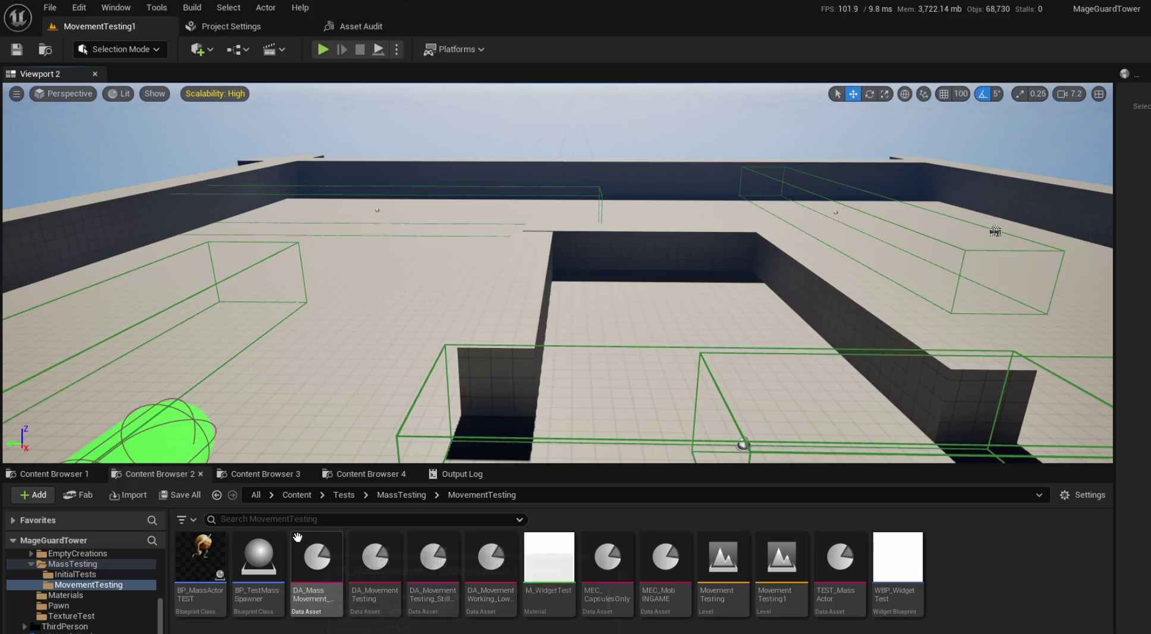
# Step: Open the MainMenu level from Content > MageGuardTower > Levels > MainMenu and start a test play
pyautogui.click(287, 474)
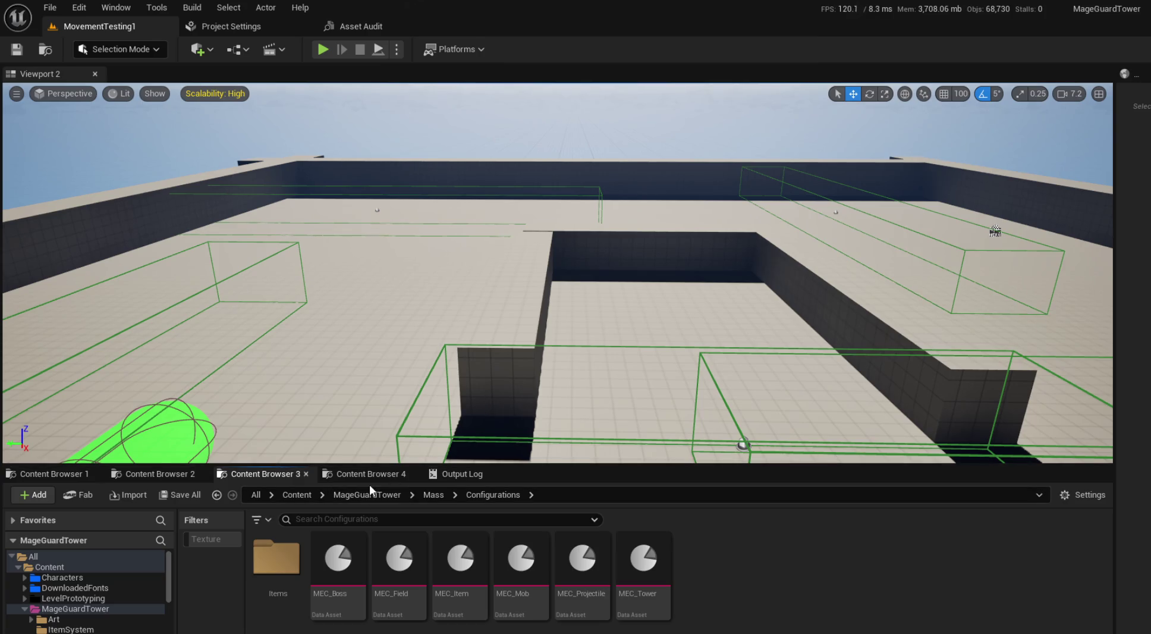
pyautogui.click(167, 476)
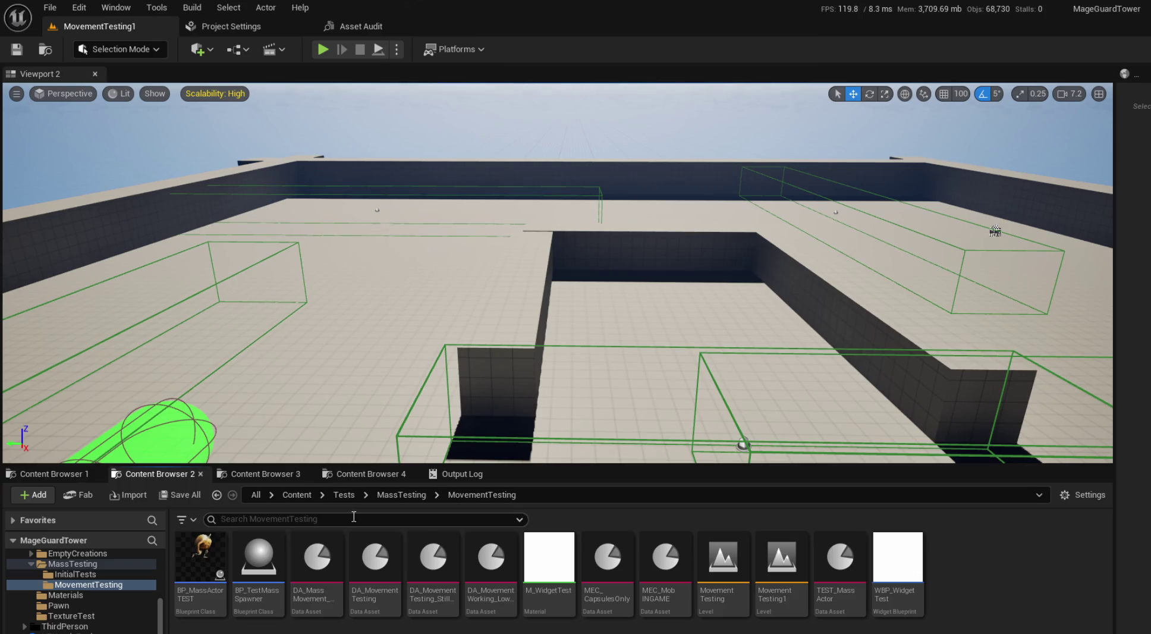
pyautogui.click(300, 495)
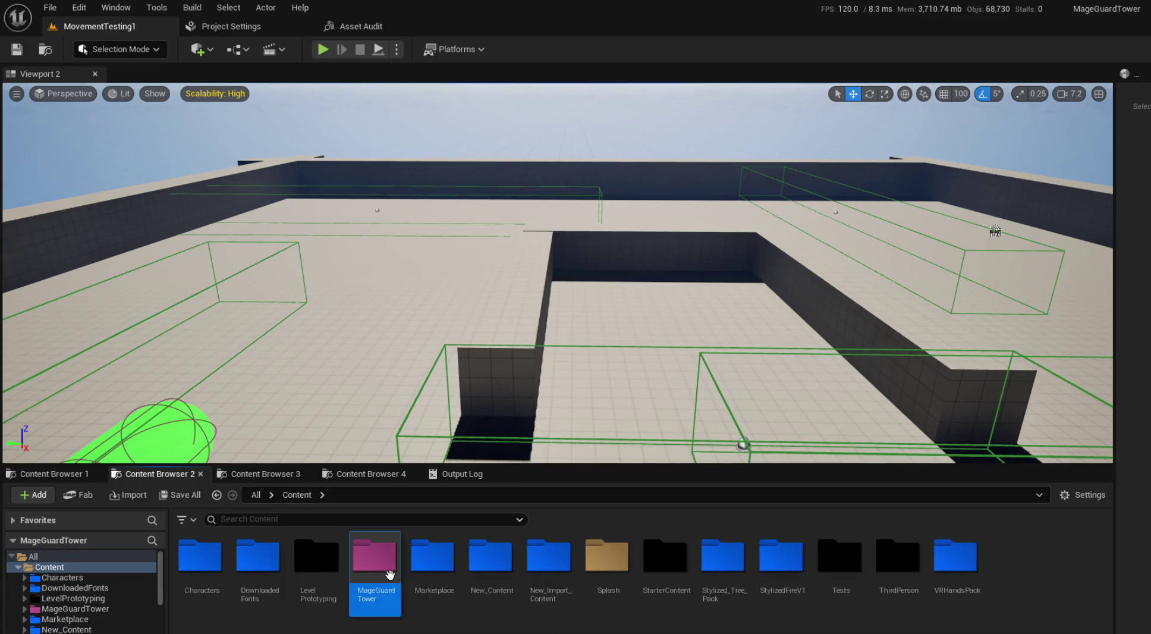
pyautogui.doubleClick(385, 565)
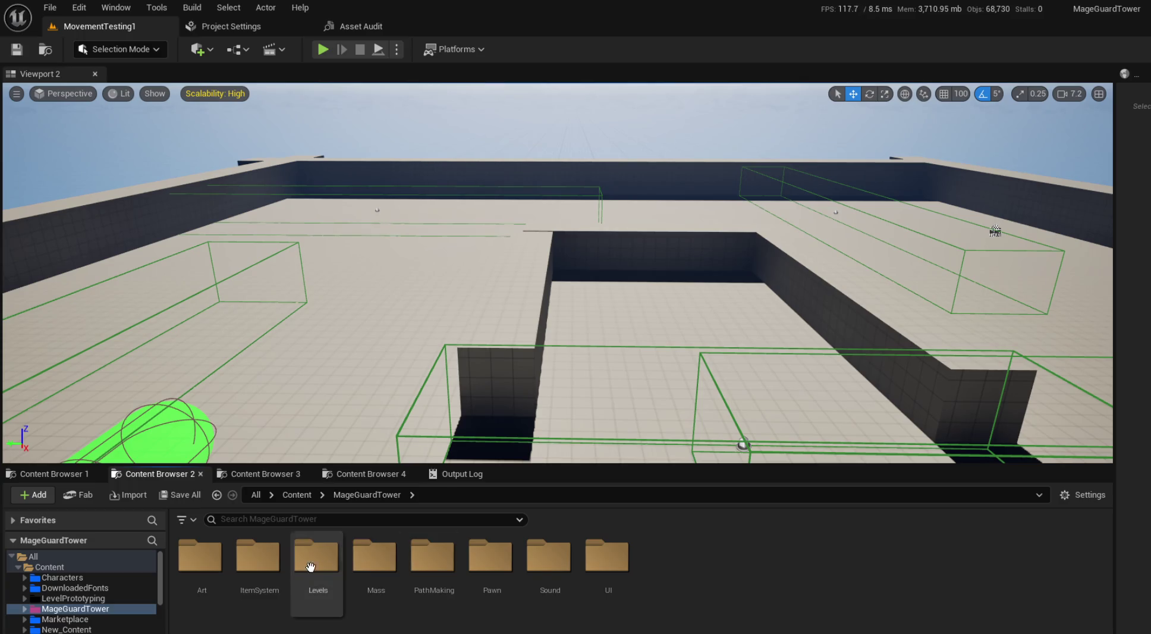
pyautogui.doubleClick(321, 564)
pyautogui.doubleClick(261, 565)
pyautogui.click(329, 562)
pyautogui.press('Return')
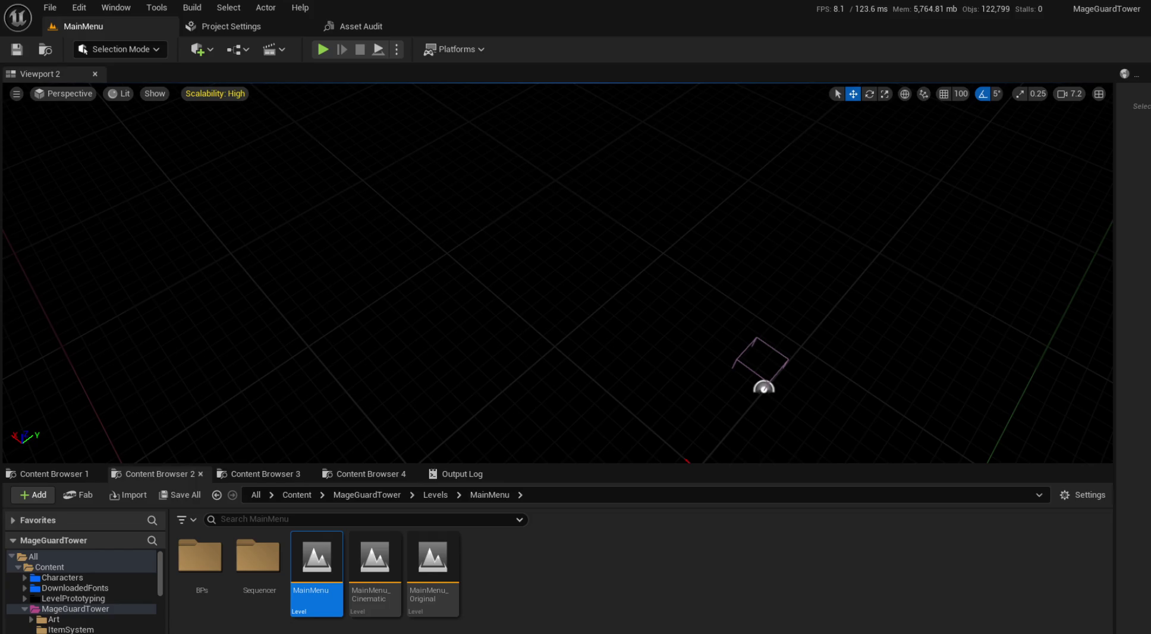
pyautogui.hotkey('alt', 'p')
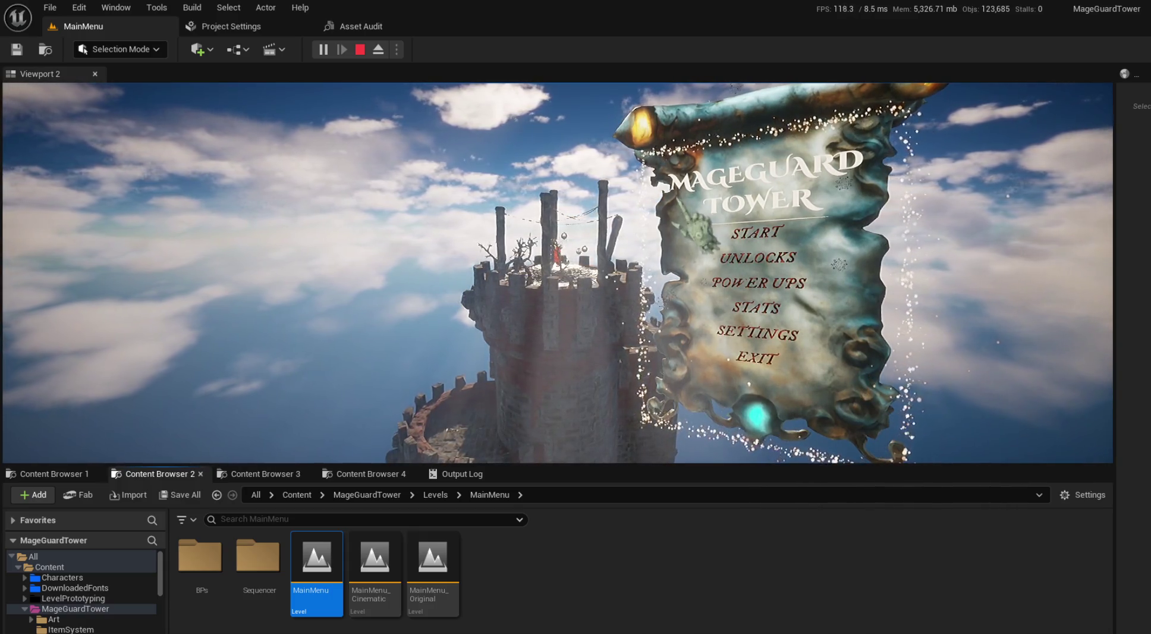
# Step: Enlarge the game view and side panel, show the Outliner, review crystals 1 and 2, then stop play
pyautogui.moveTo(809, 465); pyautogui.dragTo(809, 517)
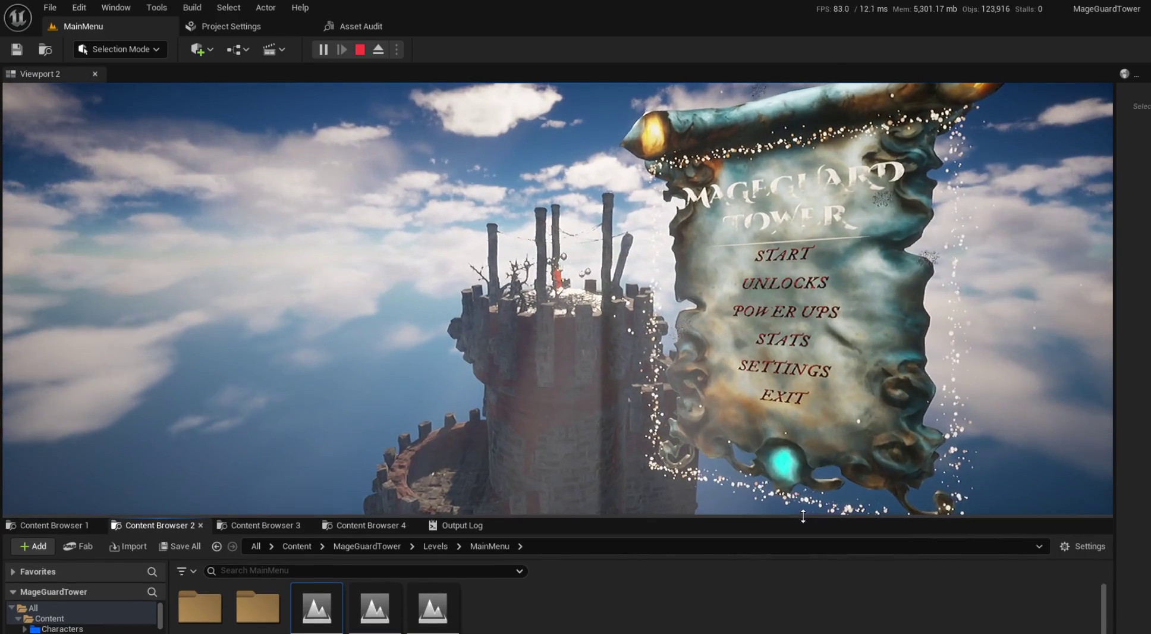
pyautogui.moveTo(1108, 270); pyautogui.dragTo(888, 269)
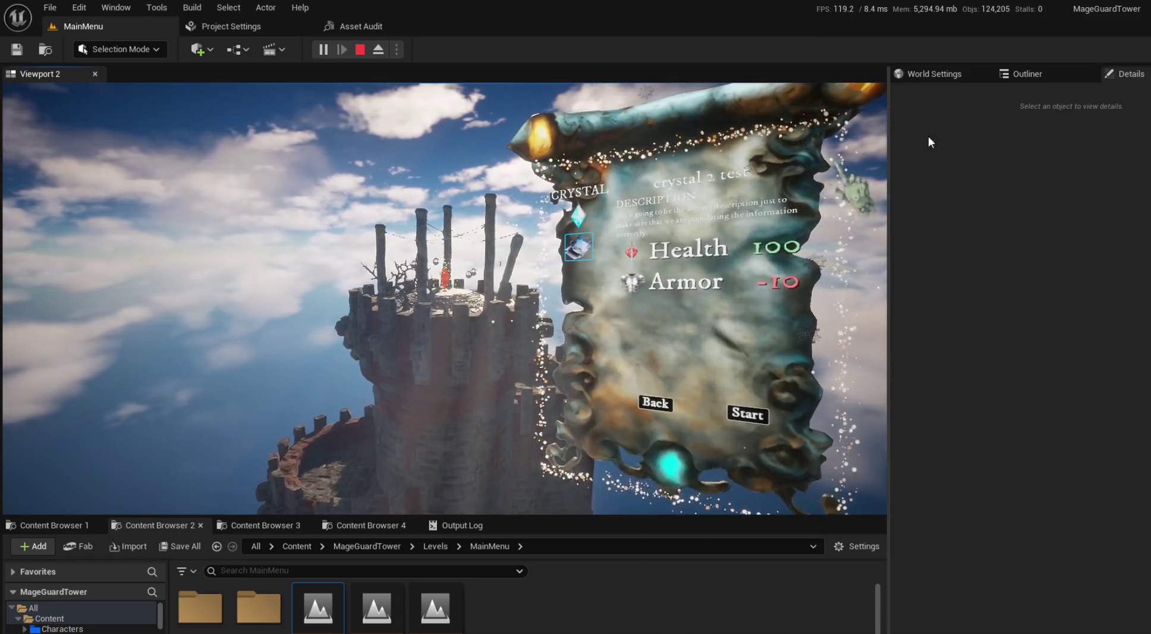
pyautogui.click(1049, 74)
pyautogui.click(578, 217)
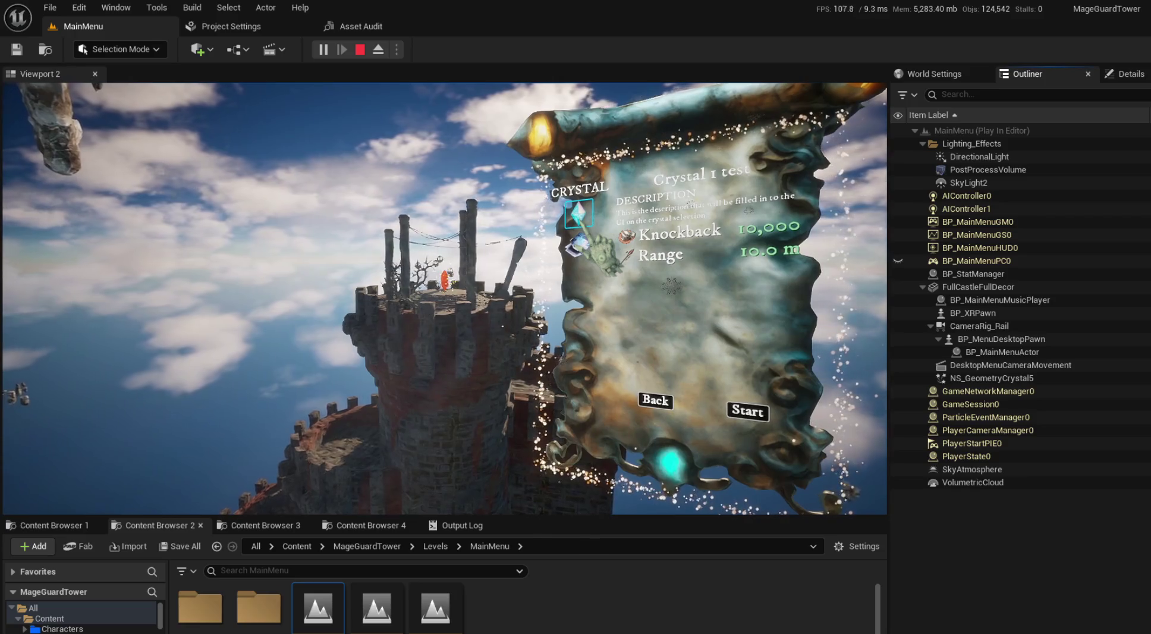
pyautogui.click(577, 243)
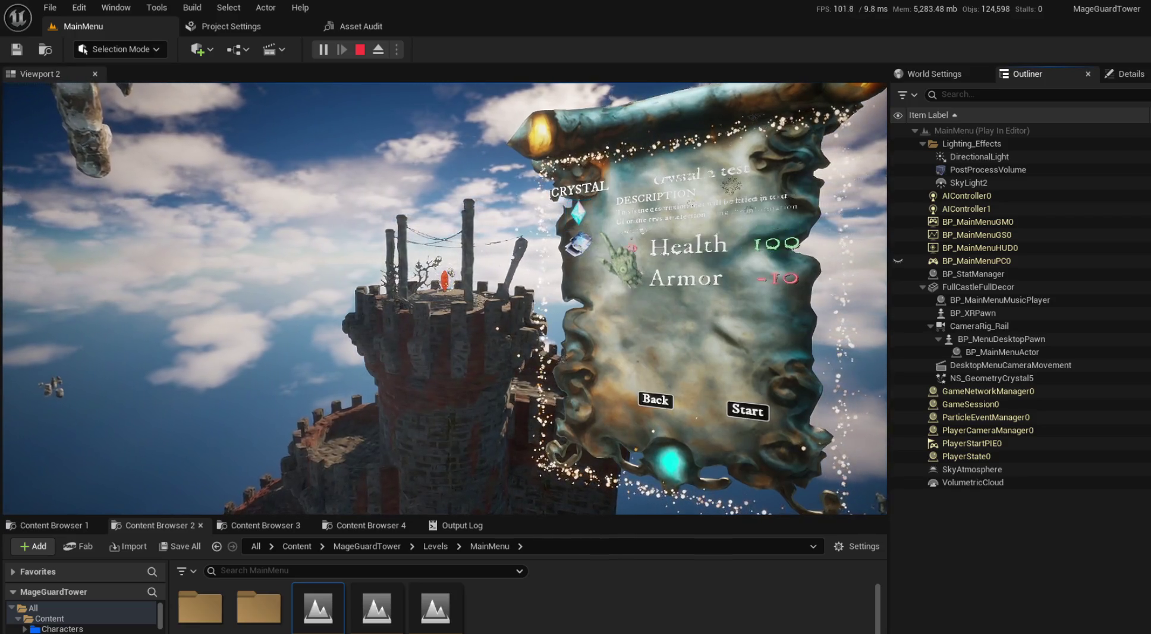
pyautogui.click(360, 50)
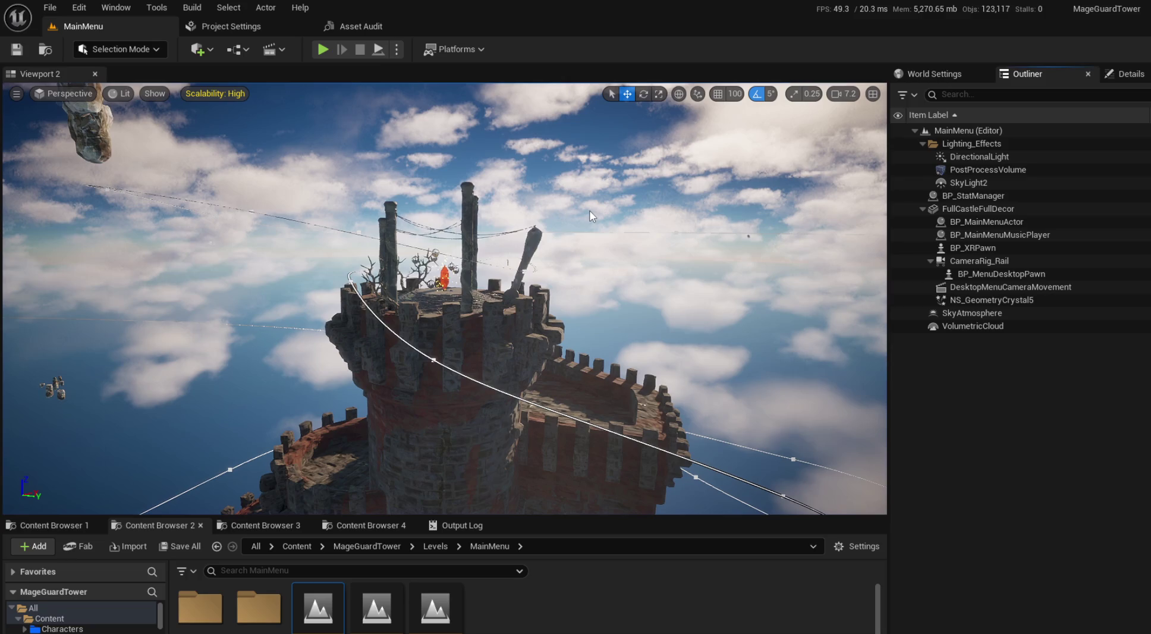
pyautogui.hotkey('alt', 'Tab')
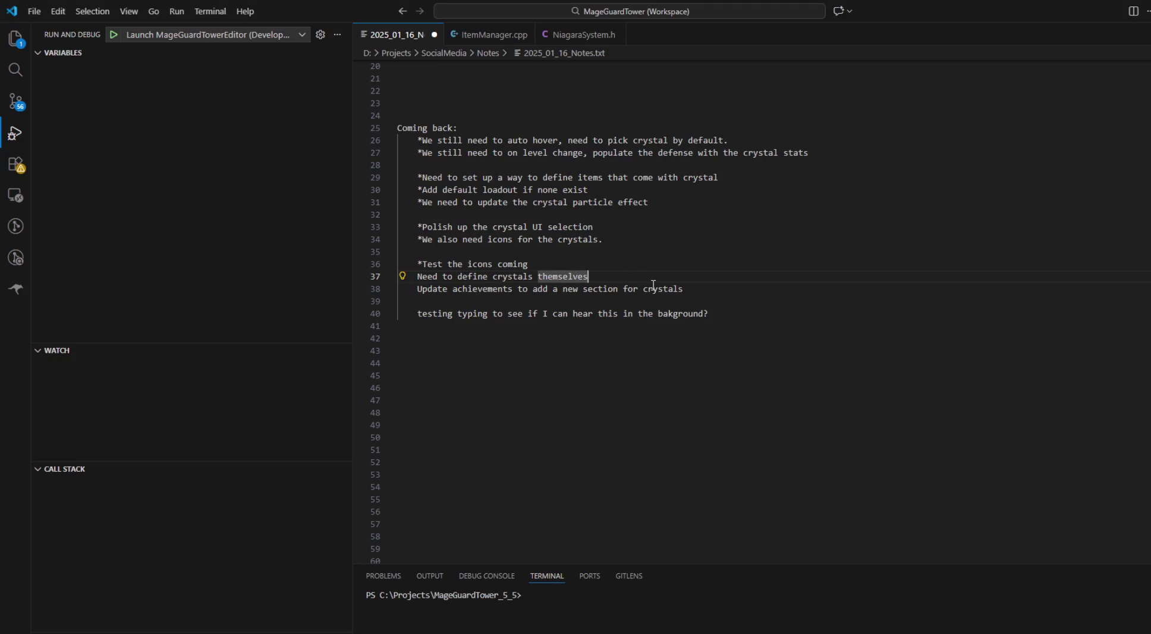
# Step: Add a note line and a Heavy Knockback crystal: Fireball tower, Fireball magic, 3 meters of area
pyautogui.press('Return')
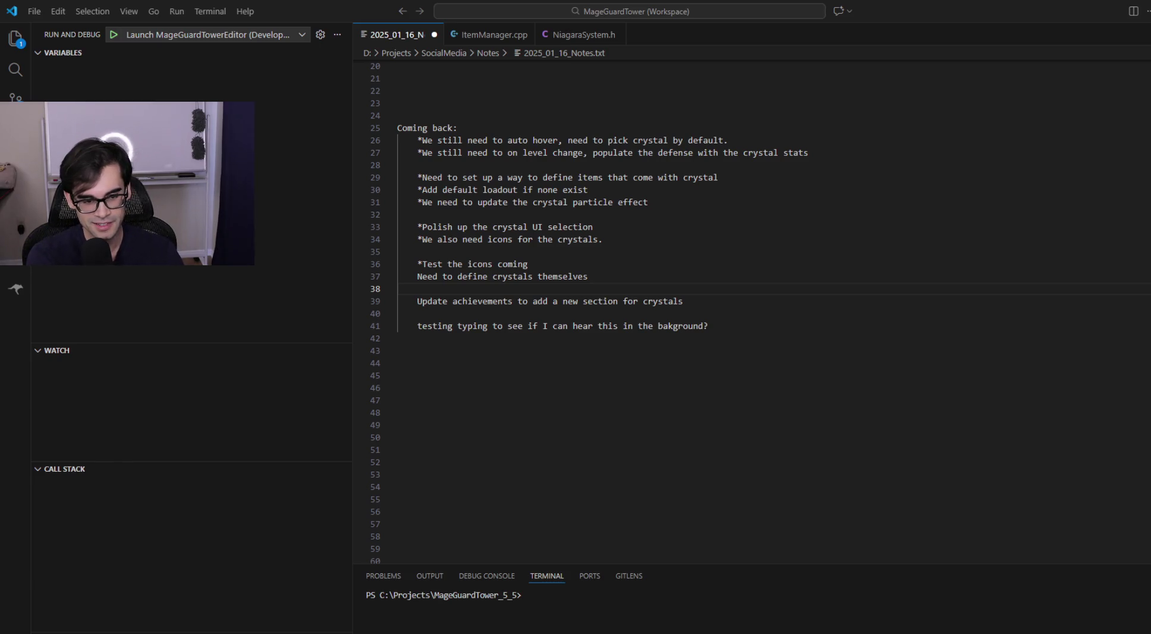
pyautogui.click(484, 291)
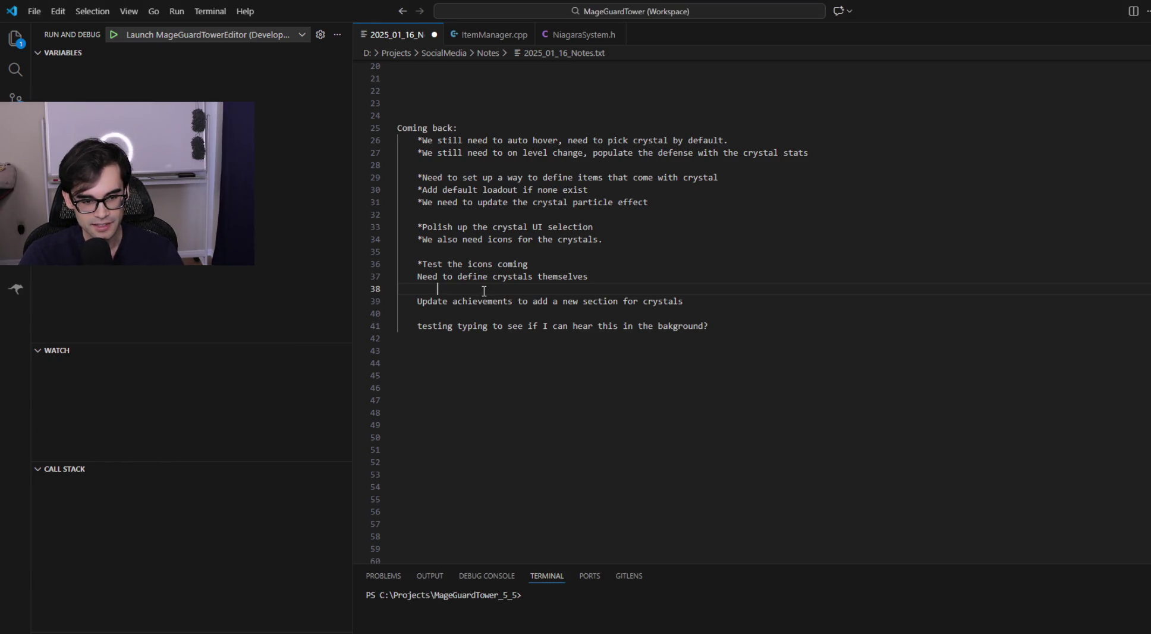
pyautogui.write('3')
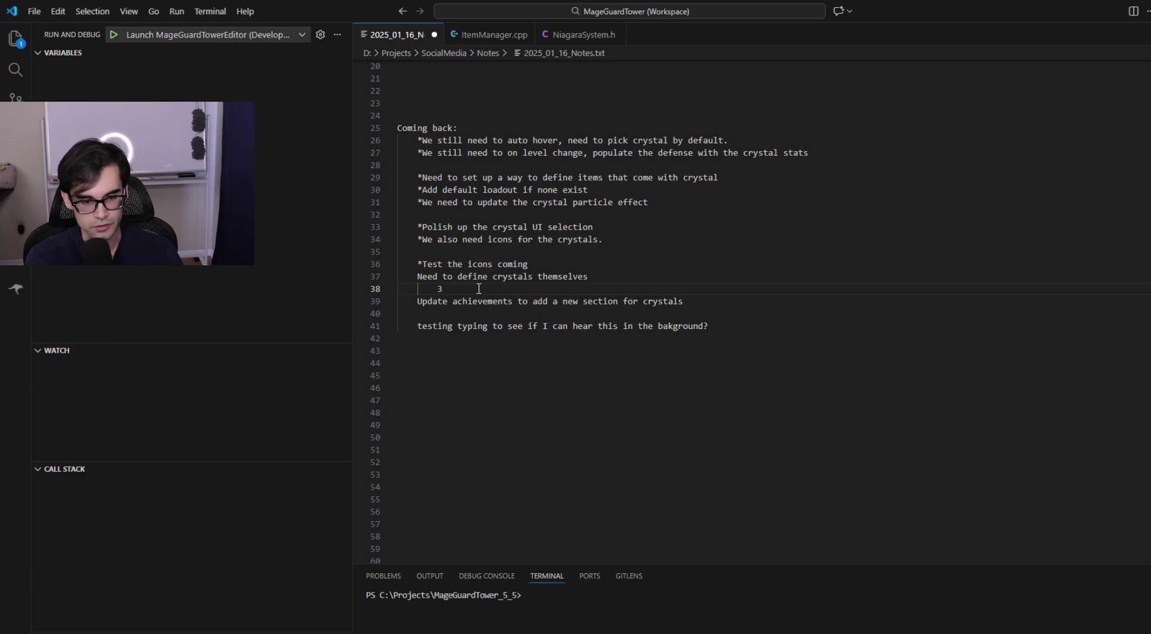
pyautogui.write(' we can use:')
pyautogui.press('Return')
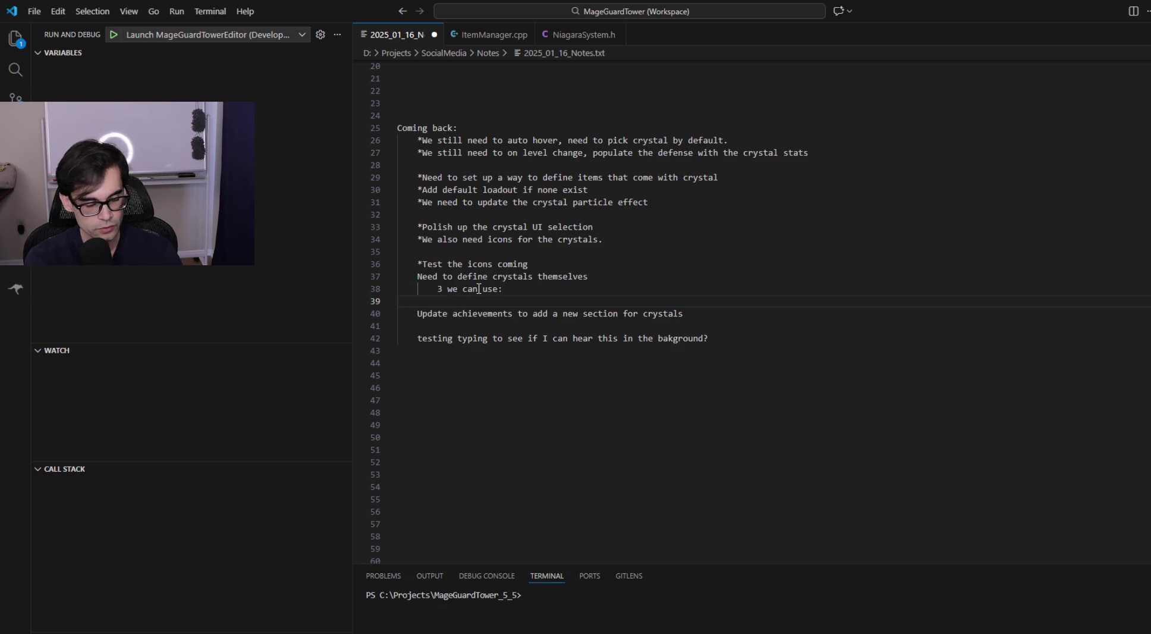
pyautogui.write('Heavy Knock')
pyautogui.press('Return')
pyautogui.press('Tab')
pyautogui.write('Fireball tower')
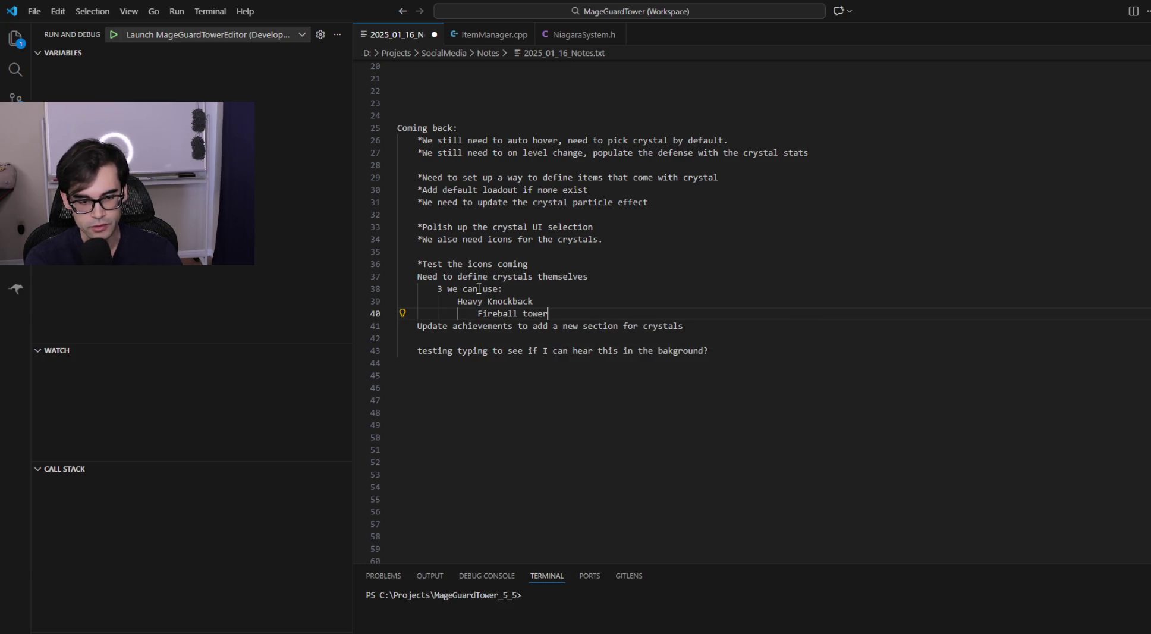
pyautogui.press('Return')
pyautogui.write('Fireball ')
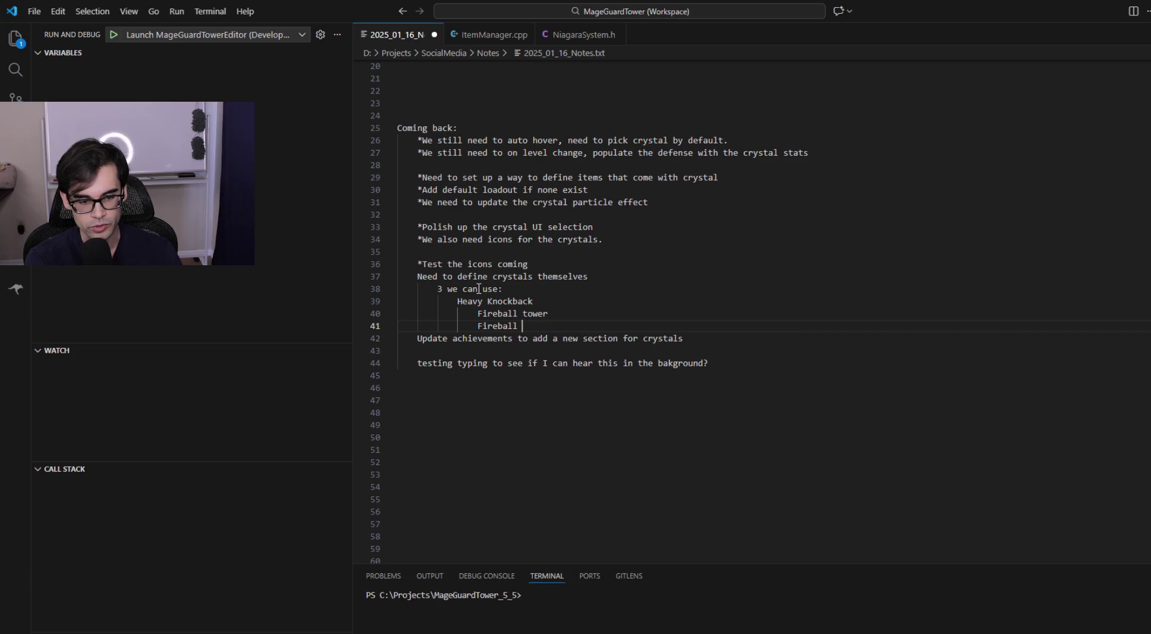
pyautogui.write('magic')
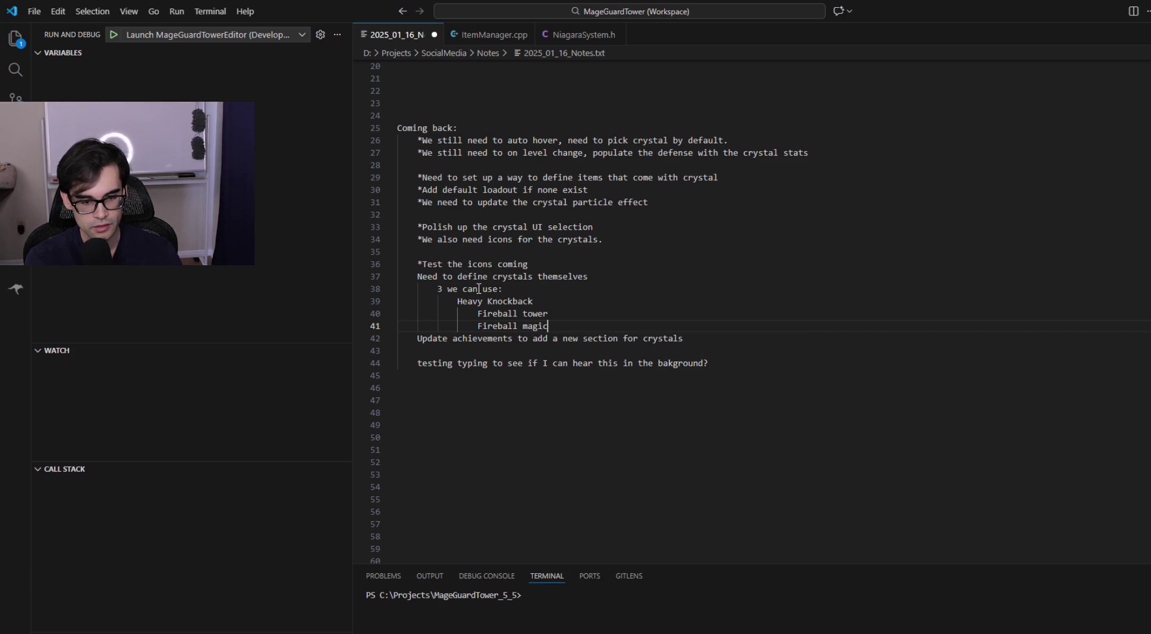
pyautogui.press('Return')
pyautogui.write('3 meters of area')
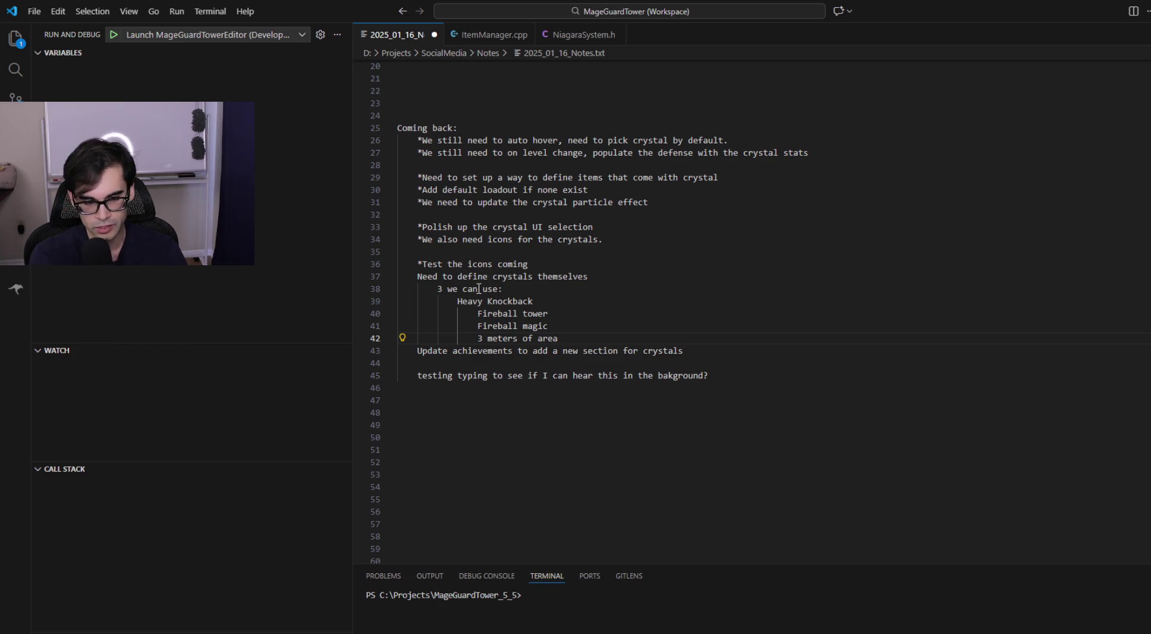
# Step: Add '1 Meter of range' and '5,000 knockback' lines below 3 meters of area
pyautogui.press('Return')
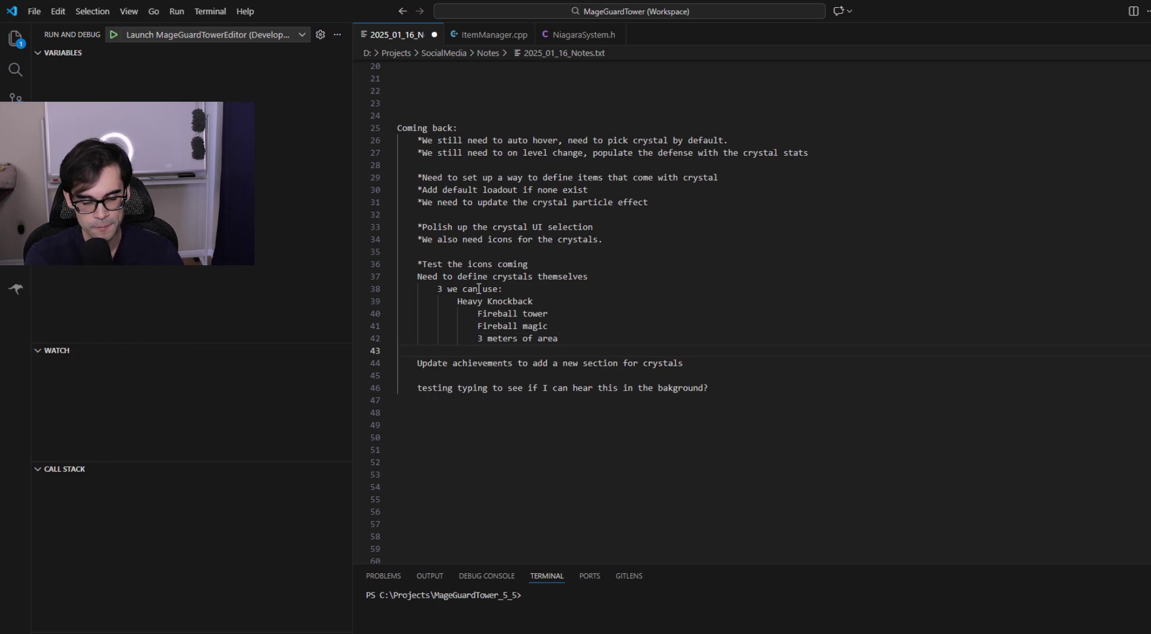
pyautogui.press('Up')
pyautogui.press('Up')
pyautogui.press('Up')
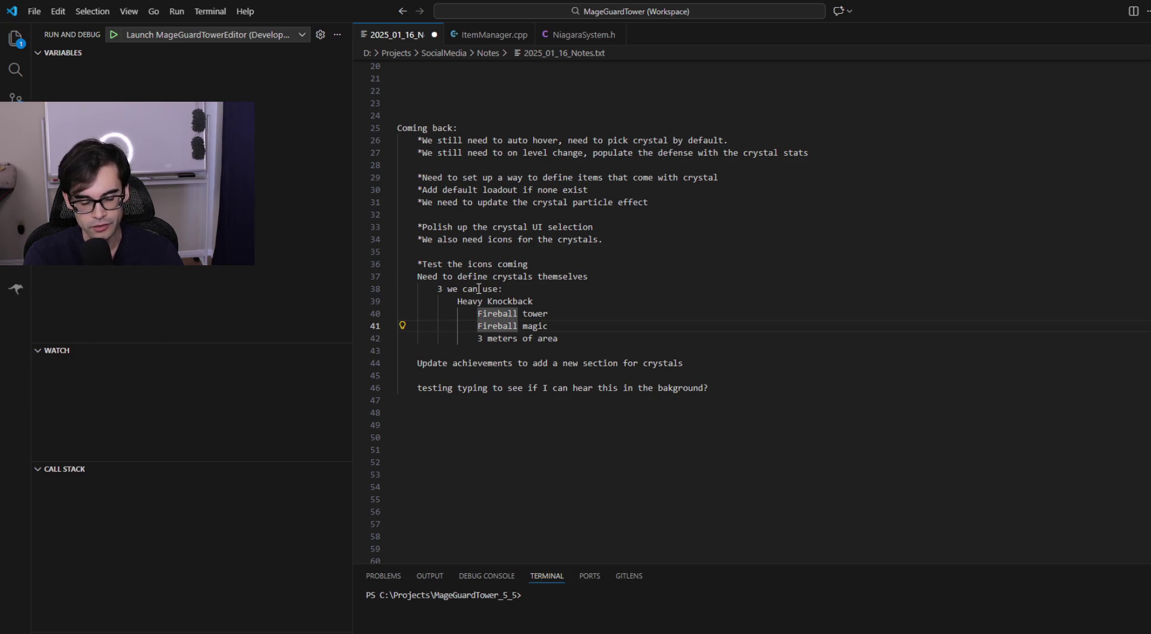
pyautogui.press('End')
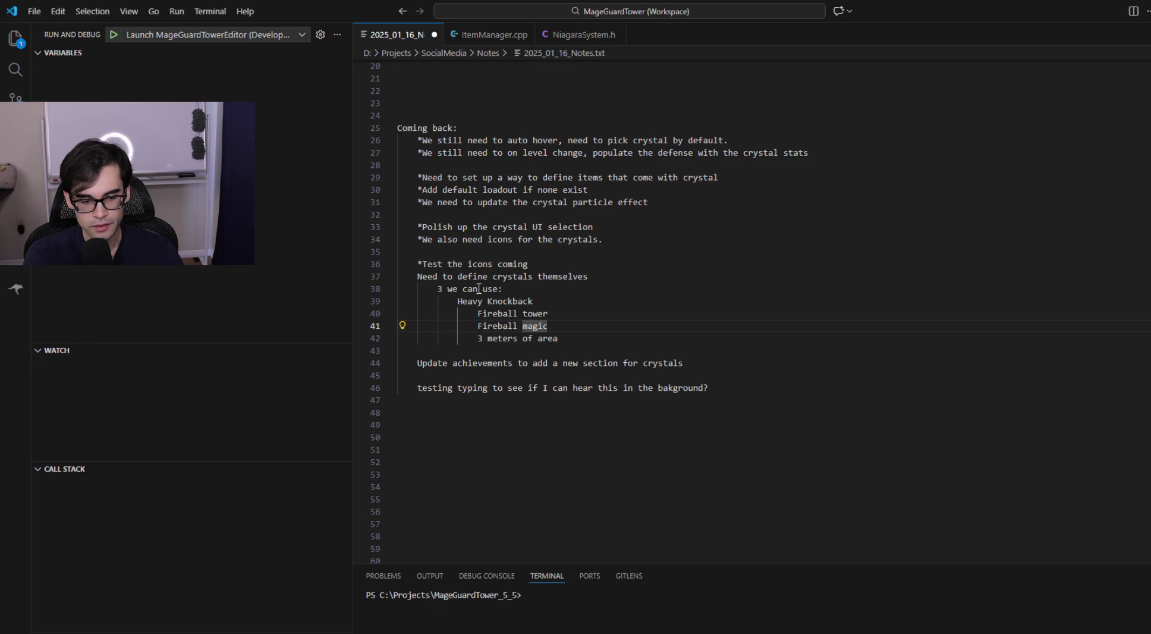
pyautogui.press('Return')
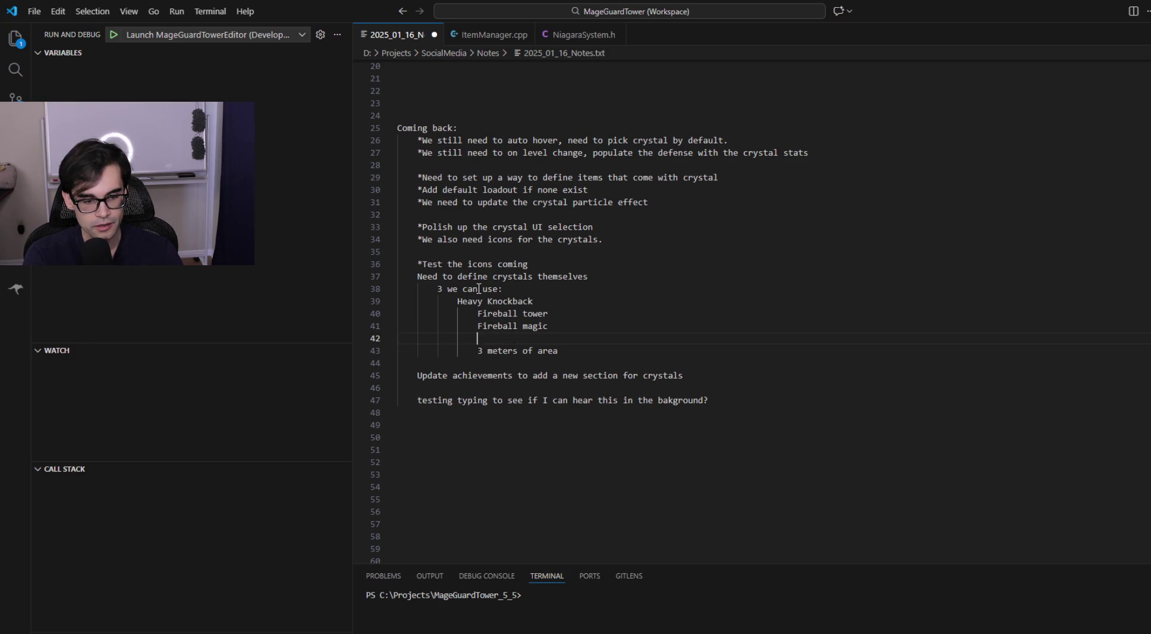
pyautogui.press('BackSpace')
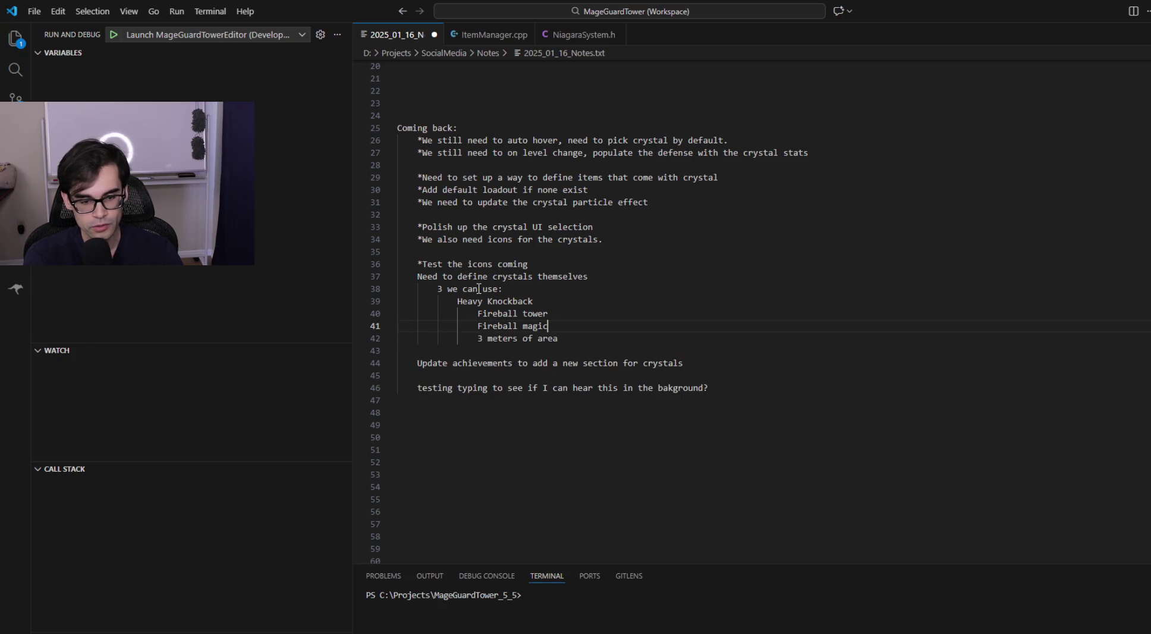
pyautogui.press('Down')
pyautogui.press('Down')
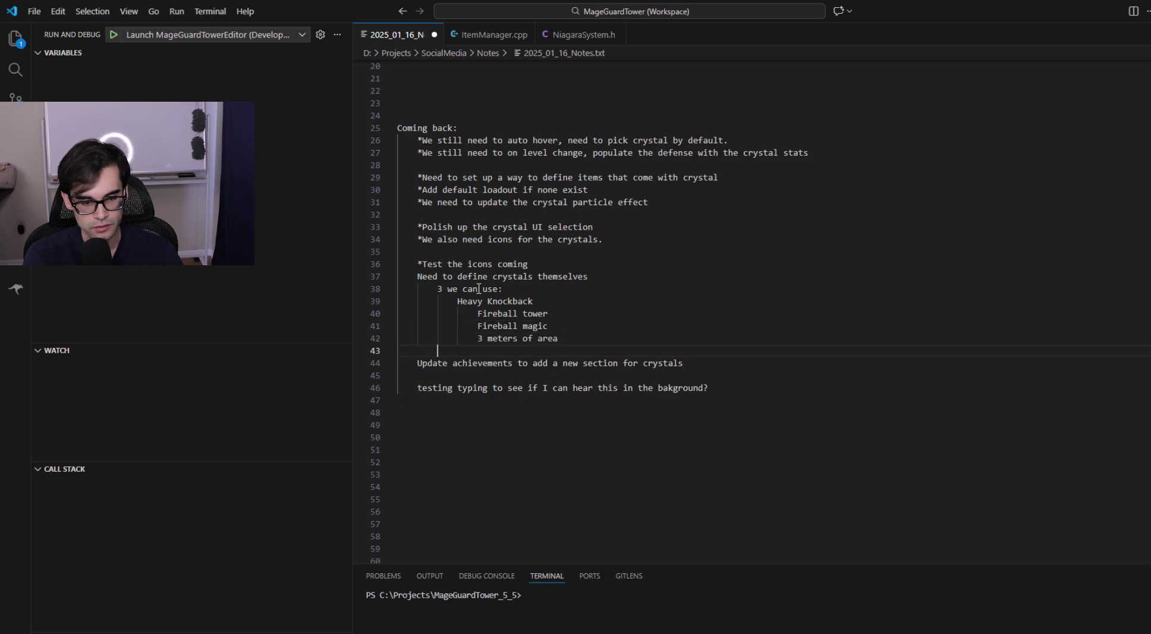
pyautogui.write('1 Meter of range')
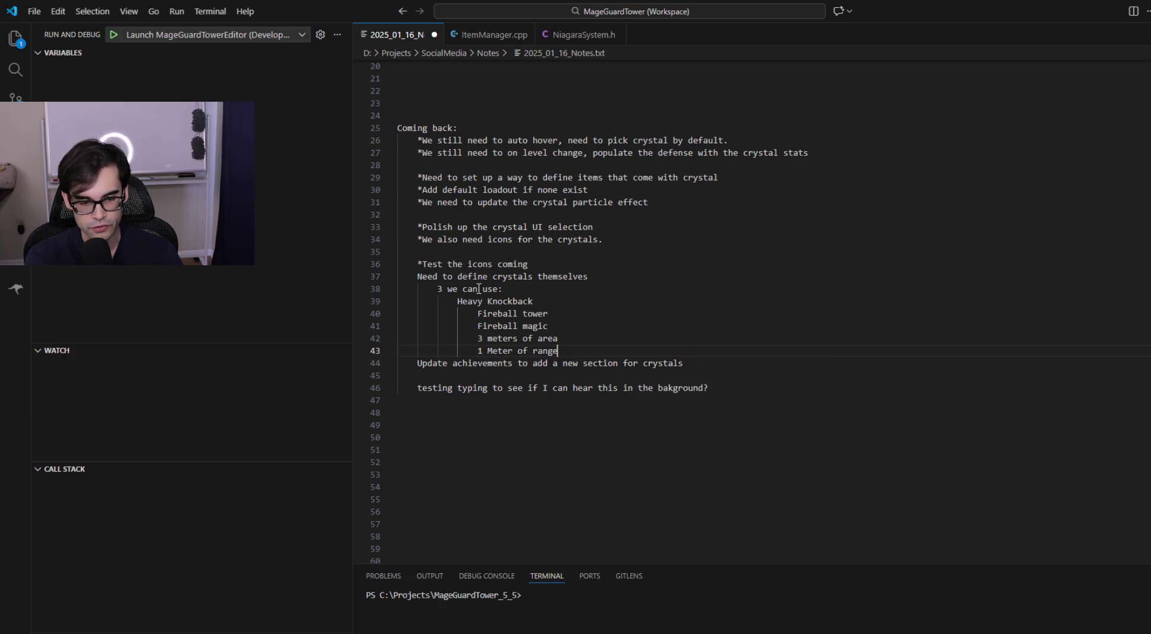
pyautogui.press('Return')
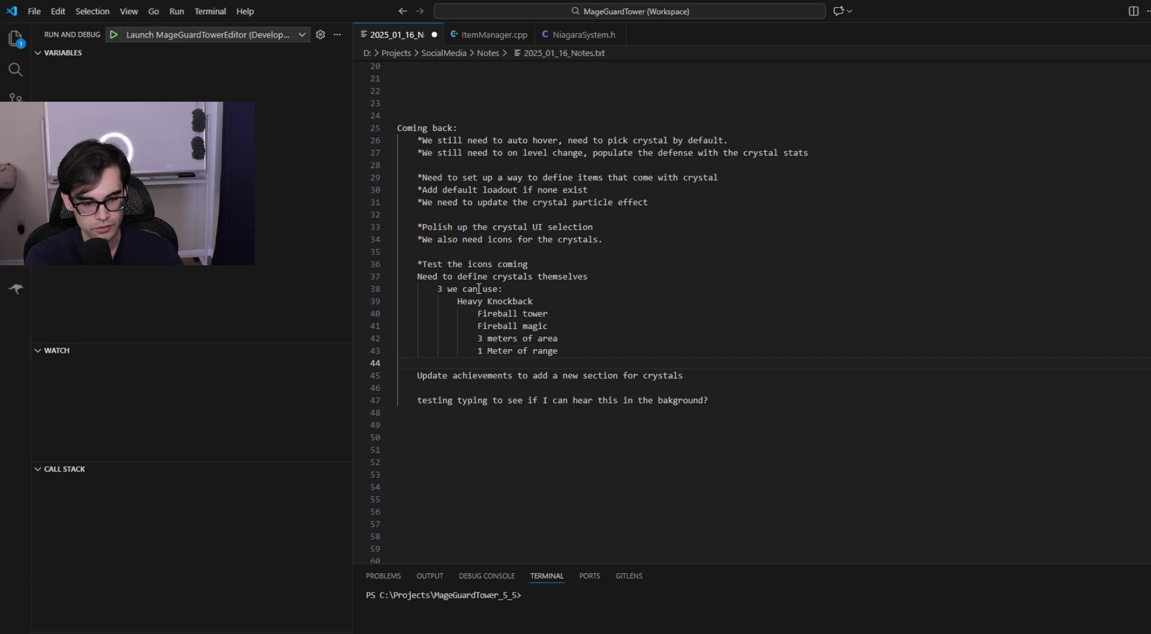
pyautogui.press('BackSpace')
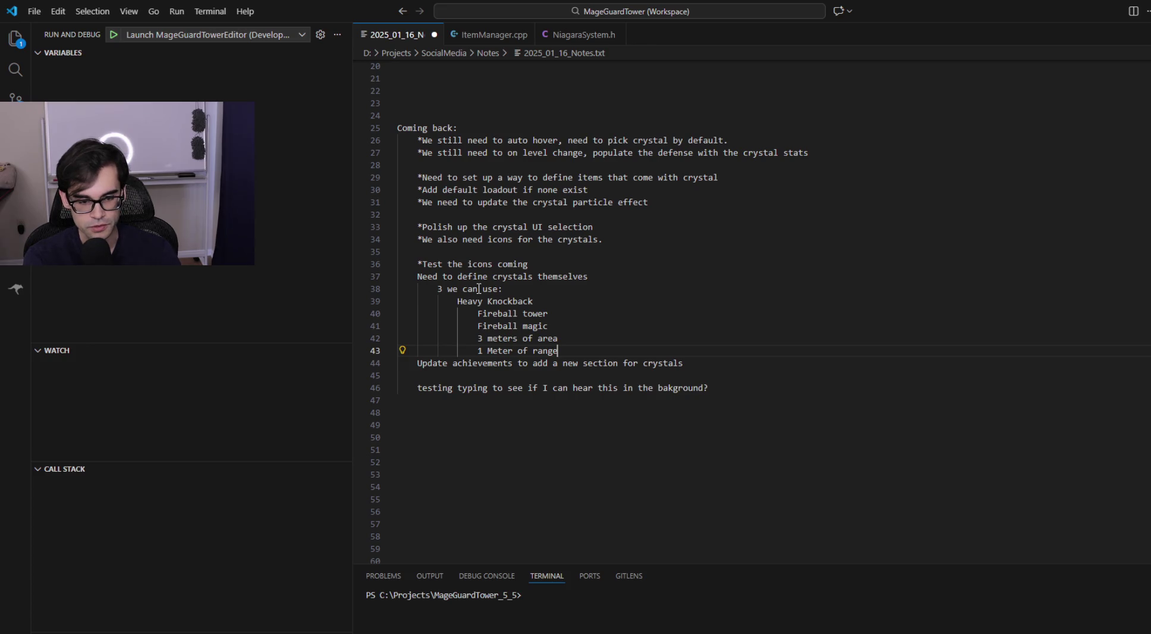
pyautogui.press('Return')
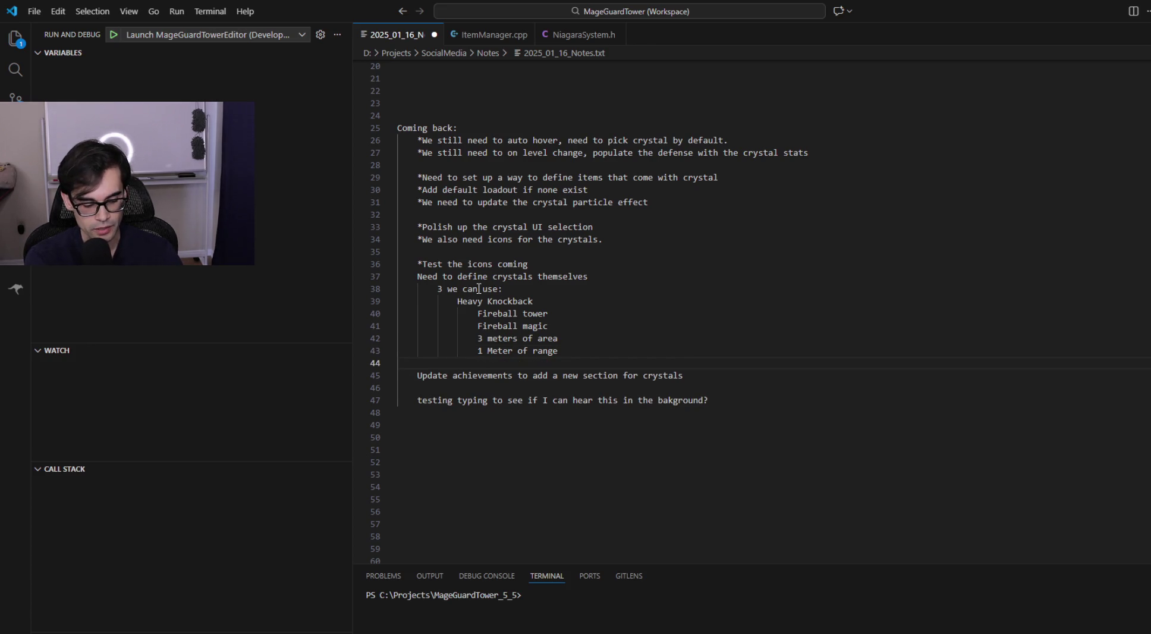
pyautogui.write('5')
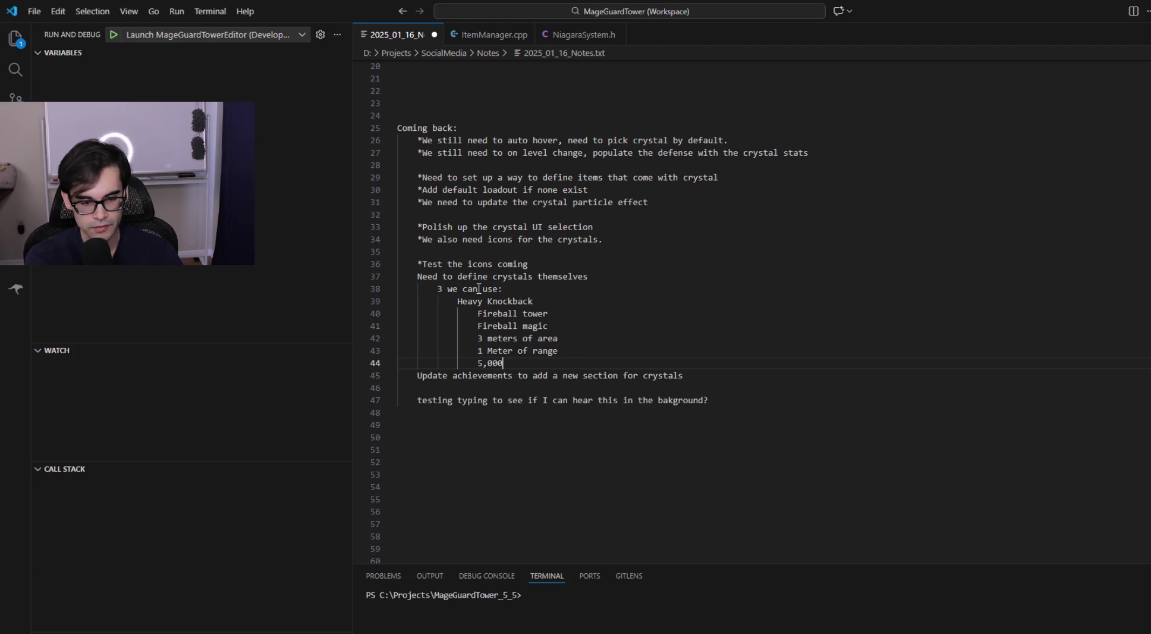
pyautogui.write(' knock')
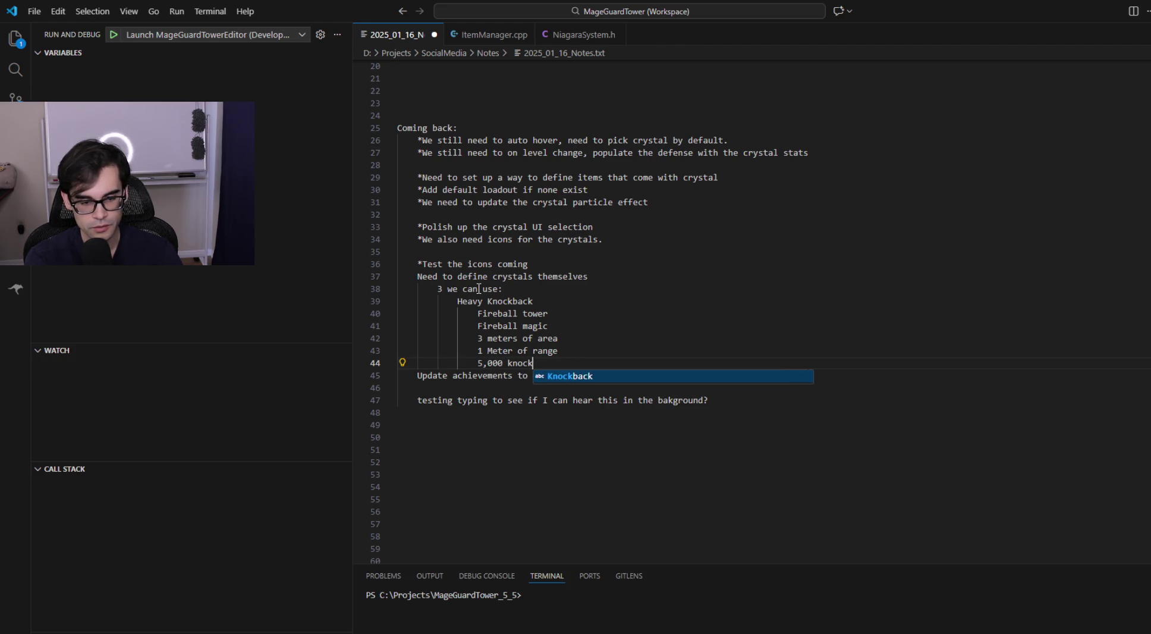
pyautogui.write('bag ')
pyautogui.write('ck')
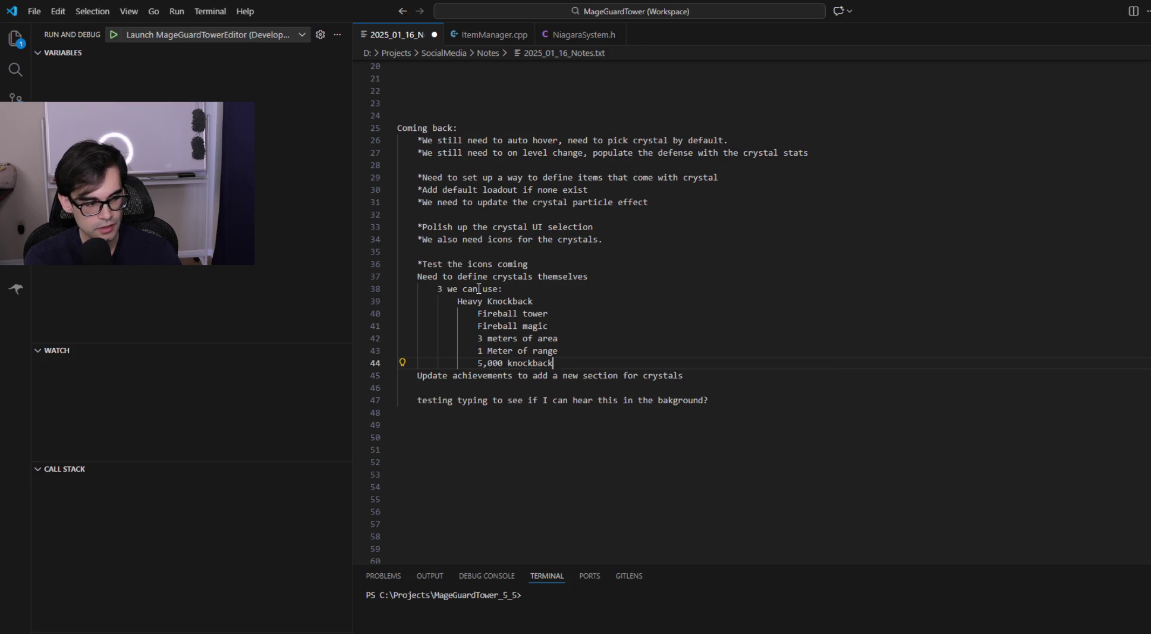
pyautogui.press('Return')
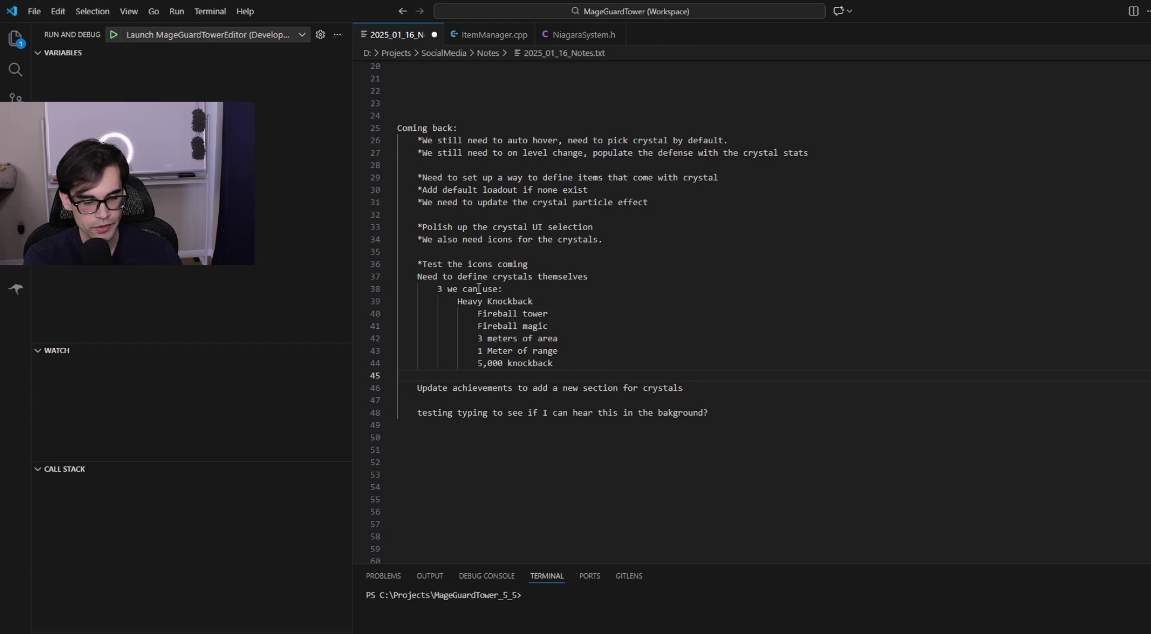
pyautogui.hotkey('alt', 'Tab')
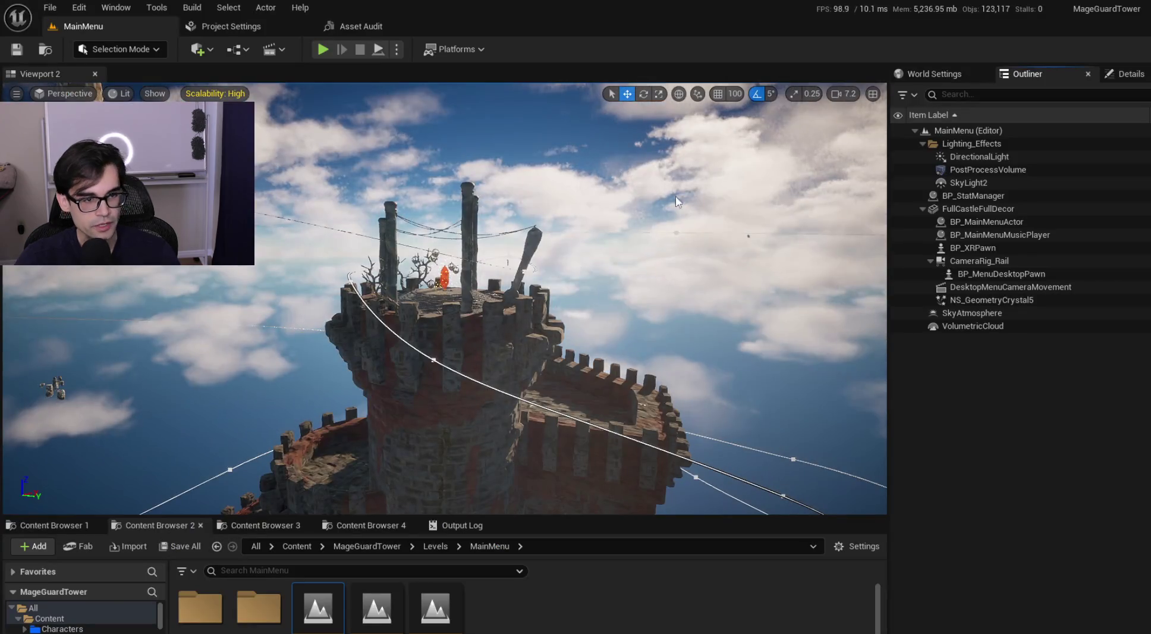
# Step: Enlarge the third content browser, navigate to MageGuardTower > ItemSystem, and open DT_ItemInfo
pyautogui.click(216, 546)
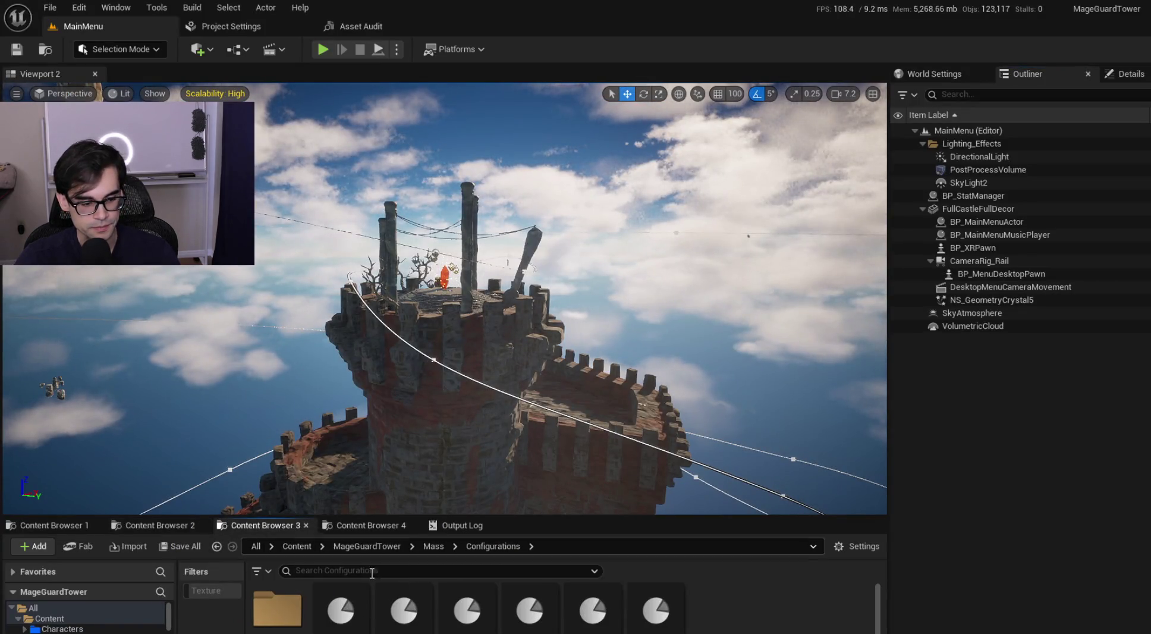
pyautogui.click(367, 546)
pyautogui.moveTo(565, 515); pyautogui.dragTo(565, 440)
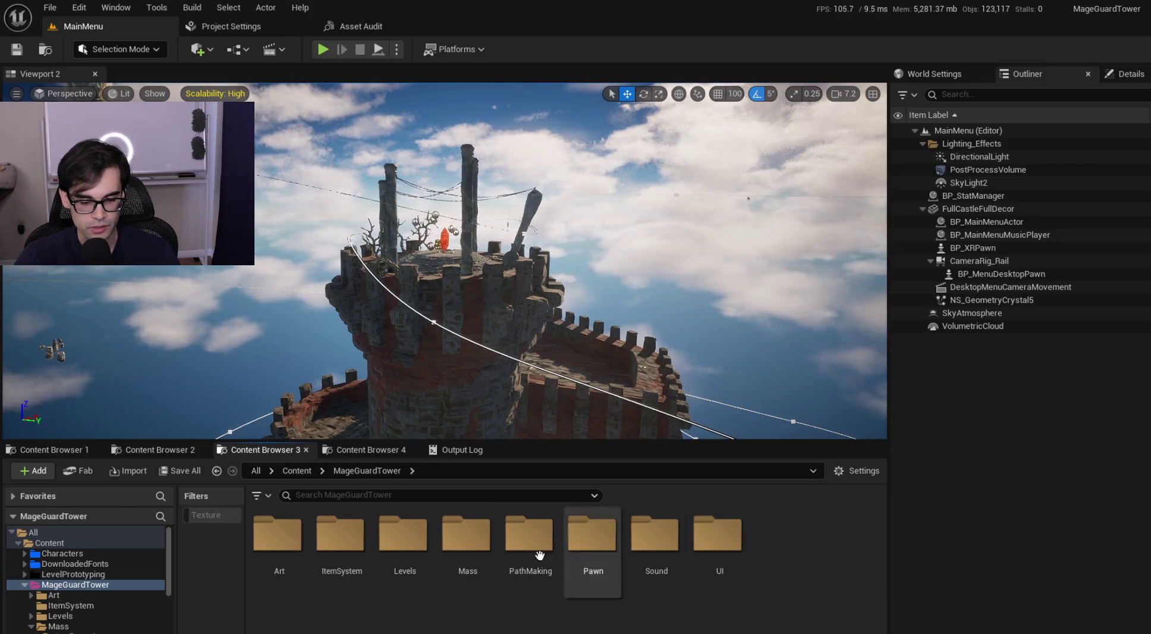
pyautogui.doubleClick(277, 544)
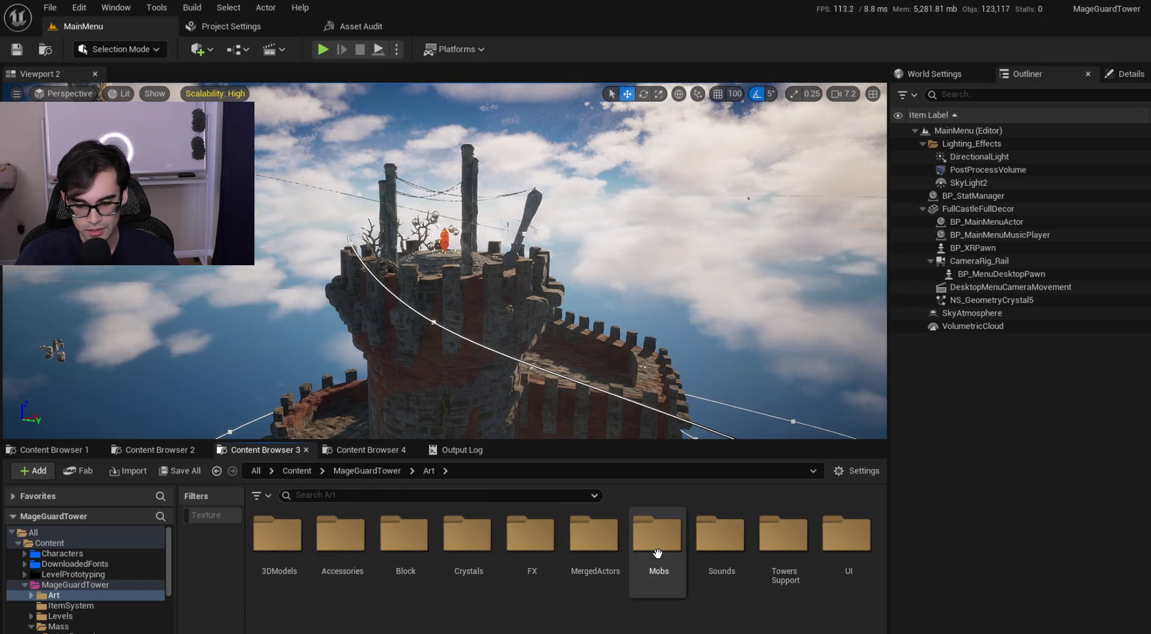
pyautogui.click(391, 472)
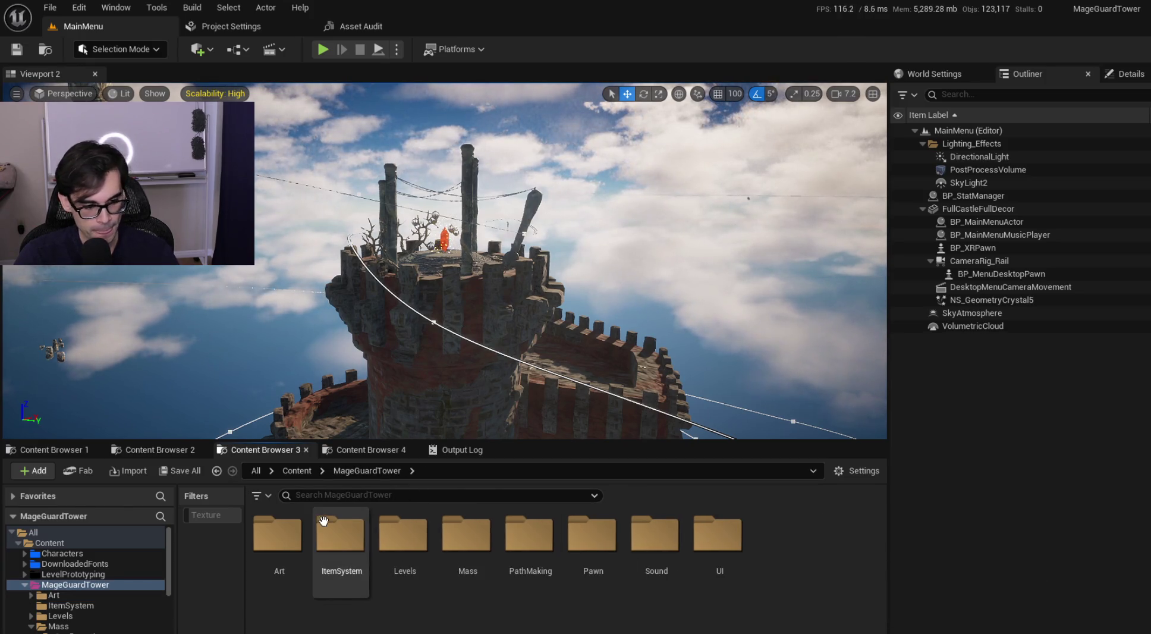
pyautogui.doubleClick(340, 538)
pyautogui.doubleClick(527, 546)
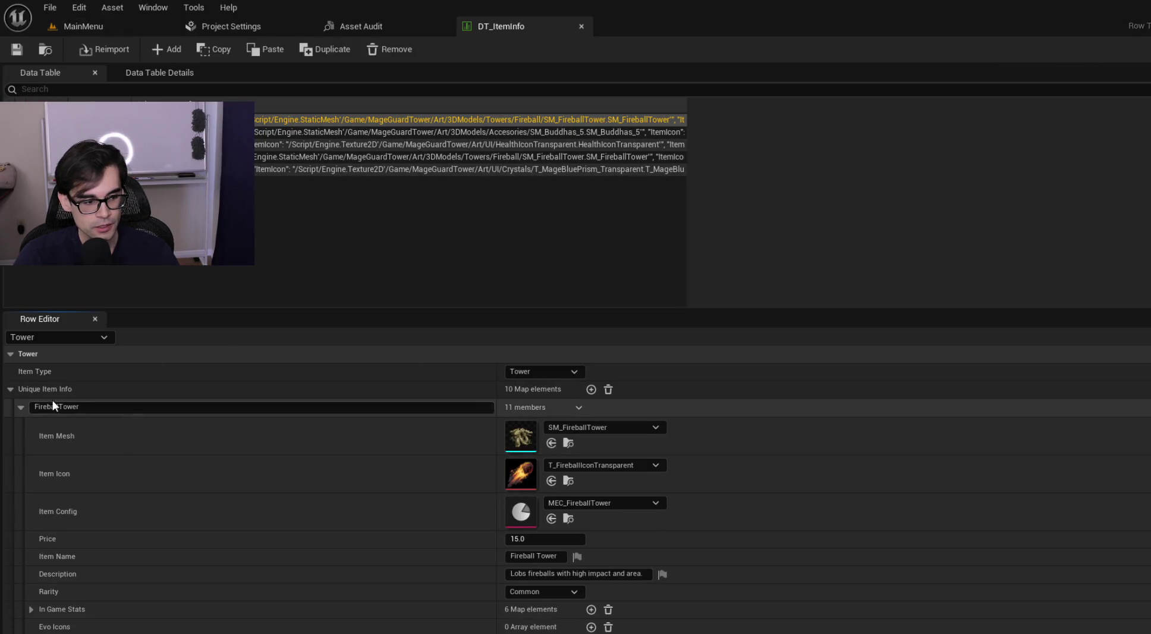
# Step: Expand the Common rarity All Stats and check the Attack Percentage, Attack Base and Knockback values
pyautogui.click(22, 407)
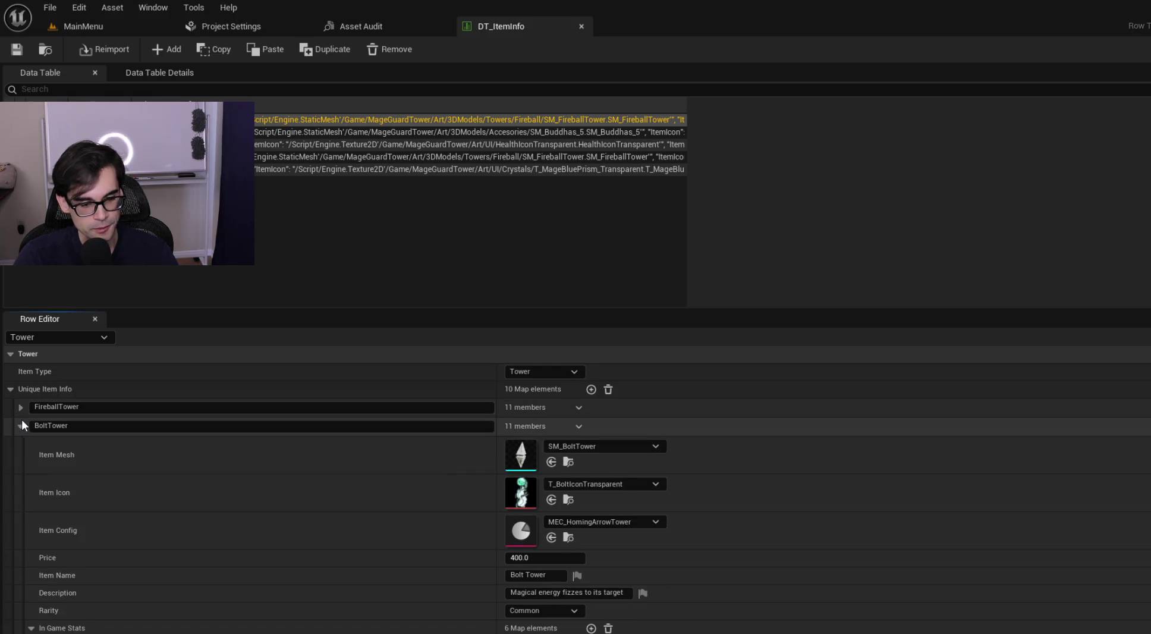
pyautogui.scroll(-3, 340, 470)
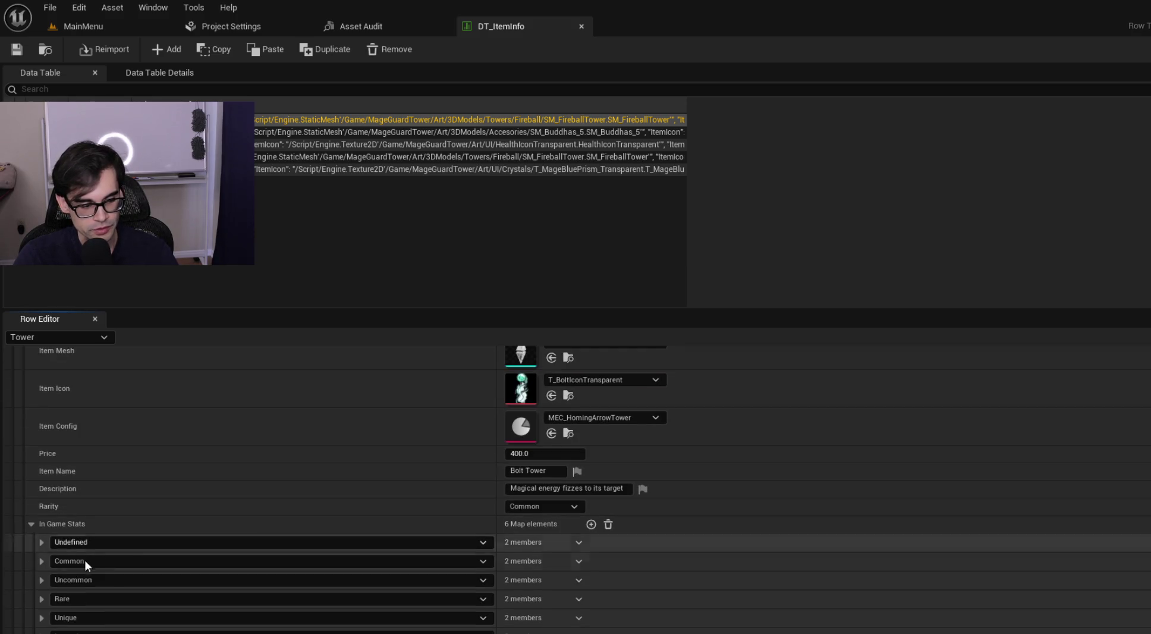
pyautogui.click(41, 562)
pyautogui.click(52, 580)
pyautogui.scroll(-3, 171, 576)
pyautogui.click(63, 490)
pyautogui.click(63, 490)
pyautogui.click(63, 473)
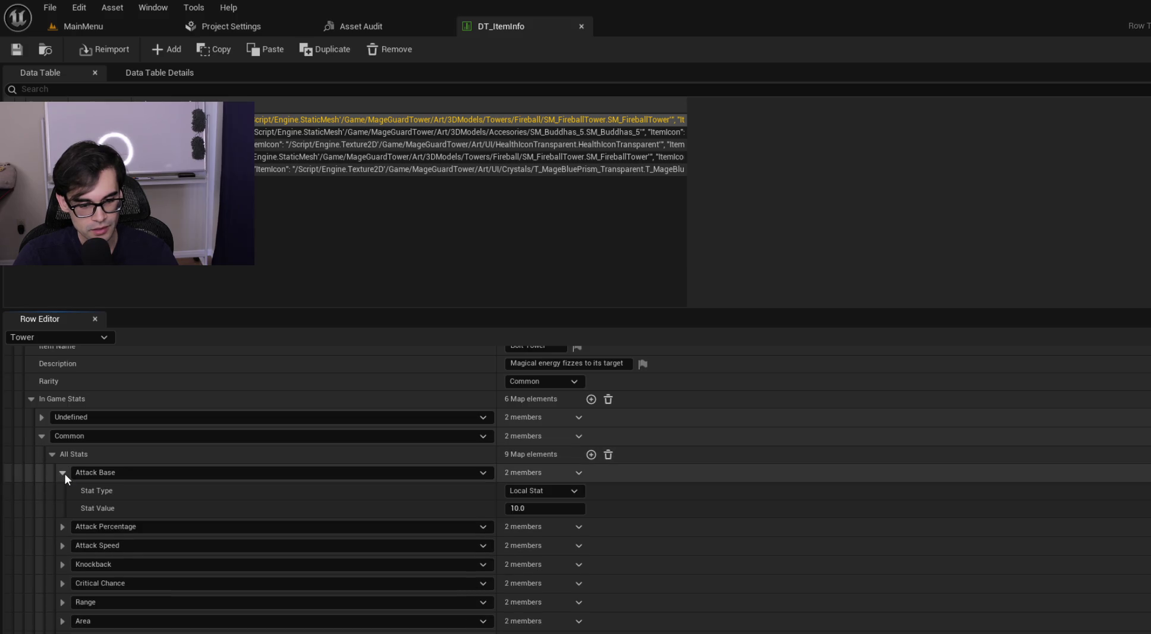
pyautogui.click(63, 473)
pyautogui.click(64, 491)
pyautogui.click(67, 489)
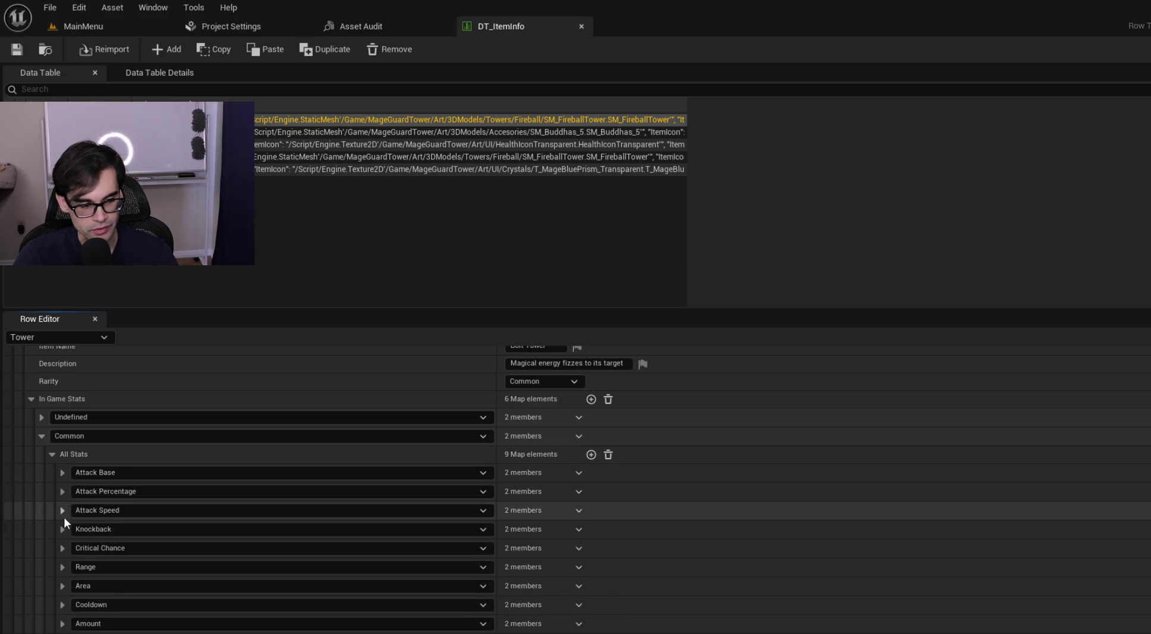
pyautogui.click(64, 530)
pyautogui.click(64, 530)
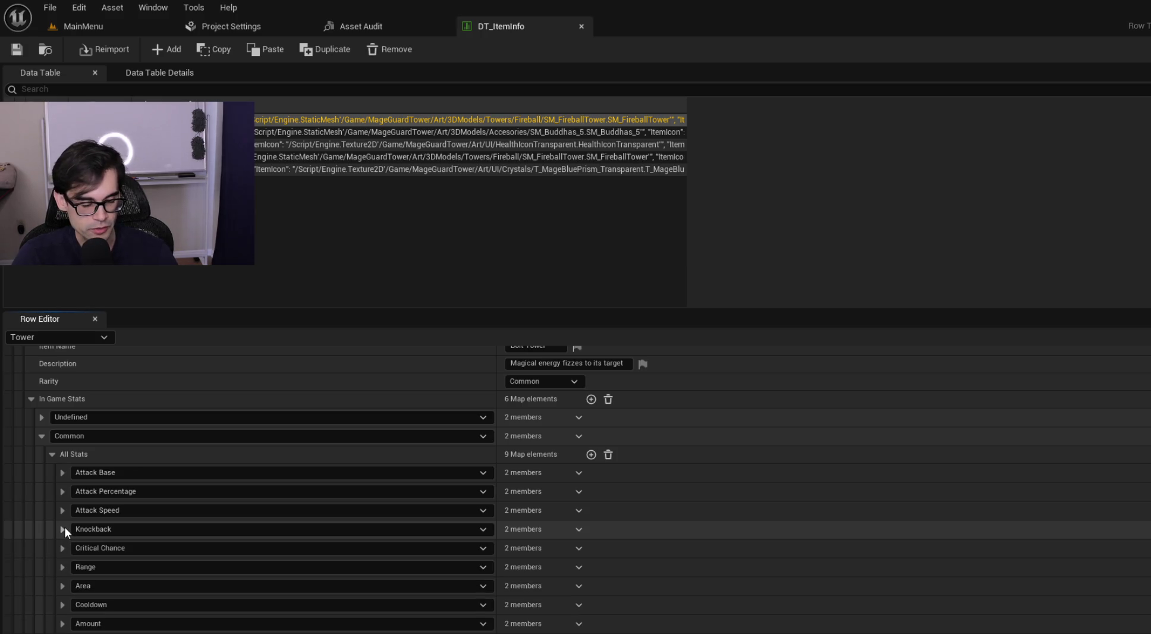
# Step: Collapse BoltTower to list all Tower entries, then inspect the FireballTower and BoltTower keys
pyautogui.scroll(3, 163, 510)
pyautogui.scroll(2, 155, 506)
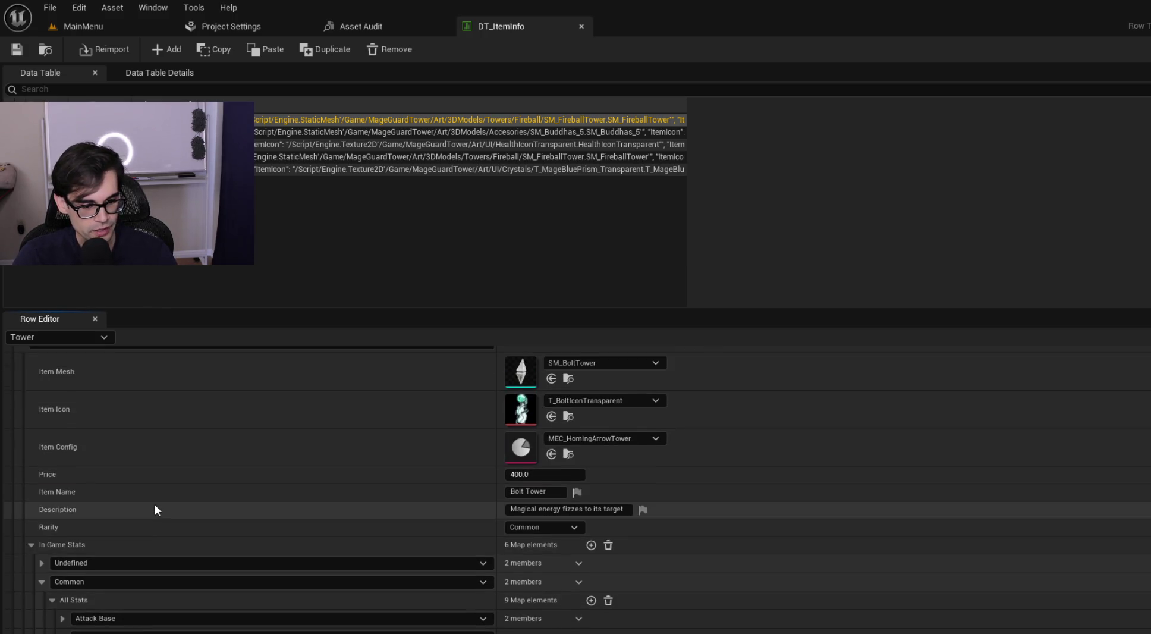
pyautogui.scroll(2, 154, 509)
pyautogui.scroll(-5, 154, 509)
pyautogui.scroll(4, 156, 509)
pyautogui.scroll(-4, 156, 507)
pyautogui.scroll(-6, 158, 502)
pyautogui.scroll(-5, 146, 488)
pyautogui.scroll(12, 211, 496)
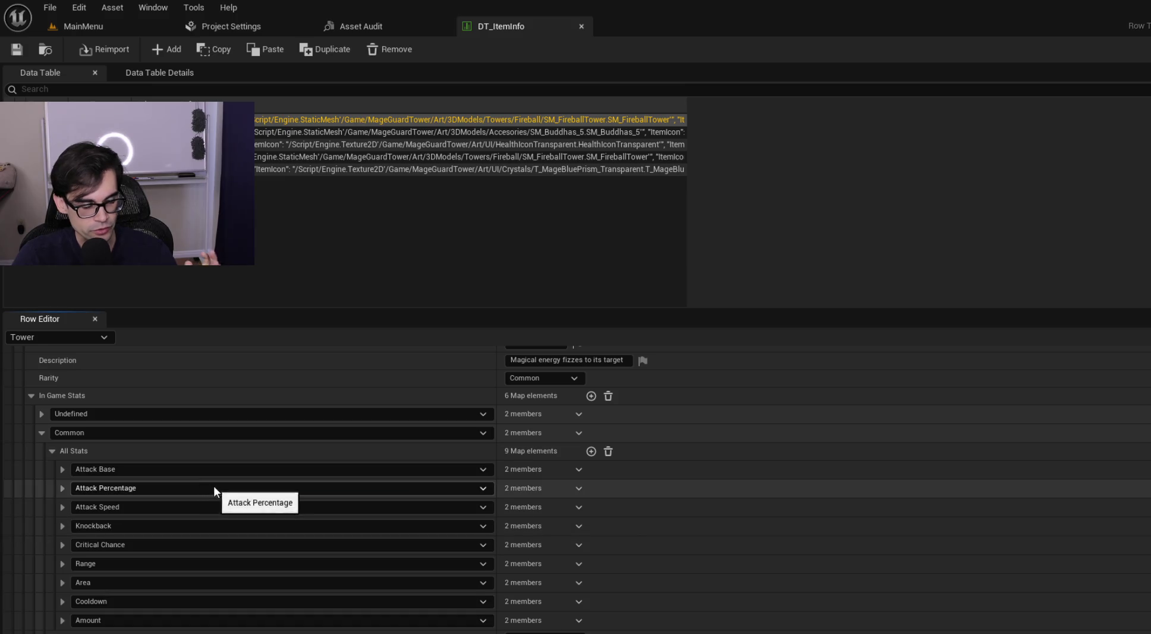
pyautogui.scroll(4, 213, 486)
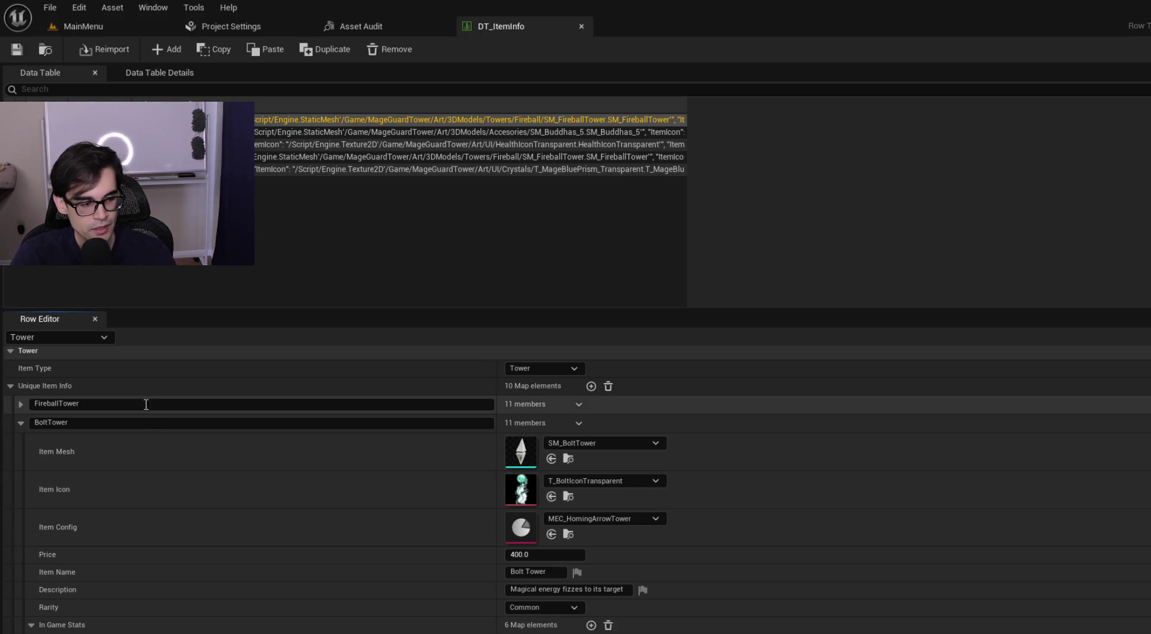
pyautogui.click(21, 425)
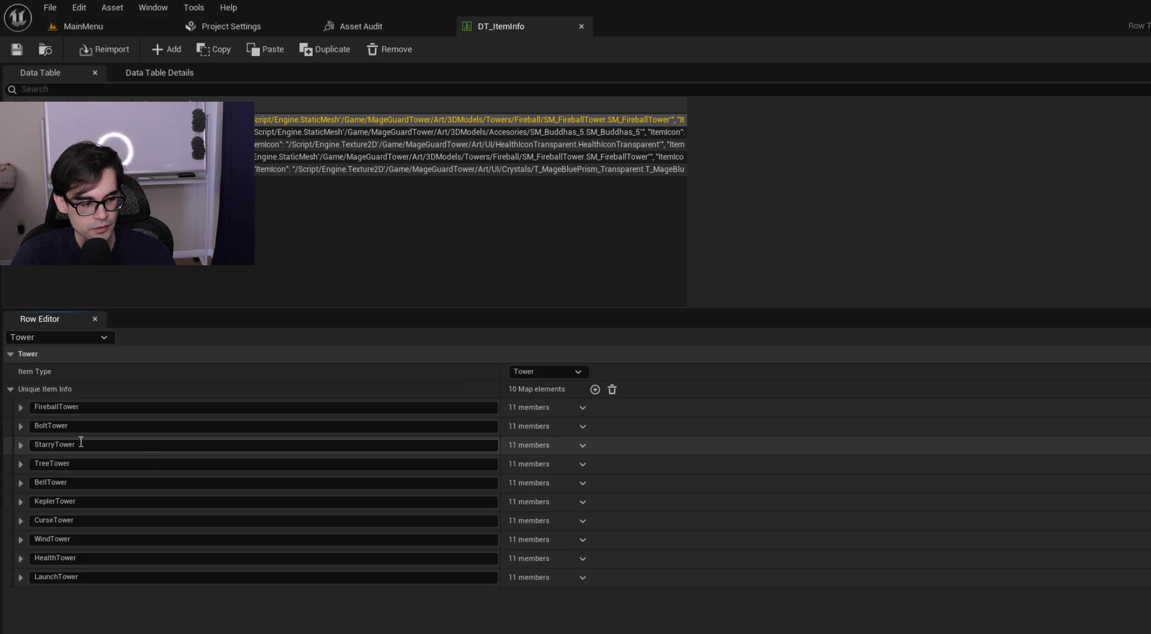
pyautogui.click(106, 408)
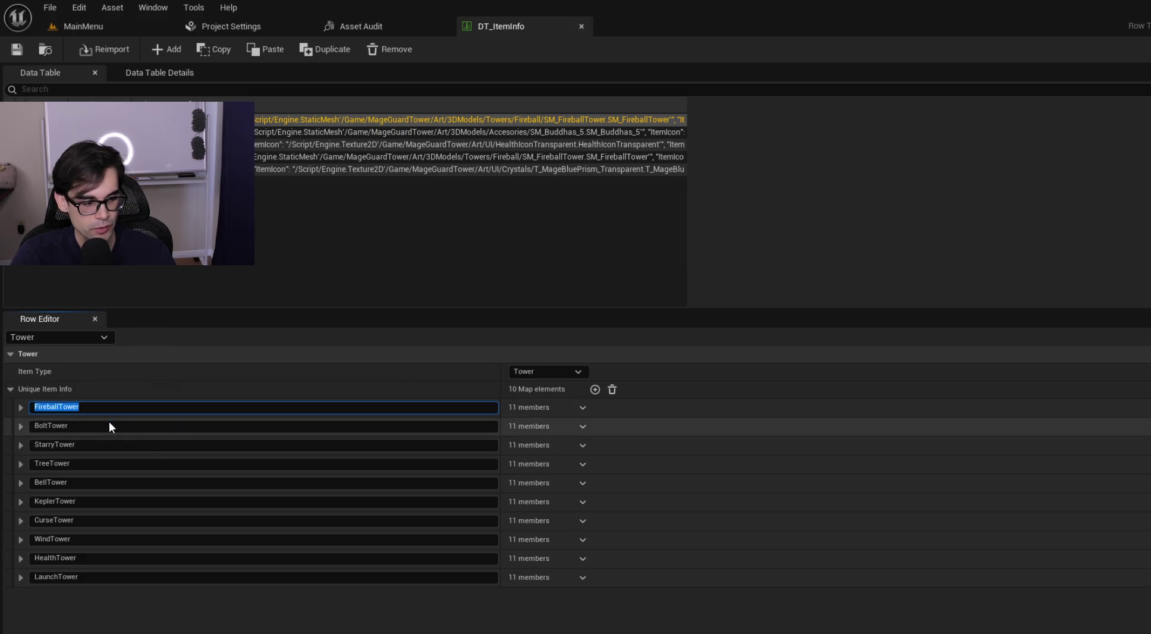
pyautogui.click(109, 421)
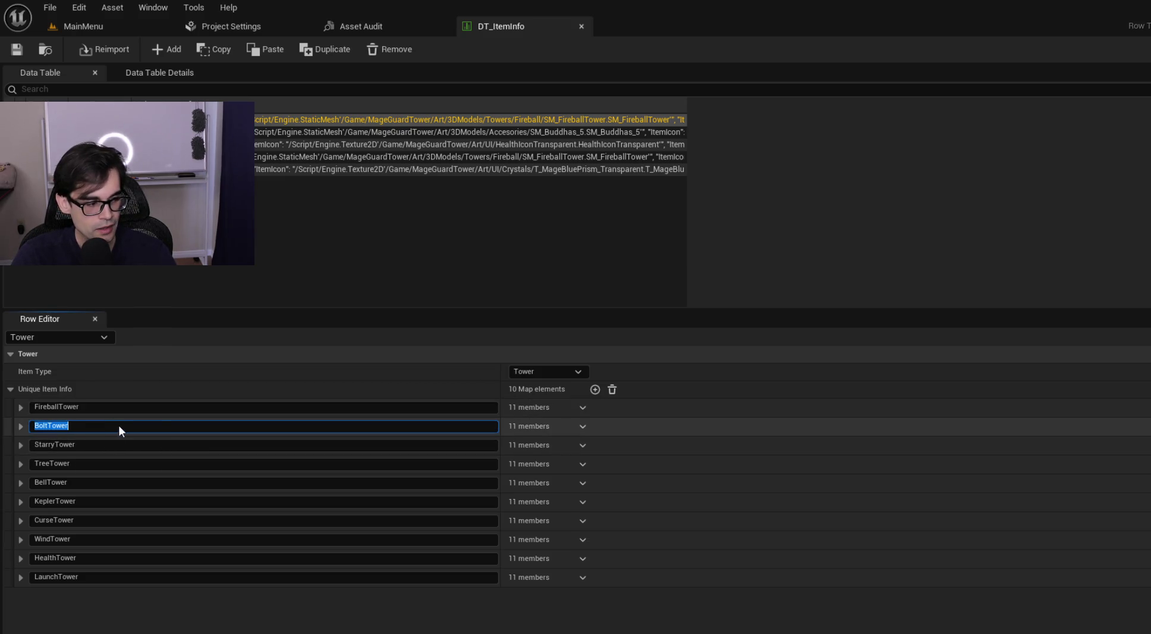
pyautogui.hotkey('alt', 'Tab')
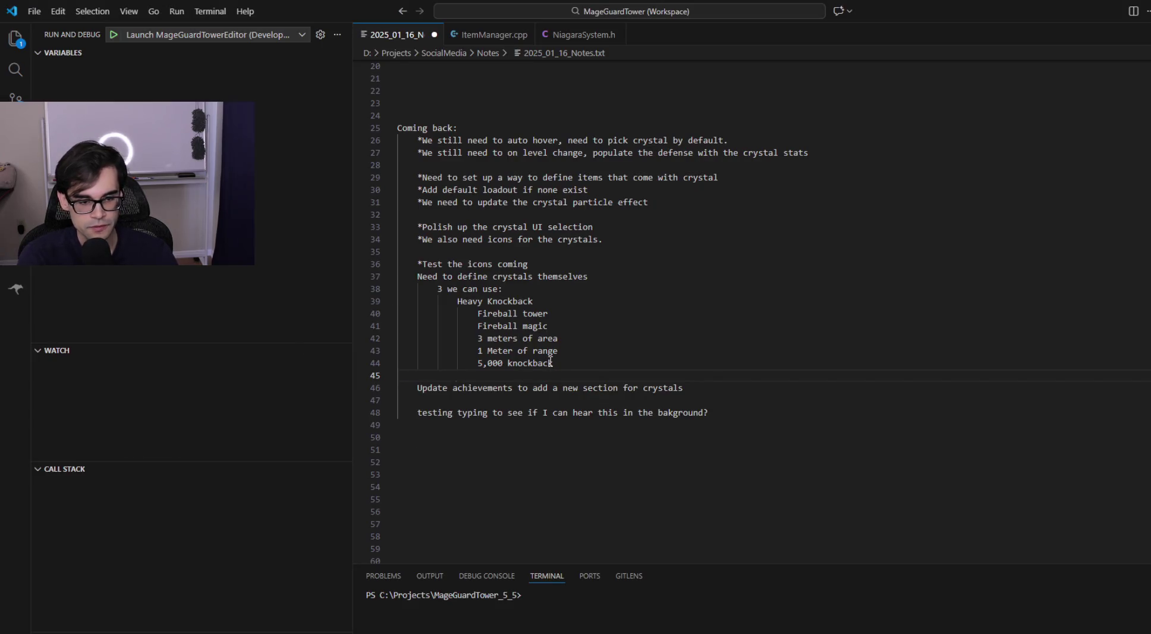
# Step: Add a Damage type line and rename the Heavy Knockback heading to Knockback Type
pyautogui.write('Damge ')
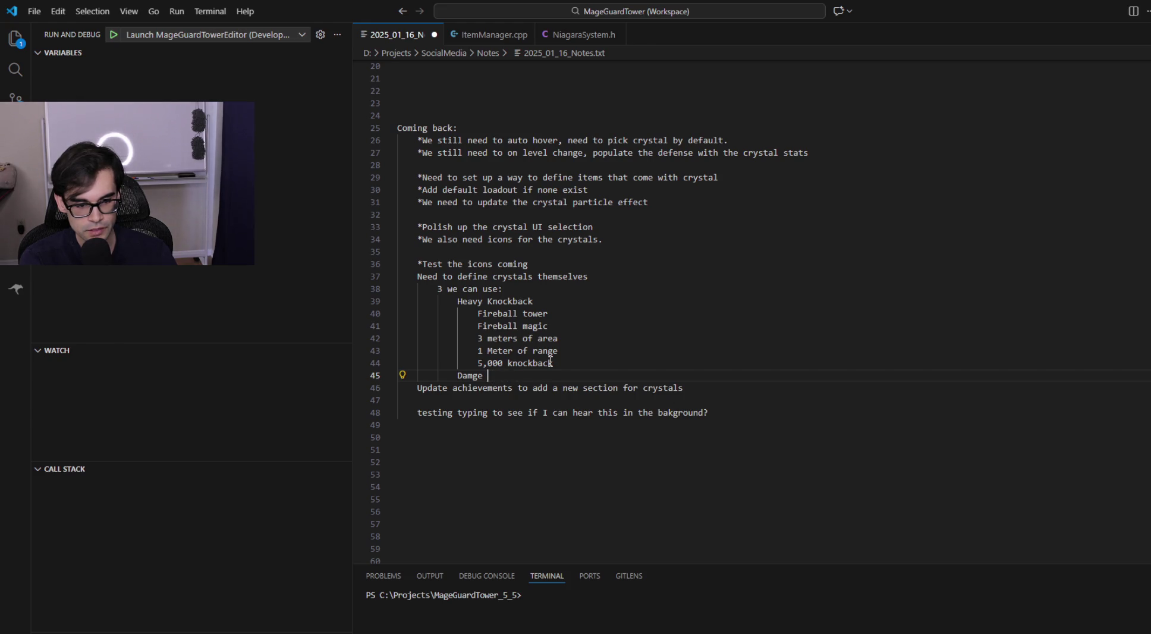
pyautogui.write('Tower age type')
pyautogui.press('Up')
pyautogui.press('Up')
pyautogui.press('Up')
pyautogui.hotkey('ctrl', 'Left')
pyautogui.hotkey('ctrl', 'BackSpace')
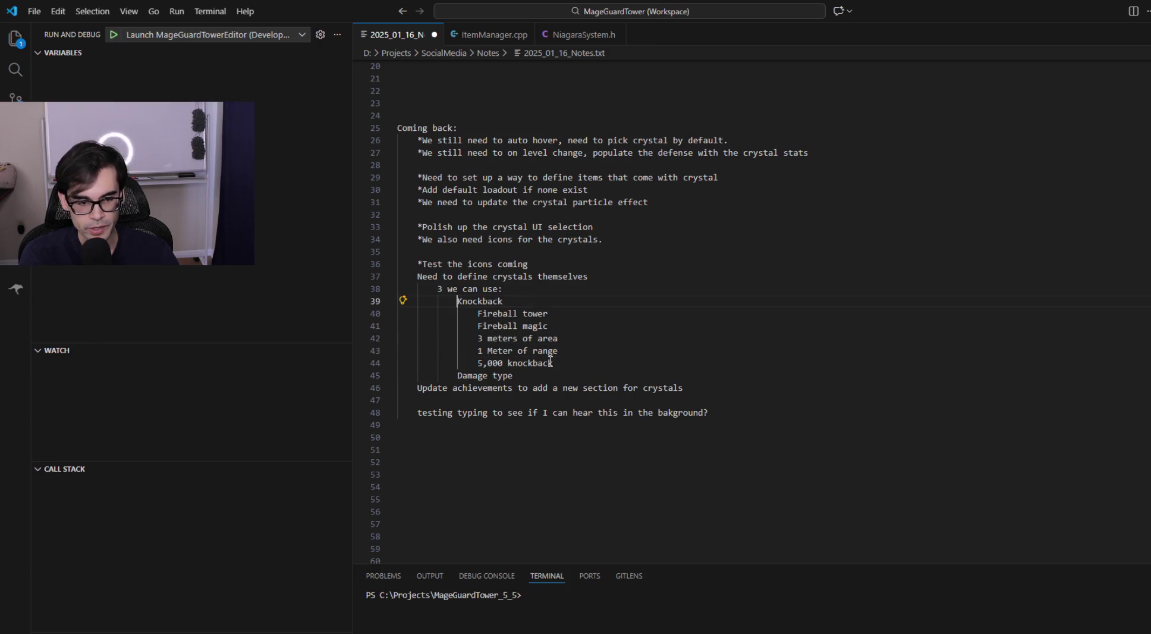
pyautogui.press('End')
pyautogui.write('Type')
pyautogui.press('Down')
pyautogui.press('Down')
pyautogui.press('Down')
# Step: Under Damage type, list Bolt Tower, 5 meters of range and Attack speed 100%
pyautogui.press('Return')
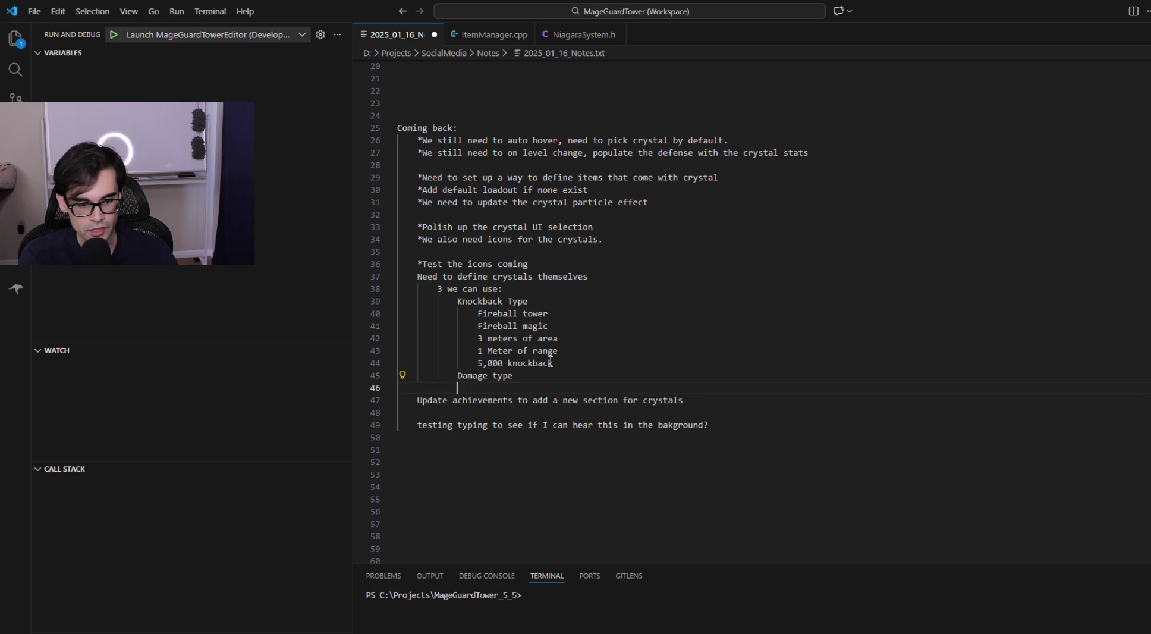
pyautogui.write('Bolt Tower')
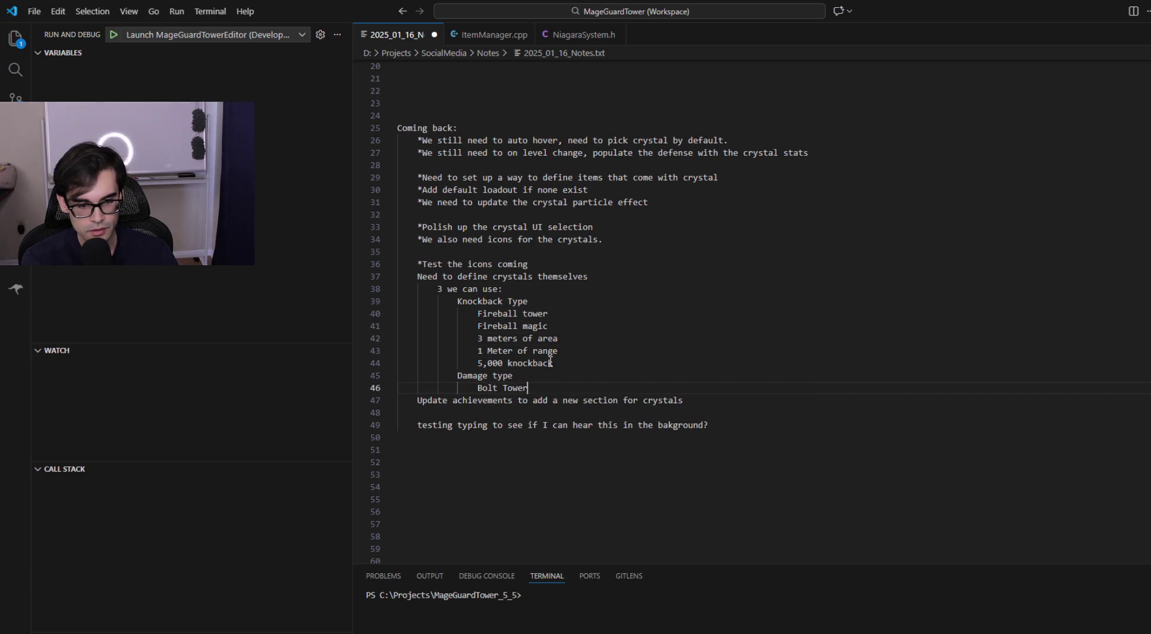
pyautogui.press('Return')
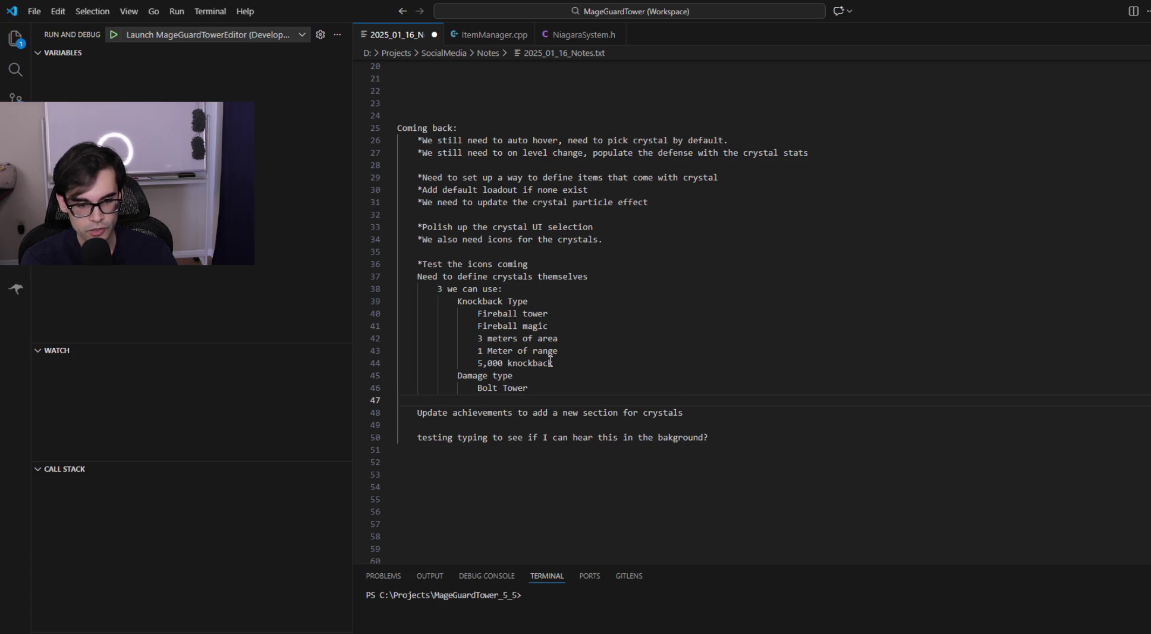
pyautogui.press('Up')
pyautogui.press('Down')
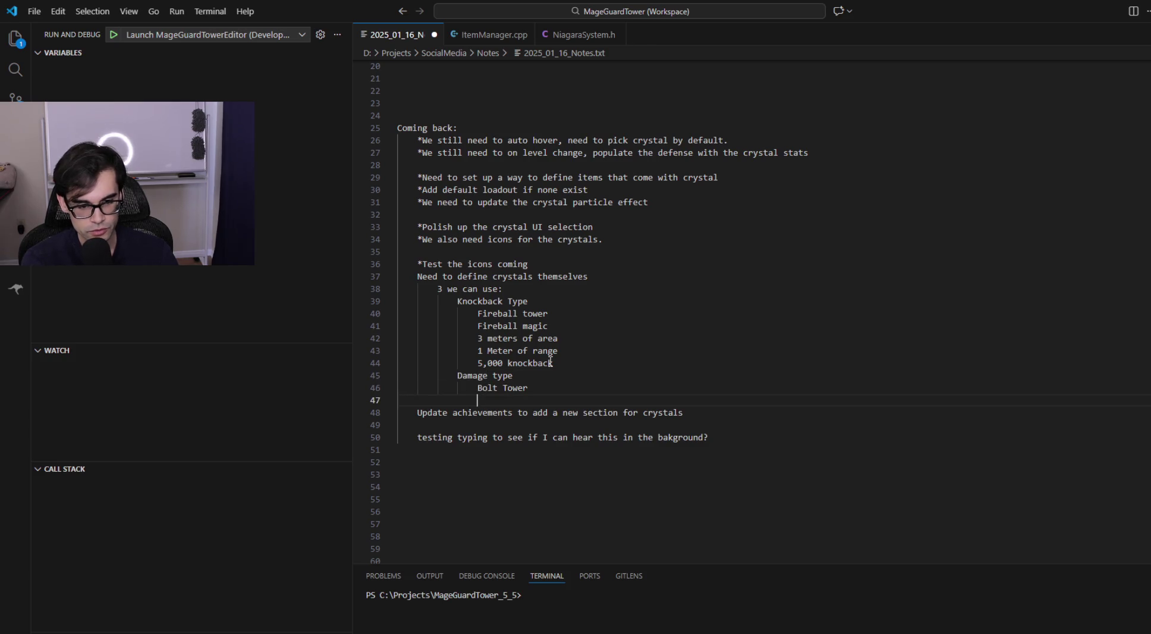
pyautogui.write('5 meters of range')
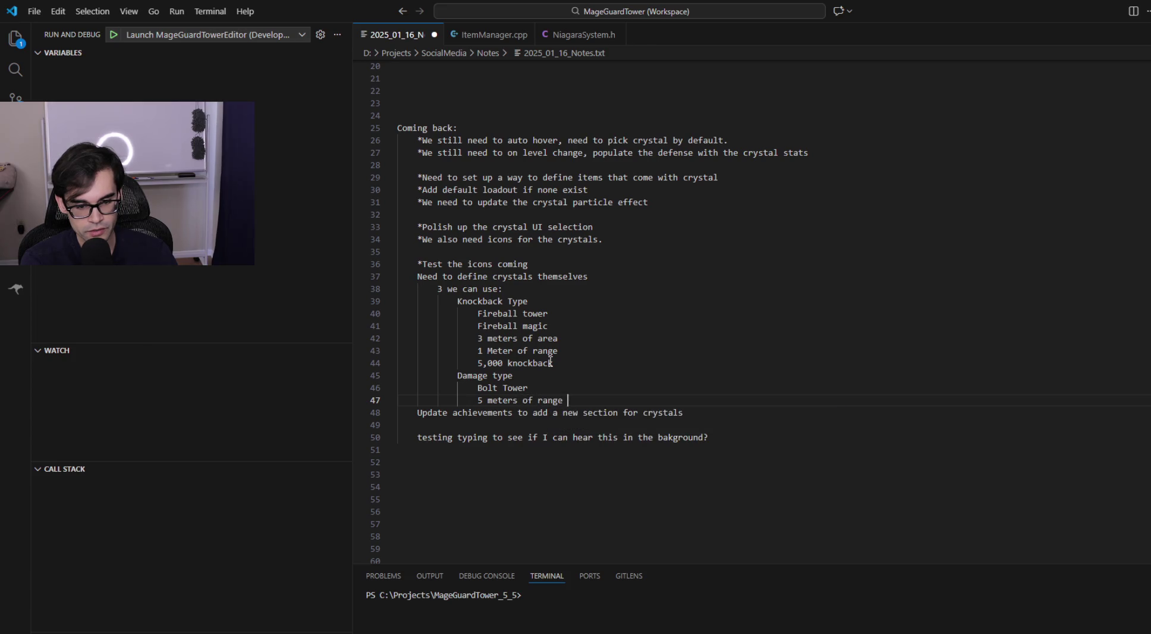
pyautogui.press('Return')
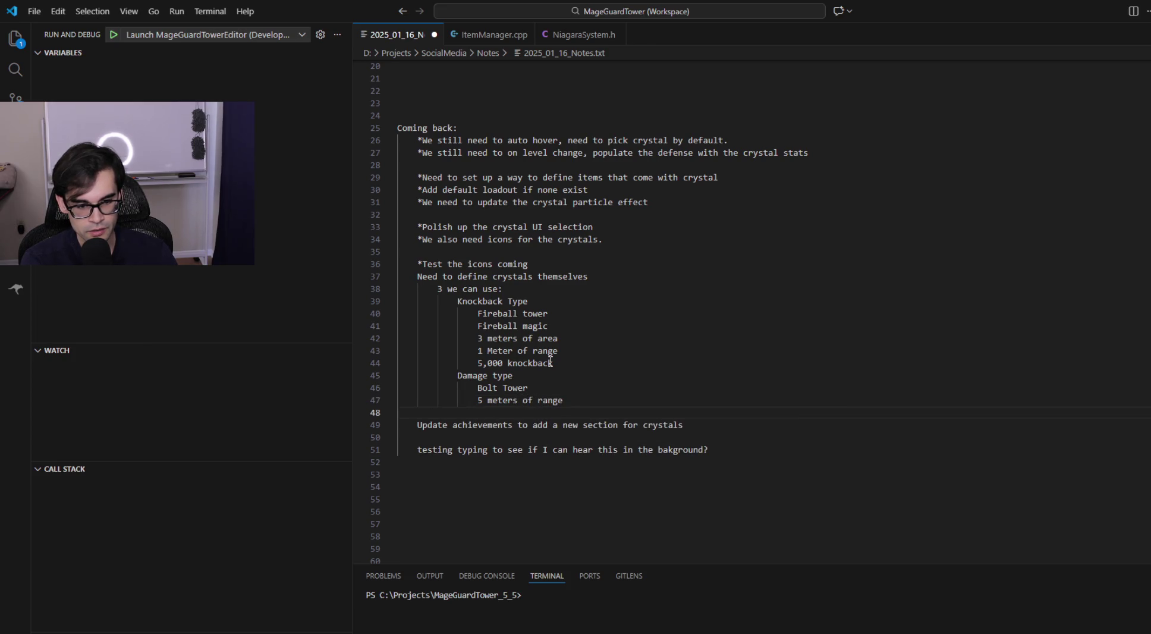
pyautogui.write('a')
pyautogui.press('Escape')
pyautogui.press('BackSpace')
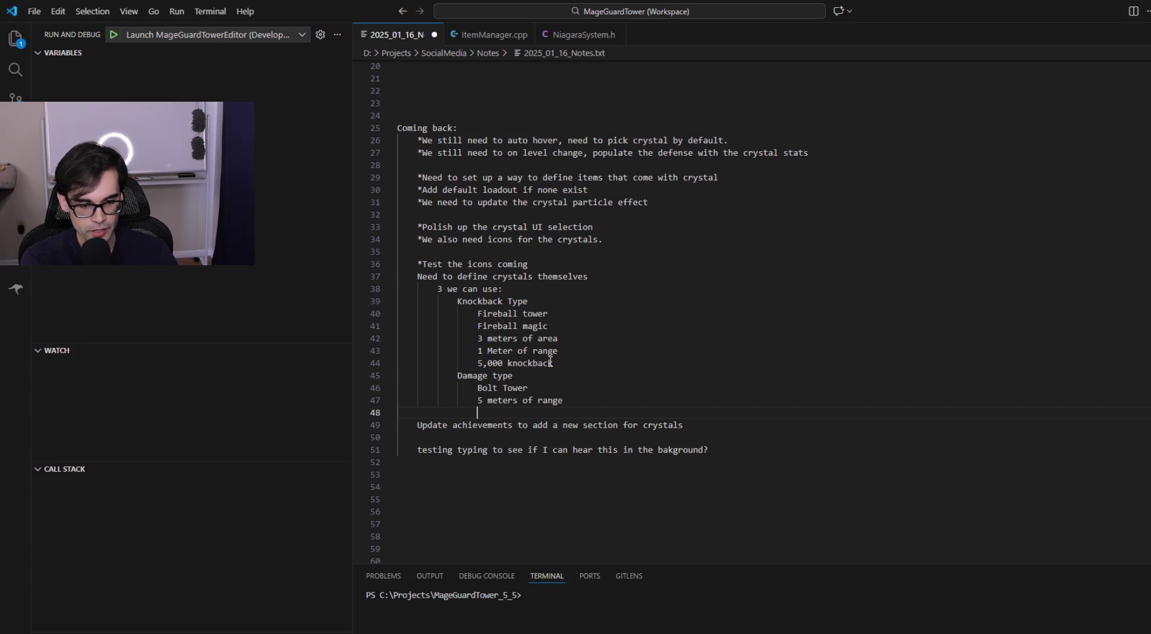
pyautogui.write('Attack ')
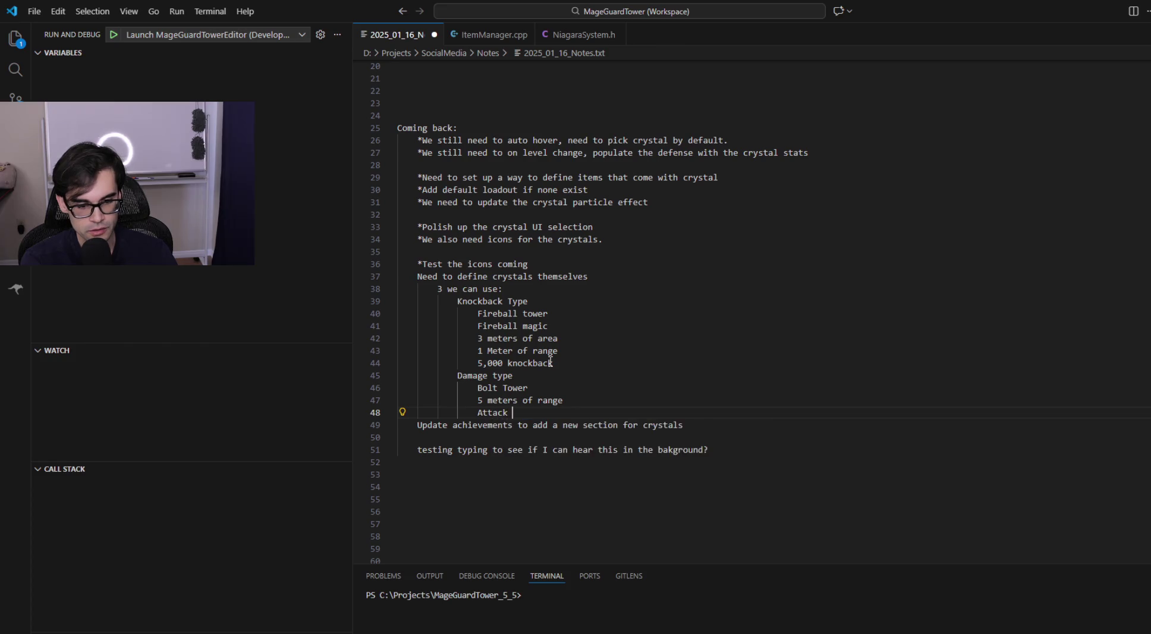
pyautogui.write('sepeed ')
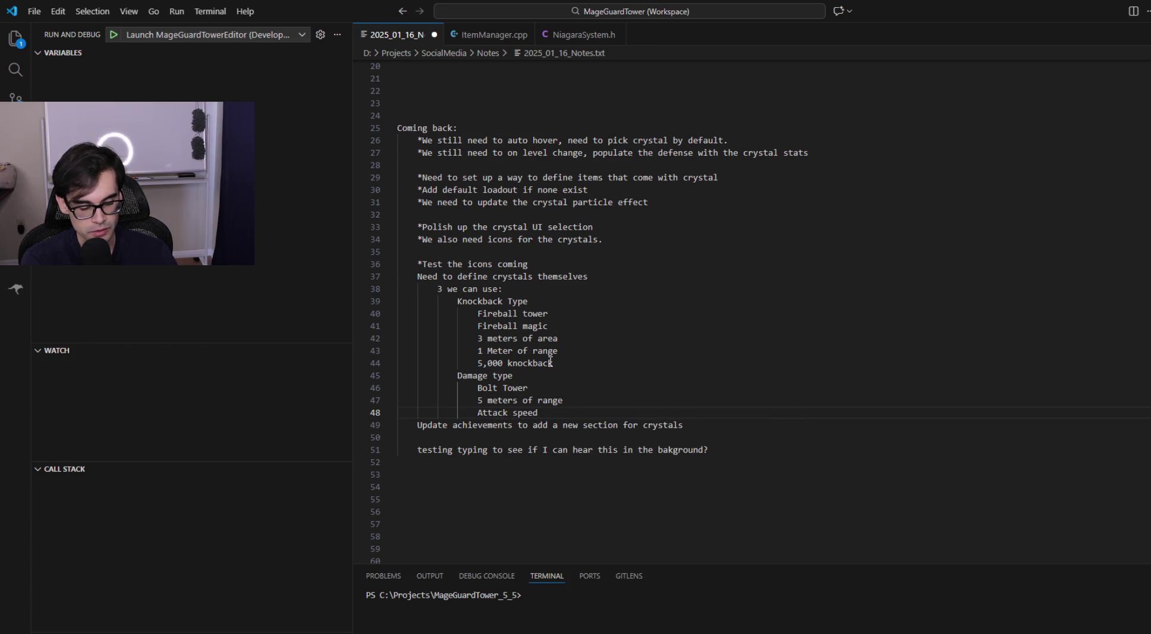
pyautogui.write('0%')
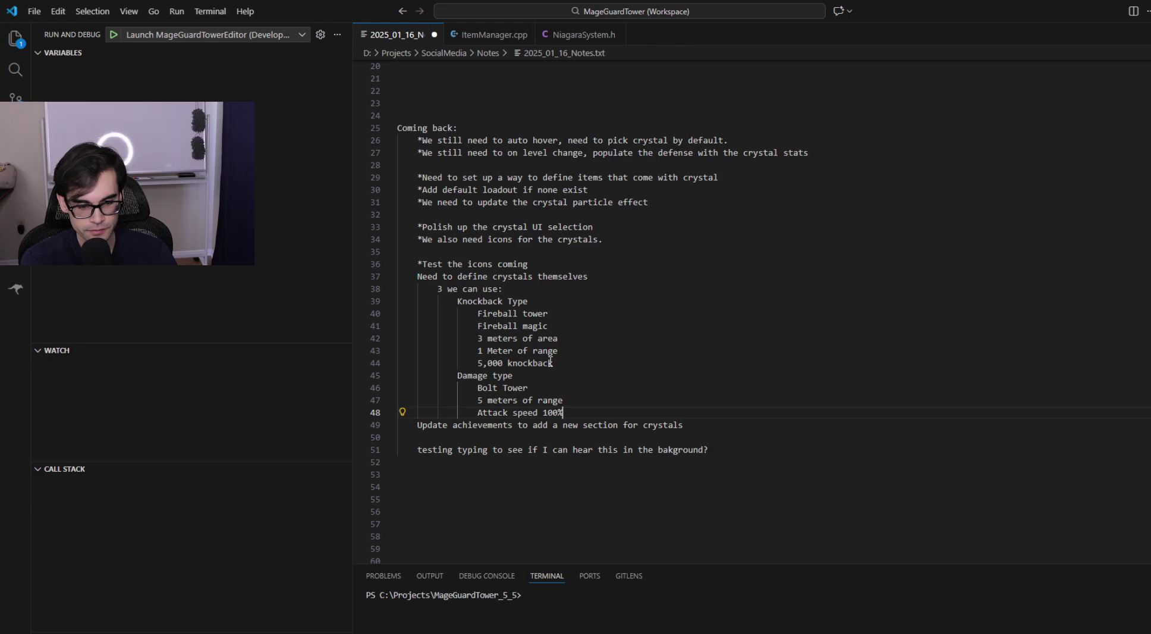
pyautogui.press('Return')
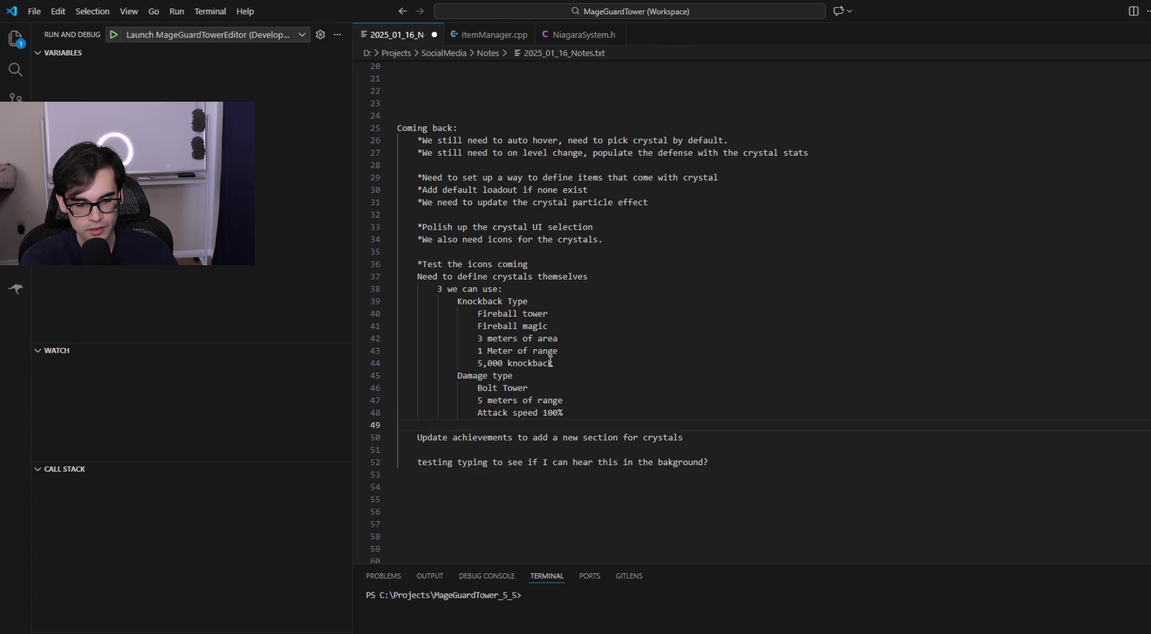
# Step: Check the Support row's stats in DT_ItemInfo, then begin an Attack Base line in the notes
pyautogui.hotkey('alt', 'Tab')
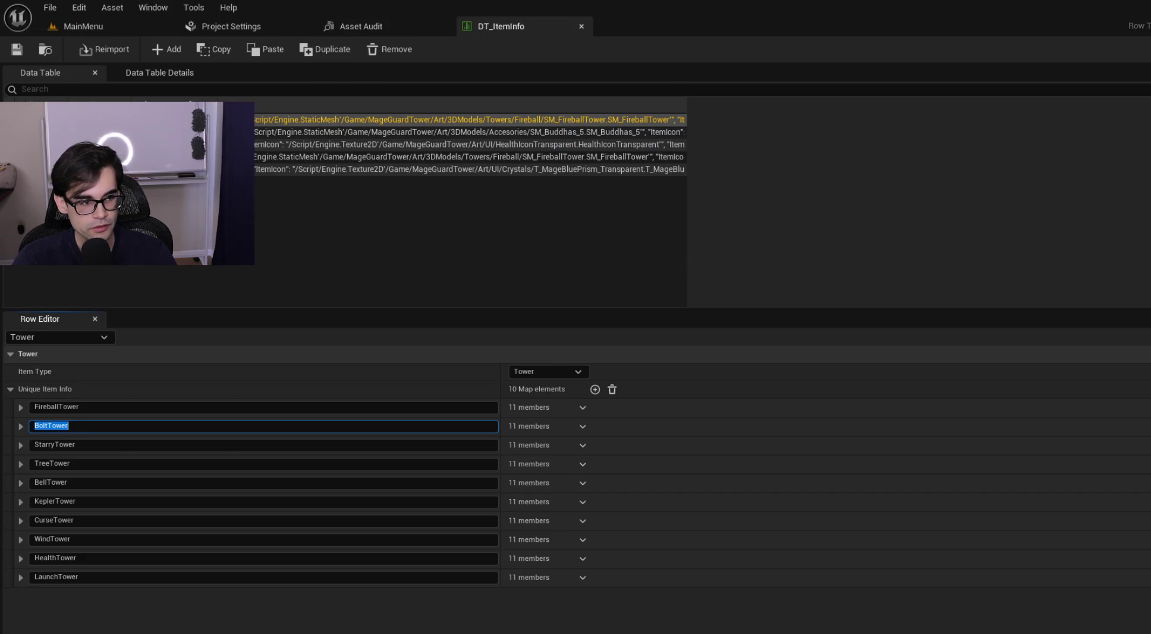
pyautogui.click(179, 144)
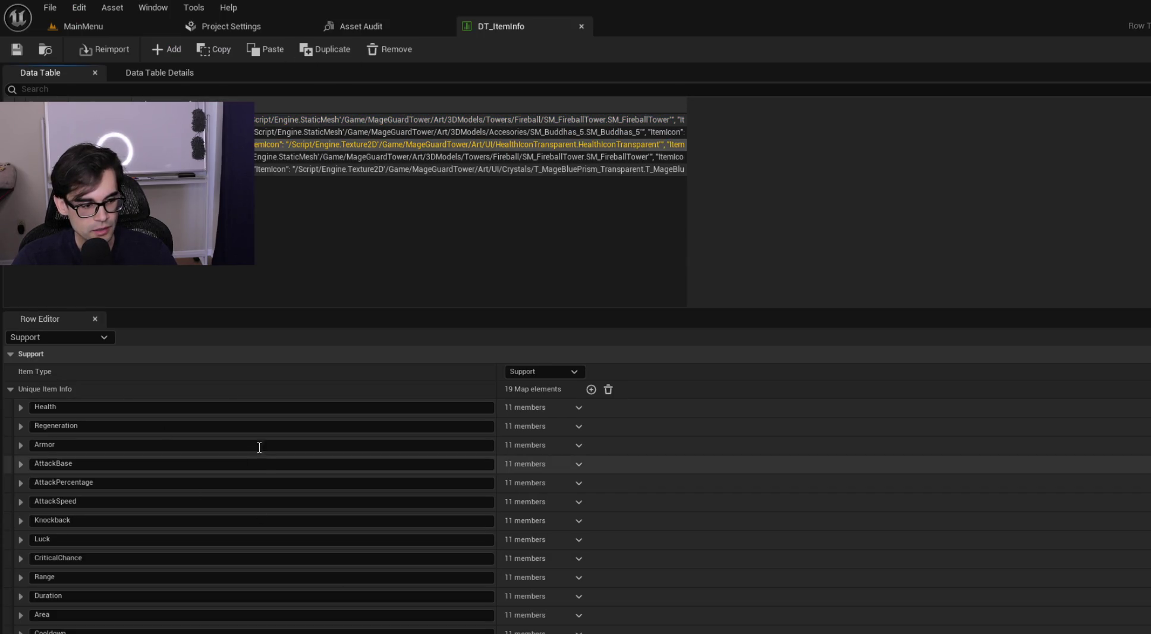
pyautogui.hotkey('alt', 'Tab')
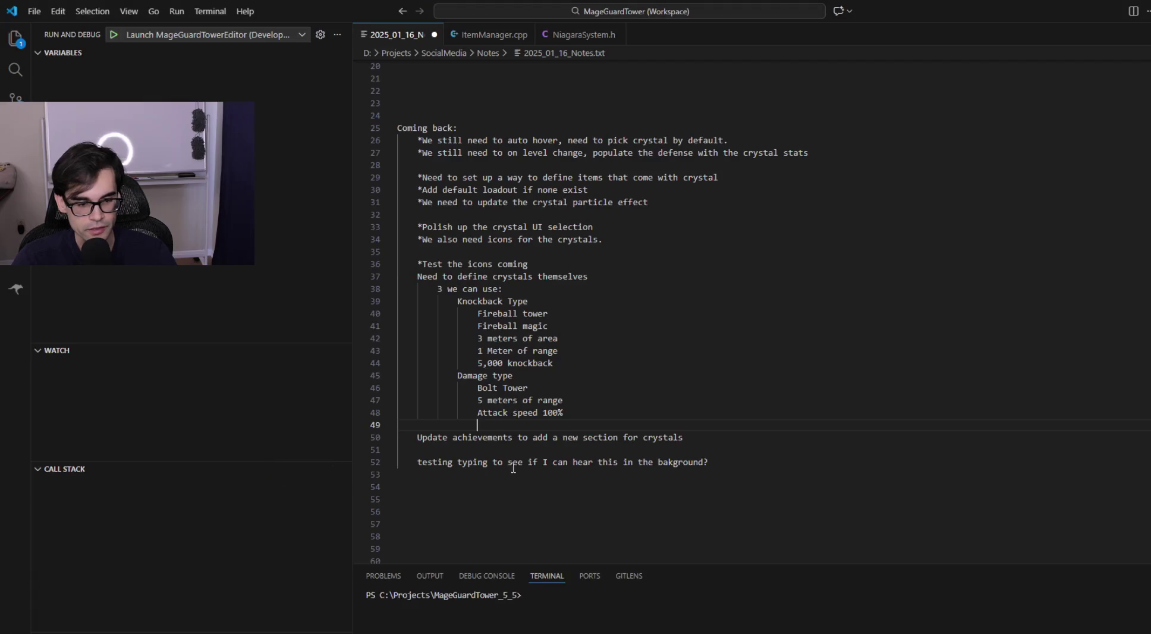
pyautogui.write('Attack Base 5')
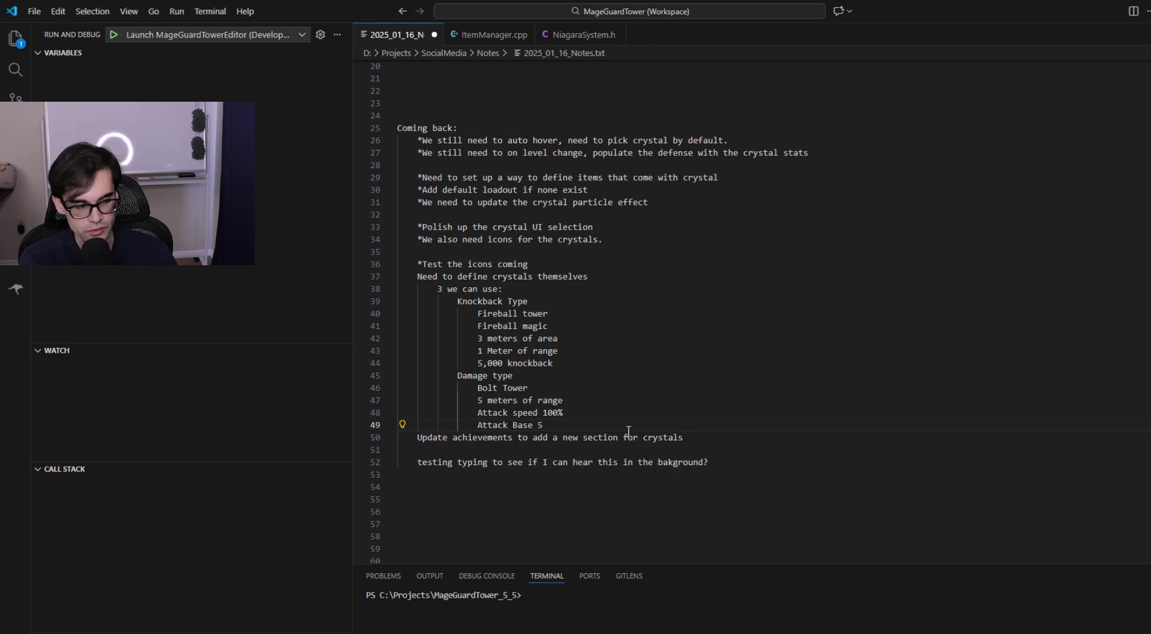
pyautogui.press('Return')
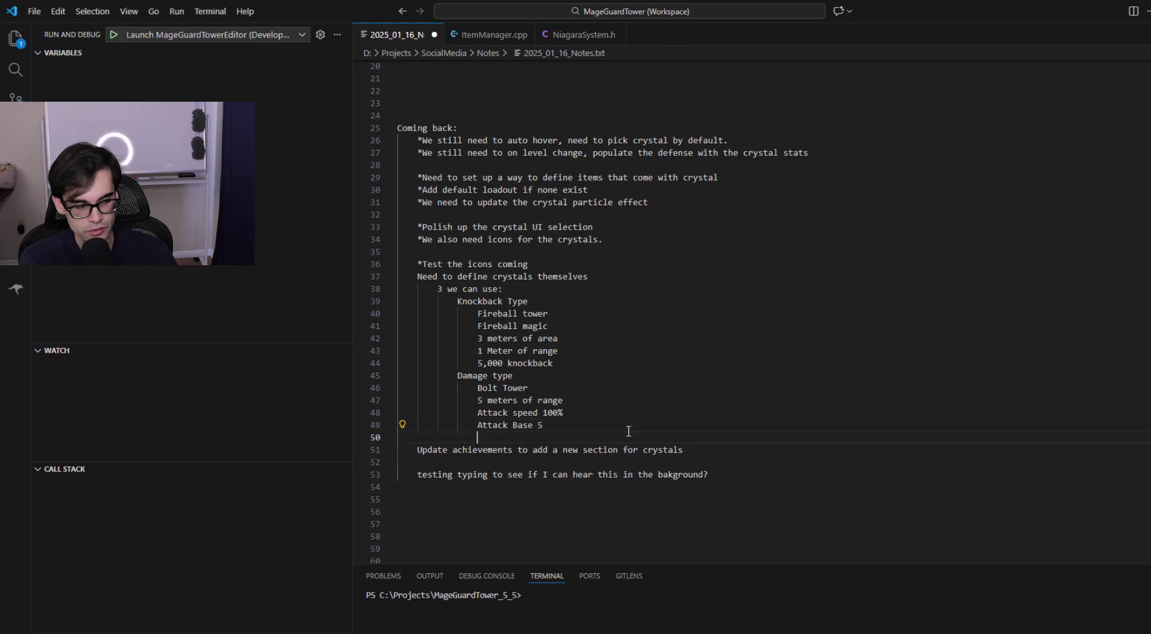
pyautogui.hotkey('alt', 'Tab')
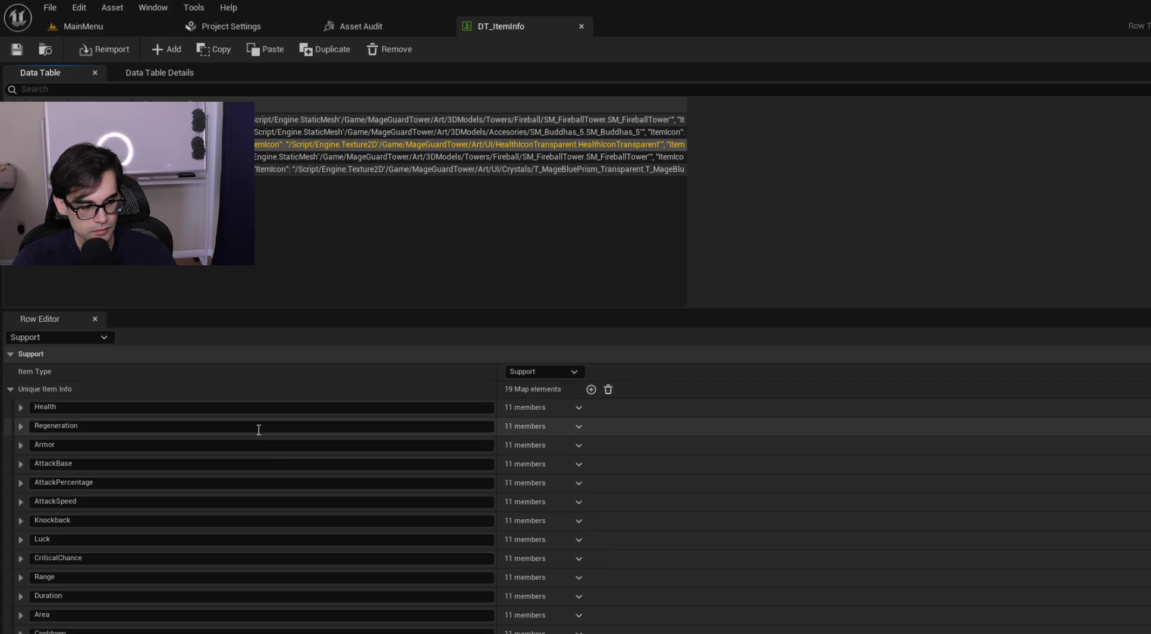
pyautogui.hotkey('alt', 'Tab')
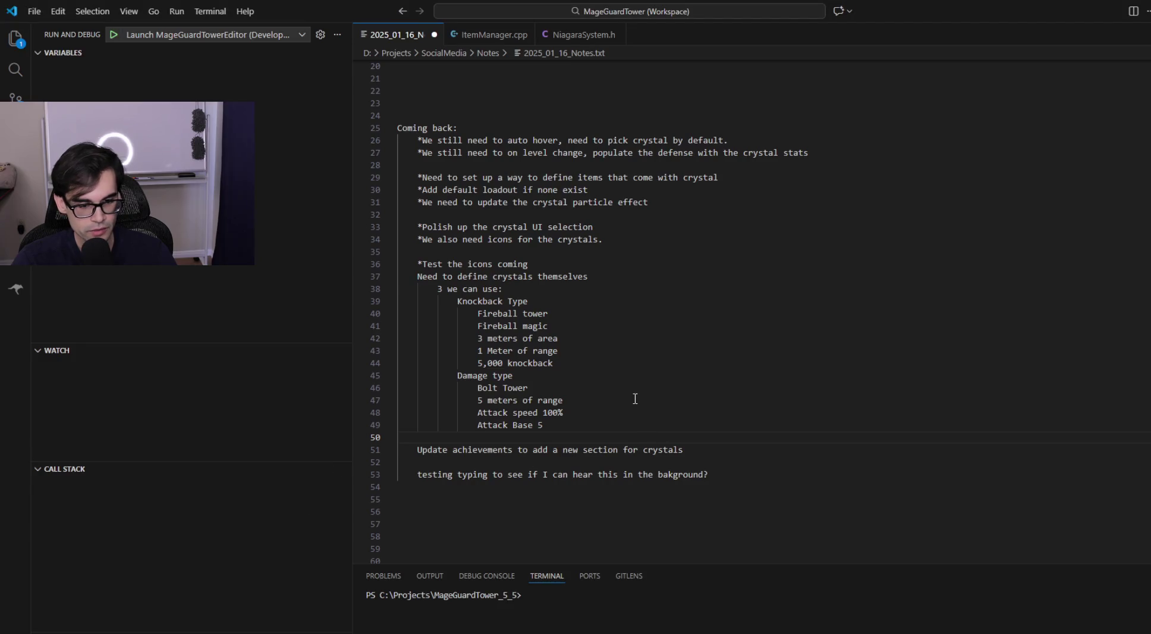
pyautogui.hotkey('alt', 'Tab')
pyautogui.scroll(-3, 202, 434)
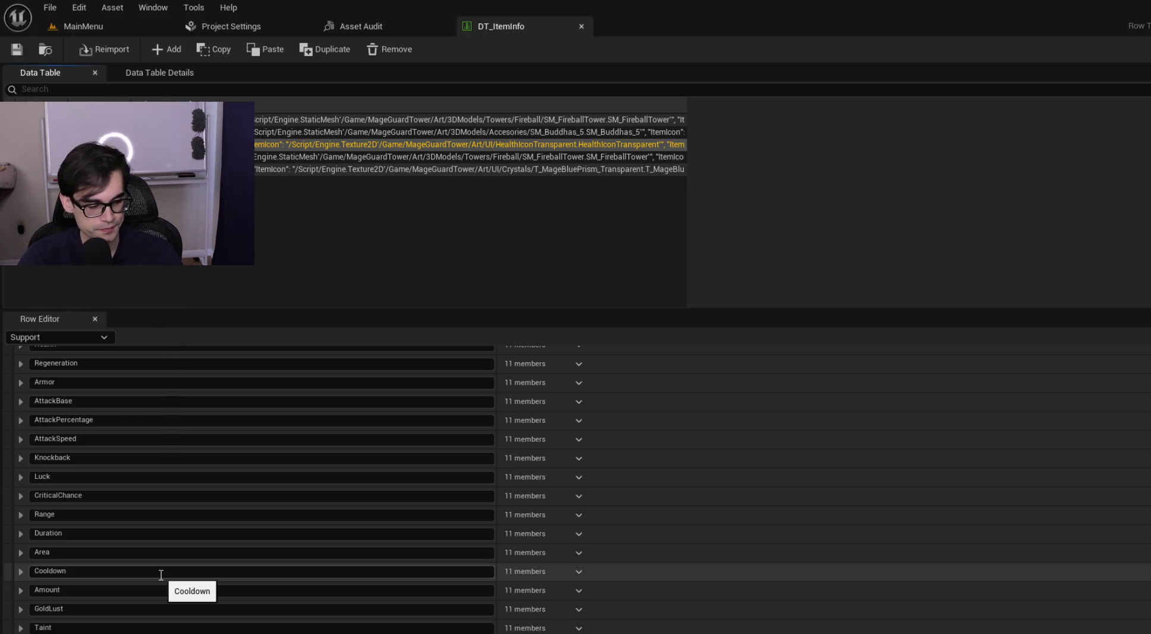
pyautogui.scroll(-1, 387, 571)
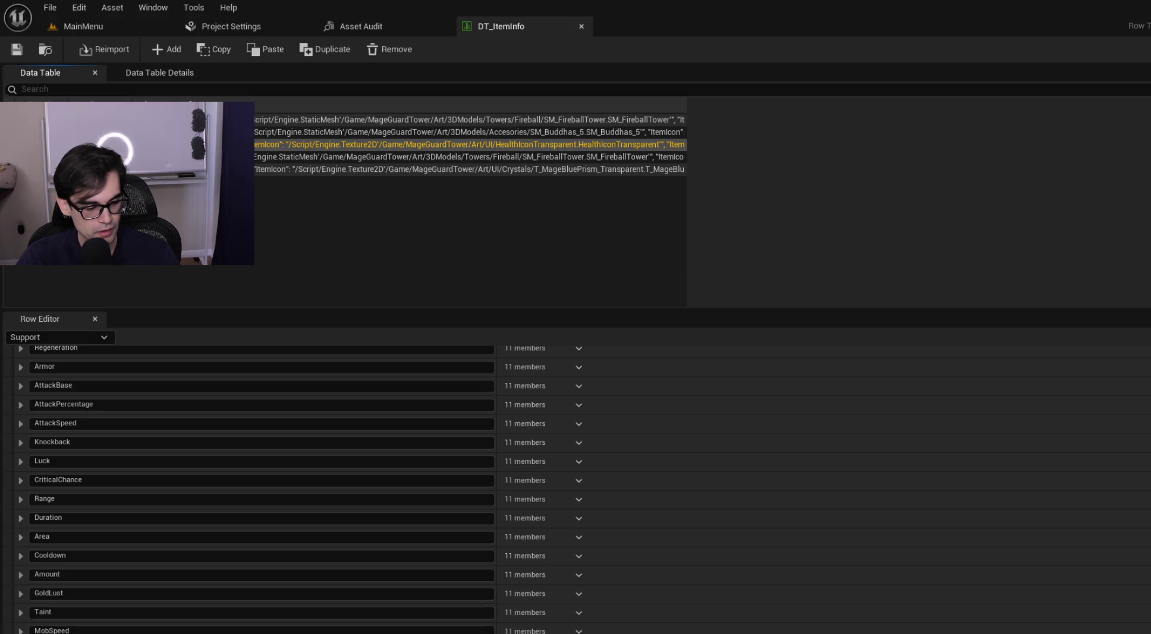
pyautogui.scroll(2, 255, 488)
pyautogui.scroll(-2, 256, 487)
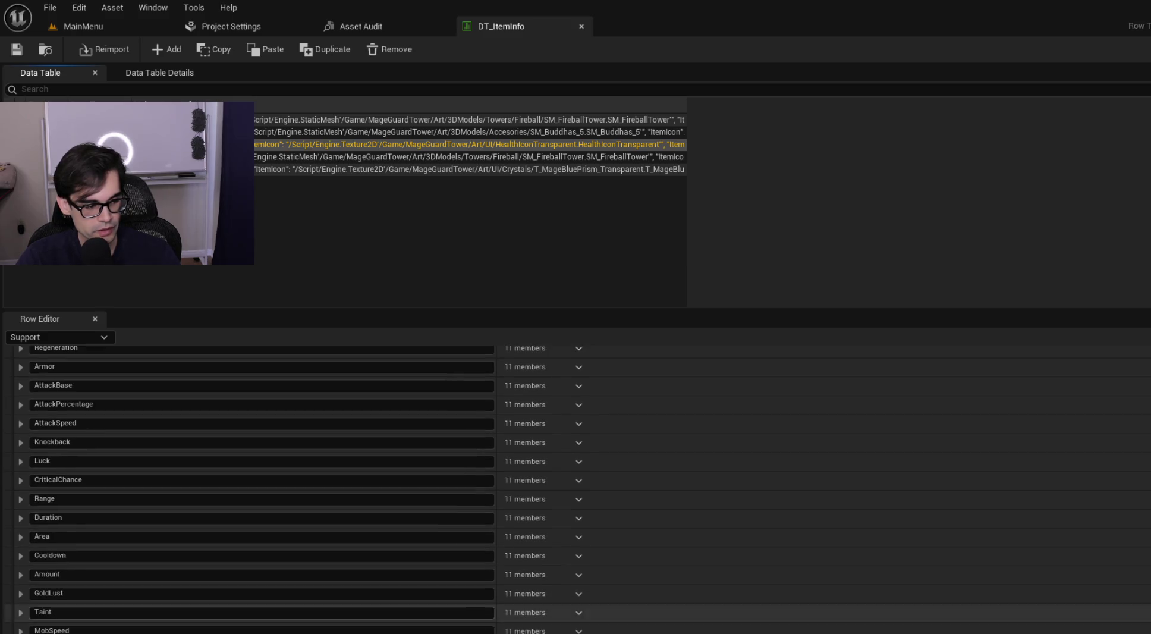
pyautogui.hotkey('alt', 'Tab')
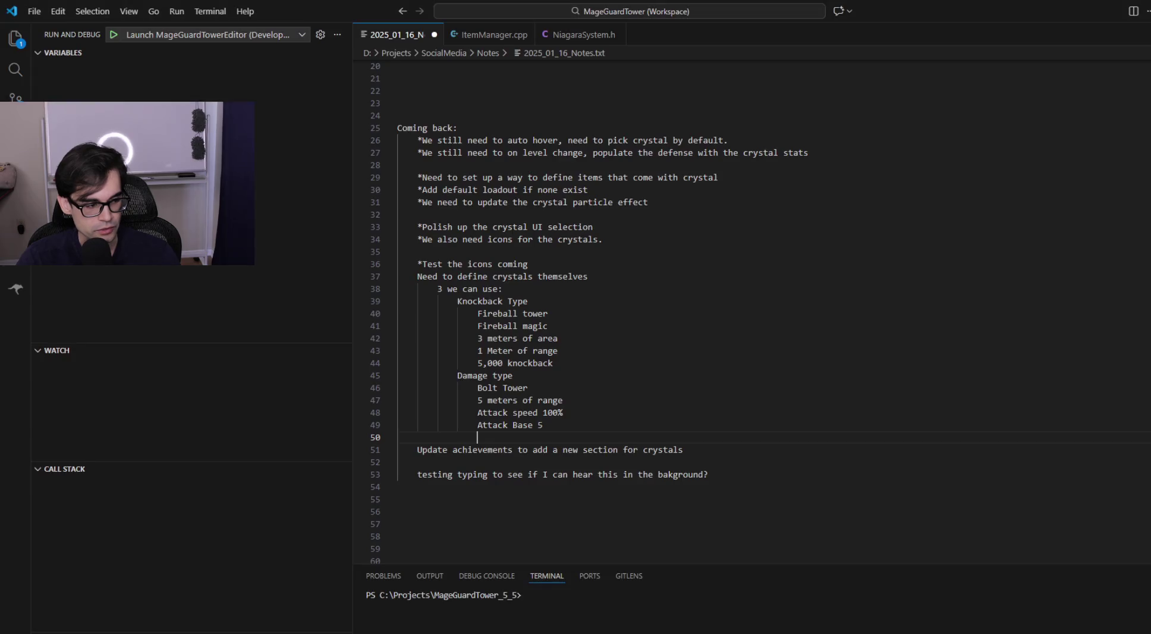
# Step: Add a 'Max Spells 5' line under the 5,000 knockback stat
pyautogui.click(683, 364)
pyautogui.hotkey('ctrl', 'shift', 'Left')
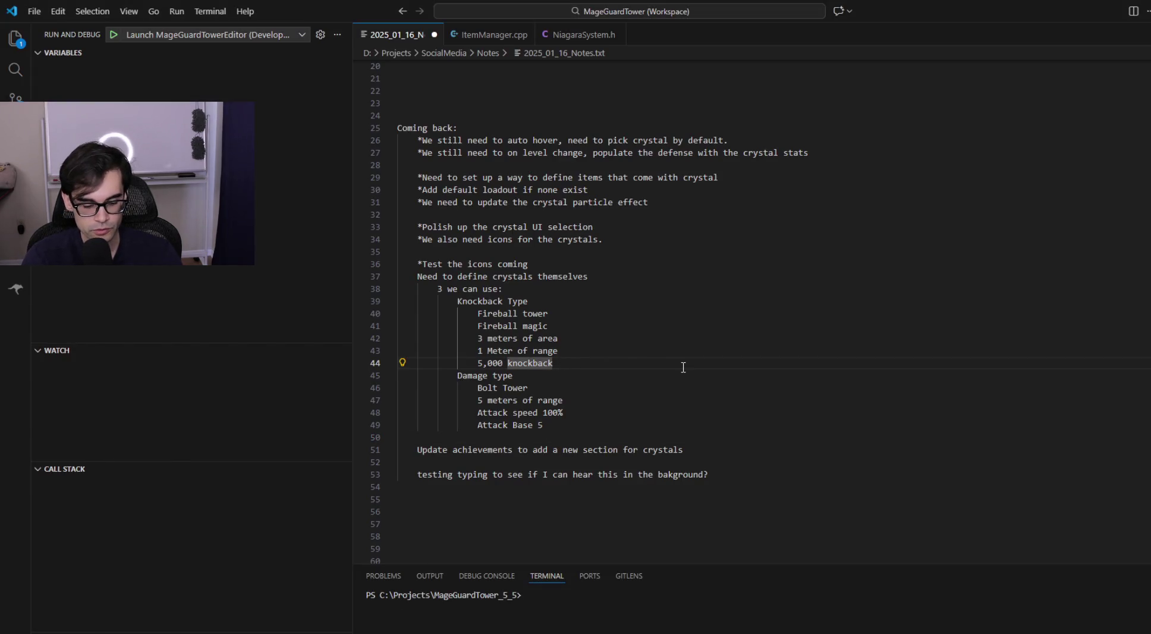
pyautogui.press('Return')
pyautogui.write('Max ')
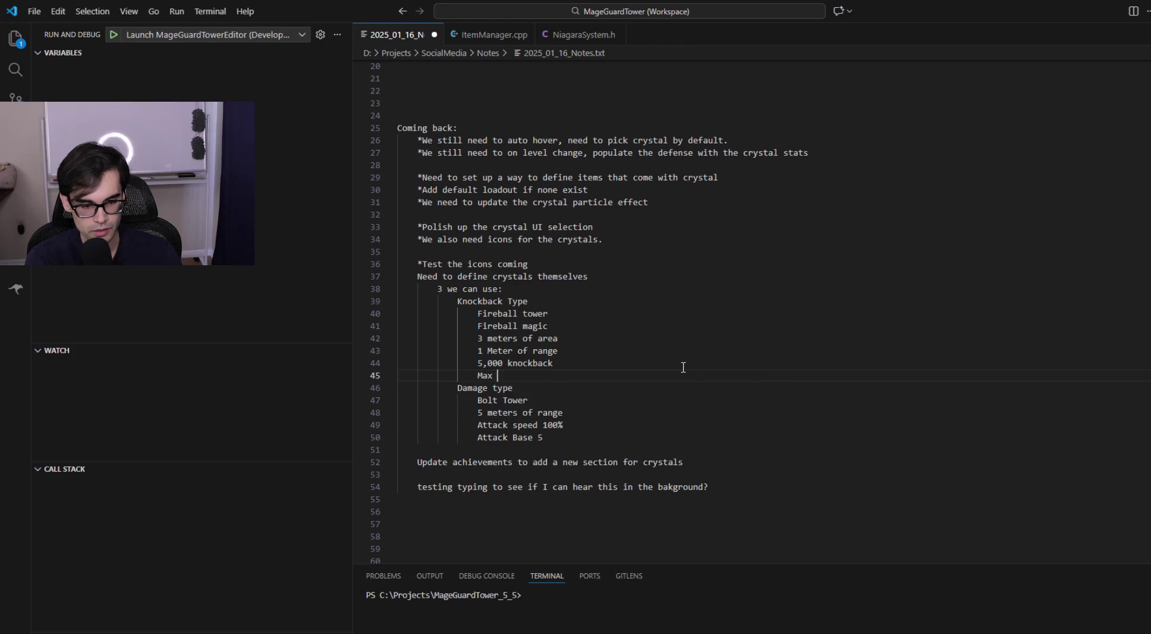
pyautogui.write('Spells 5')
# Step: Prefix 'Fireball magic' with 3 and save the notes file
pyautogui.press('Up')
pyautogui.press('Up')
pyautogui.press('Up')
pyautogui.press('Home')
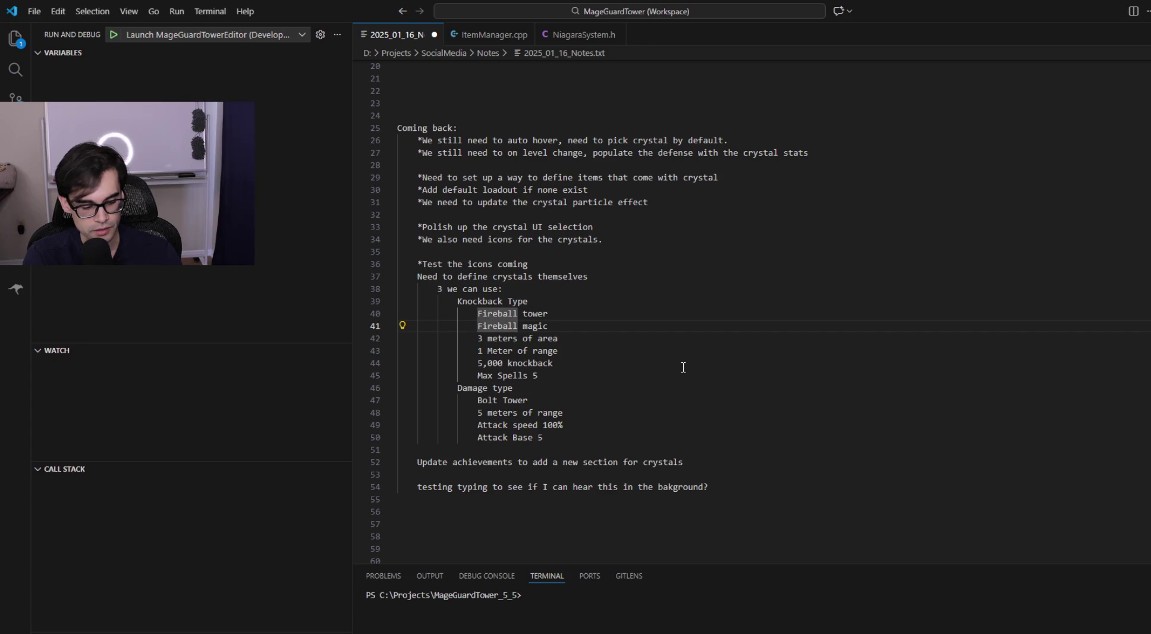
pyautogui.write('3')
pyautogui.press('Down')
pyautogui.press('Down')
pyautogui.press('Down')
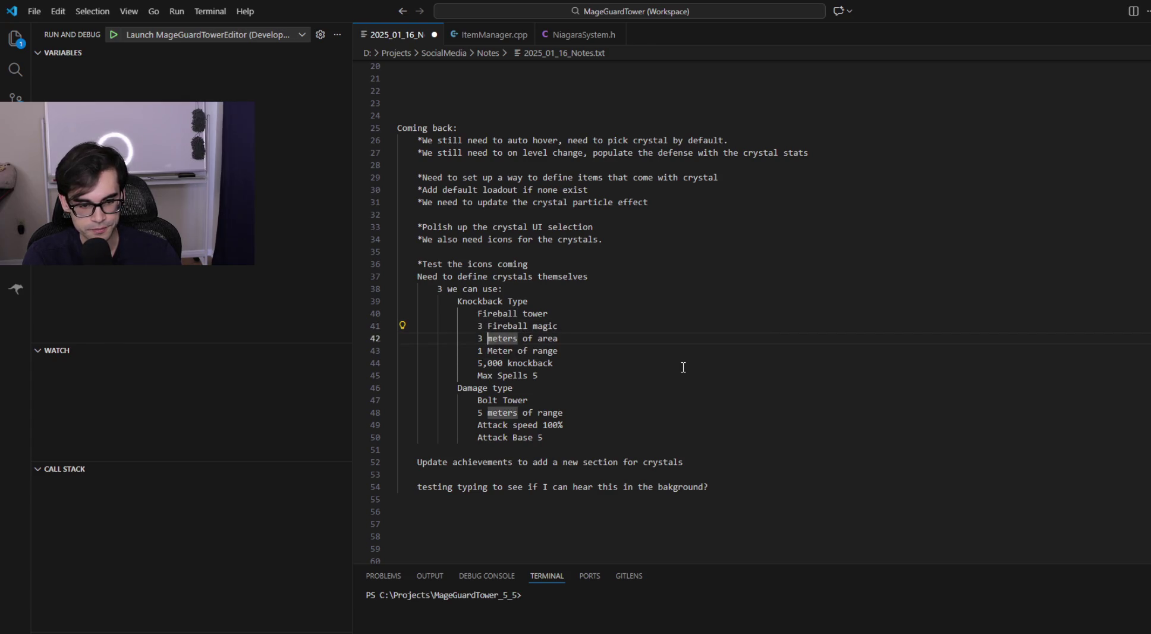
pyautogui.press('Up')
pyautogui.press('Up')
pyautogui.press('End')
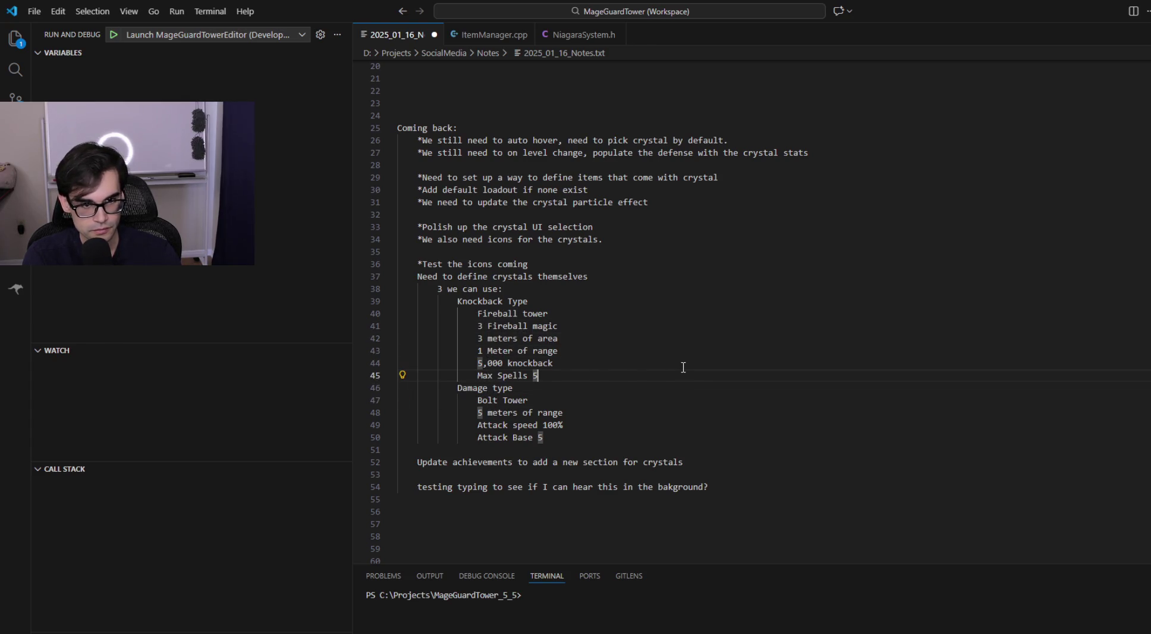
pyautogui.hotkey('ctrl', 's')
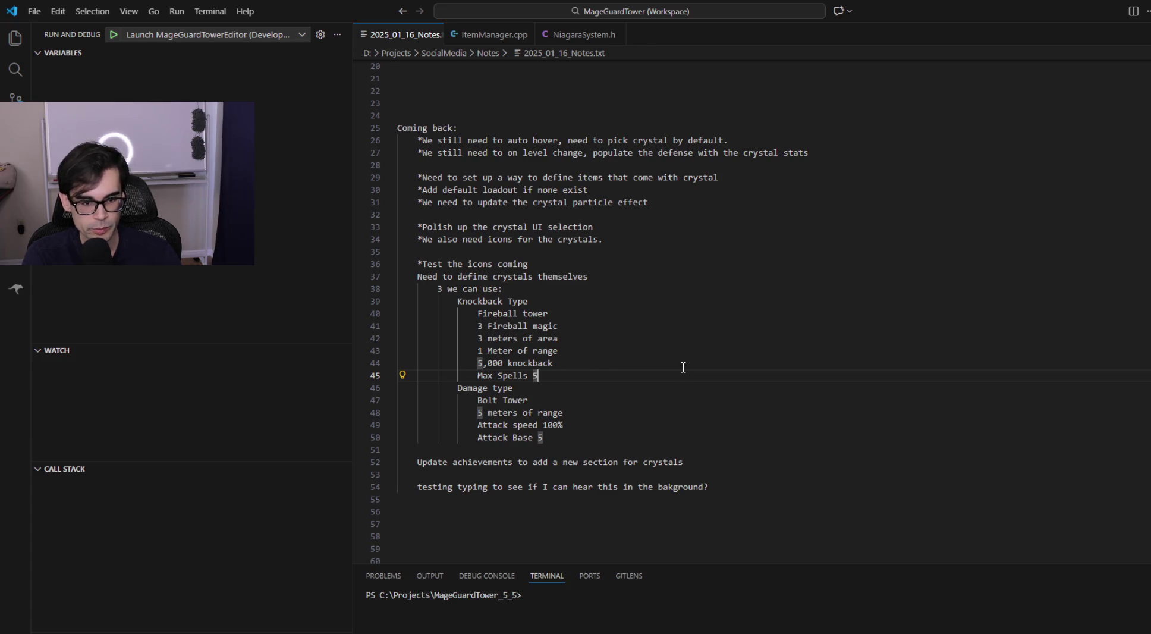
pyautogui.hotkey('shift', 'Up')
pyautogui.hotkey('shift', 'Up')
pyautogui.hotkey('shift', 'Up')
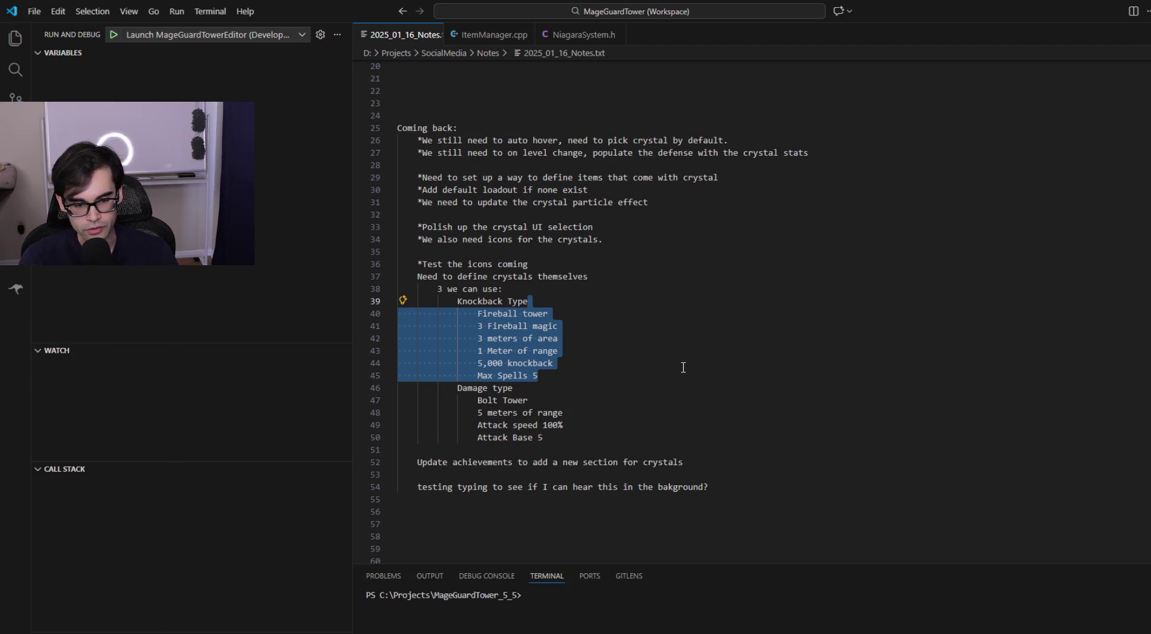
pyautogui.press('Right')
pyautogui.press('Up')
pyautogui.press('Up')
pyautogui.press('Up')
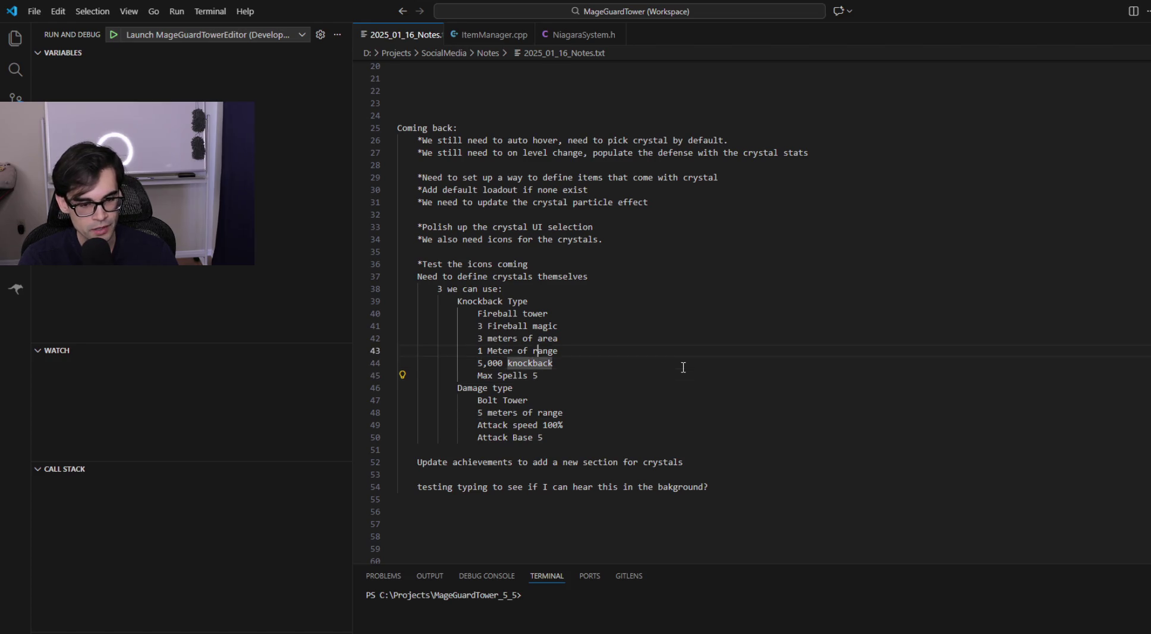
pyautogui.press('Down')
pyautogui.press('Down')
pyautogui.press('Down')
pyautogui.press('Down')
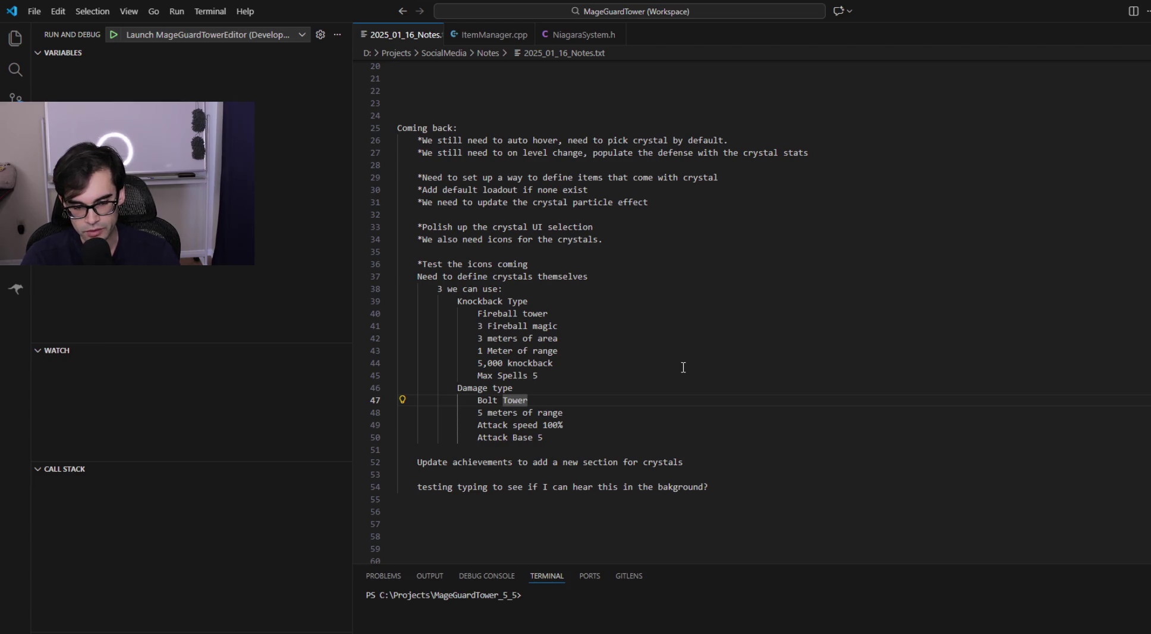
# Step: Add a 'Generic Type' heading after Attack Base 5 with an indented 'Max spells 3' line
pyautogui.press('Down')
pyautogui.press('Down')
pyautogui.press('Down')
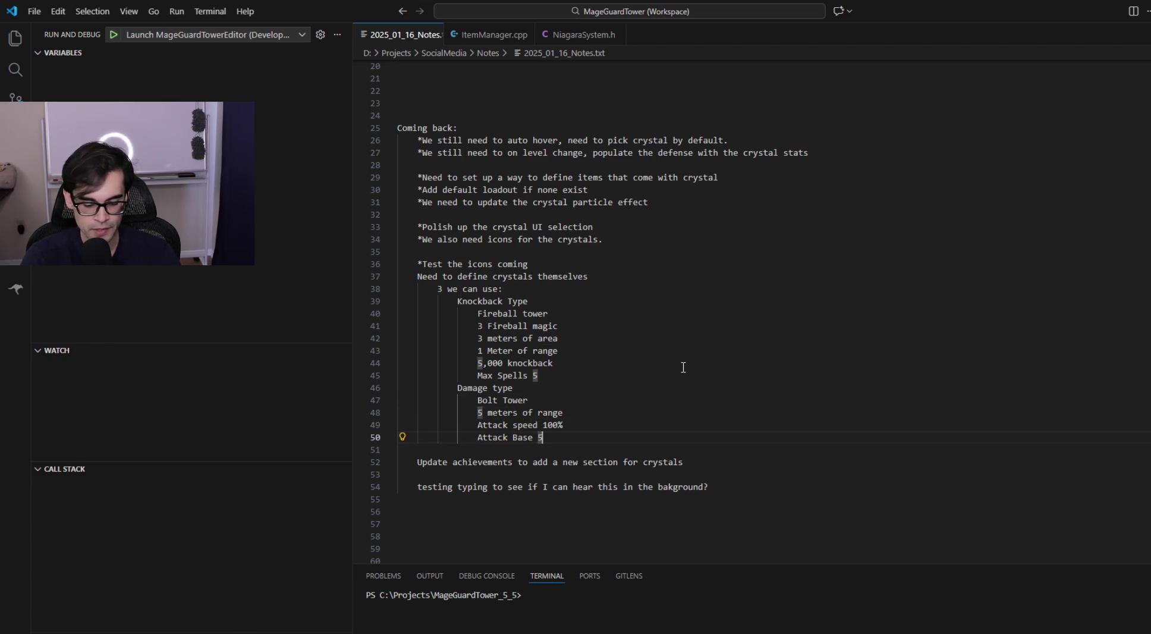
pyautogui.press('Return')
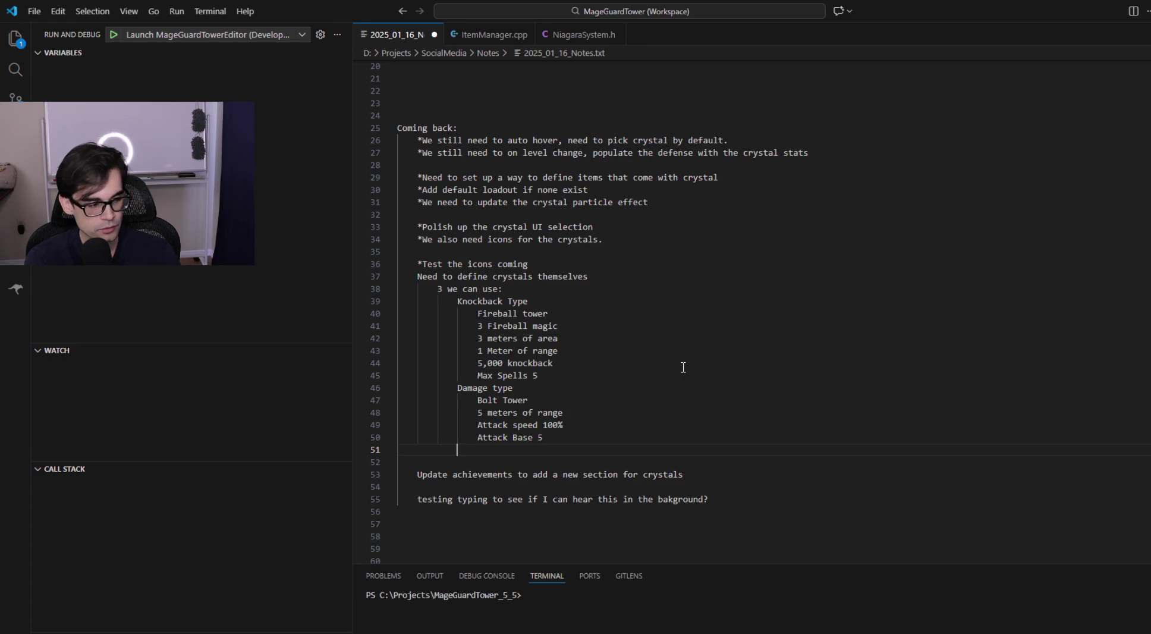
pyautogui.write('Generic Type')
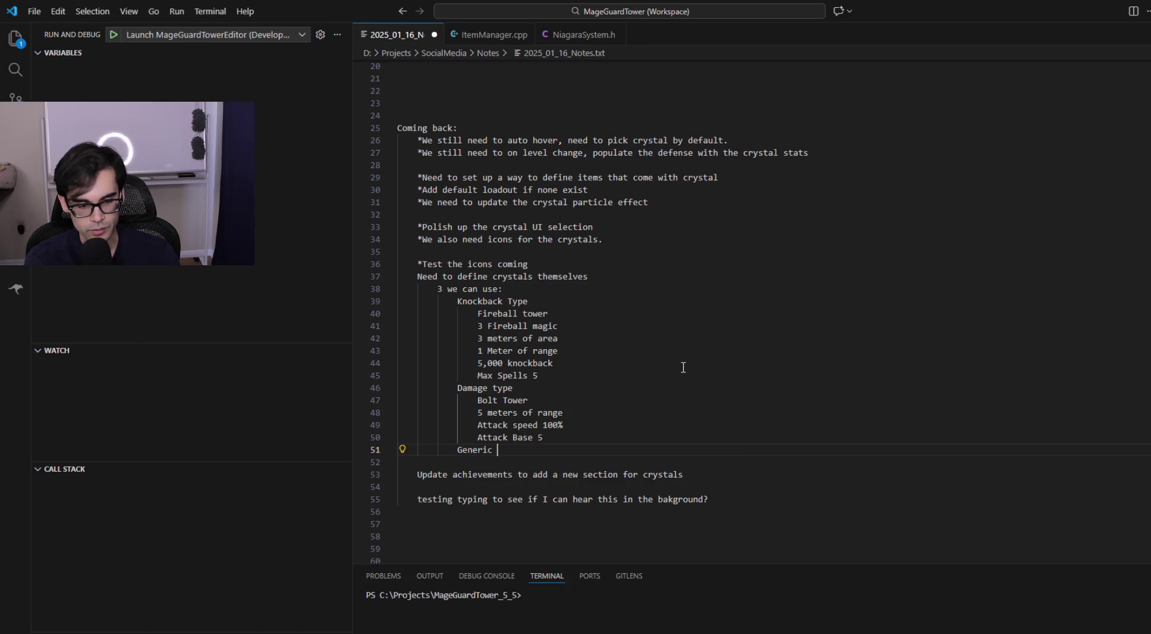
pyautogui.press('Return')
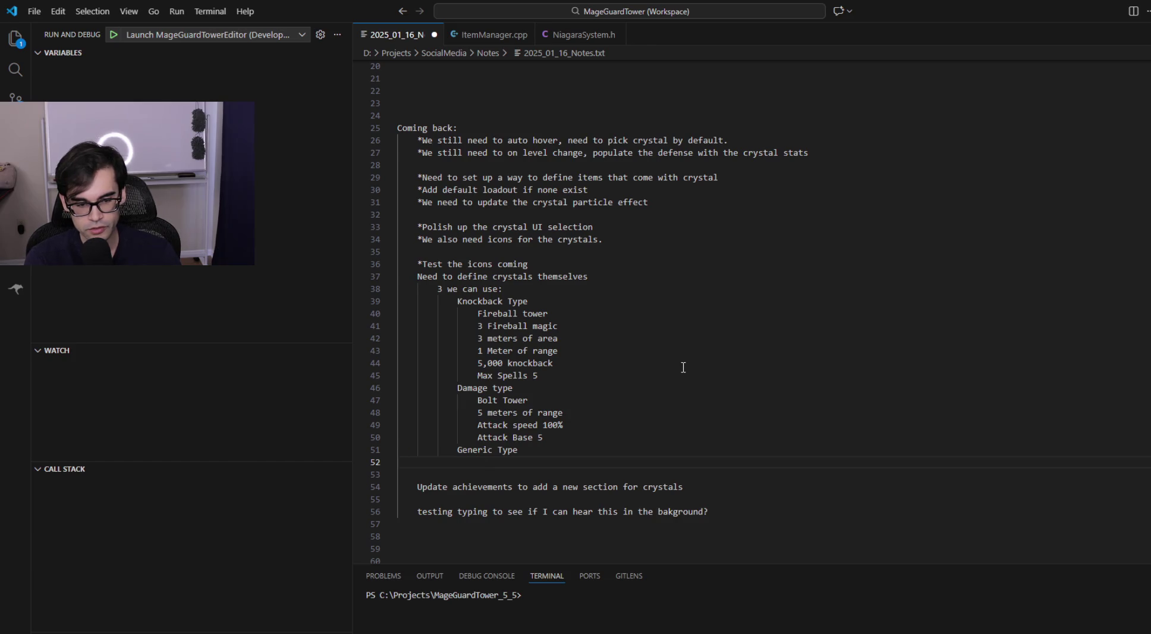
pyautogui.press('Tab')
pyautogui.write('Max spe')
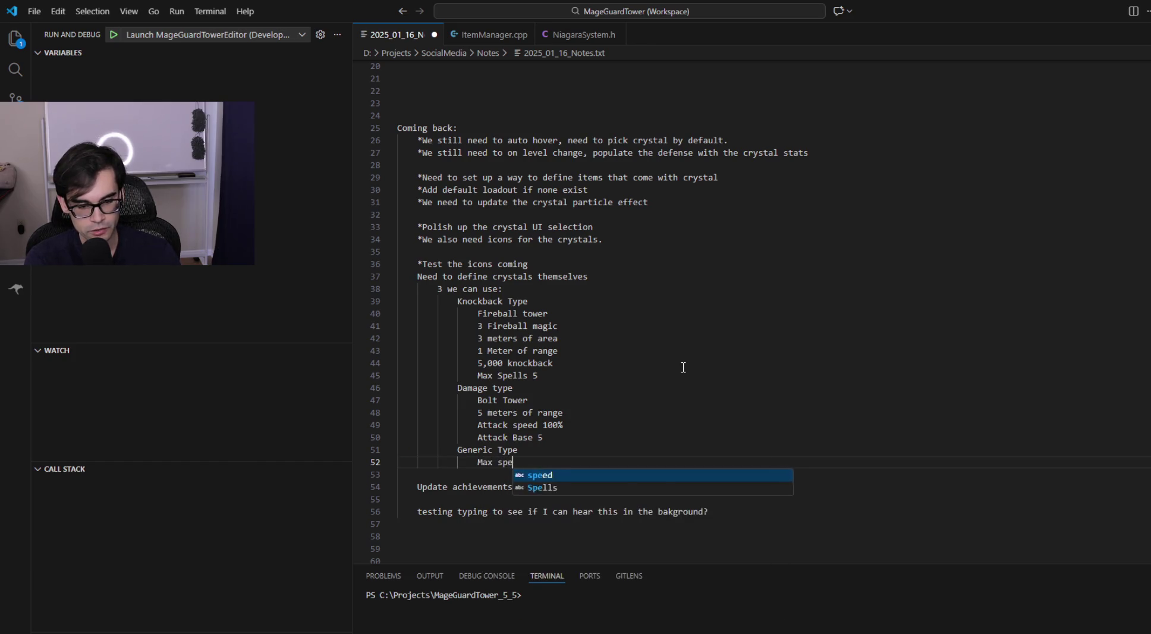
pyautogui.write('lls 3')
pyautogui.press('Up')
pyautogui.press('Return')
pyautogui.hotkey('alt', 'Tab')
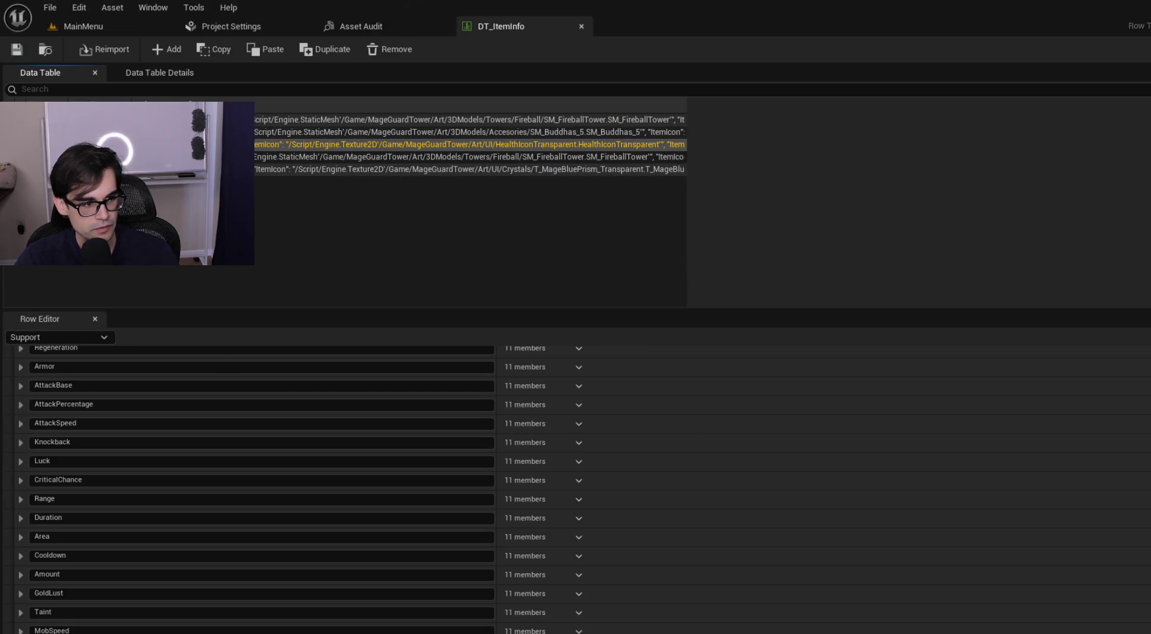
# Step: Check the StarryTower entry in DT_ItemInfo's Tower row: Halo Tower, price 200.0, Common rarity
pyautogui.click(357, 120)
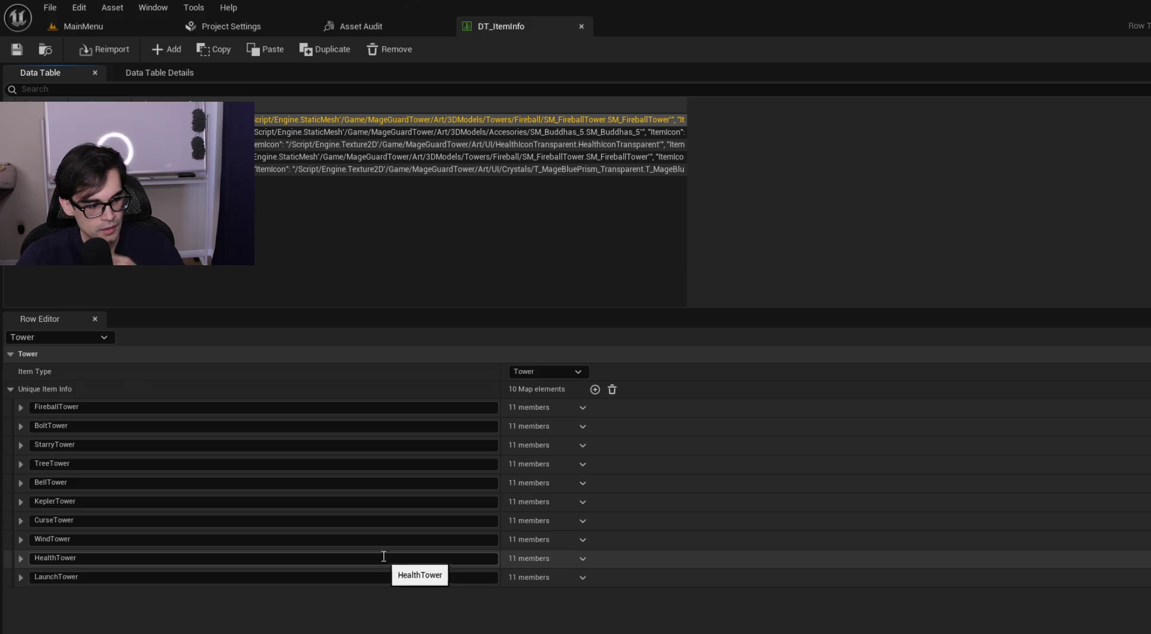
pyautogui.click(21, 464)
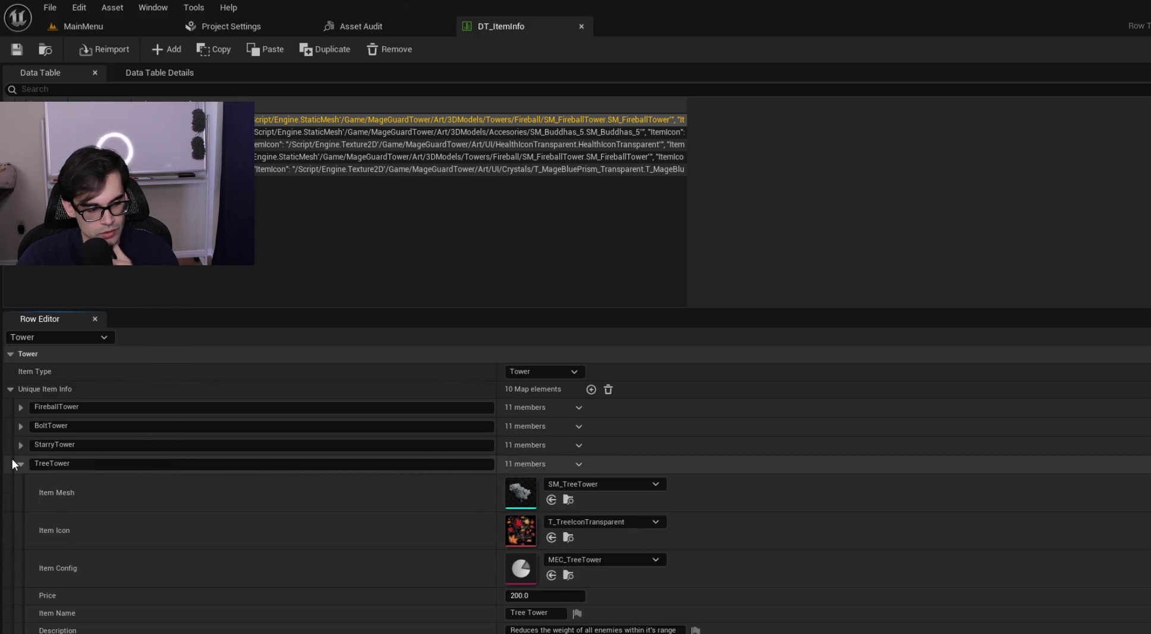
pyautogui.click(19, 463)
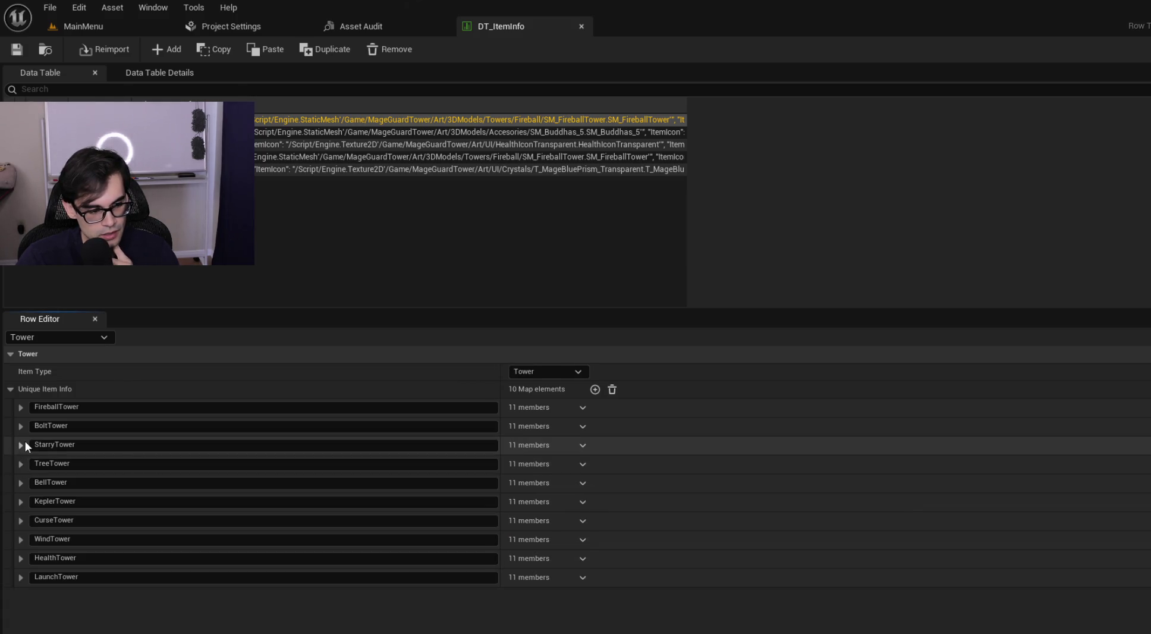
pyautogui.click(23, 443)
pyautogui.scroll(-2, 320, 484)
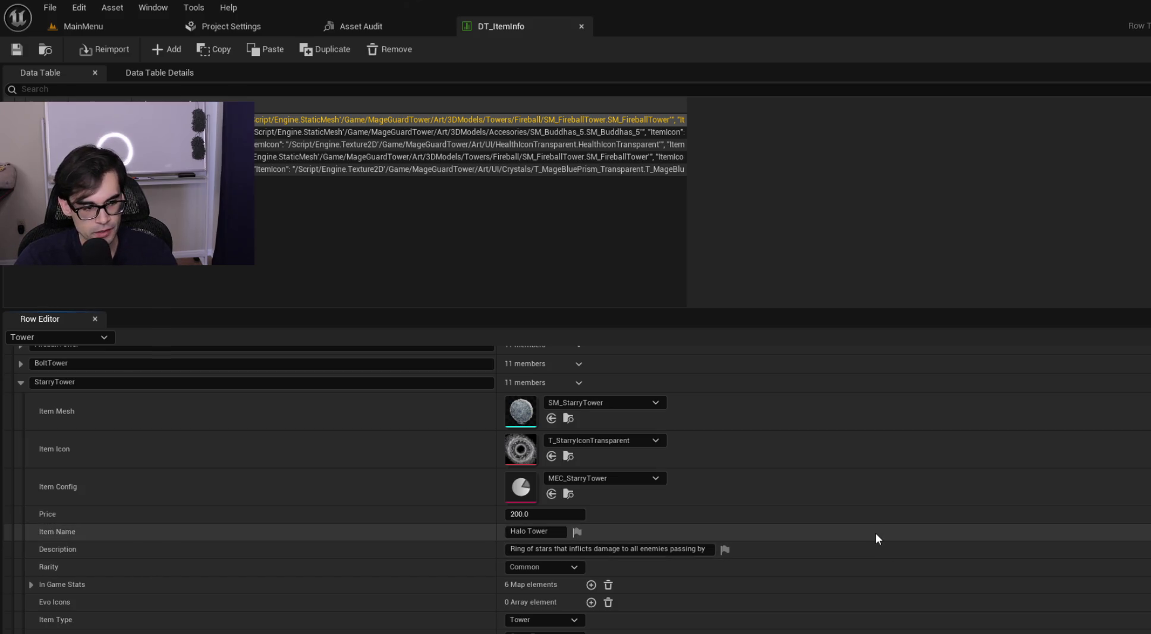
pyautogui.hotkey('alt', 'Tab')
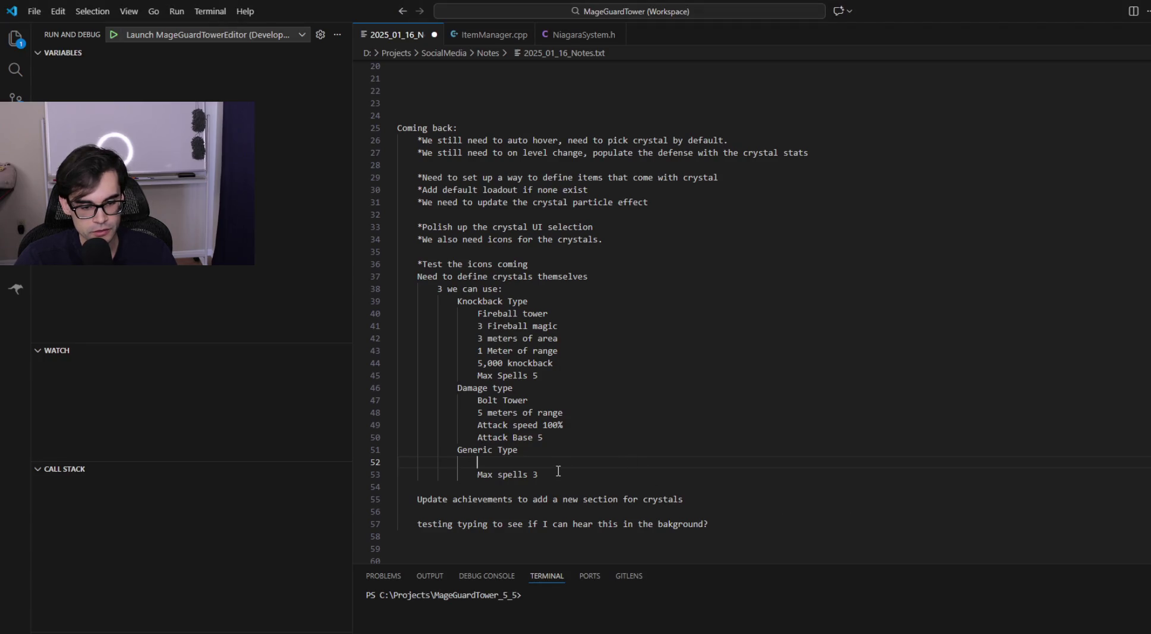
# Step: Label the Generic Type crystal 'Starry Tower' and add an 'Armor 3' line after Max spells 3
pyautogui.write('Starry Tower')
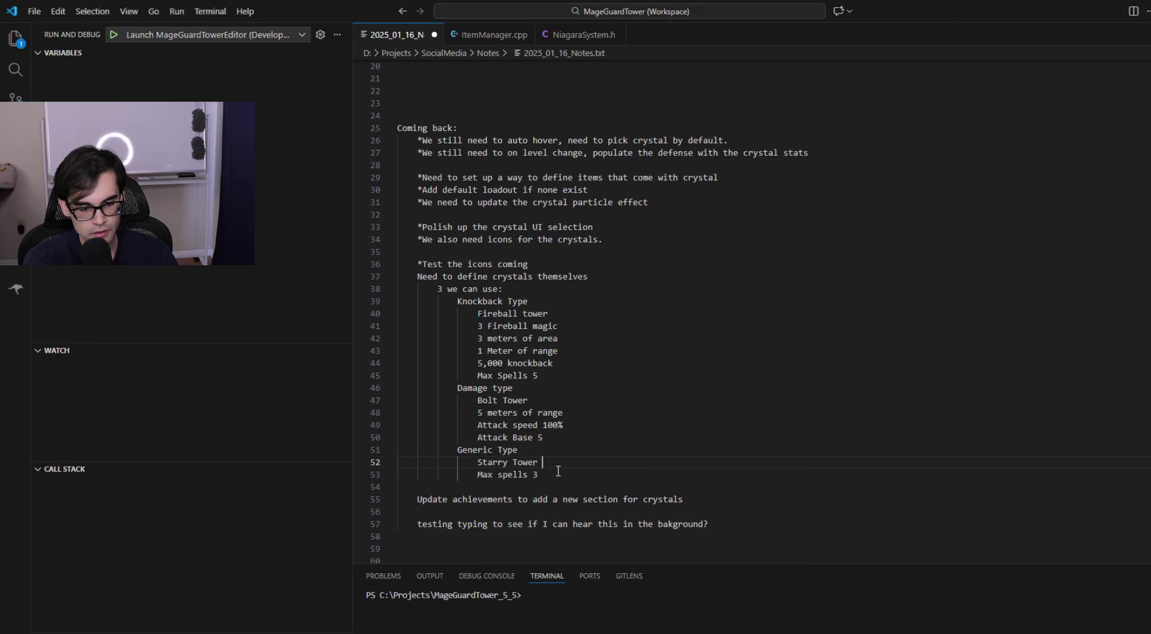
pyautogui.press('Down')
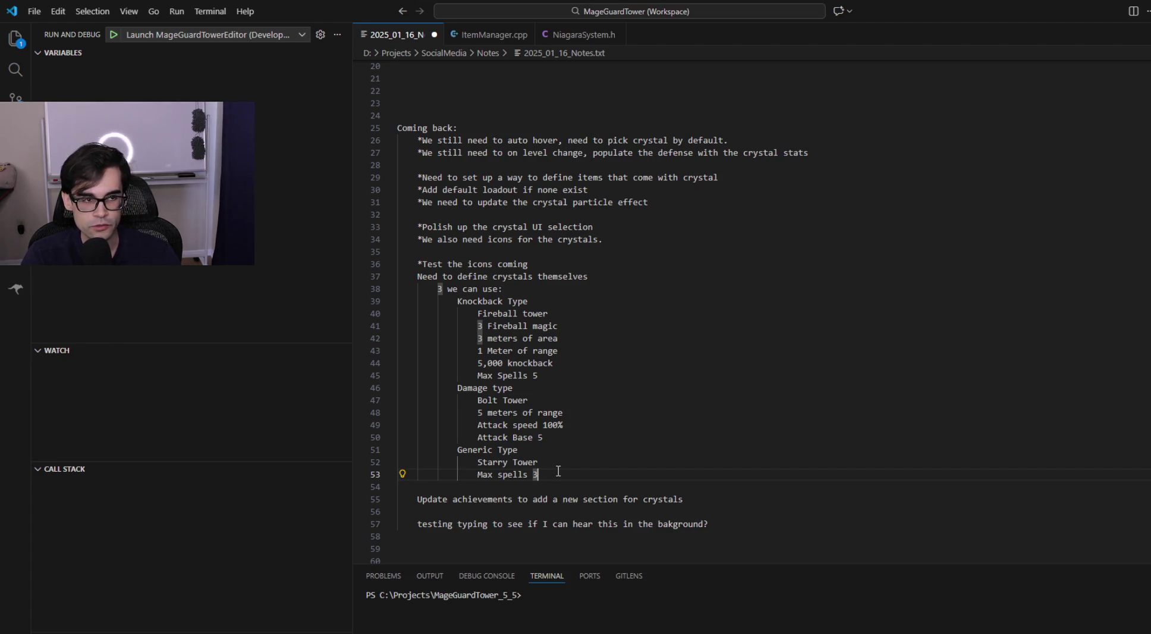
pyautogui.press('Return')
pyautogui.write('Armor 3')
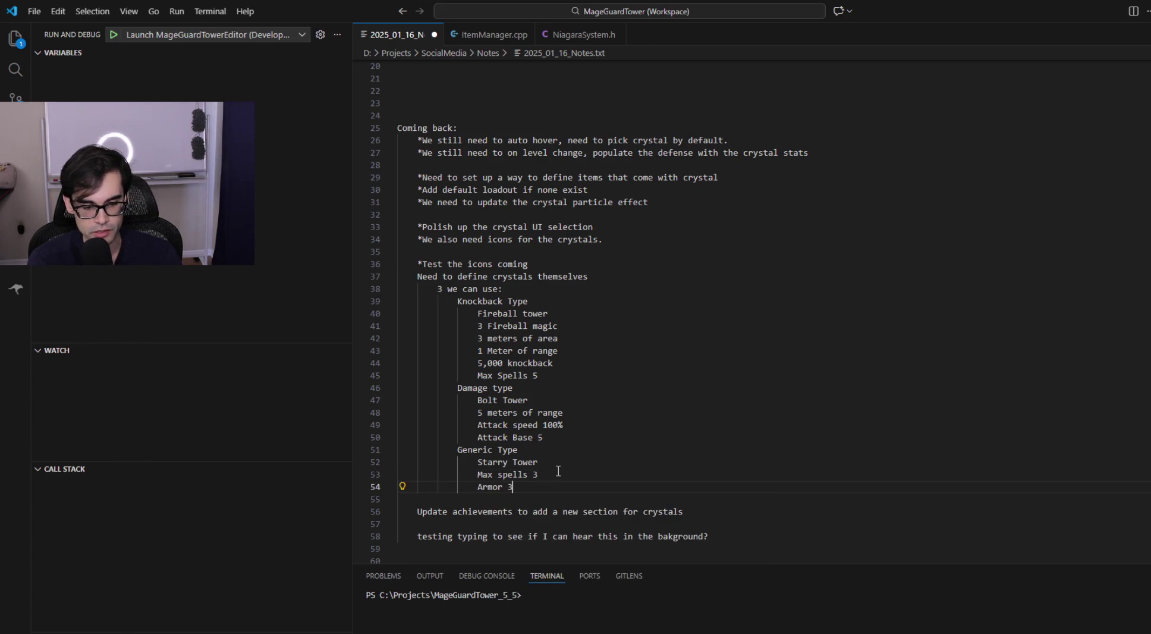
pyautogui.press('Return')
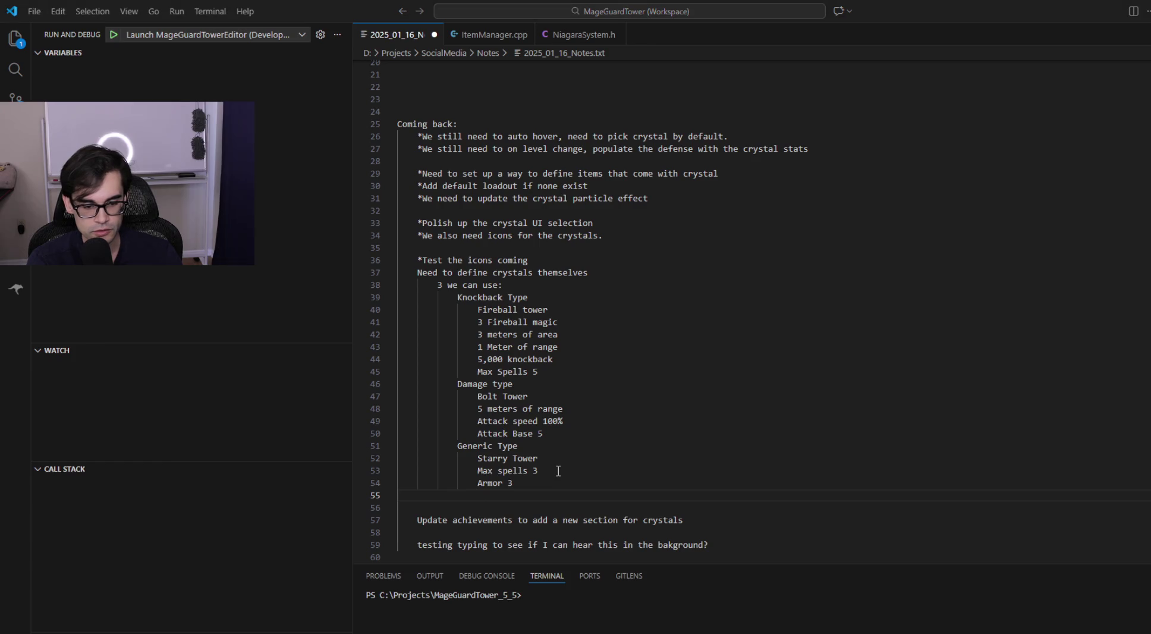
pyautogui.hotkey('alt', 'Tab')
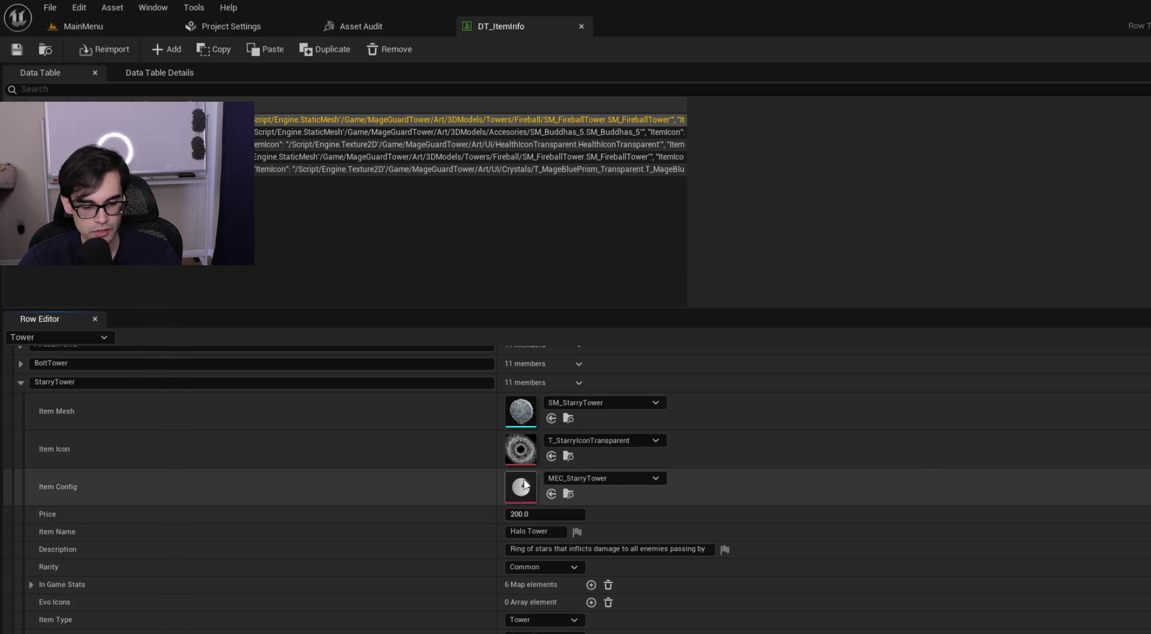
# Step: Review the Support row's stats in DT_ItemInfo, then add 'Regeneration 1' under Armor 3
pyautogui.click(469, 145)
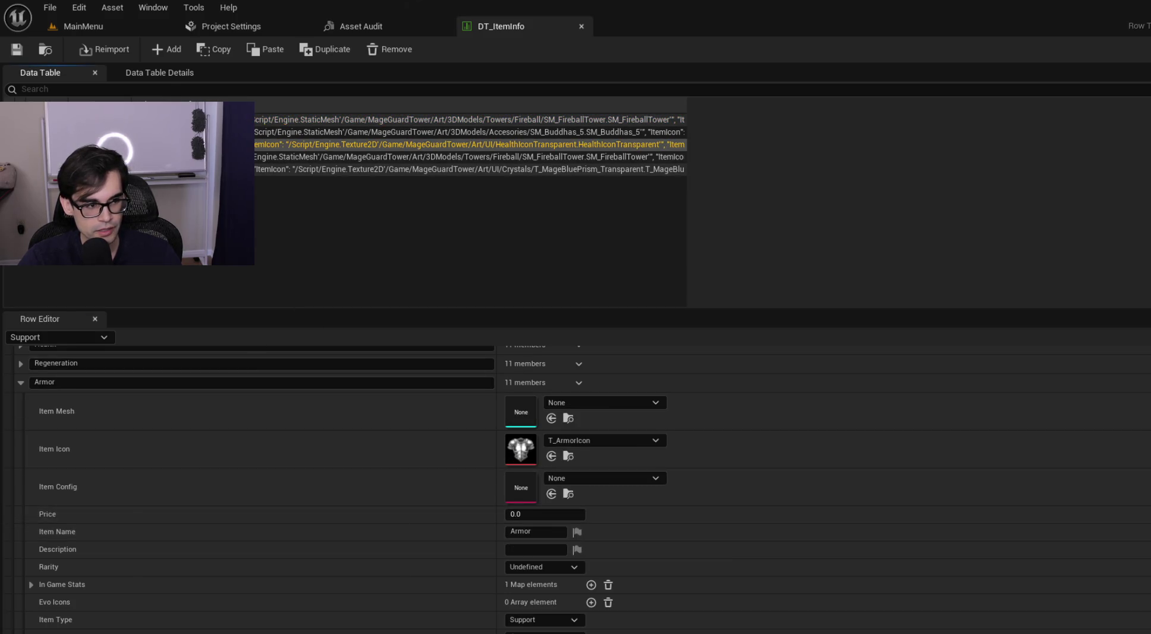
pyautogui.click(21, 382)
pyautogui.scroll(2, 96, 422)
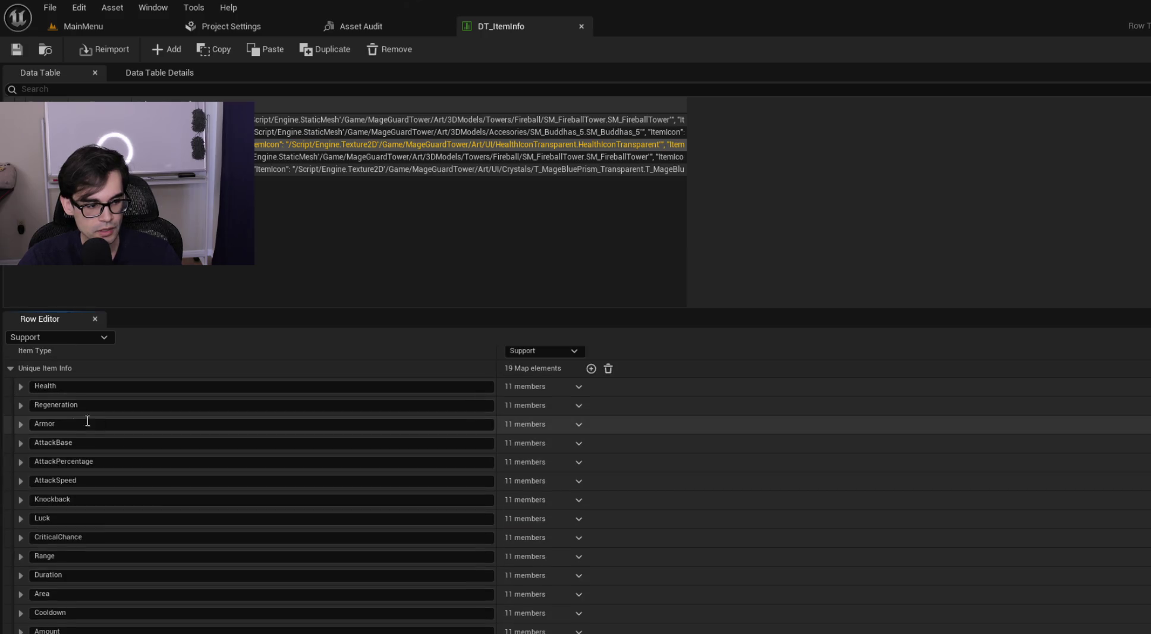
pyautogui.hotkey('alt', 'Tab')
pyautogui.write('Regeneration 1')
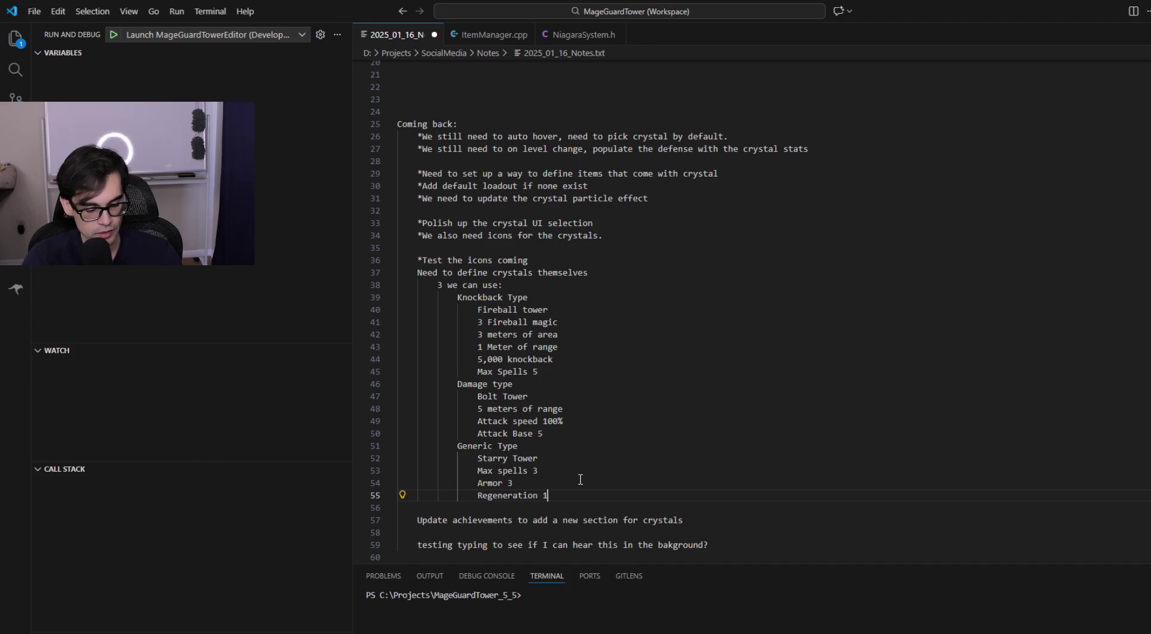
# Step: Add 'Health 50' and move the Generic Type block above the Damage type crystal
pyautogui.press('Return')
pyautogui.write('Health ')
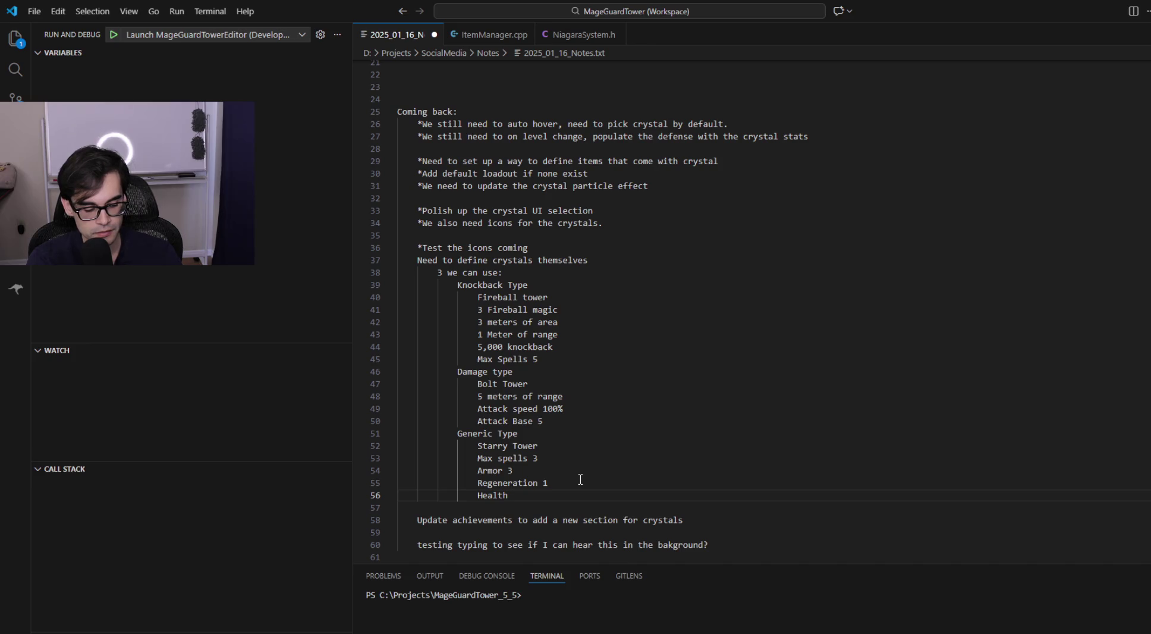
pyautogui.write('50')
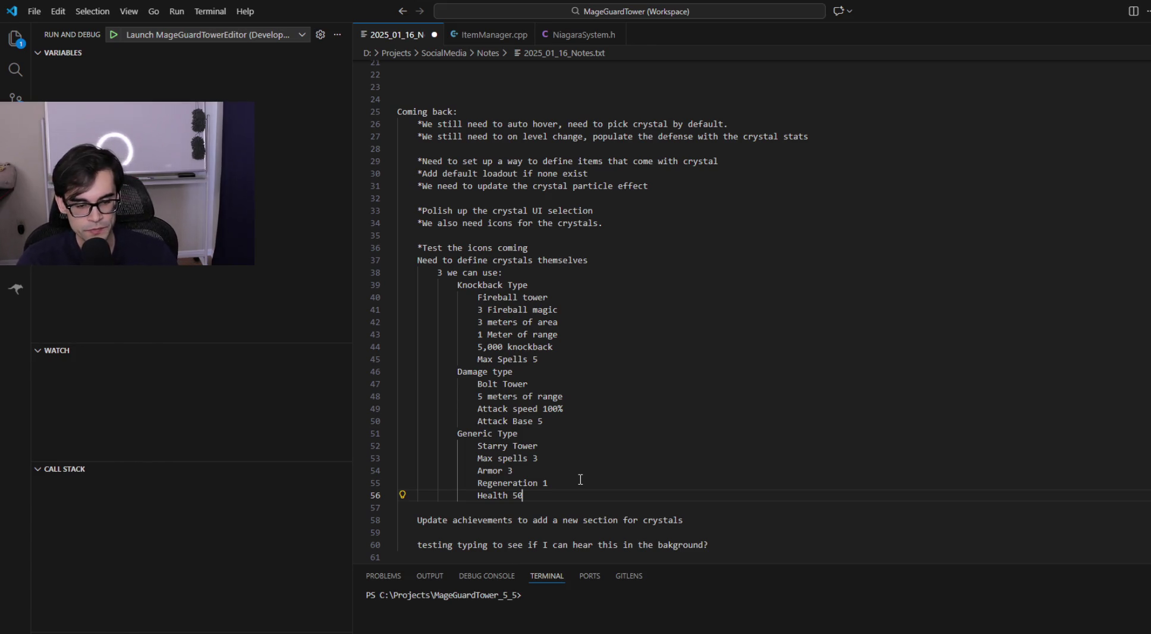
pyautogui.hotkey('shift', 'Up')
pyautogui.hotkey('shift', 'Up')
pyautogui.hotkey('shift', 'Up')
pyautogui.hotkey('shift', 'Right')
pyautogui.hotkey('shift', 'Right')
pyautogui.hotkey('shift', 'Right')
pyautogui.hotkey('ctrl', 'x')
pyautogui.press('Up')
pyautogui.press('Up')
pyautogui.press('Up')
pyautogui.hotkey('ctrl', 'v')
pyautogui.press('Down')
pyautogui.press('Down')
pyautogui.press('Down')
pyautogui.press('End')
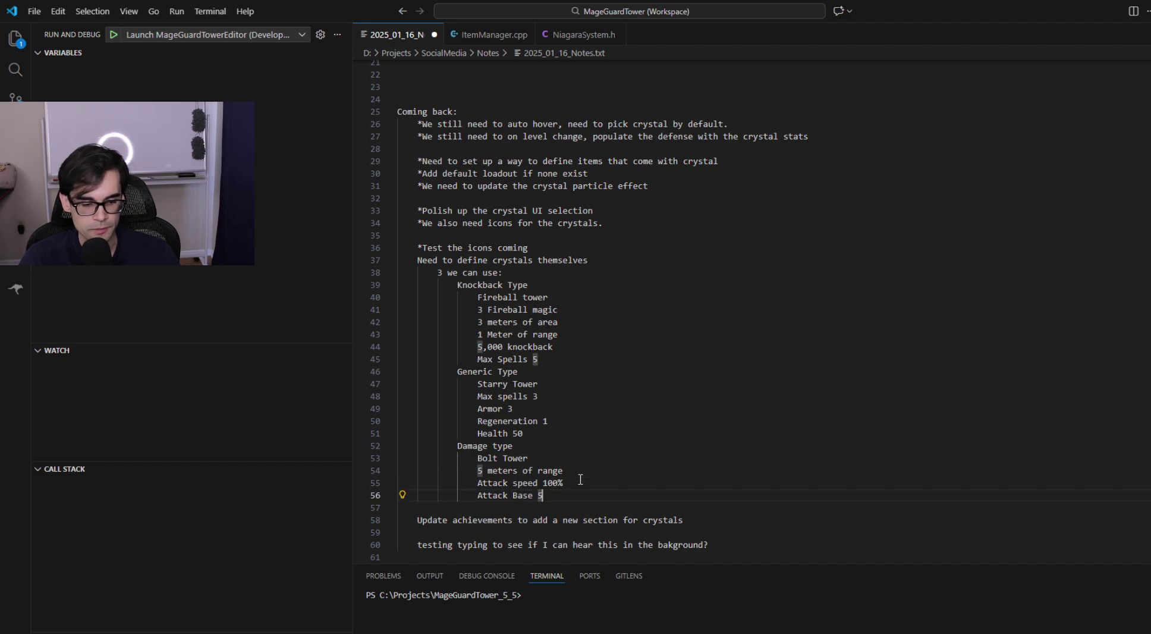
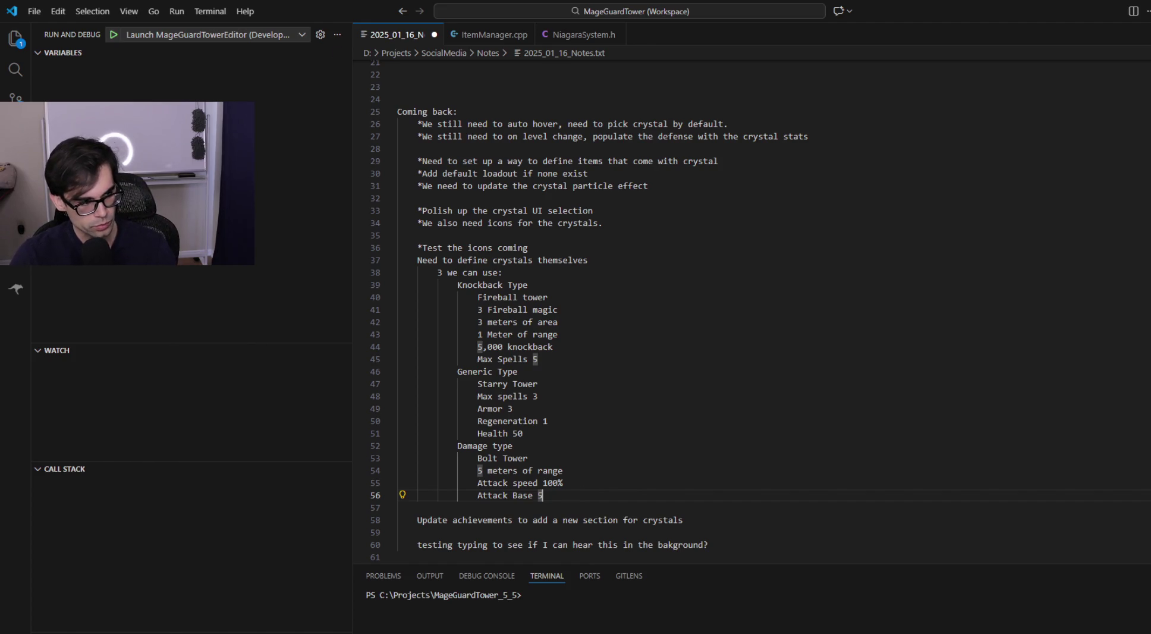
# Step: Leave the crystal notes at the Generic Type heading and return to Unreal's DT_ItemInfo table
pyautogui.click(556, 369)
pyautogui.hotkey('alt', 'Tab')
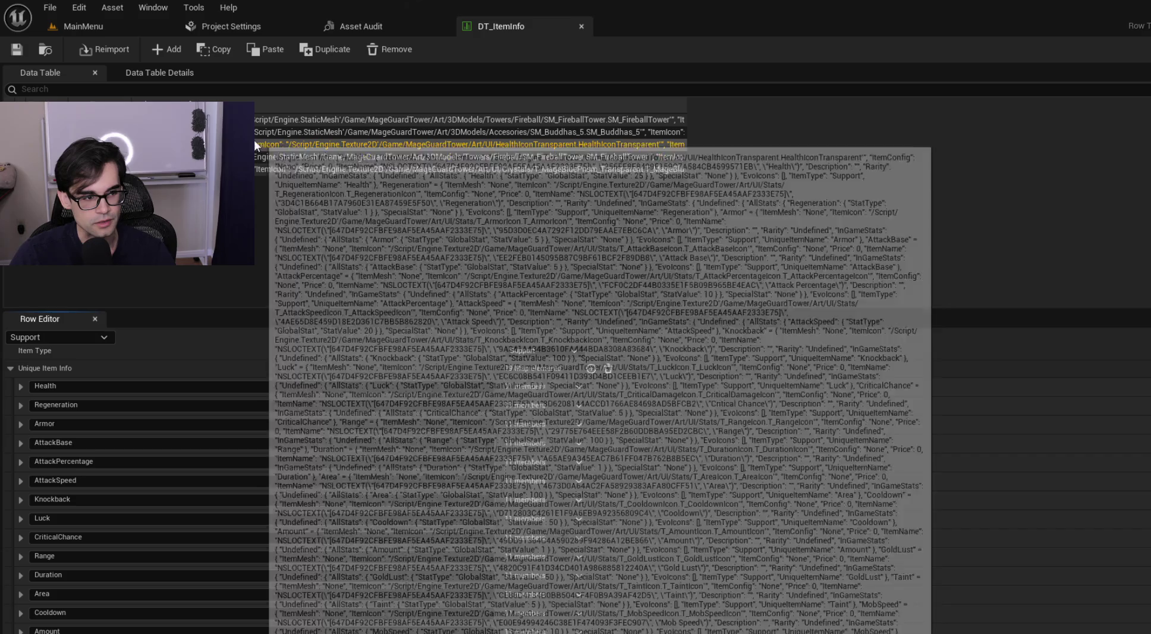
# Step: Close the Asset Audit, Project Settings and DT_ItemInfo tabs and open DT_CrystalLoadOut
pyautogui.click(261, 119)
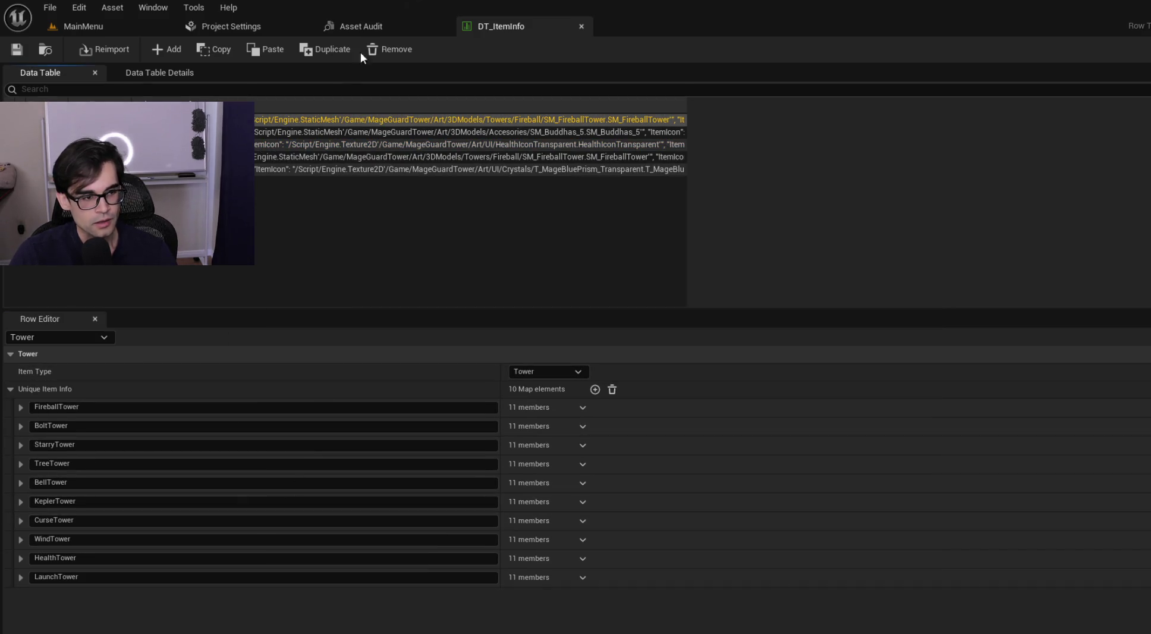
pyautogui.click(388, 24)
pyautogui.click(443, 26)
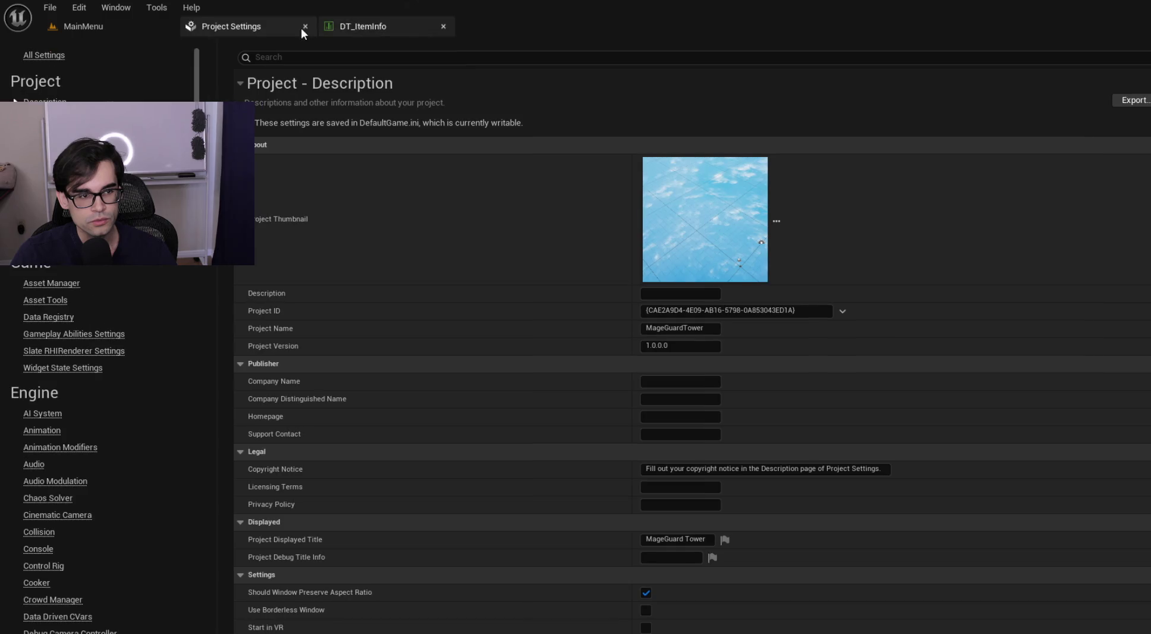
pyautogui.click(308, 27)
pyautogui.click(304, 23)
pyautogui.doubleClick(466, 539)
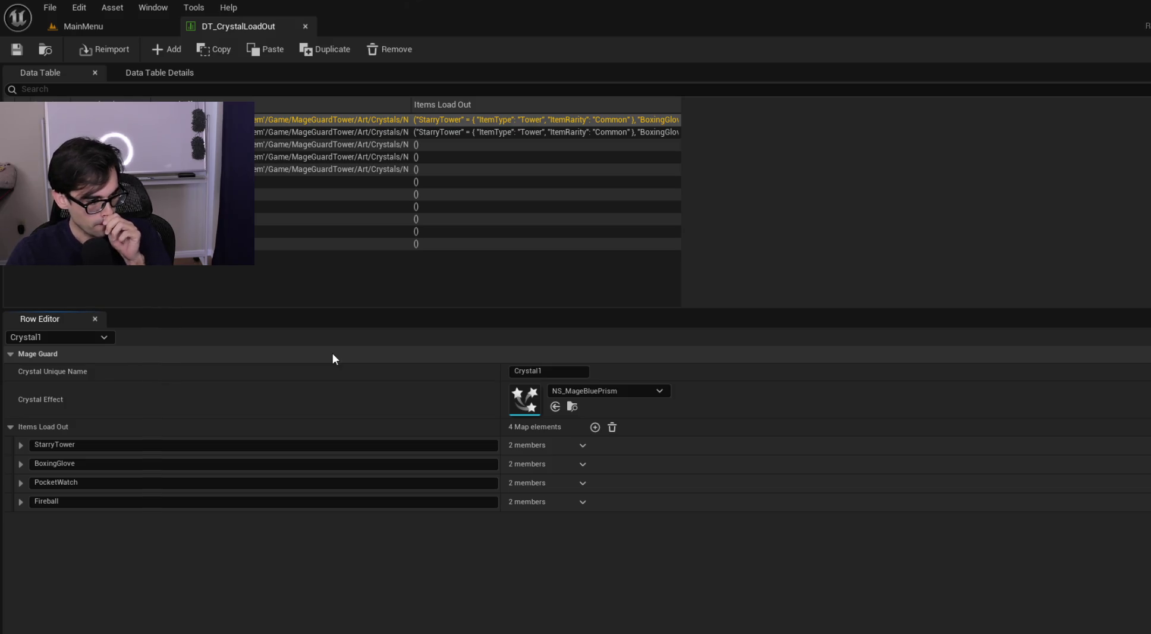
pyautogui.hotkey('alt', 'Tab')
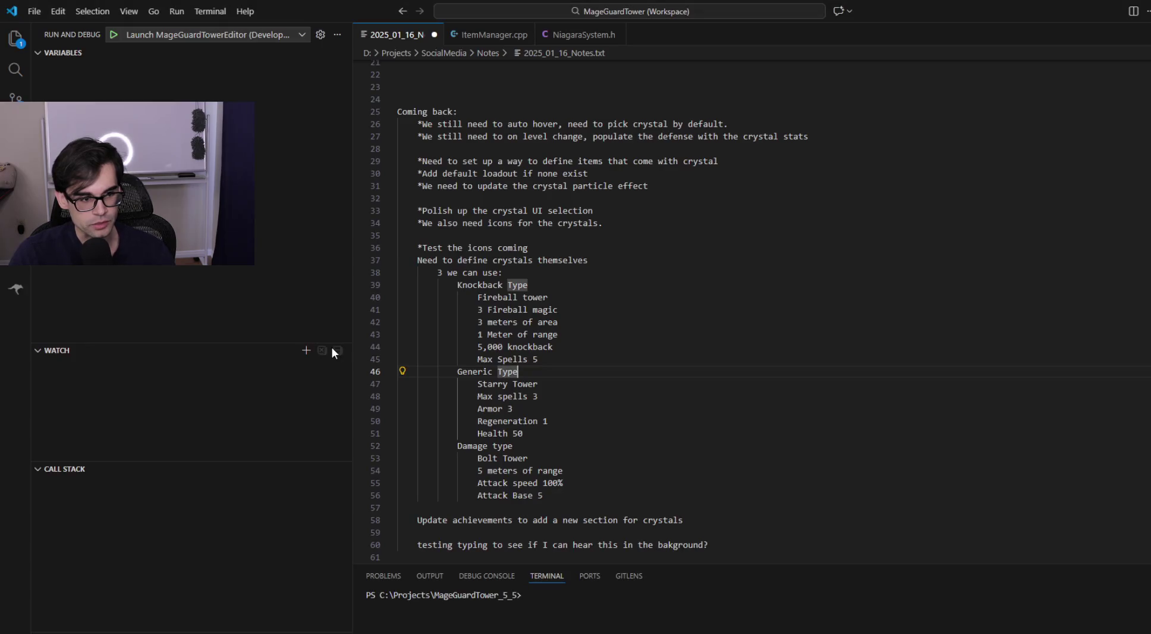
# Step: Move the Generic Type (Starry Tower) block above Knockback Type in the crystal notes
pyautogui.click(554, 436)
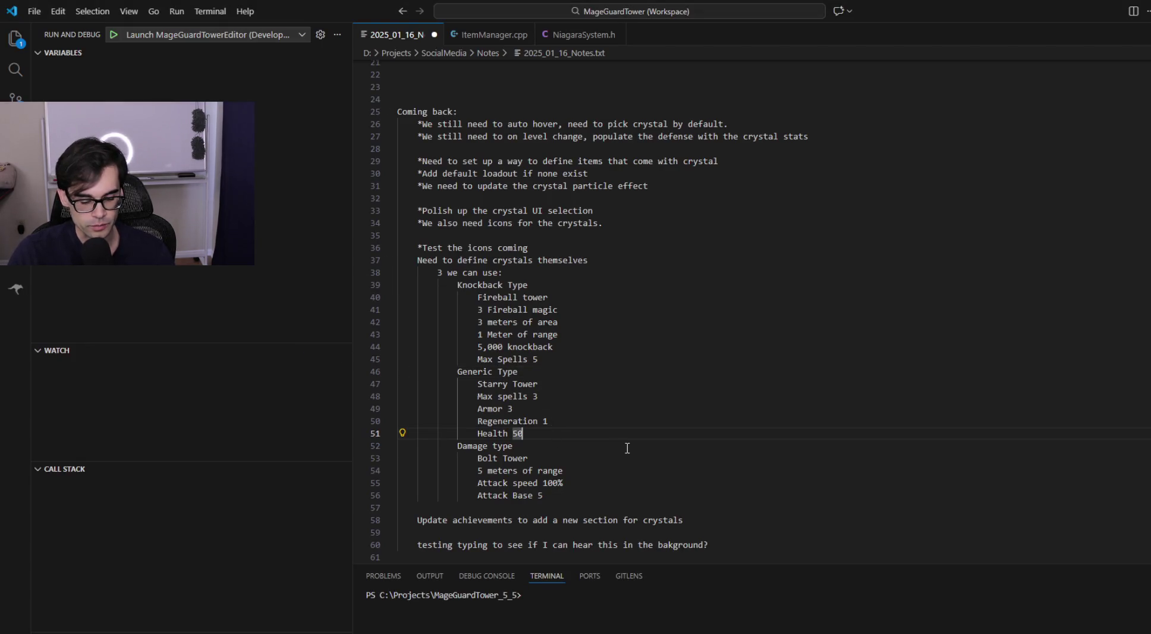
pyautogui.hotkey('shift', 'Up')
pyautogui.hotkey('shift', 'Up')
pyautogui.hotkey('shift', 'Up')
pyautogui.hotkey('shift', 'End')
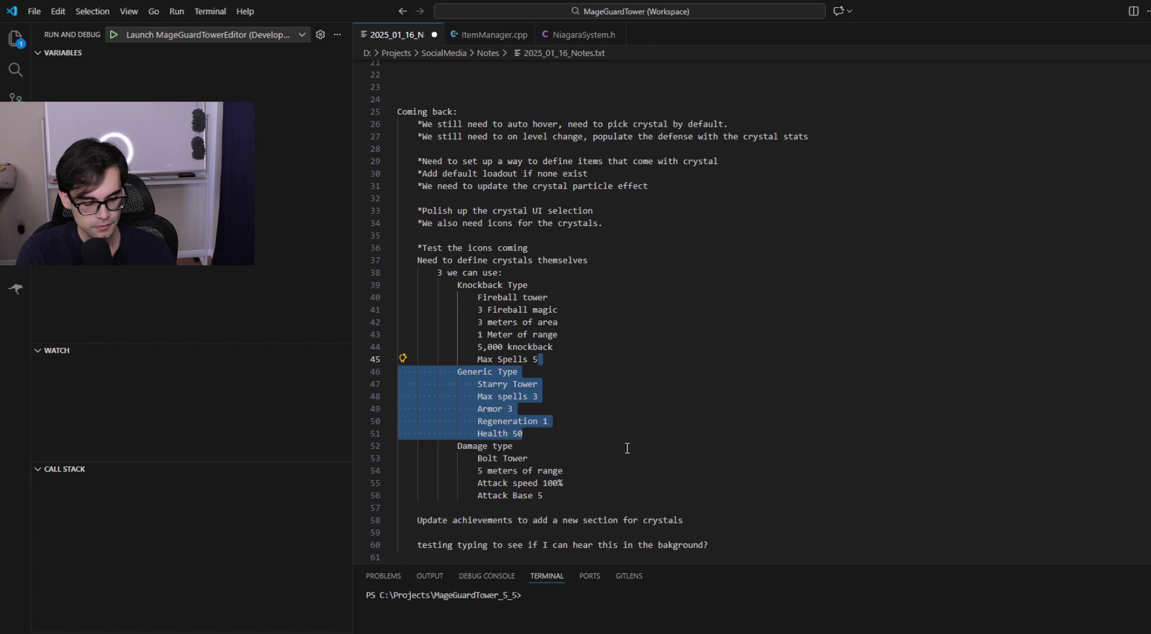
pyautogui.hotkey('ctrl', 'x')
pyautogui.press('Up')
pyautogui.press('Up')
pyautogui.press('Up')
pyautogui.hotkey('ctrl', 'v')
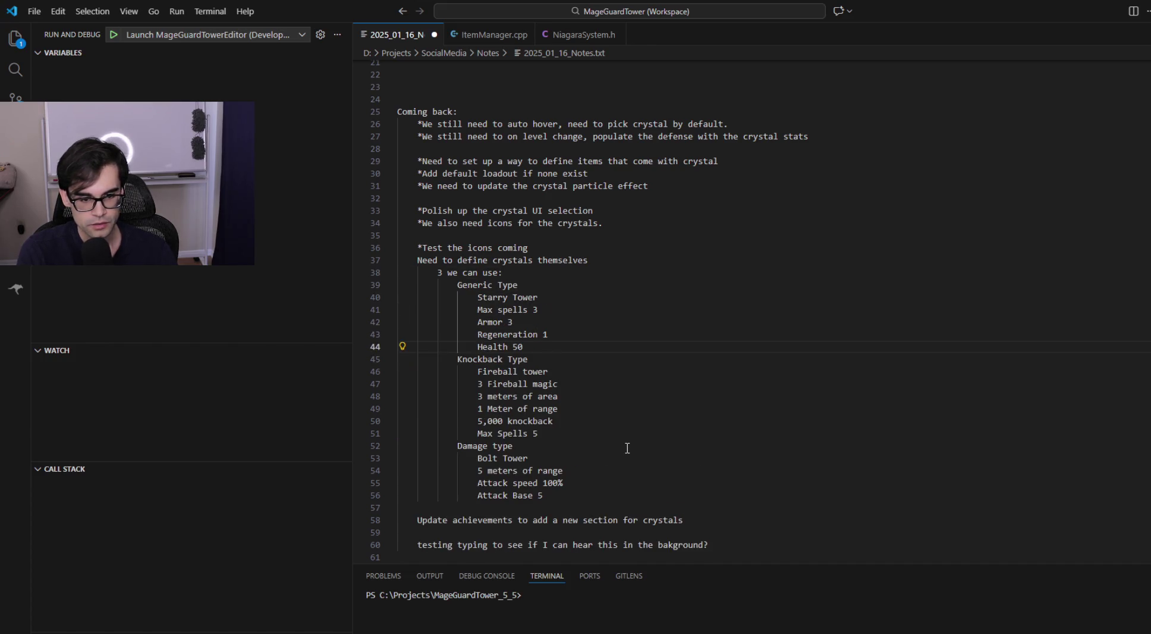
pyautogui.hotkey('alt', 'Tab')
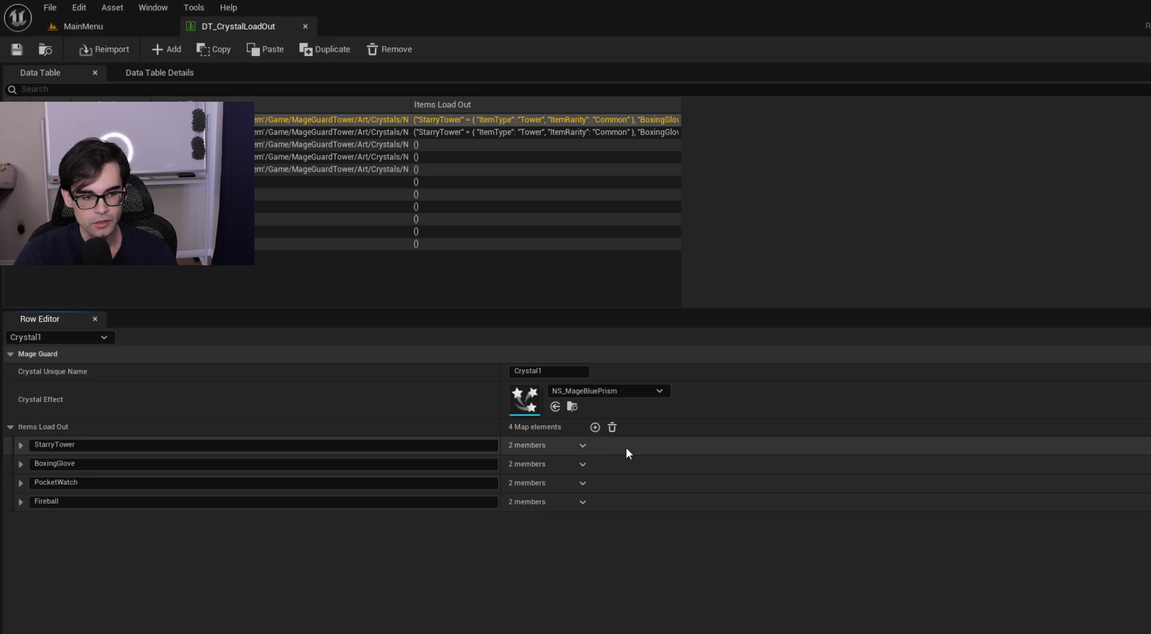
pyautogui.hotkey('alt', 'Tab')
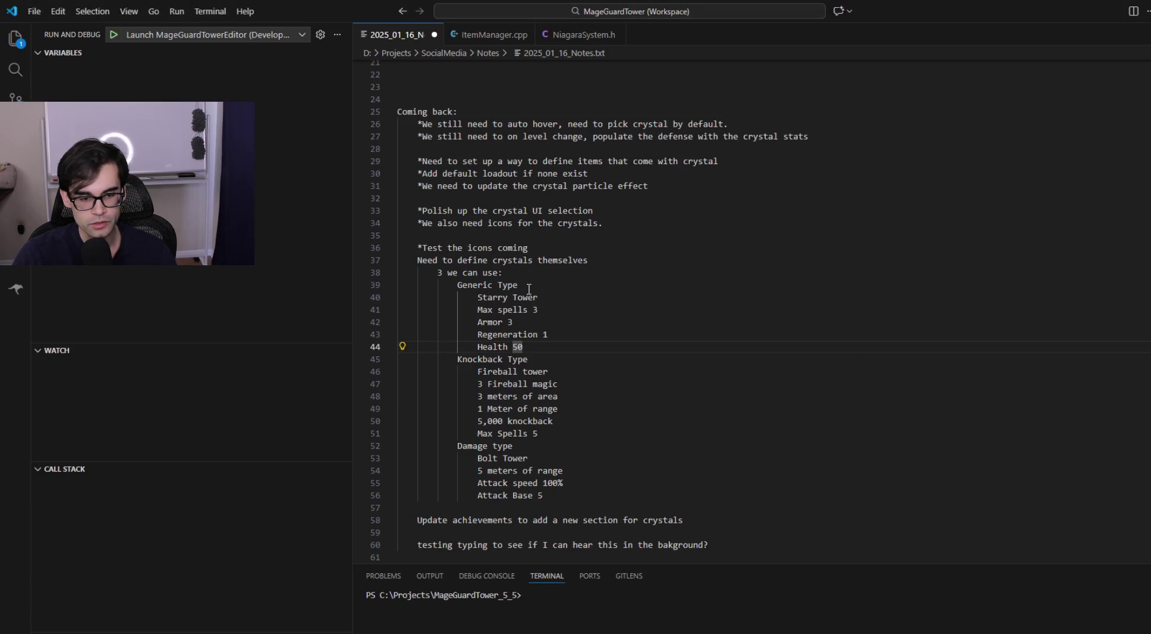
pyautogui.hotkey('alt', 'Tab')
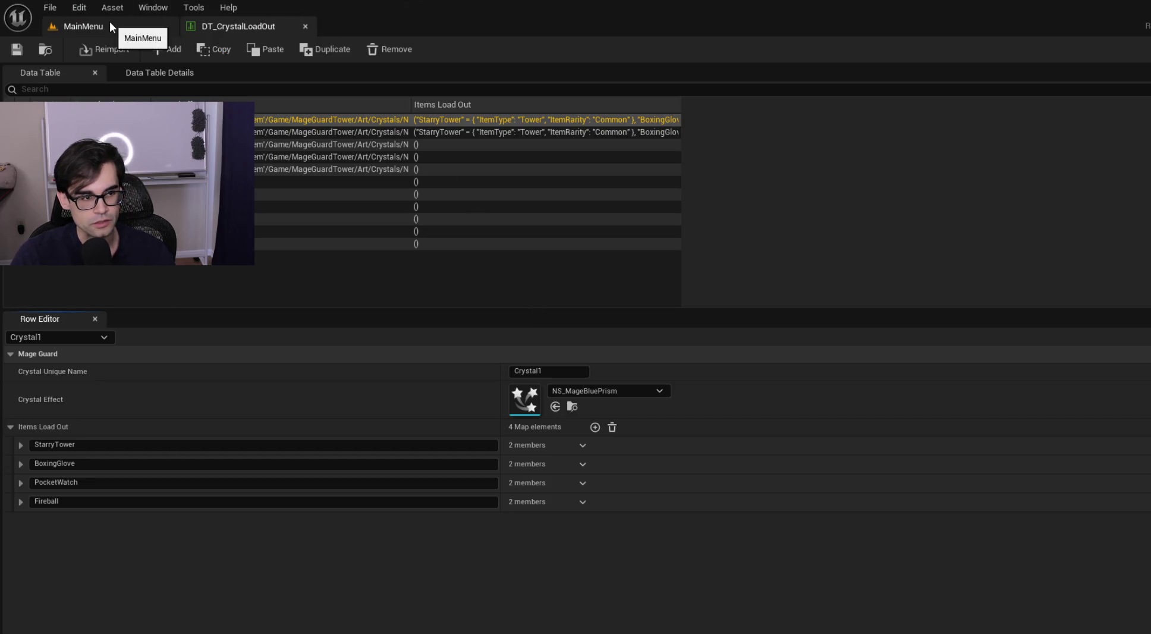
# Step: Reopen DT_ItemInfo and copy FireballTower's In Game Stats
pyautogui.click(110, 21)
pyautogui.doubleClick(520, 532)
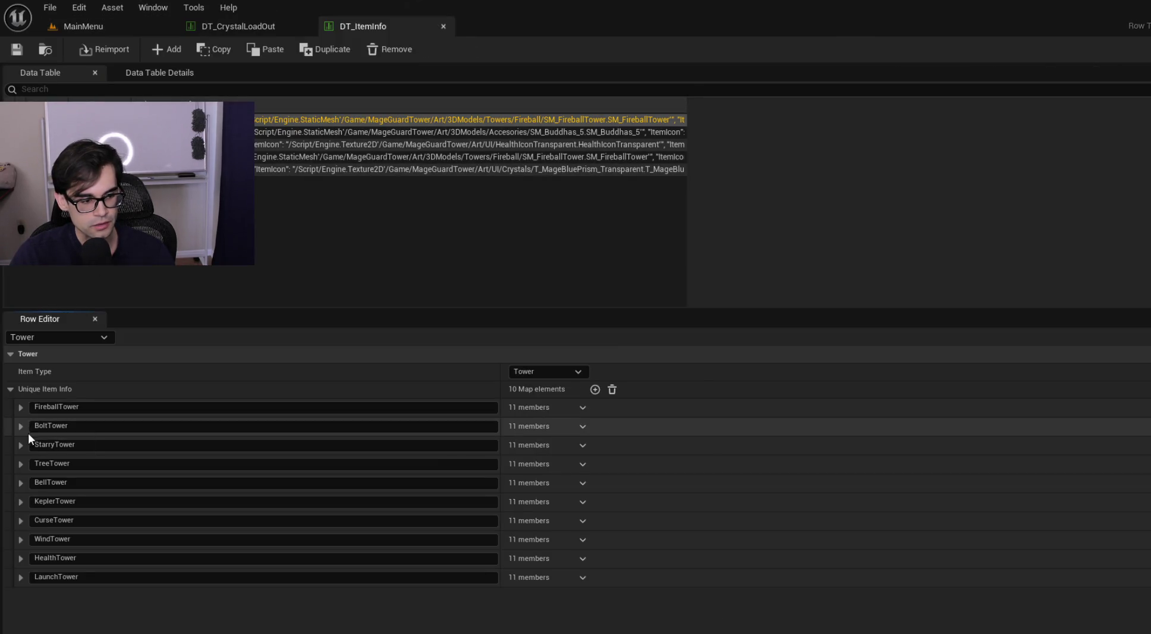
pyautogui.click(20, 445)
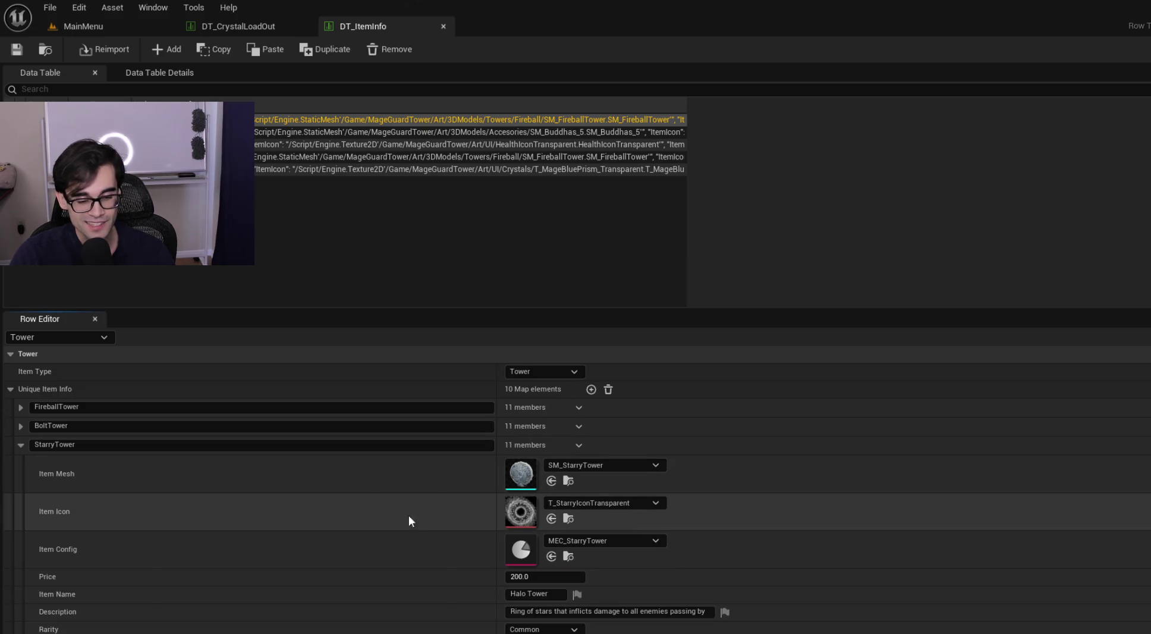
pyautogui.scroll(-3, 357, 550)
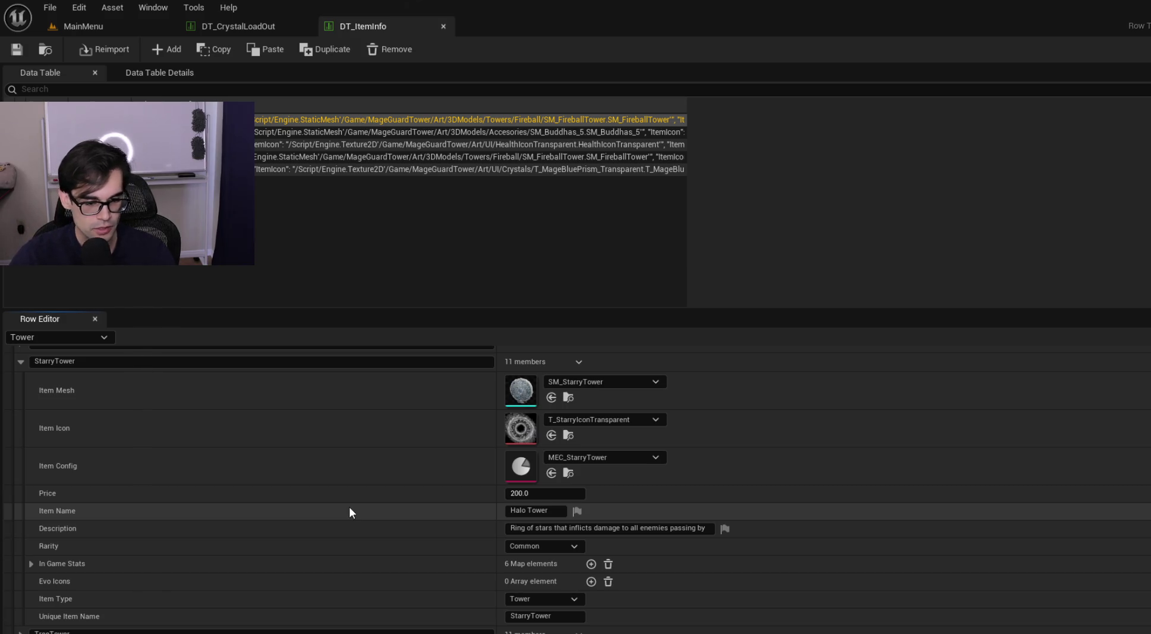
pyautogui.scroll(3, 349, 507)
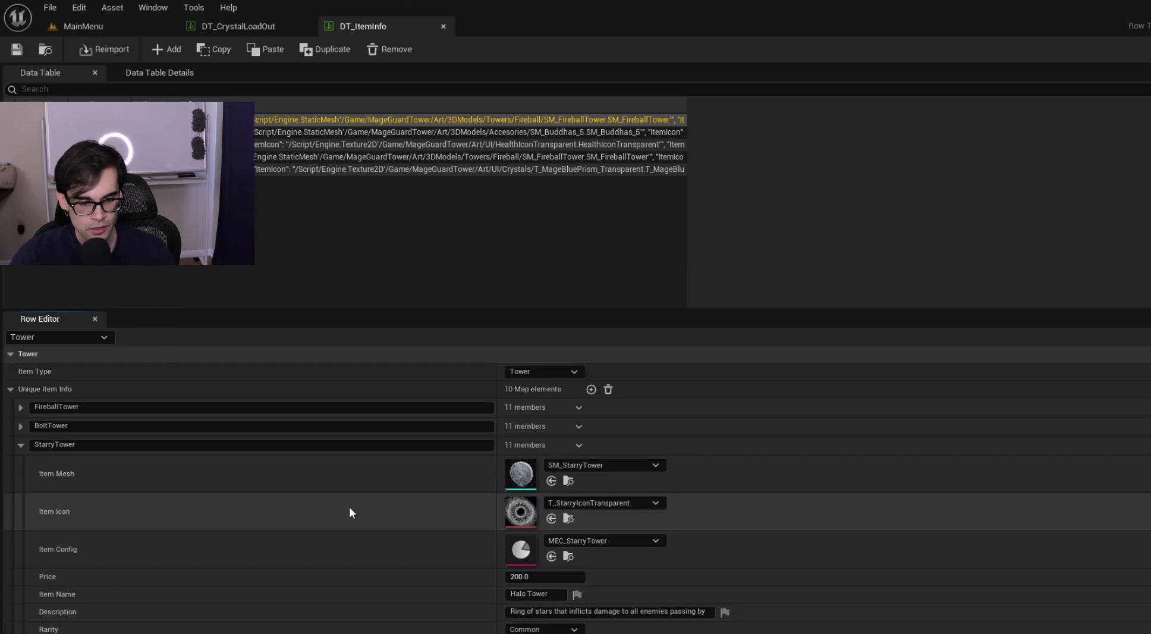
pyautogui.rightClick(656, 409)
pyautogui.click(18, 407)
pyautogui.click(17, 407)
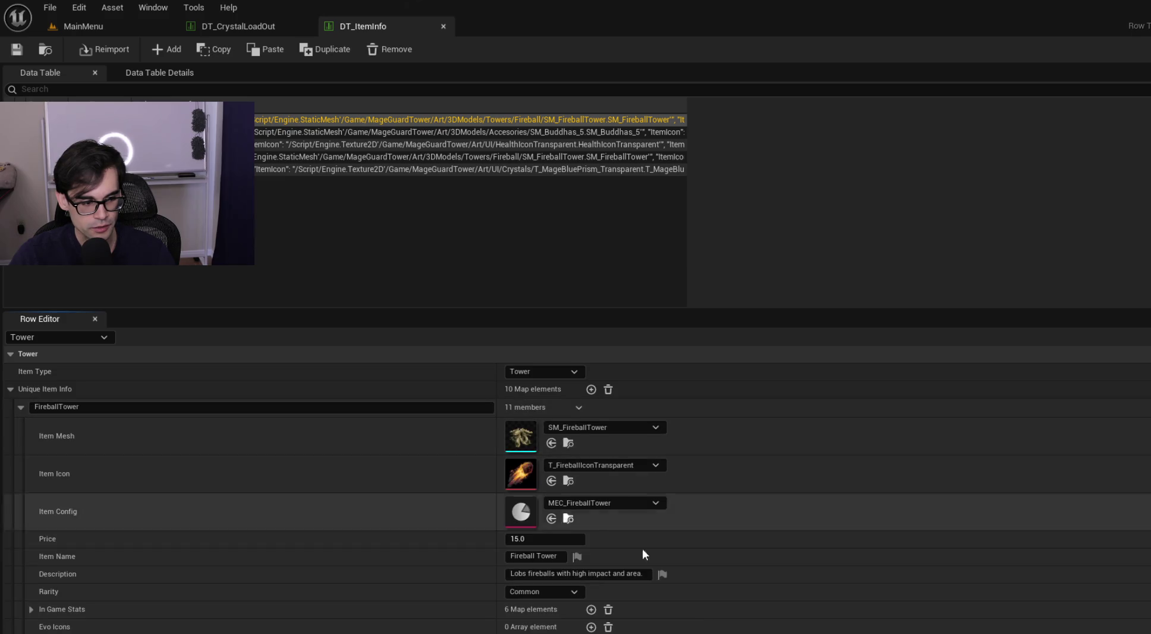
pyautogui.scroll(-3, 629, 536)
pyautogui.rightClick(700, 526)
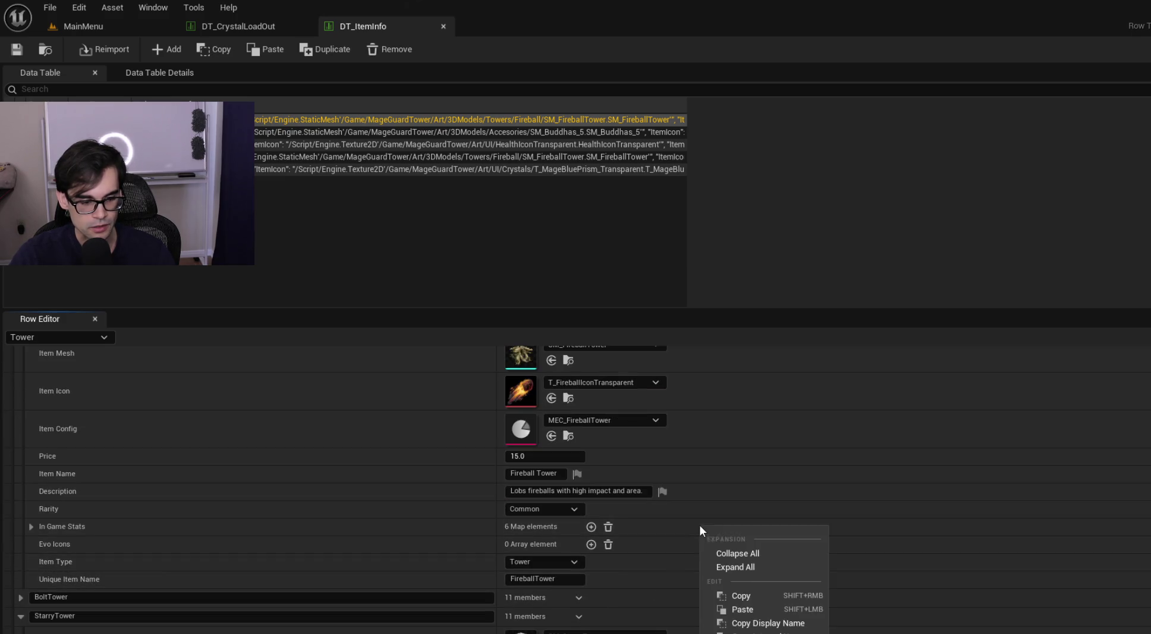
pyautogui.click(750, 589)
# Step: Paste the copied stats into StarryTower's In Game Stats and expand its Common rarity
pyautogui.scroll(3, 233, 448)
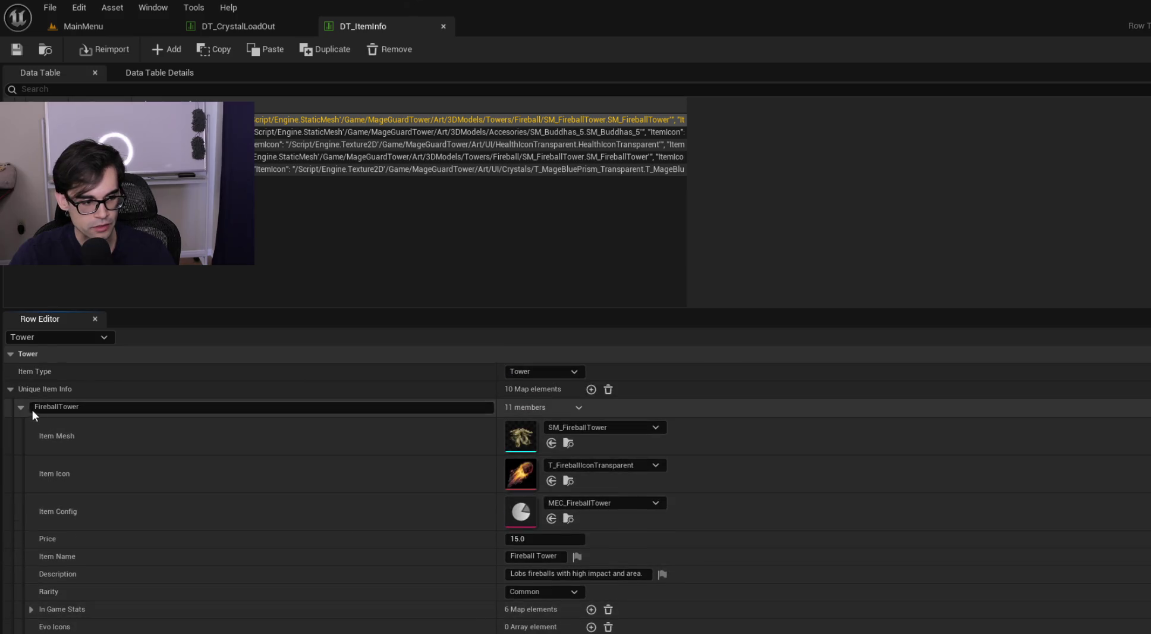
pyautogui.click(18, 407)
pyautogui.scroll(-3, 179, 532)
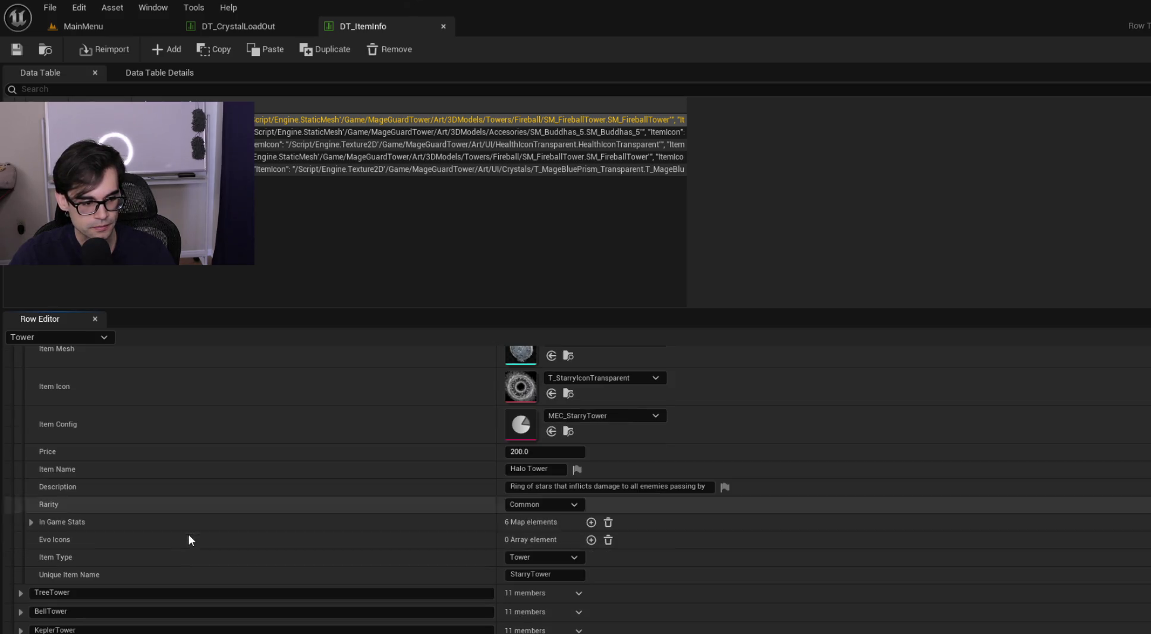
pyautogui.rightClick(669, 526)
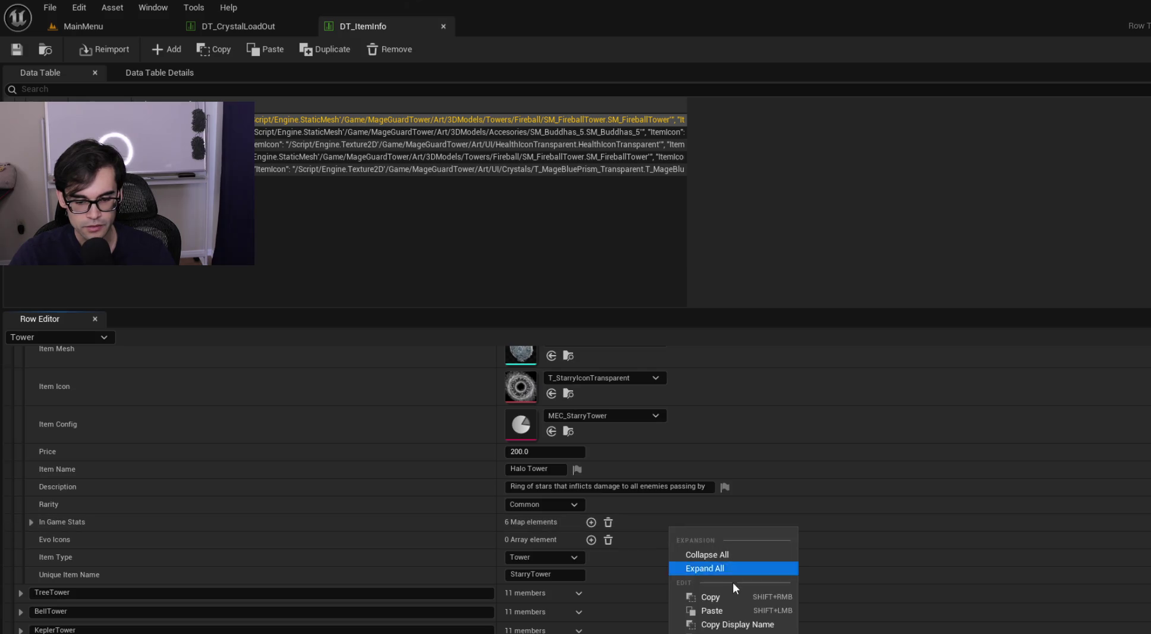
pyautogui.click(733, 610)
pyautogui.click(33, 521)
pyautogui.scroll(-3, 206, 543)
pyautogui.click(42, 456)
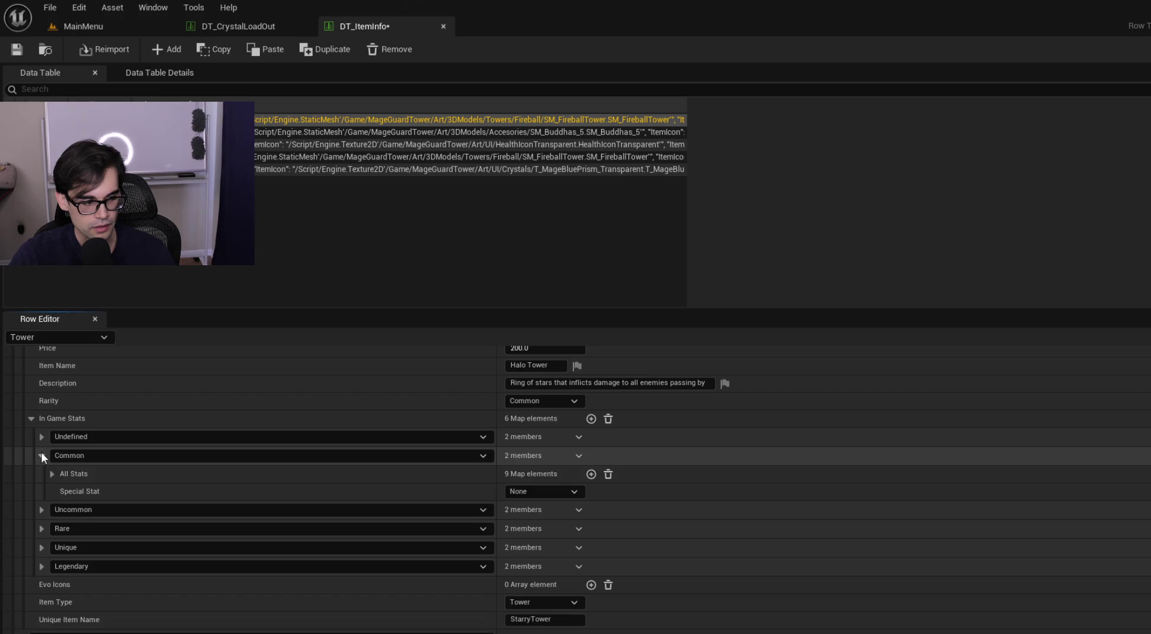
# Step: Review Common's Attack Base, Attack Percentage and Attack Speed values, then delete the Knockback stat
pyautogui.click(52, 473)
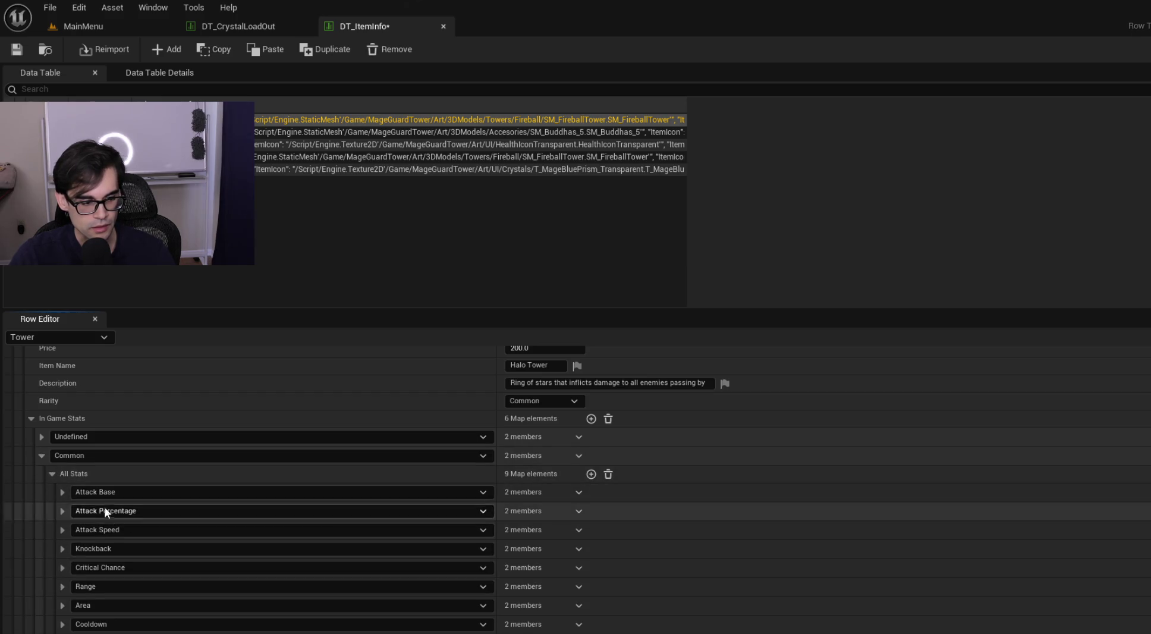
pyautogui.click(62, 494)
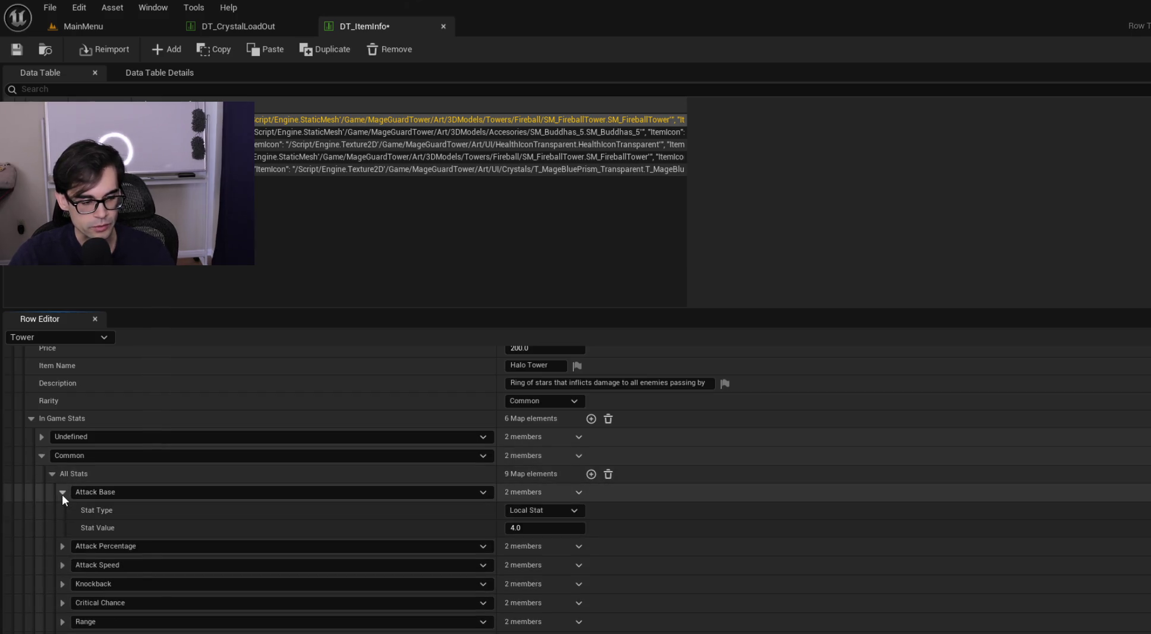
pyautogui.click(512, 527)
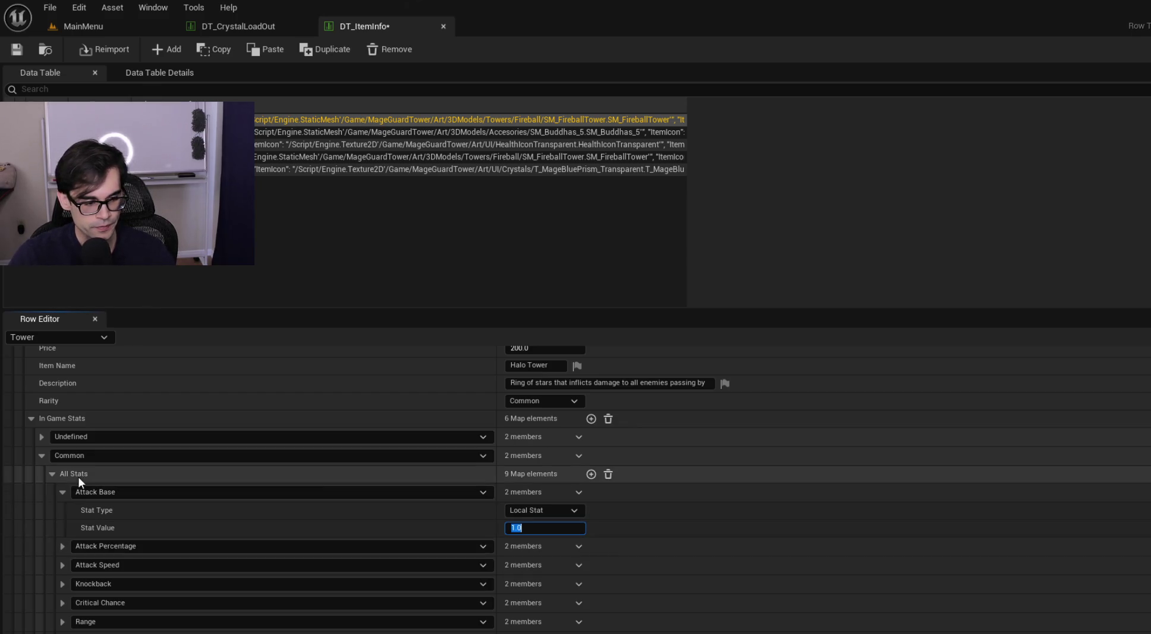
pyautogui.click(62, 493)
pyautogui.click(63, 510)
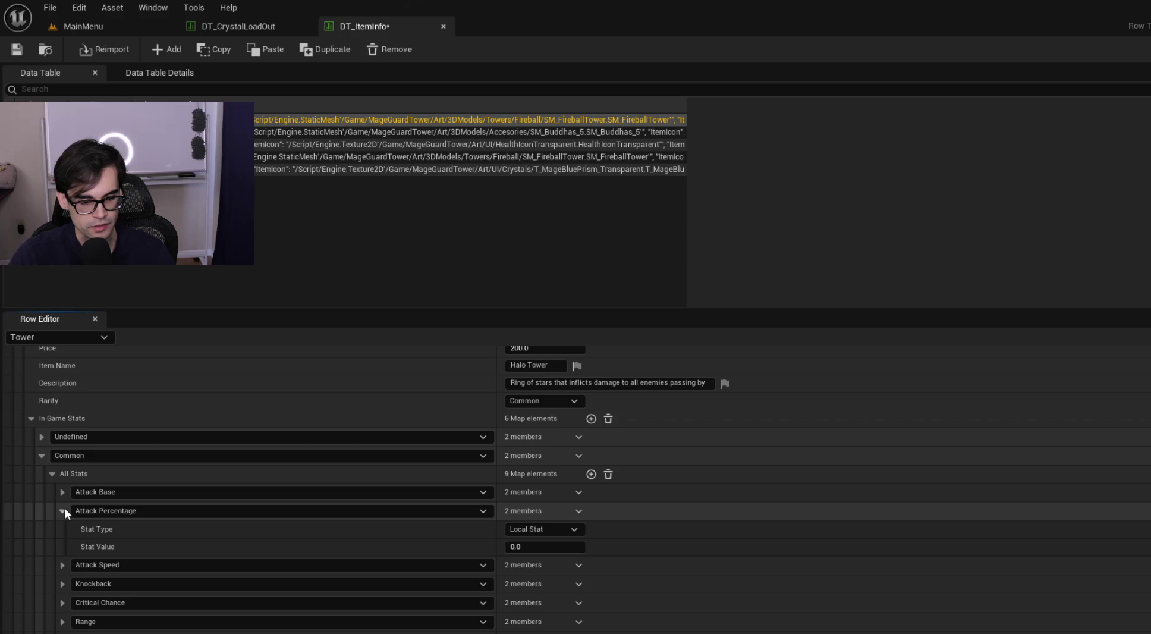
pyautogui.click(63, 510)
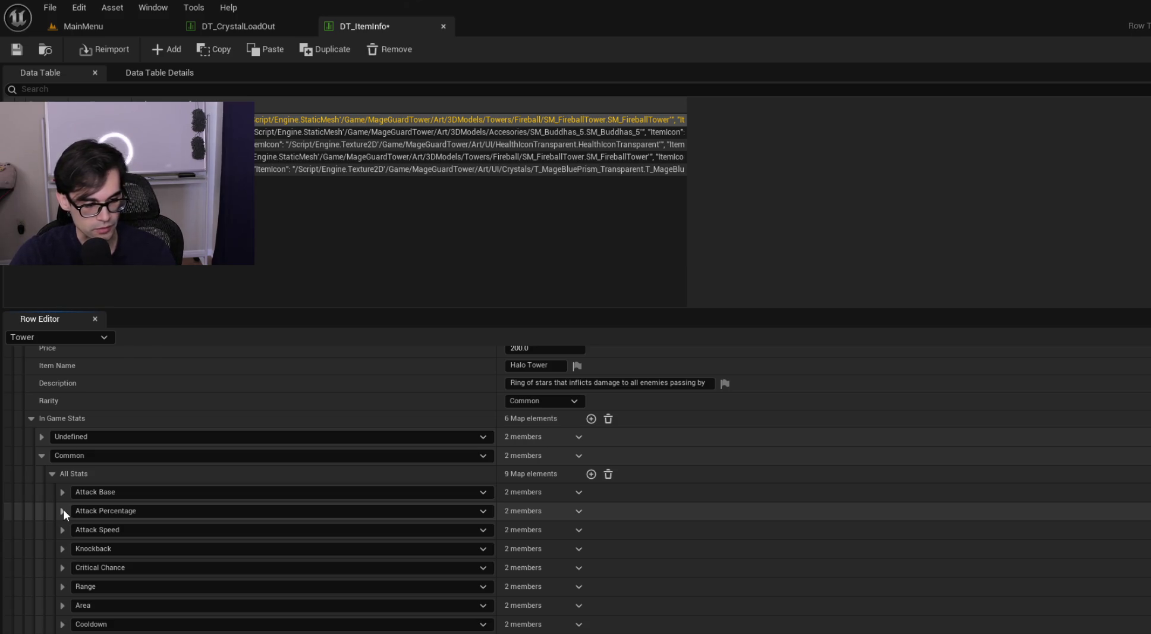
pyautogui.click(63, 529)
pyautogui.click(261, 584)
pyautogui.click(552, 585)
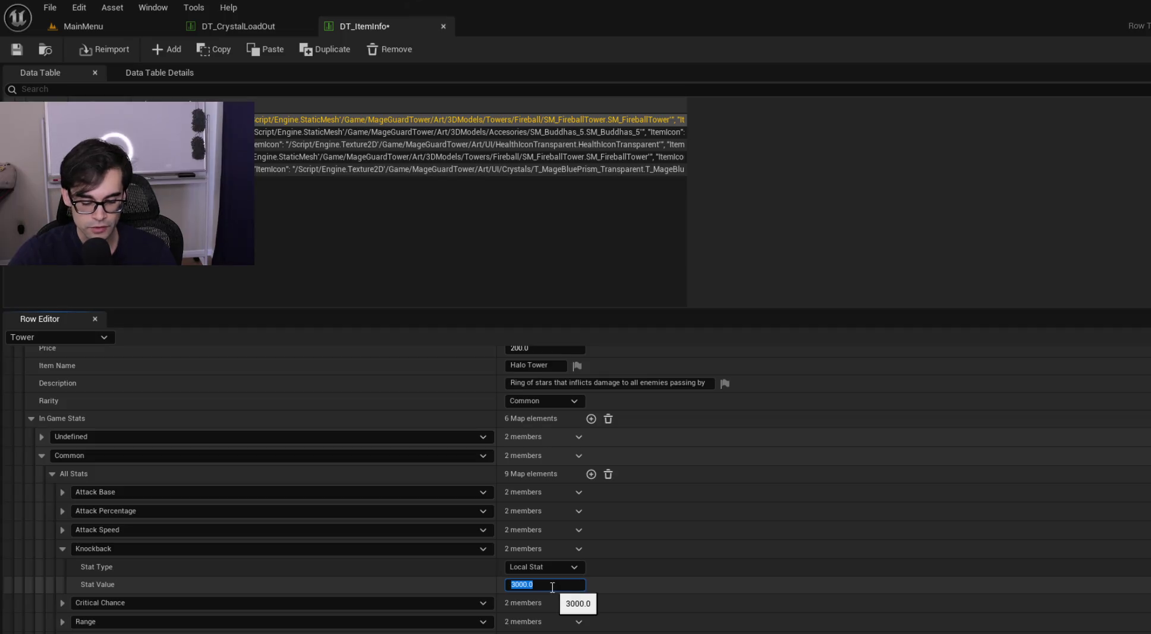
pyautogui.click(576, 548)
pyautogui.click(597, 569)
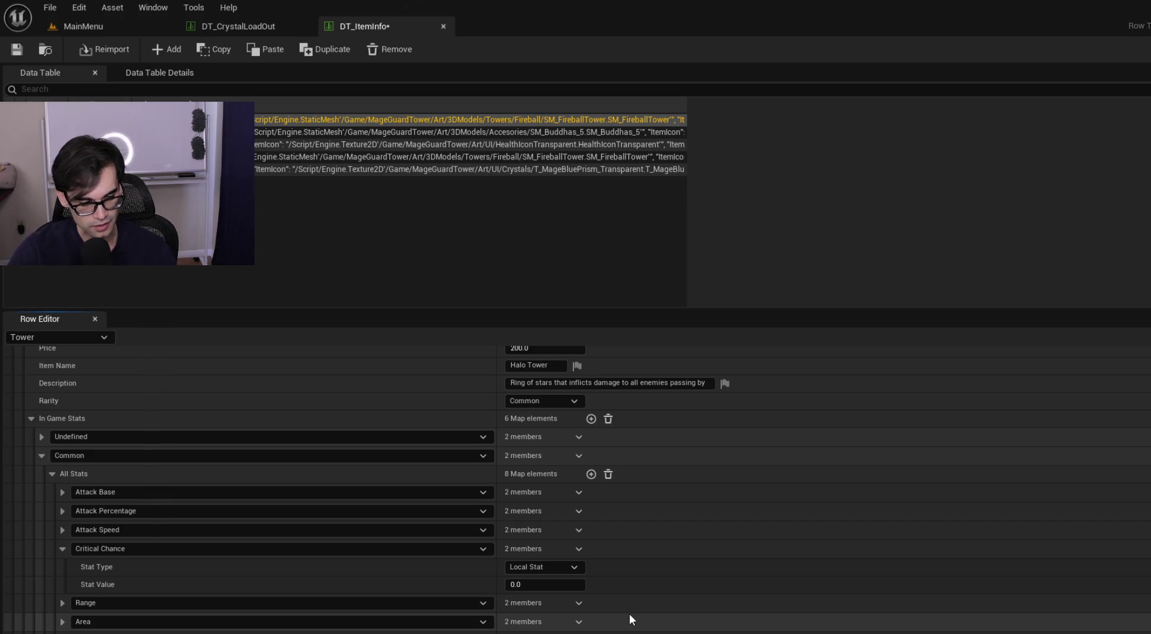
# Step: Raise Halo Tower's Common Range from 500.0 to 750.0 and expand Area, showing 100.0
pyautogui.click(63, 550)
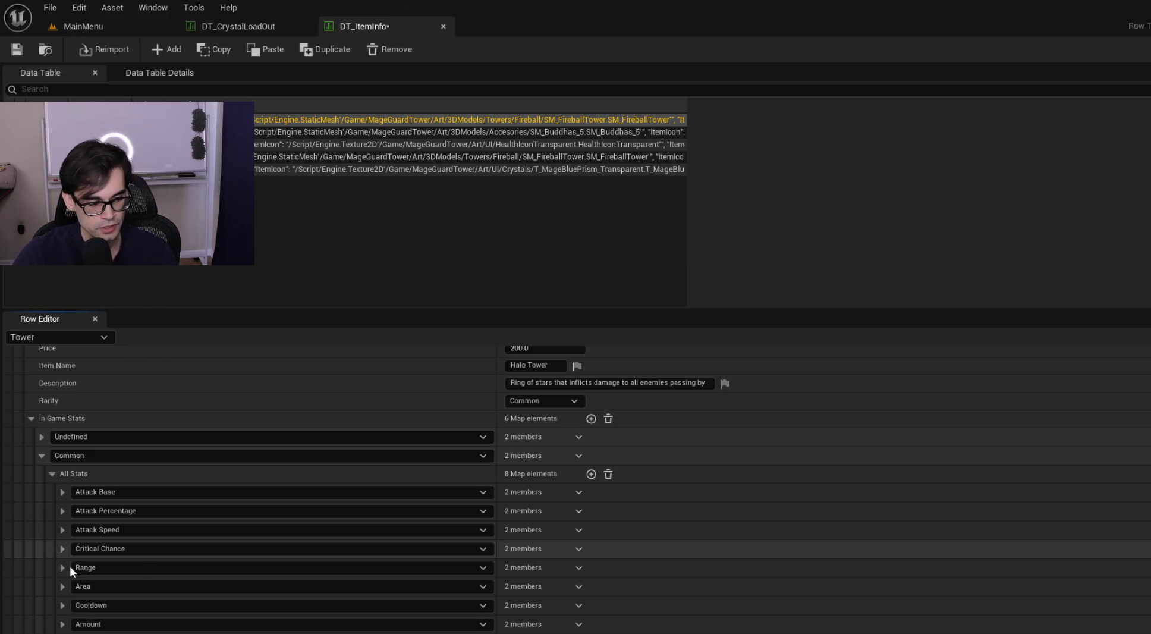
pyautogui.click(63, 567)
pyautogui.click(561, 603)
pyautogui.click(658, 602)
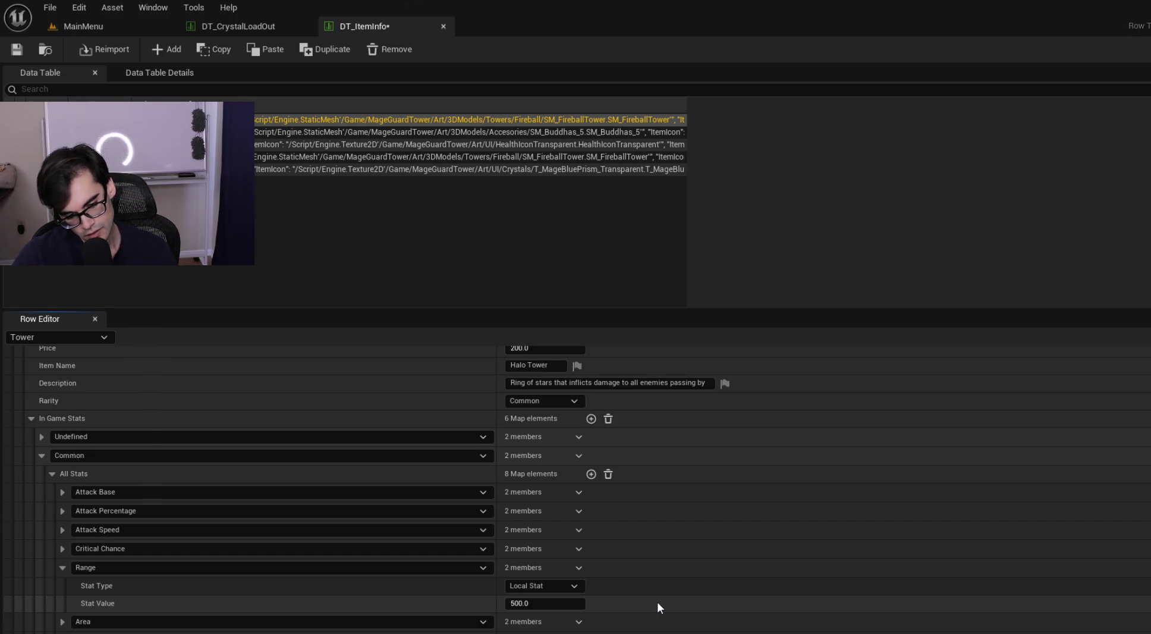
pyautogui.click(541, 602)
pyautogui.write('78')
pyautogui.press('BackSpace')
pyautogui.write('50')
pyautogui.press('Return')
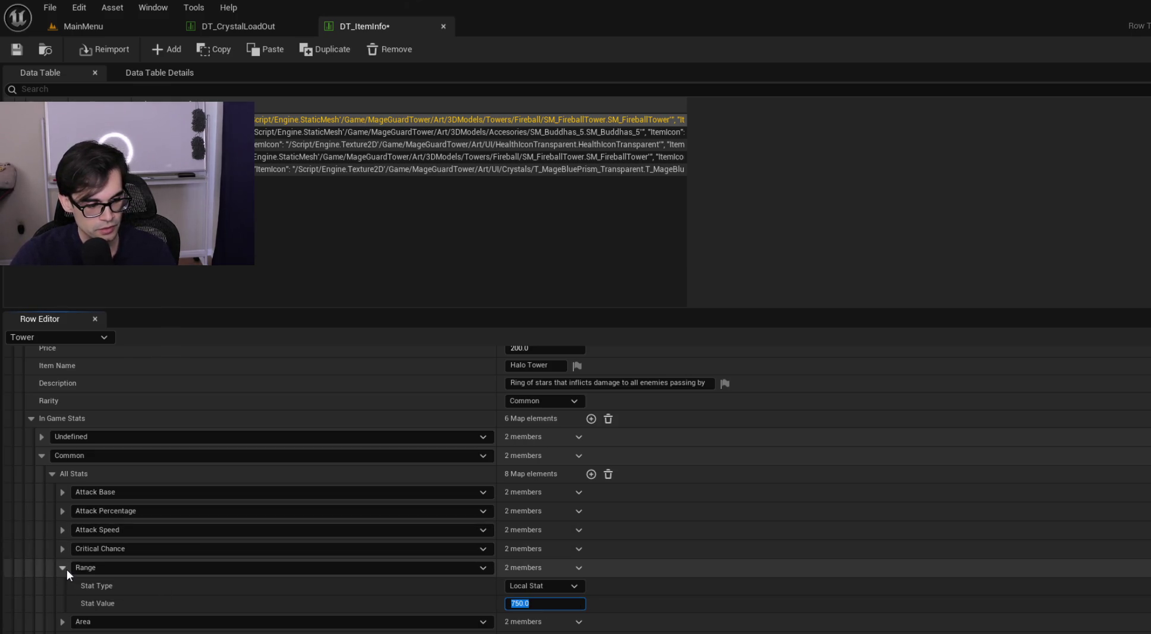
pyautogui.click(62, 621)
pyautogui.scroll(-3, 62, 622)
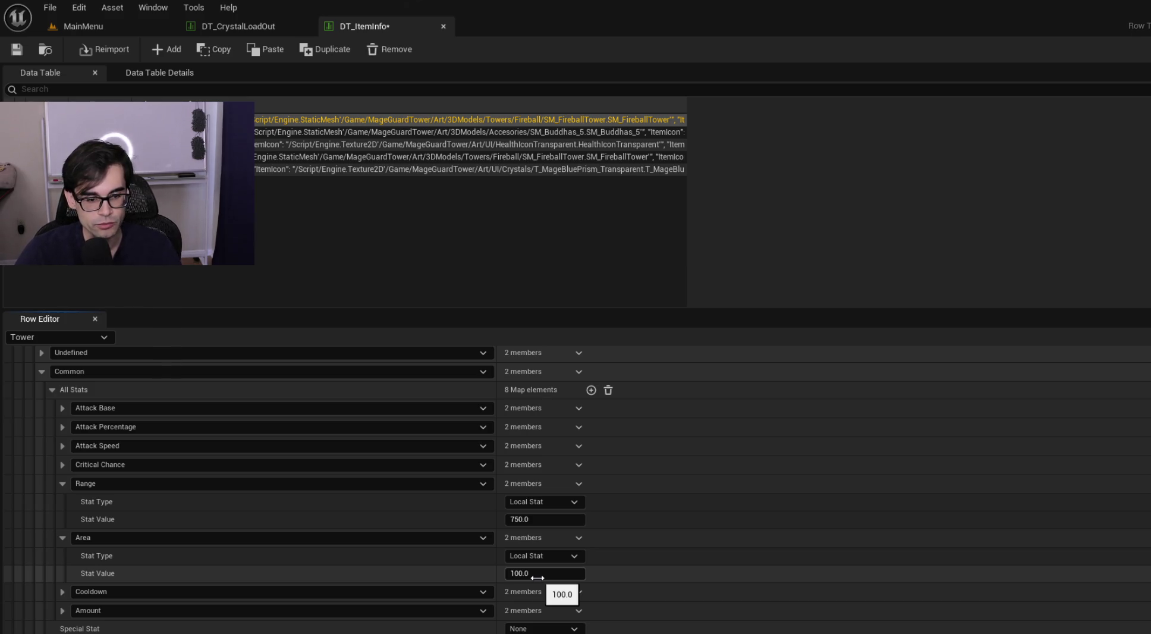
pyautogui.click(534, 522)
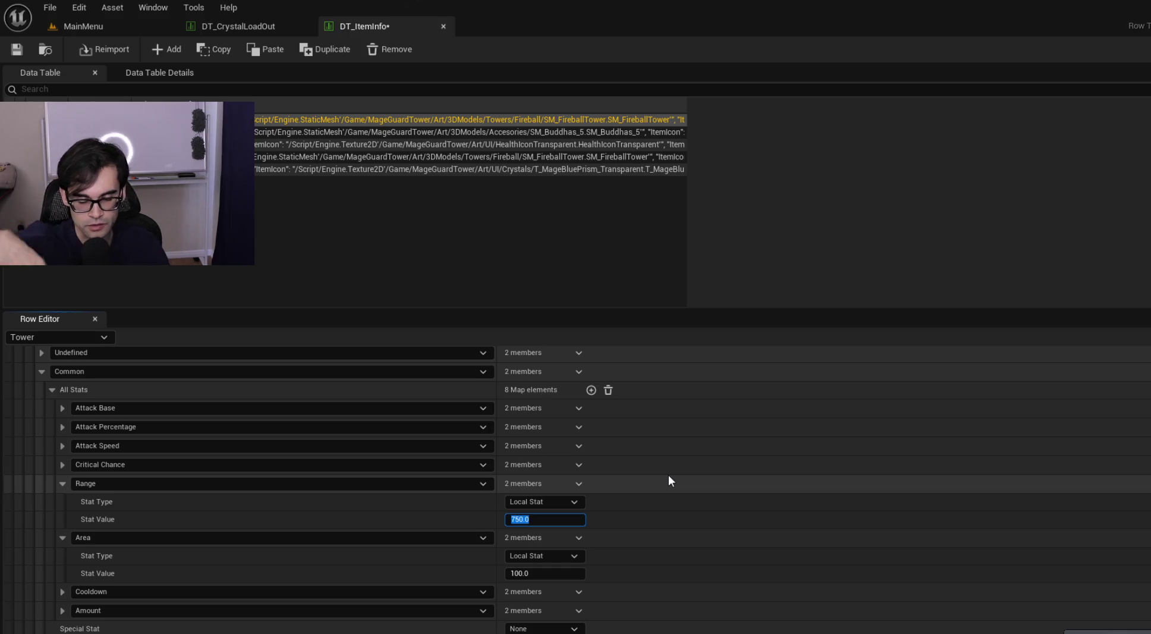
# Step: Remove the Common Range stat, set Area to 750, and save DT_ItemInfo
pyautogui.click(584, 481)
pyautogui.click(606, 507)
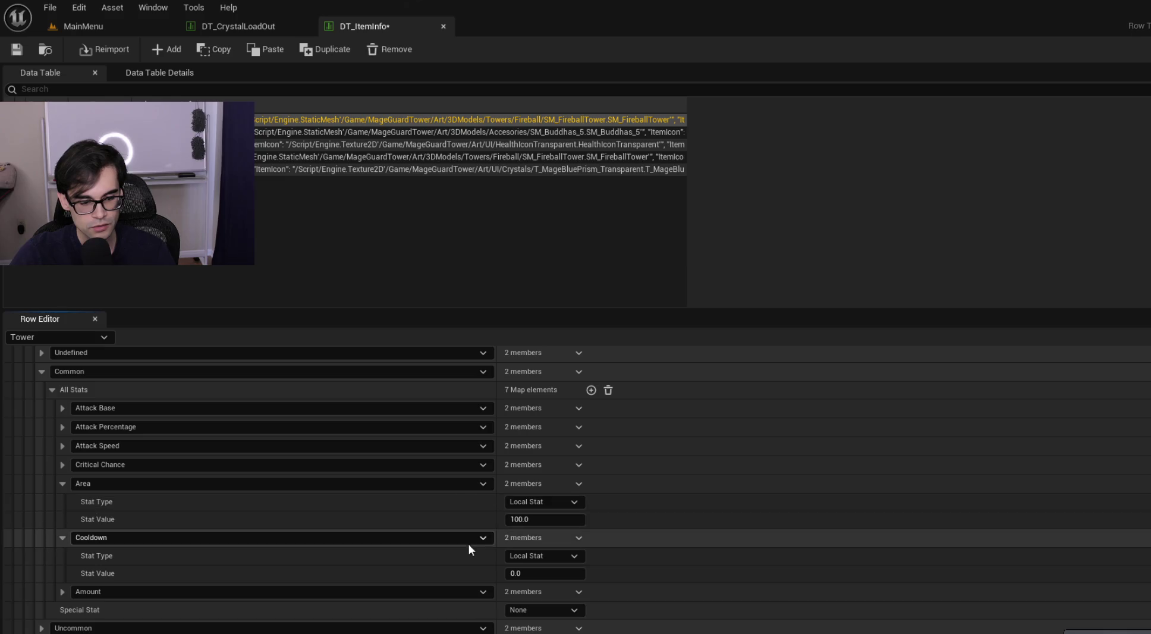
pyautogui.click(532, 520)
pyautogui.write('750')
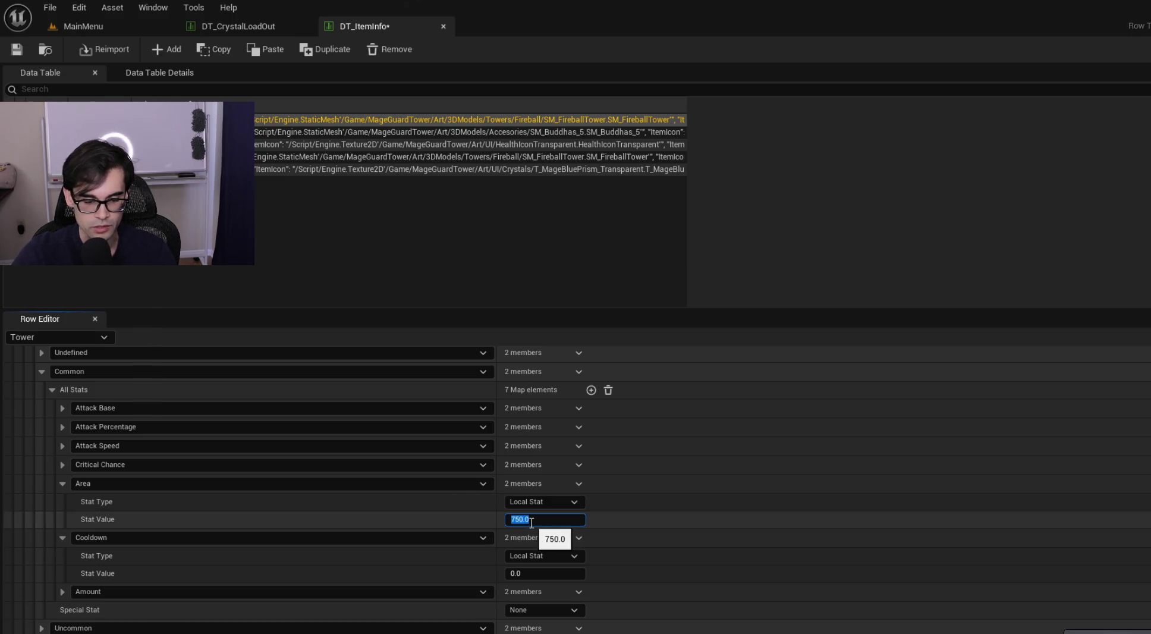
pyautogui.press('Return')
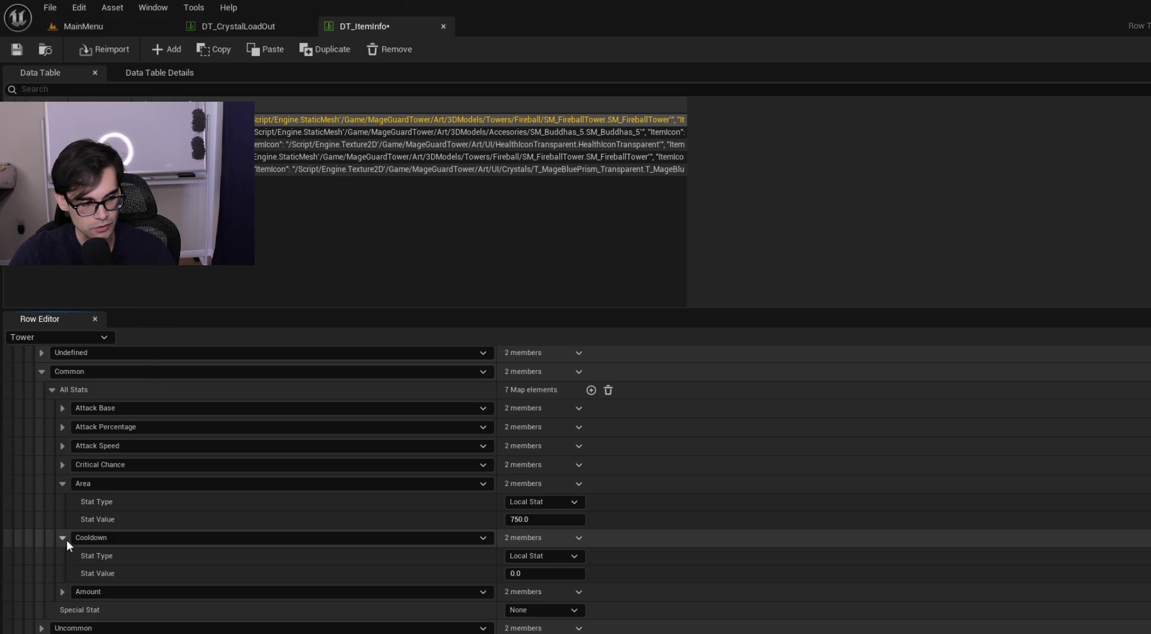
pyautogui.click(62, 537)
pyautogui.click(62, 484)
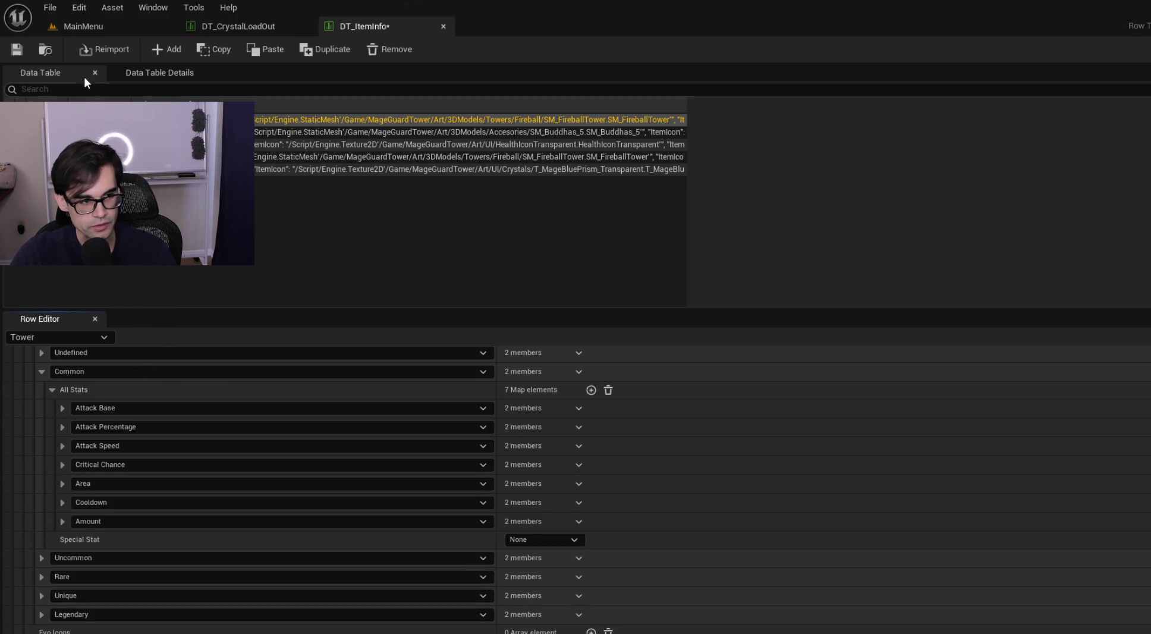
pyautogui.click(17, 50)
# Step: Inspect the Amount stat, then expand the Uncommon and Rare rarities to review their stats
pyautogui.click(62, 521)
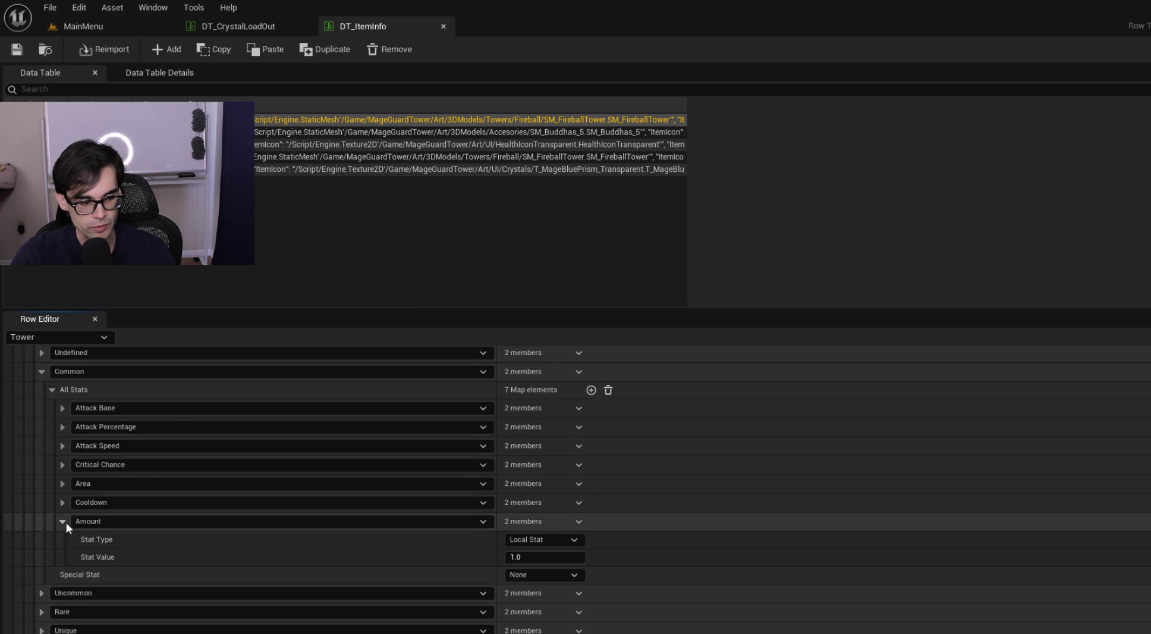
pyautogui.click(62, 521)
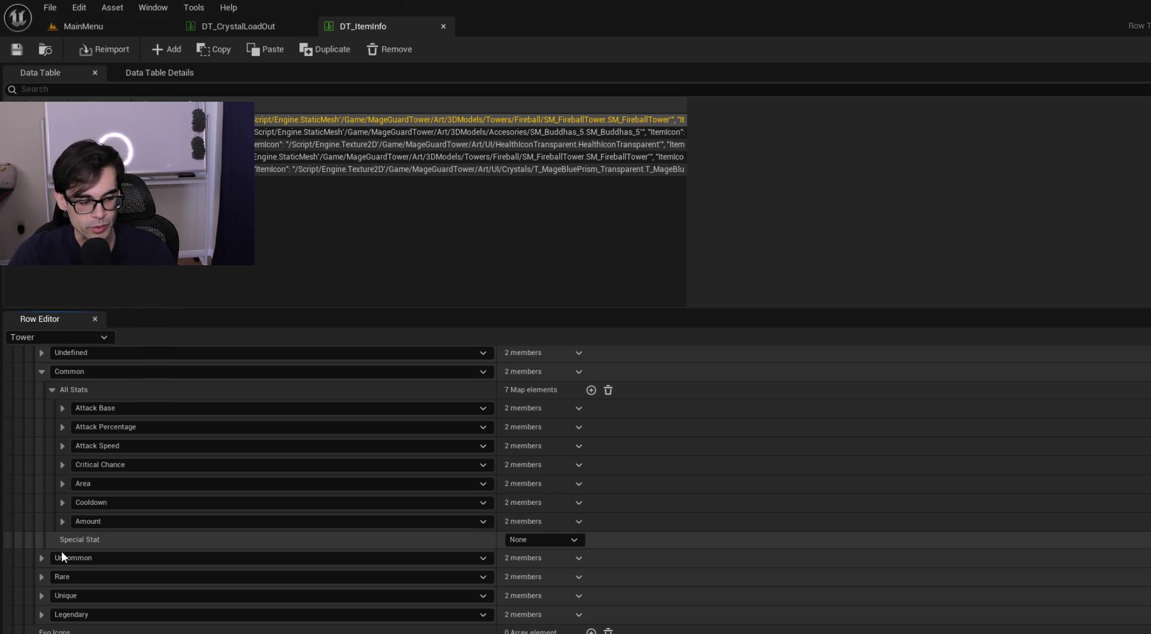
pyautogui.click(38, 557)
pyautogui.click(52, 572)
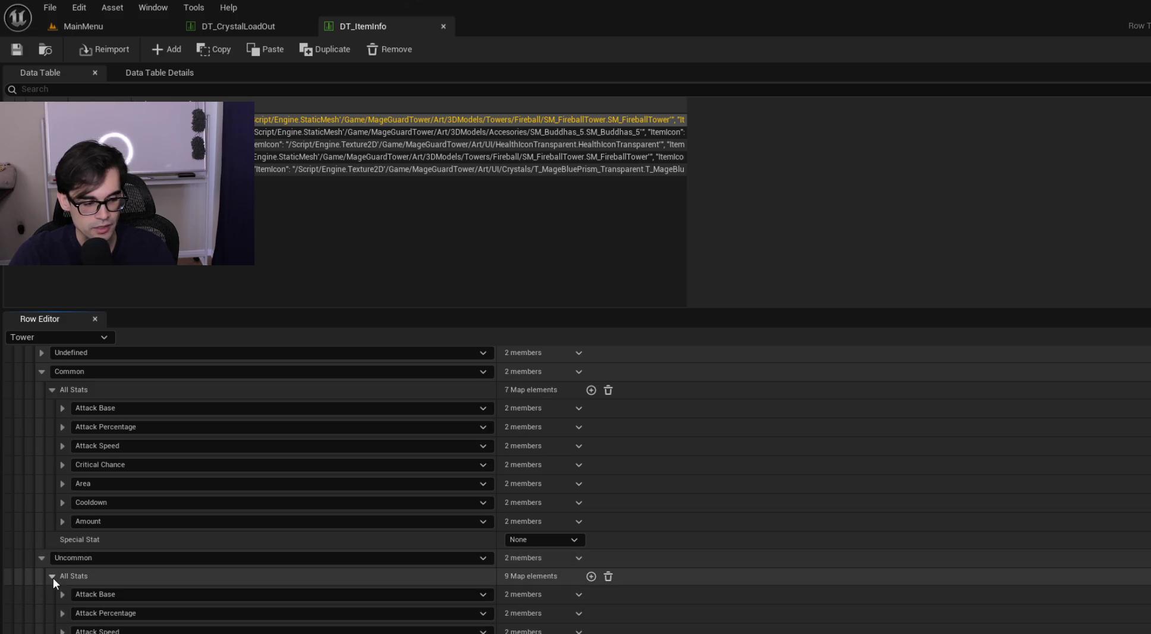
pyautogui.scroll(-5, 185, 616)
pyautogui.click(61, 578)
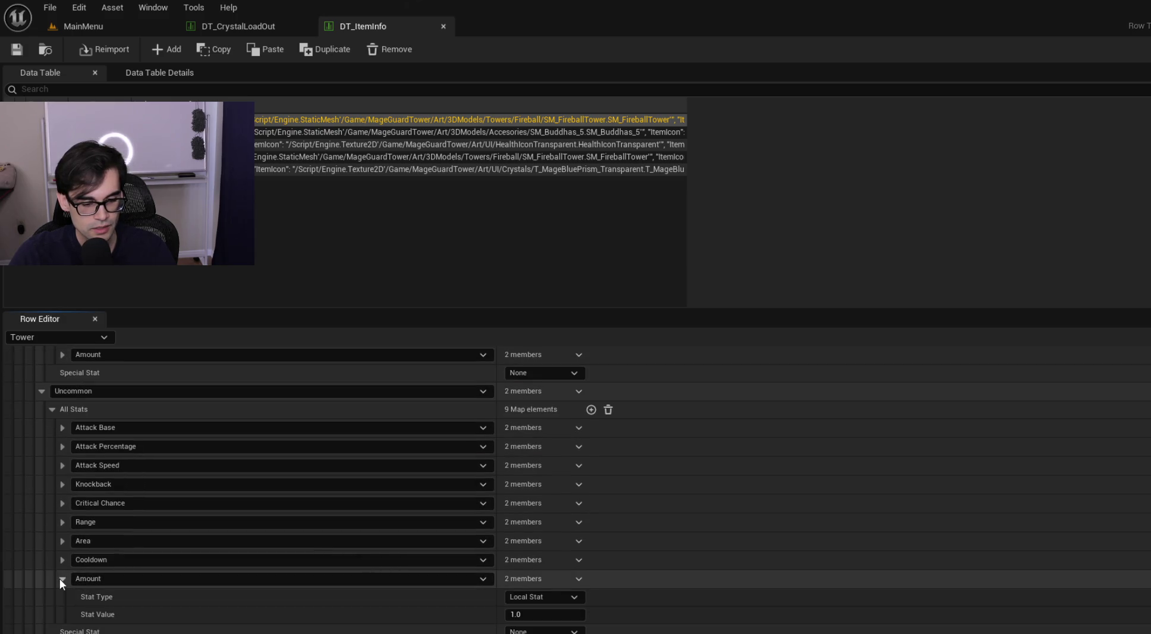
pyautogui.click(62, 578)
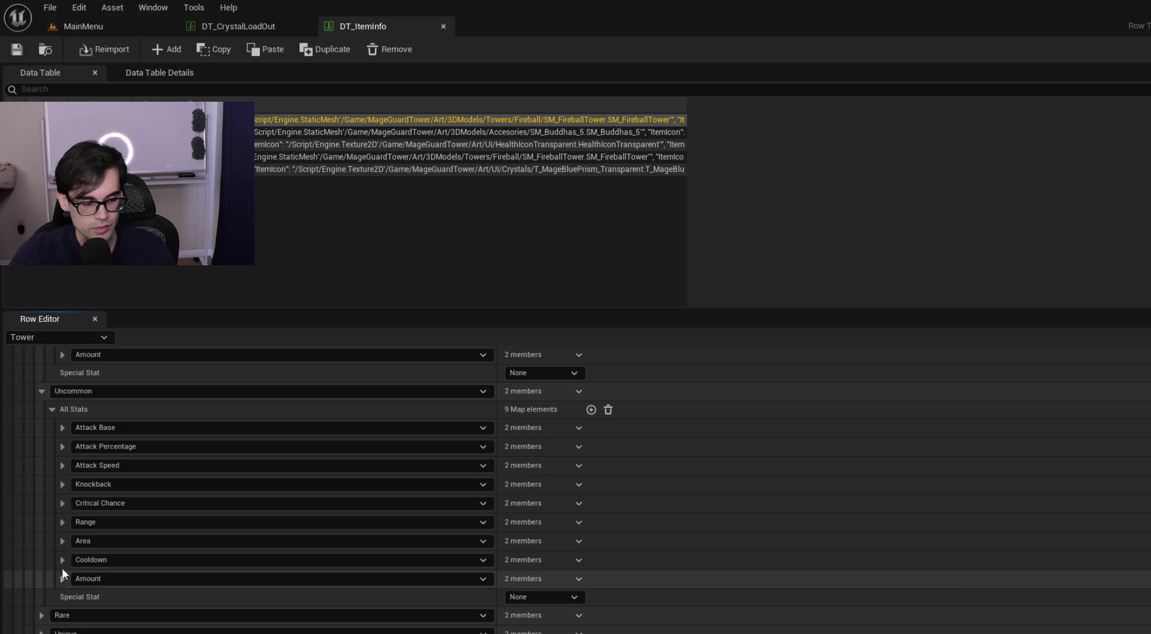
pyautogui.click(51, 409)
pyautogui.click(41, 446)
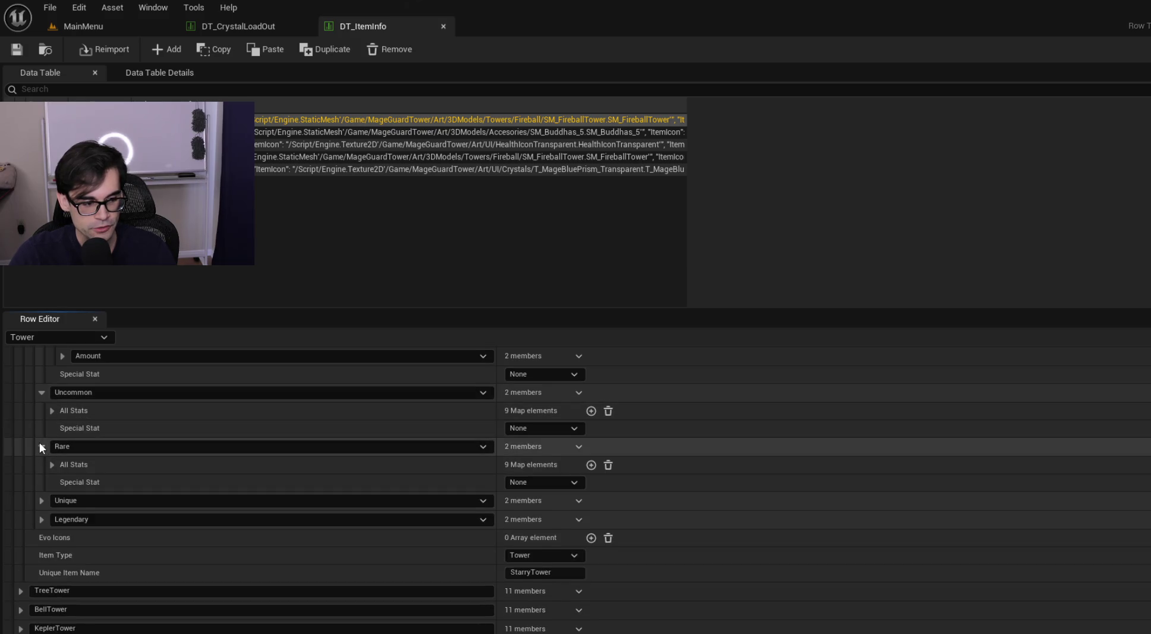
# Step: Copy Common's seven stats and paste them into Uncommon
pyautogui.scroll(4, 97, 457)
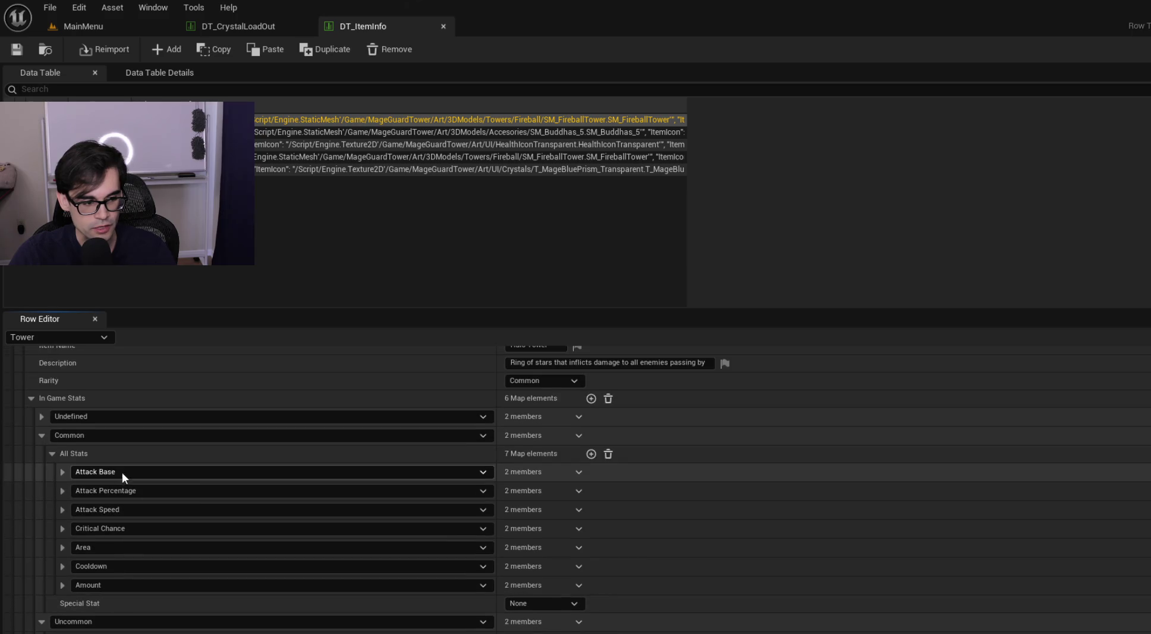
pyautogui.rightClick(649, 433)
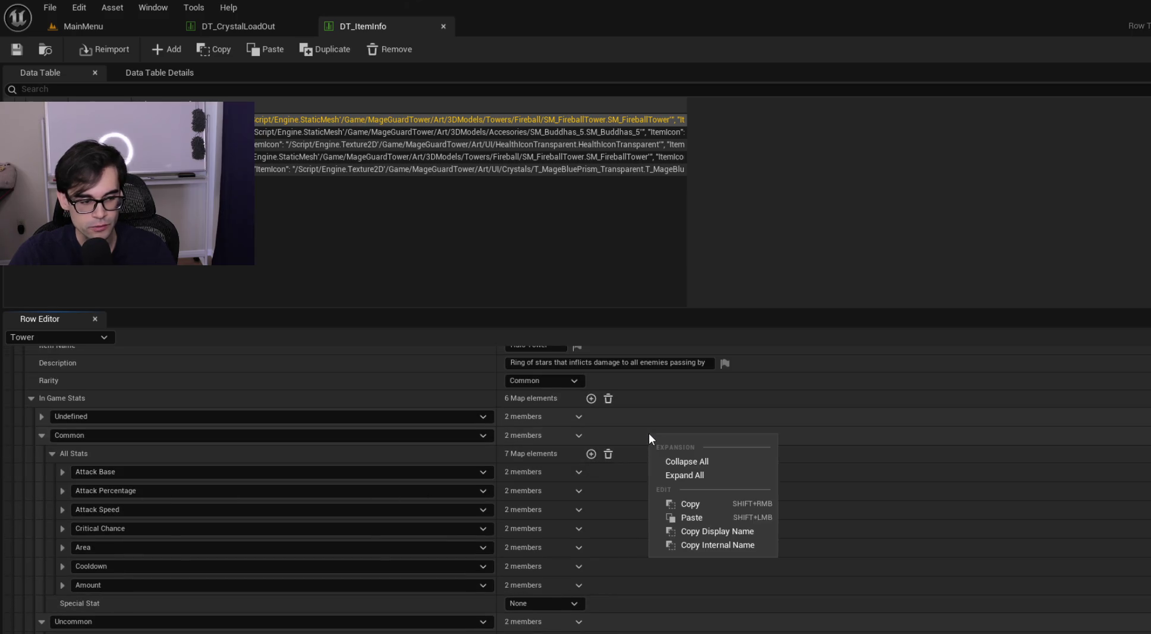
pyautogui.click(703, 496)
pyautogui.scroll(-1, 692, 480)
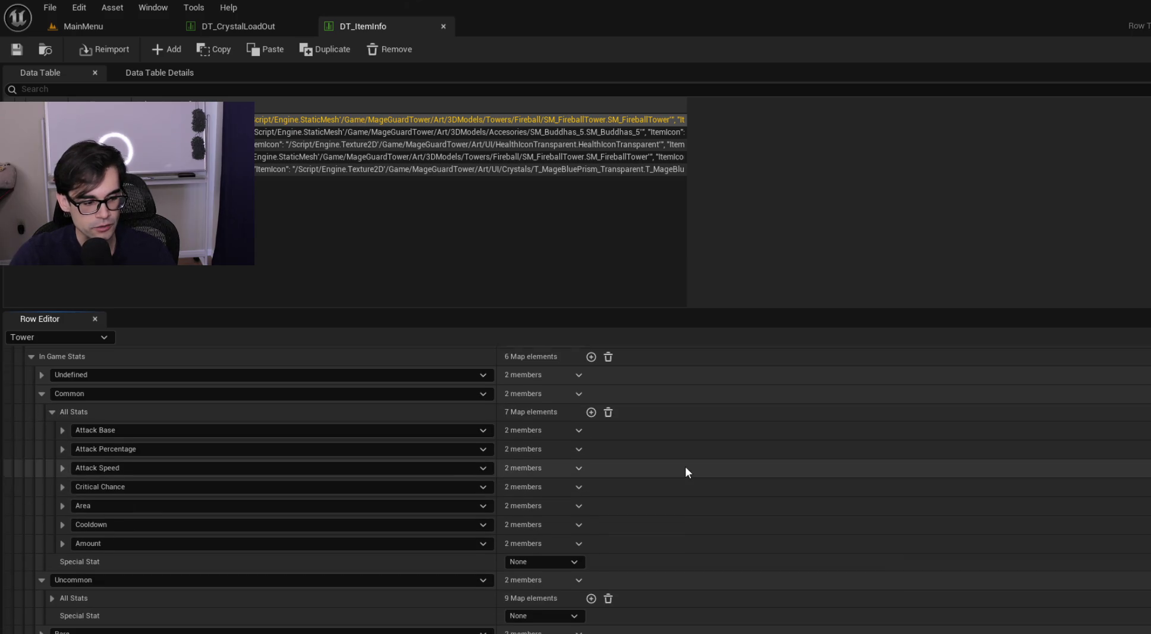
pyautogui.scroll(-1, 686, 472)
pyautogui.rightClick(652, 536)
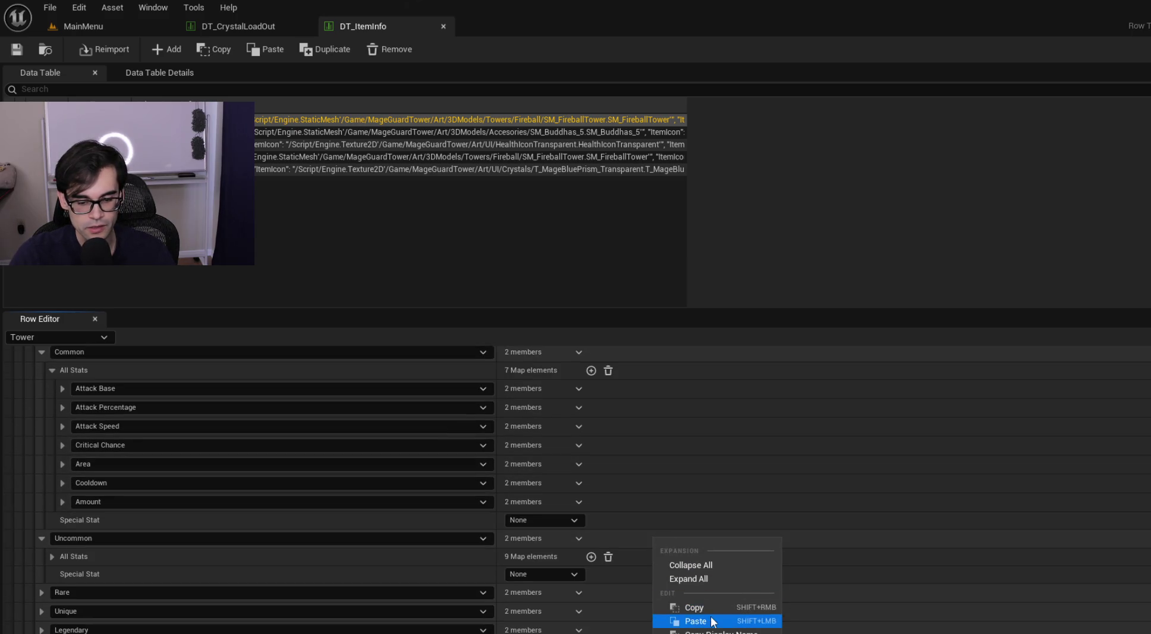
pyautogui.click(713, 621)
# Step: Paste the same stats into Rare and Legendary, then save DT_ItemInfo
pyautogui.scroll(-2, 672, 534)
pyautogui.rightClick(681, 526)
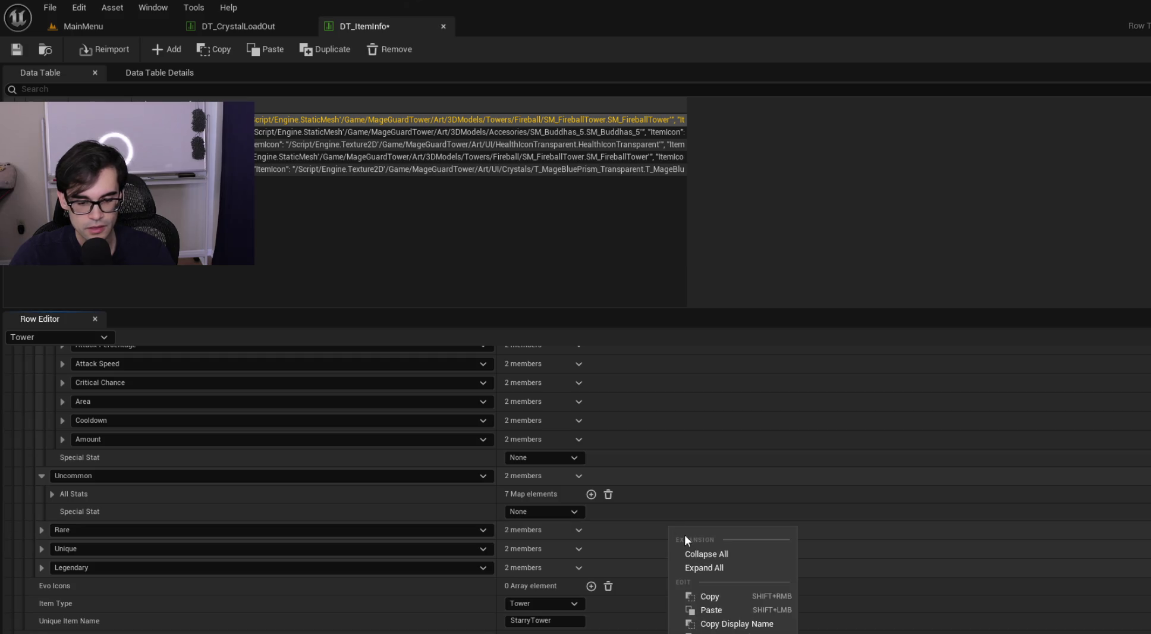
pyautogui.click(710, 609)
pyautogui.rightClick(646, 553)
pyautogui.press('Escape')
pyautogui.rightClick(645, 563)
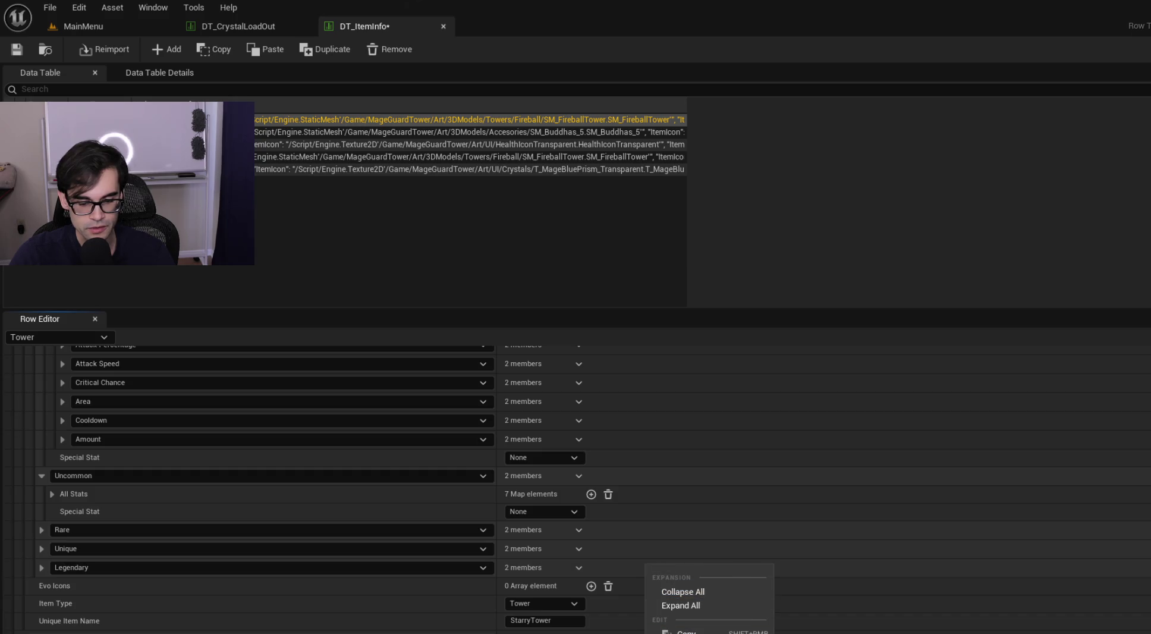
pyautogui.click(711, 633)
pyautogui.scroll(5, 106, 545)
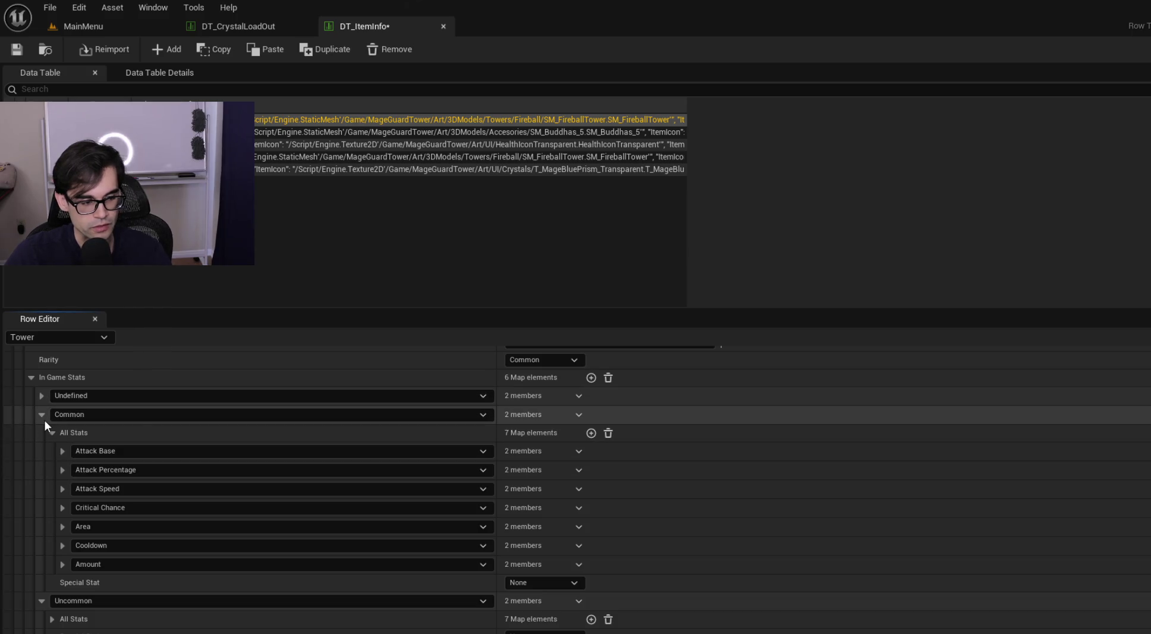
pyautogui.click(19, 51)
pyautogui.click(273, 19)
pyautogui.click(395, 26)
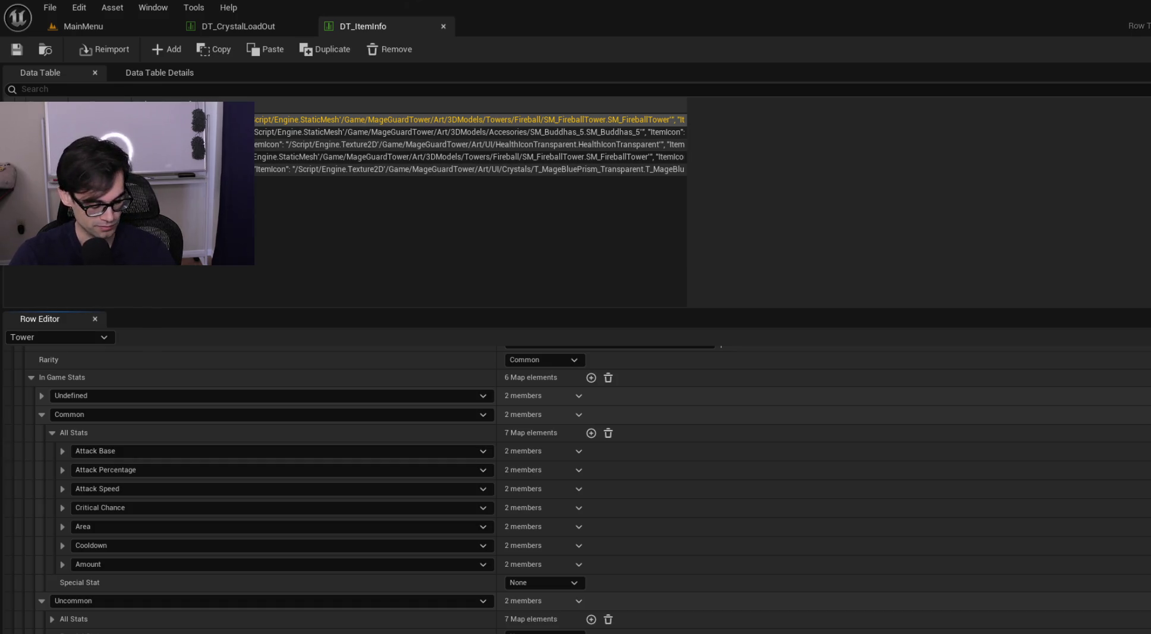
# Step: Recheck Common's seven stats and the Halo Tower row fields, then save DT_ItemInfo
pyautogui.click(52, 433)
pyautogui.click(53, 433)
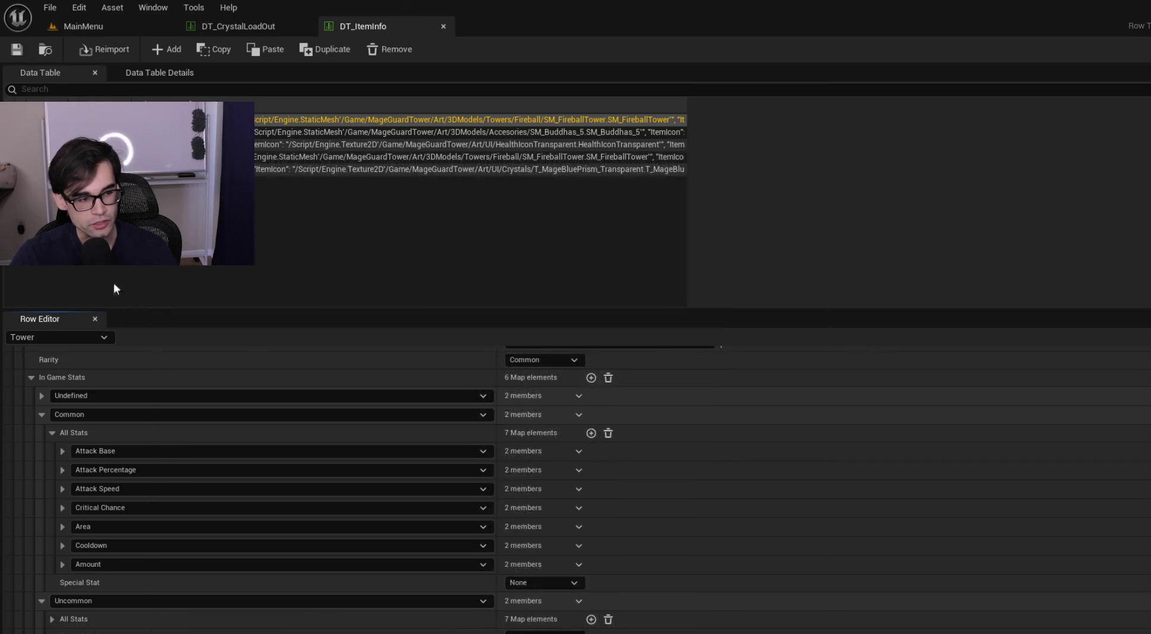
pyautogui.scroll(10, 111, 436)
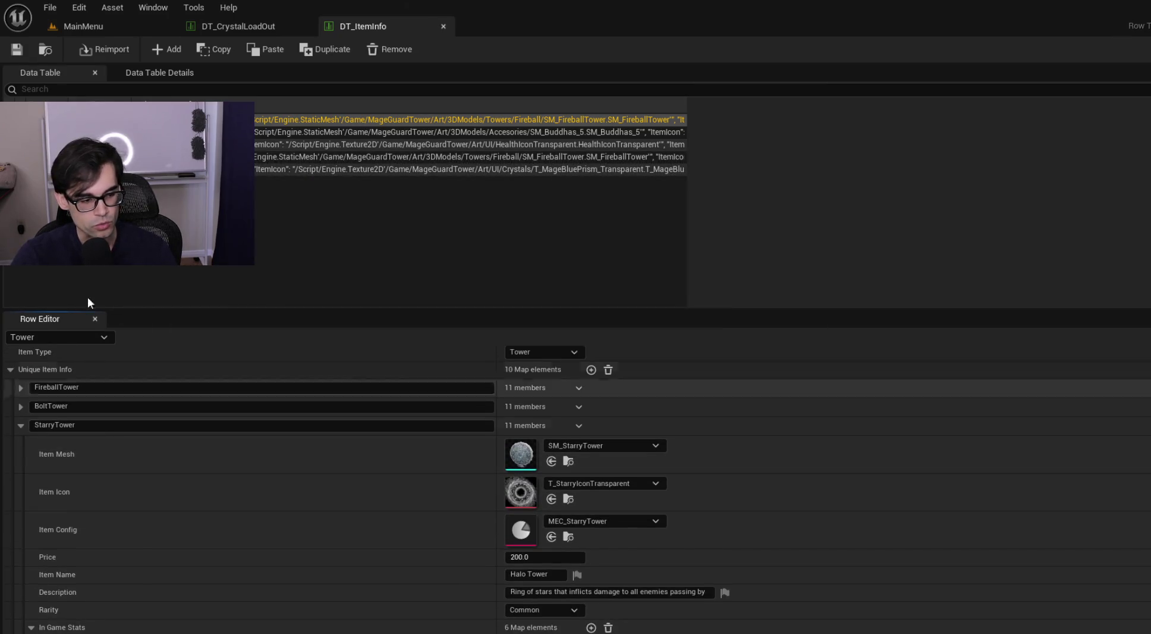
pyautogui.click(17, 51)
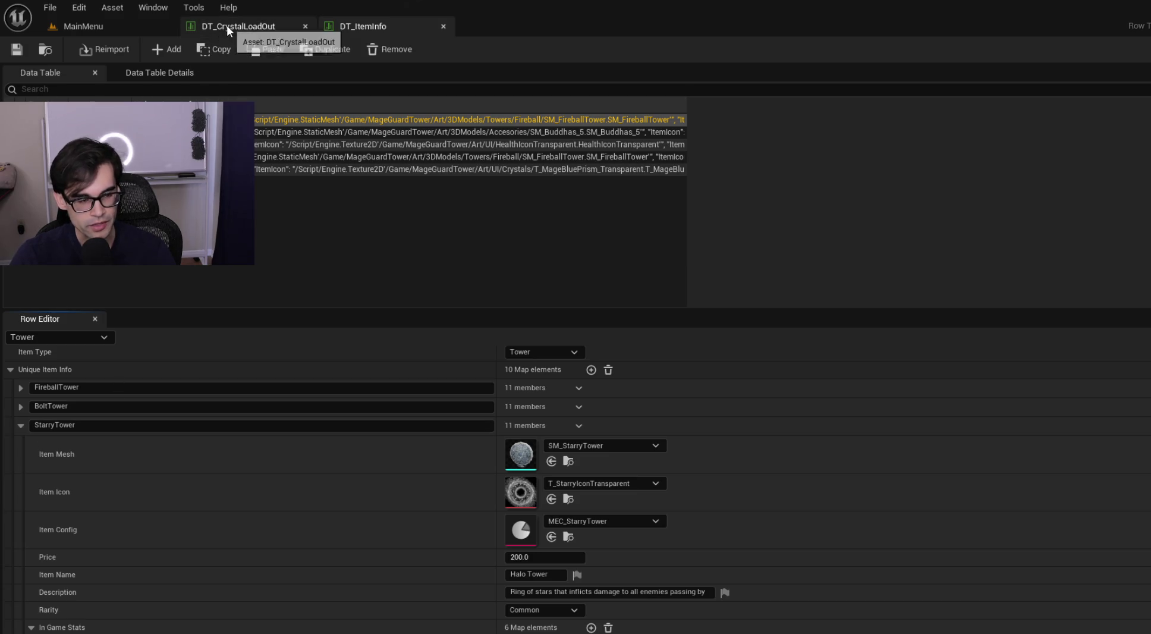
# Step: Check the StarryTower and BoxingGlove entries in Crystal1's loadout, then return to the notes
pyautogui.moveTo(550, 574); pyautogui.dragTo(488, 574)
pyautogui.click(548, 574)
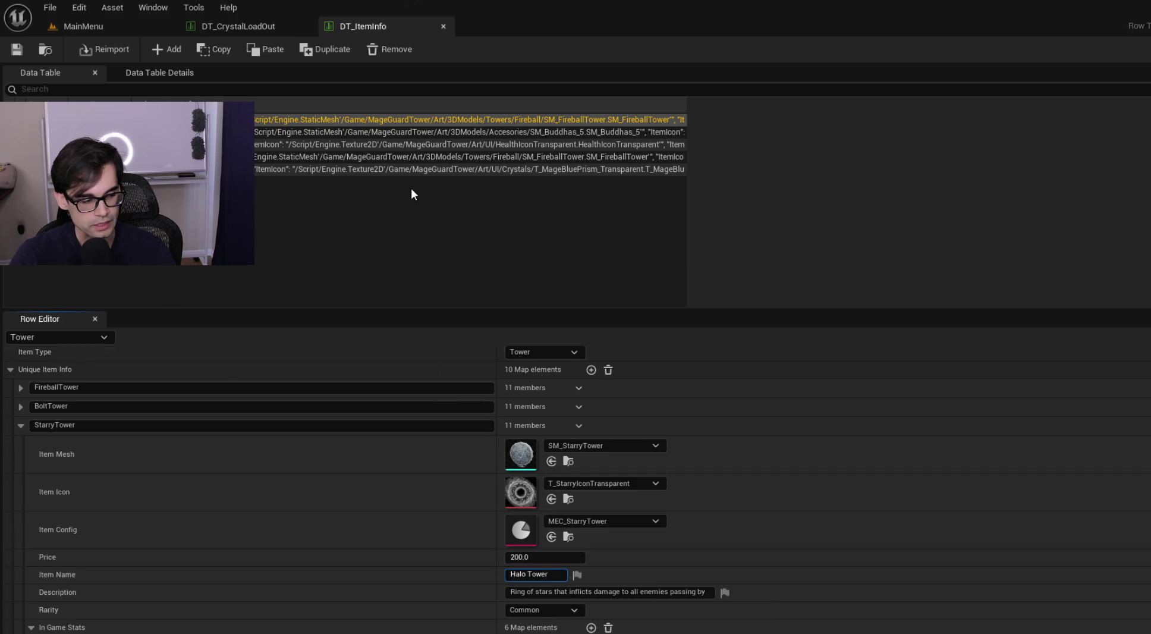
pyautogui.click(270, 30)
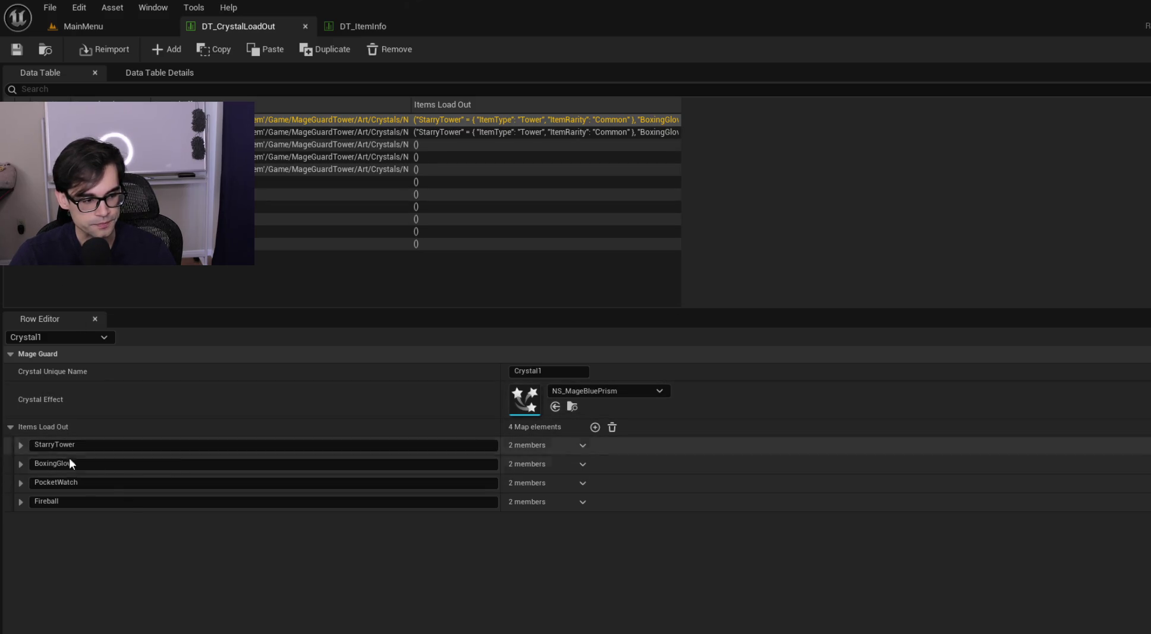
pyautogui.click(21, 445)
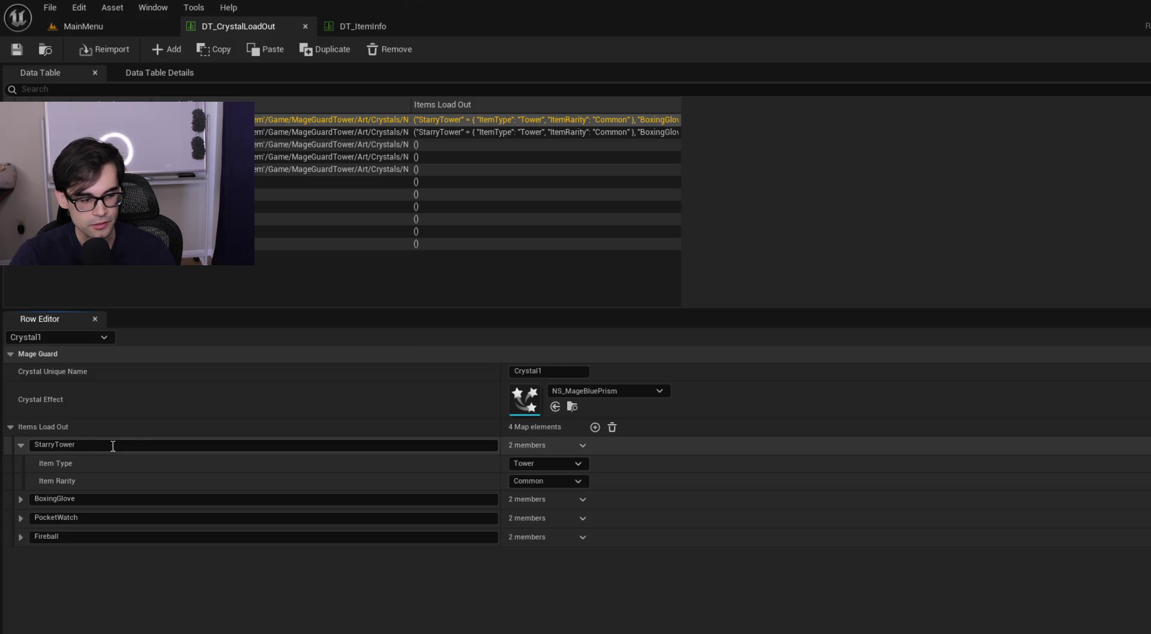
pyautogui.click(21, 445)
pyautogui.click(21, 463)
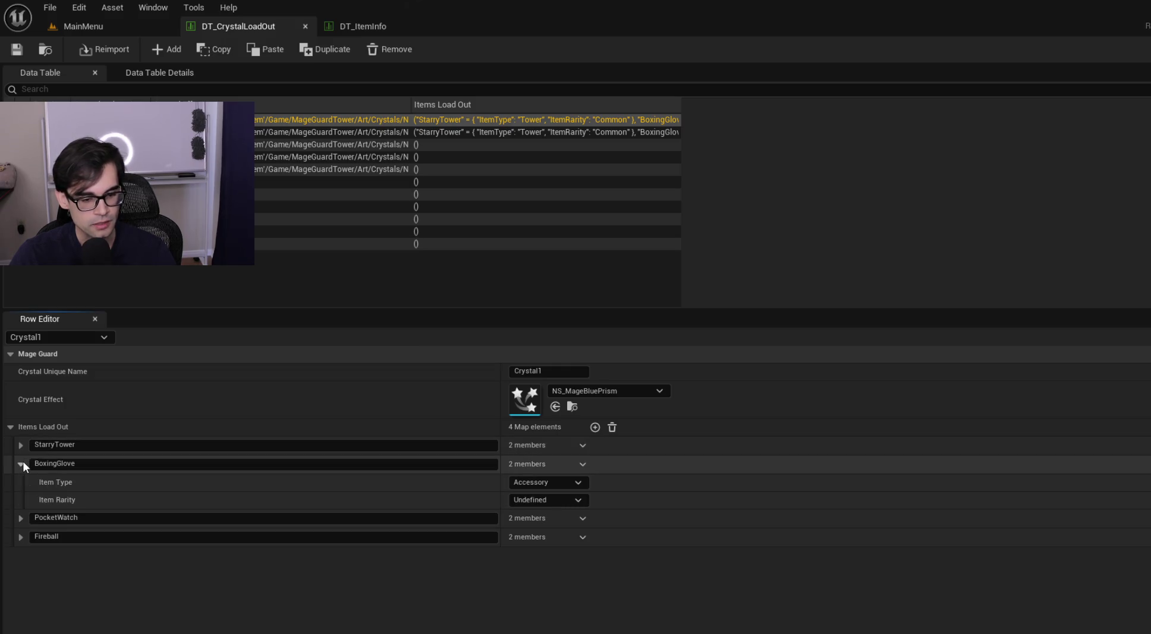
pyautogui.click(22, 464)
pyautogui.hotkey('alt', 'Tab')
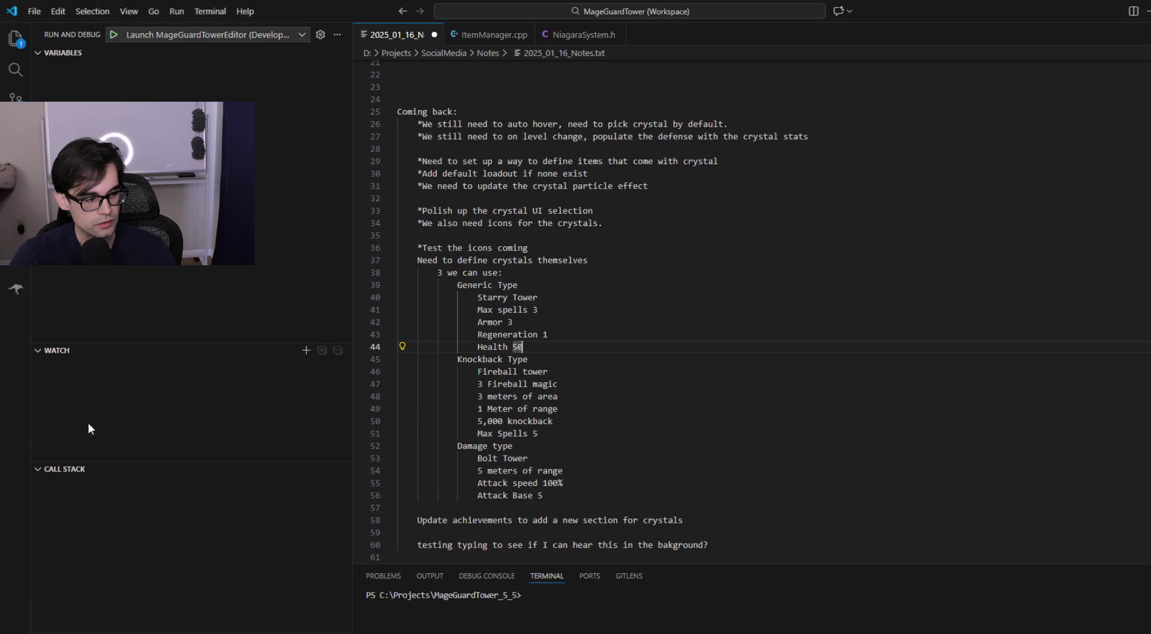
# Step: Dock the notes beside Unreal without the debugging sidebar, mark the Starry Tower line, and return to Unreal
pyautogui.moveTo(952, 13)
pyautogui.mouseDown()
pyautogui.moveTo(238, 333)
pyautogui.moveTo(535, 343)
pyautogui.moveTo(1147, 298)
pyautogui.mouseUp()
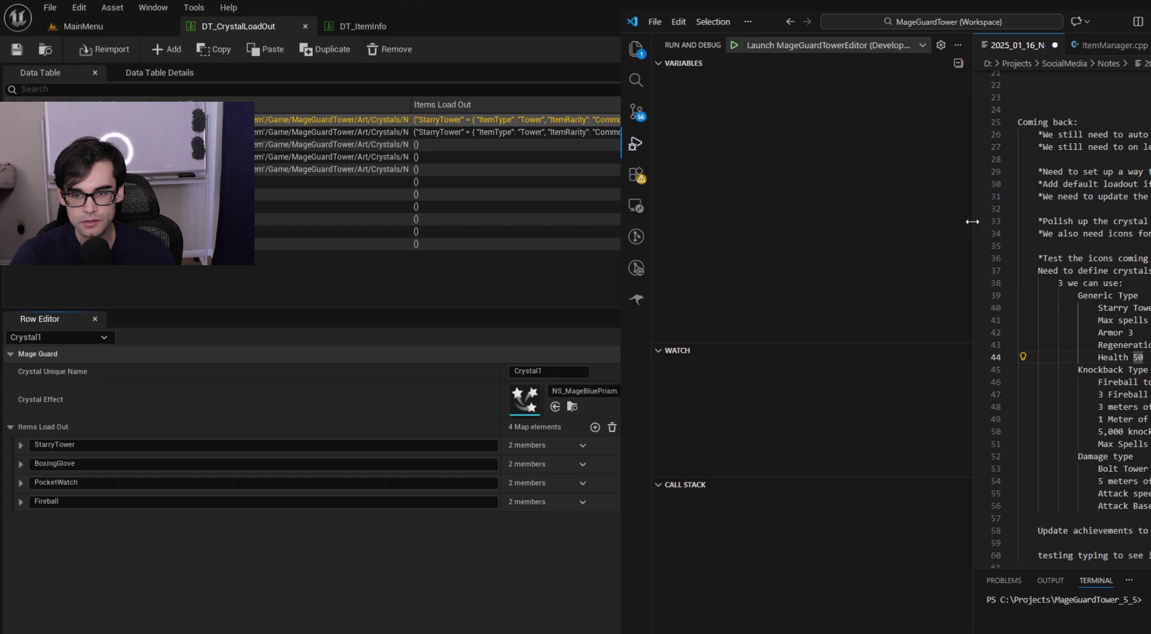
pyautogui.moveTo(973, 80); pyautogui.dragTo(654, 84)
pyautogui.click(896, 196)
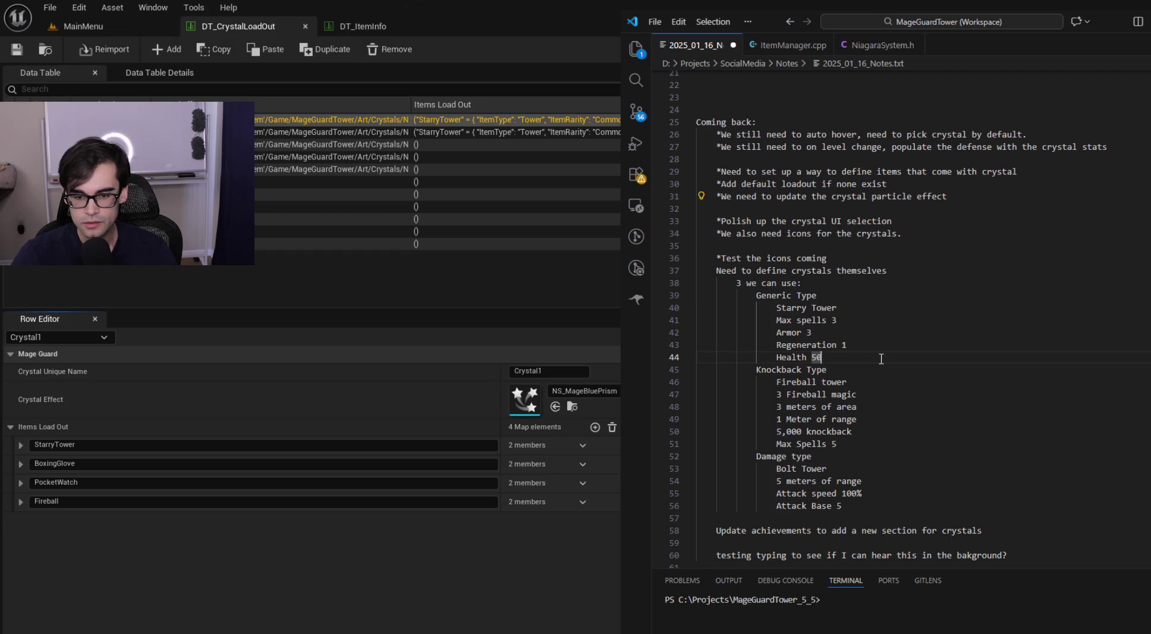
pyautogui.scroll(1, 875, 321)
pyautogui.click(850, 344)
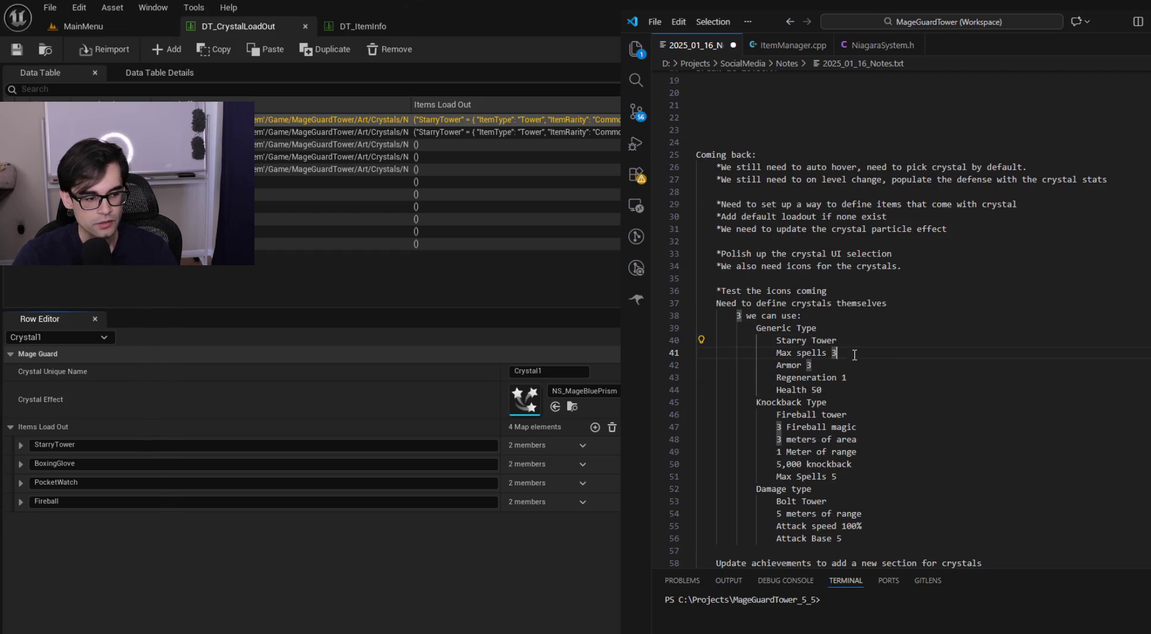
pyautogui.click(195, 393)
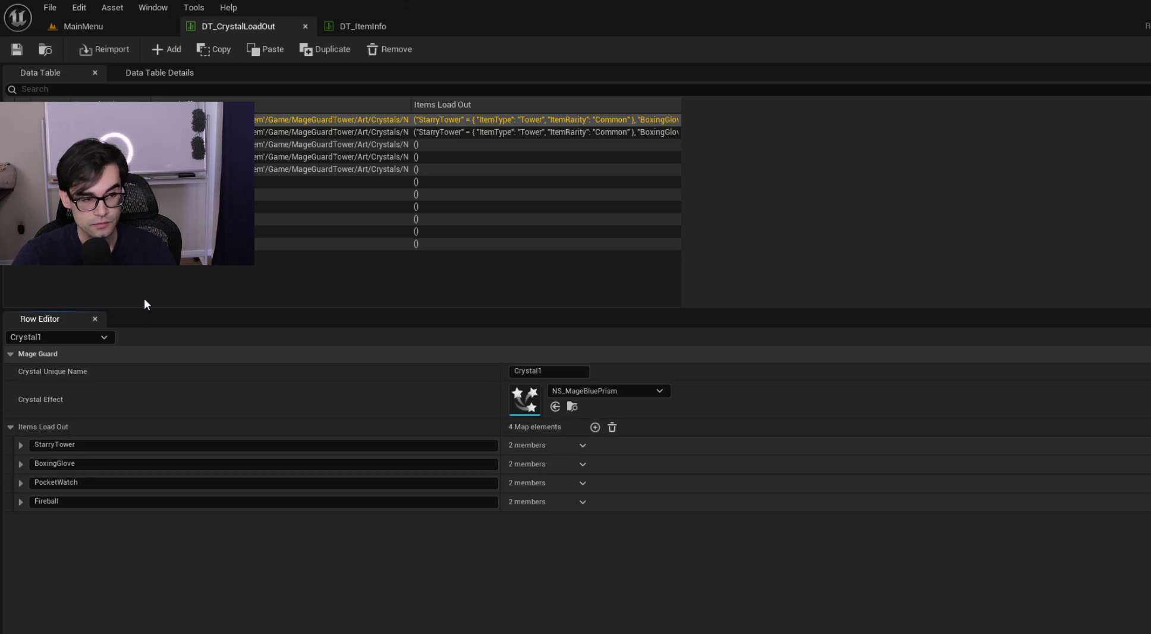
# Step: Show DT_ItemInfo's Crystal row, collapse Crystal3, select the Crystal1 key, and bring up the notes
pyautogui.click(380, 28)
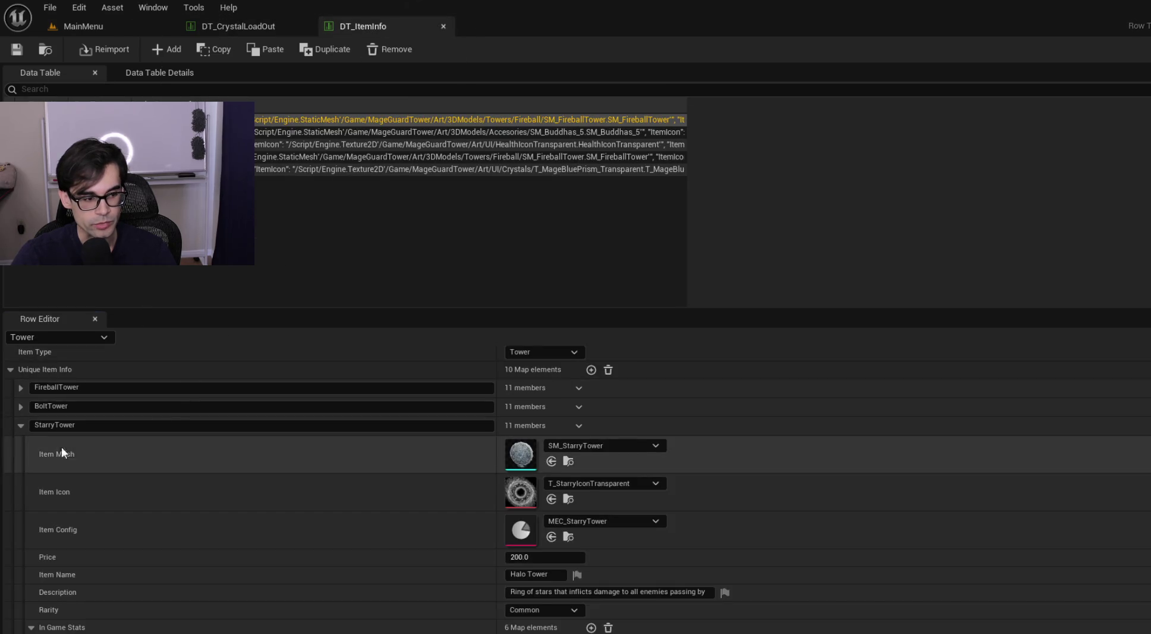
pyautogui.click(119, 169)
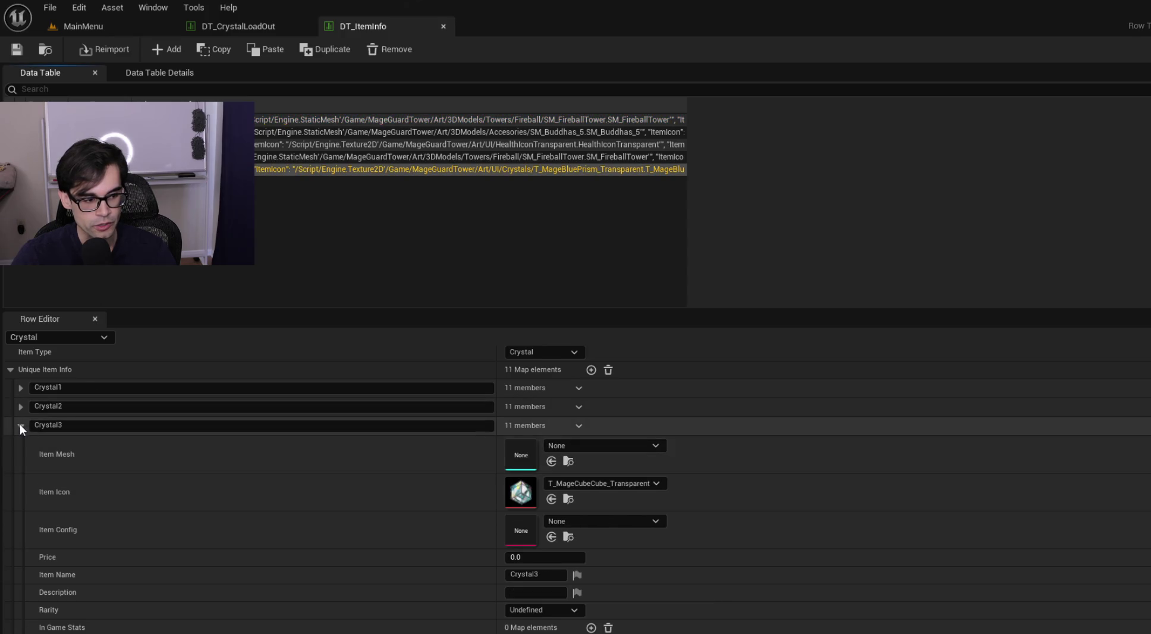
pyautogui.click(21, 425)
pyautogui.click(97, 407)
pyautogui.doubleClick(97, 407)
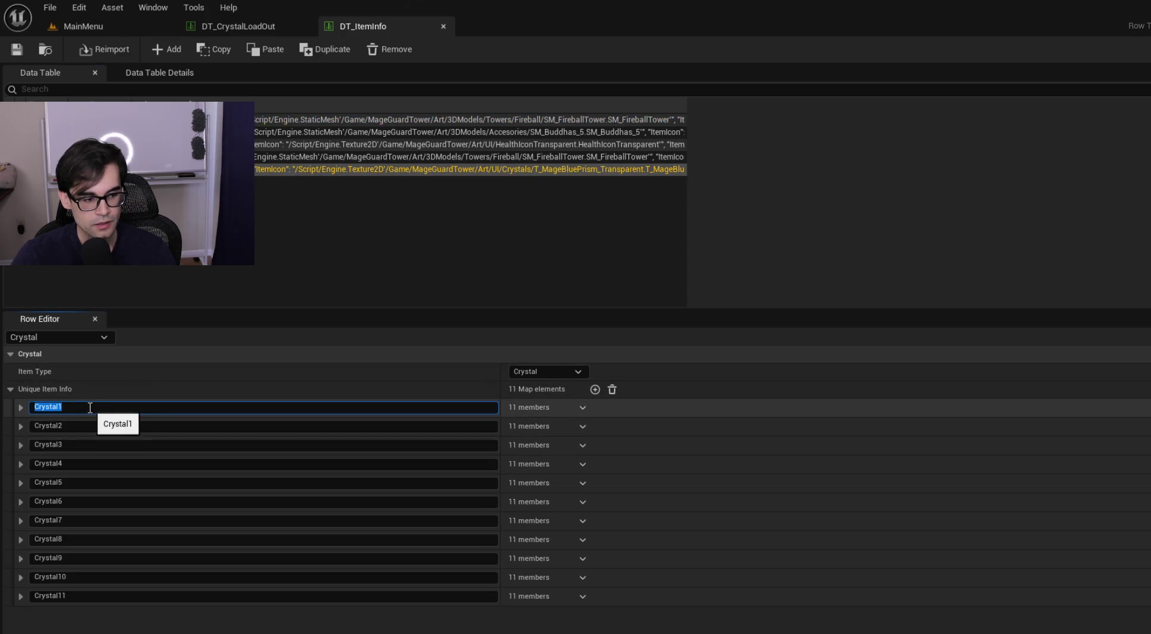
pyautogui.hotkey('alt', 'Tab')
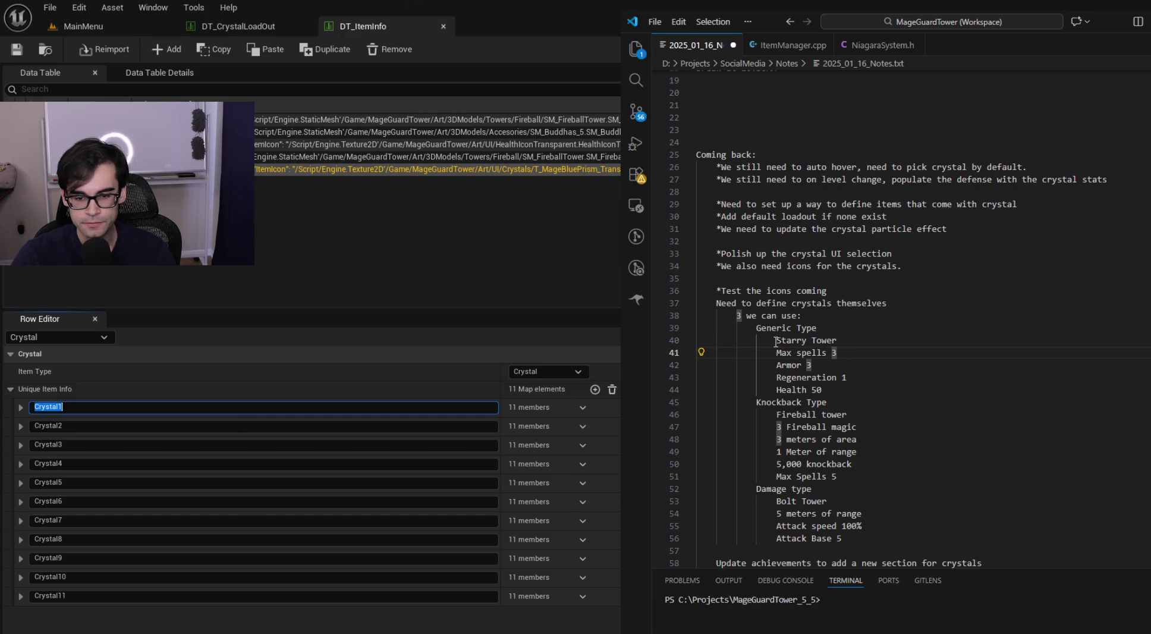
# Step: Hide the notes and set the first map key back to Crystal1
pyautogui.hotkey('alt', 'Tab')
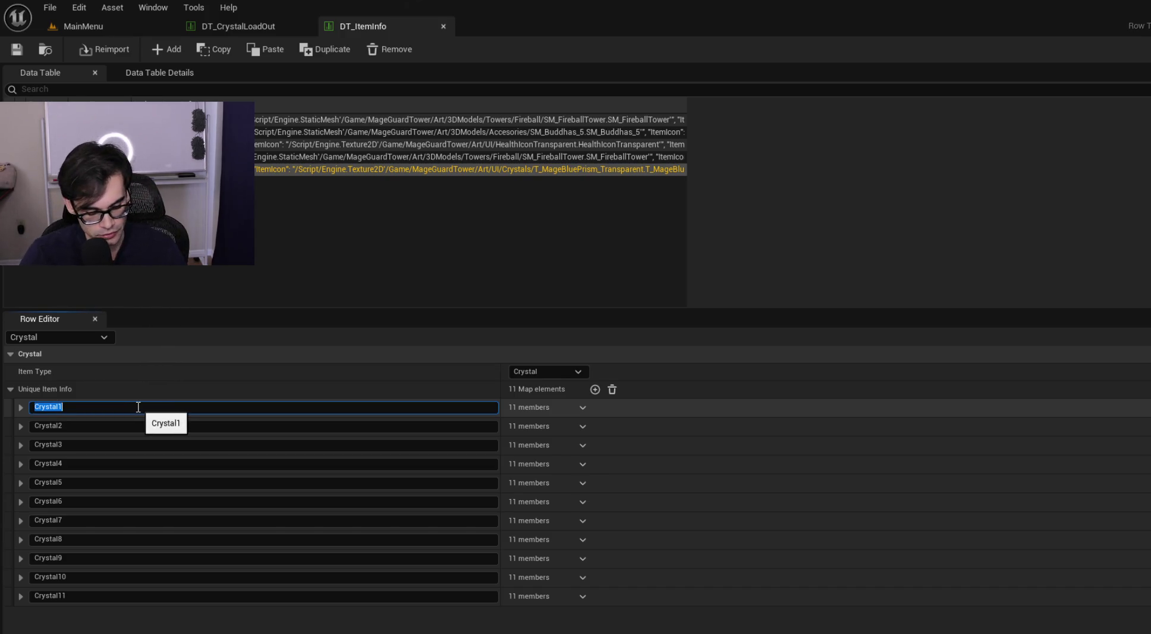
pyautogui.write('Mage')
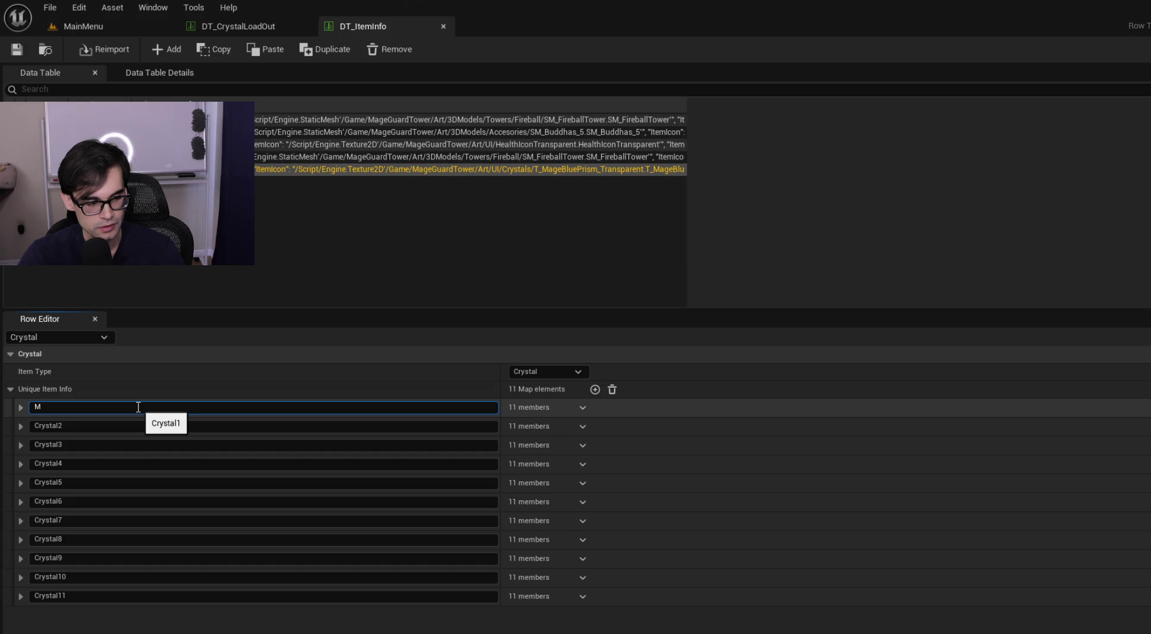
pyautogui.hotkey('ctrl', 'a')
pyautogui.write('Cryst')
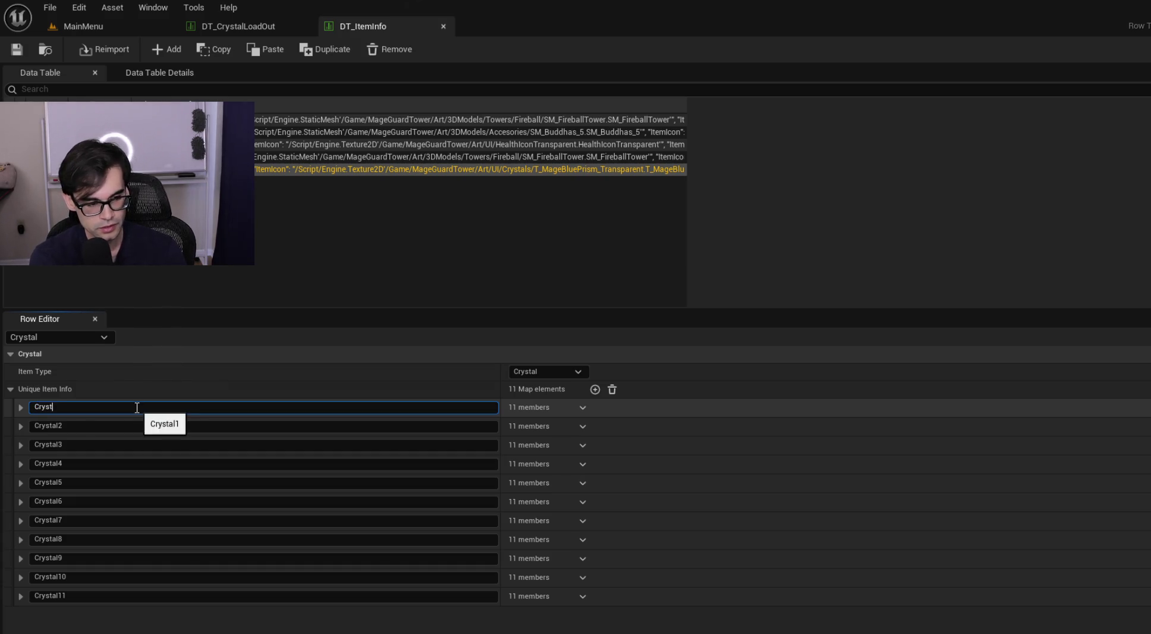
pyautogui.write('al1')
pyautogui.press('Return')
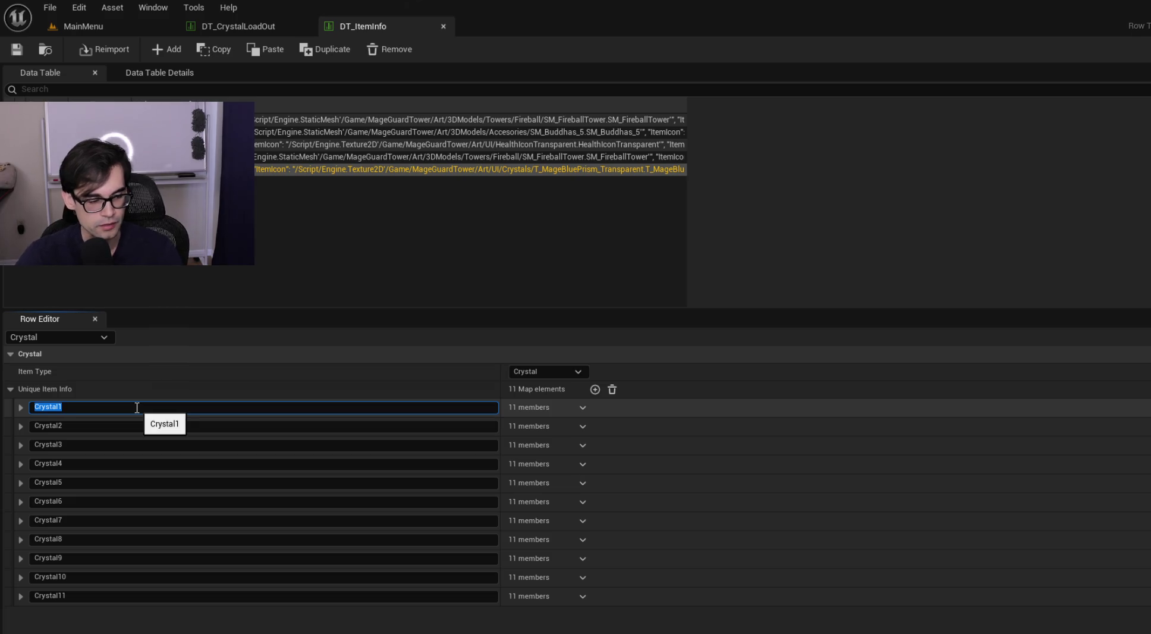
# Step: Expand Crystal1 and try renaming it BluePrism
pyautogui.click(21, 407)
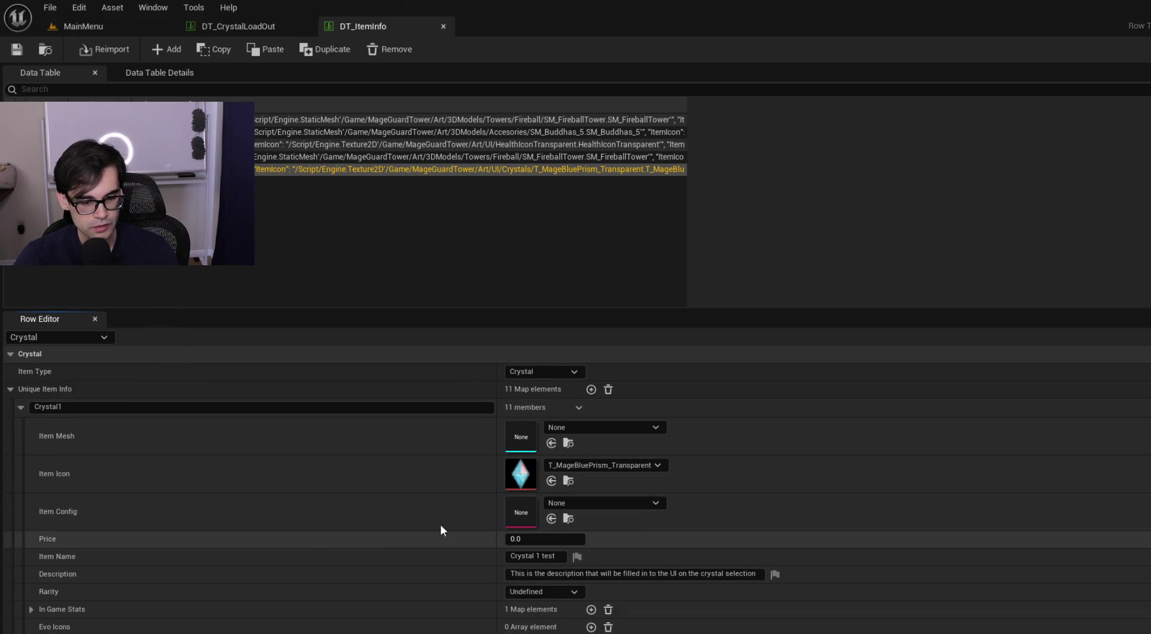
pyautogui.scroll(-2, 426, 529)
pyautogui.scroll(2, 477, 507)
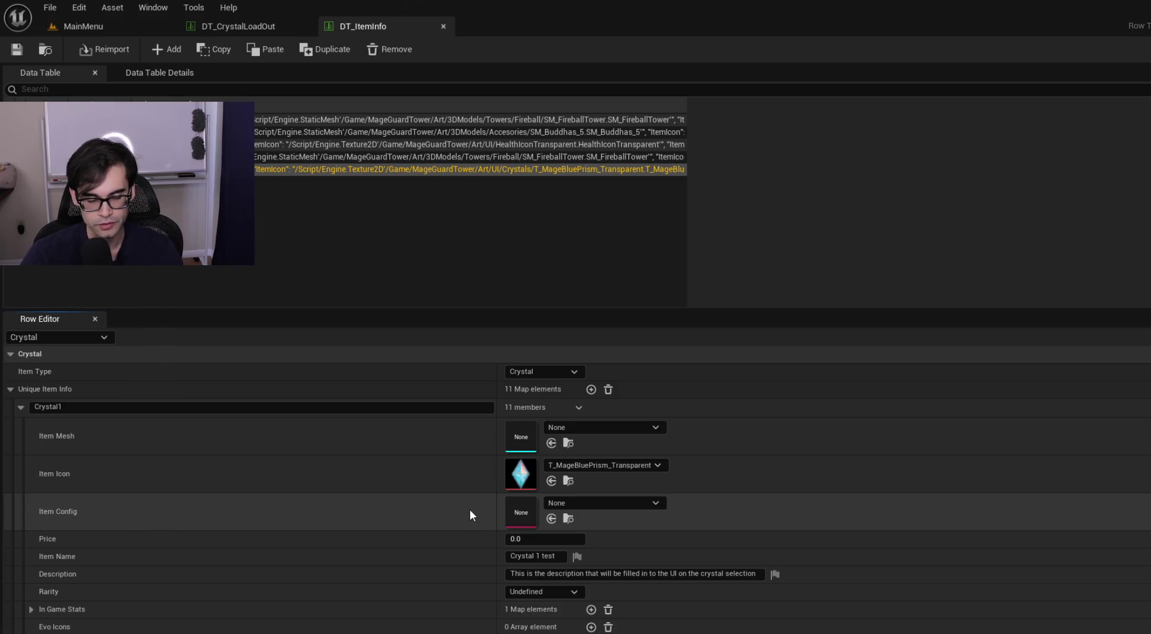
pyautogui.click(262, 407)
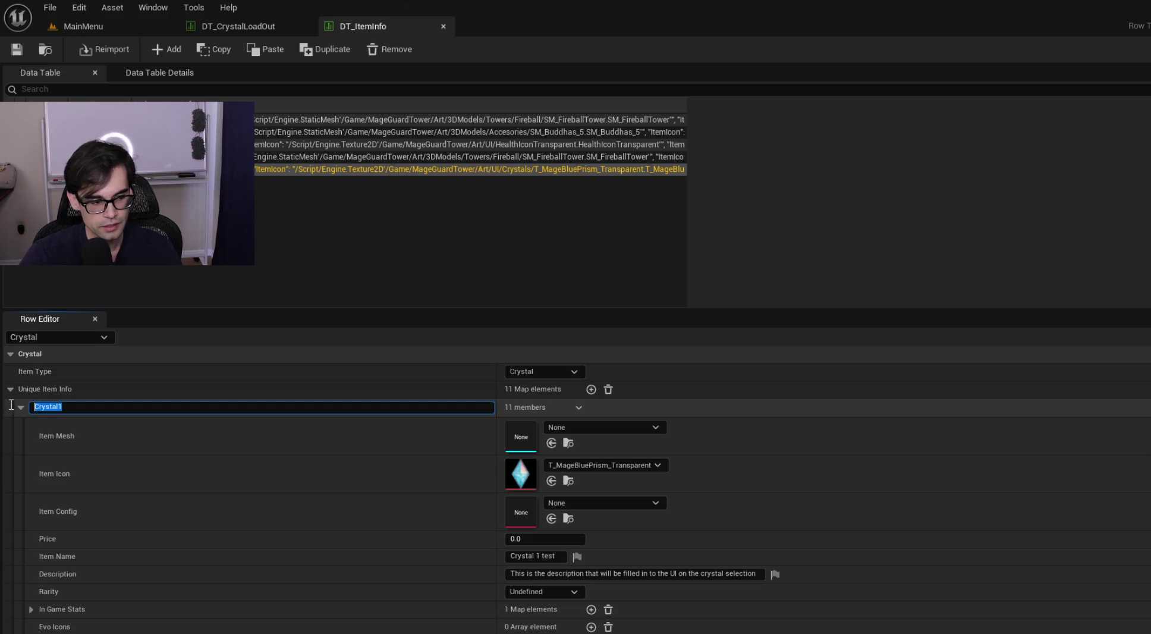
pyautogui.write('BluePris')
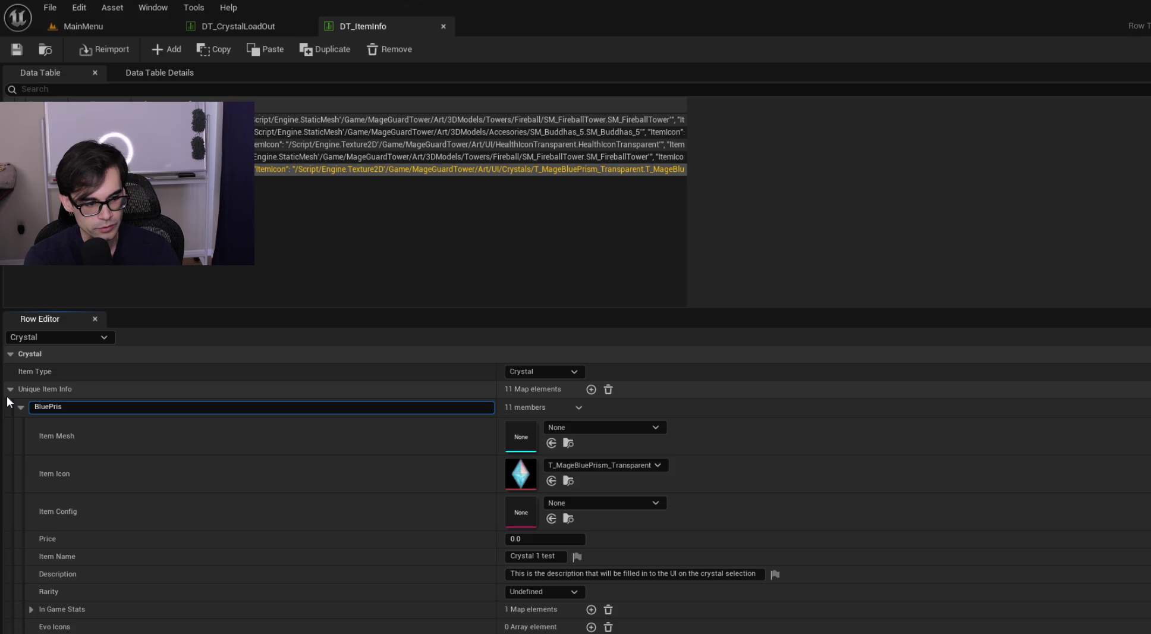
pyautogui.write('m')
pyautogui.press('Return')
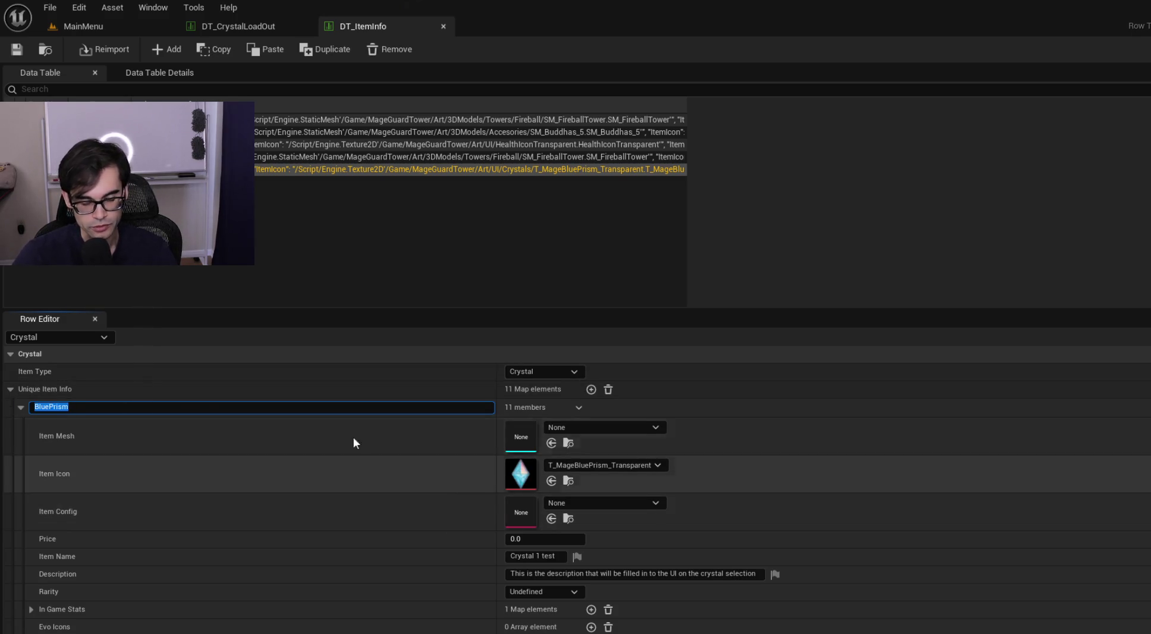
# Step: Expand and collapse Crystal2, Crystal3 and Crystal4 to compare their members
pyautogui.scroll(-2, 367, 488)
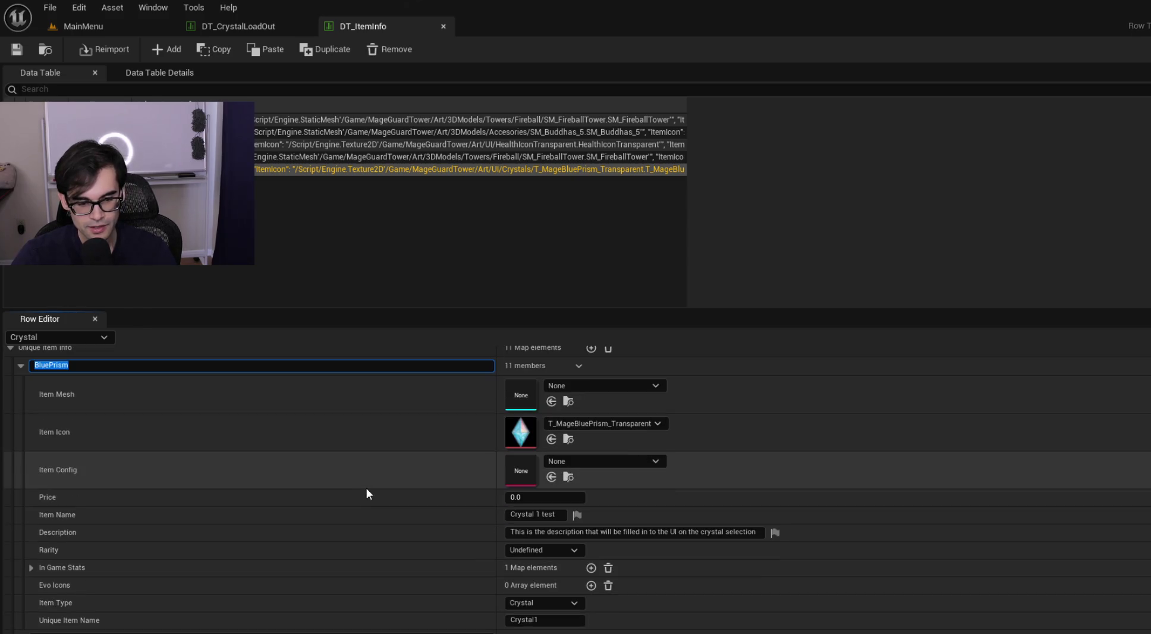
pyautogui.scroll(-3, 368, 484)
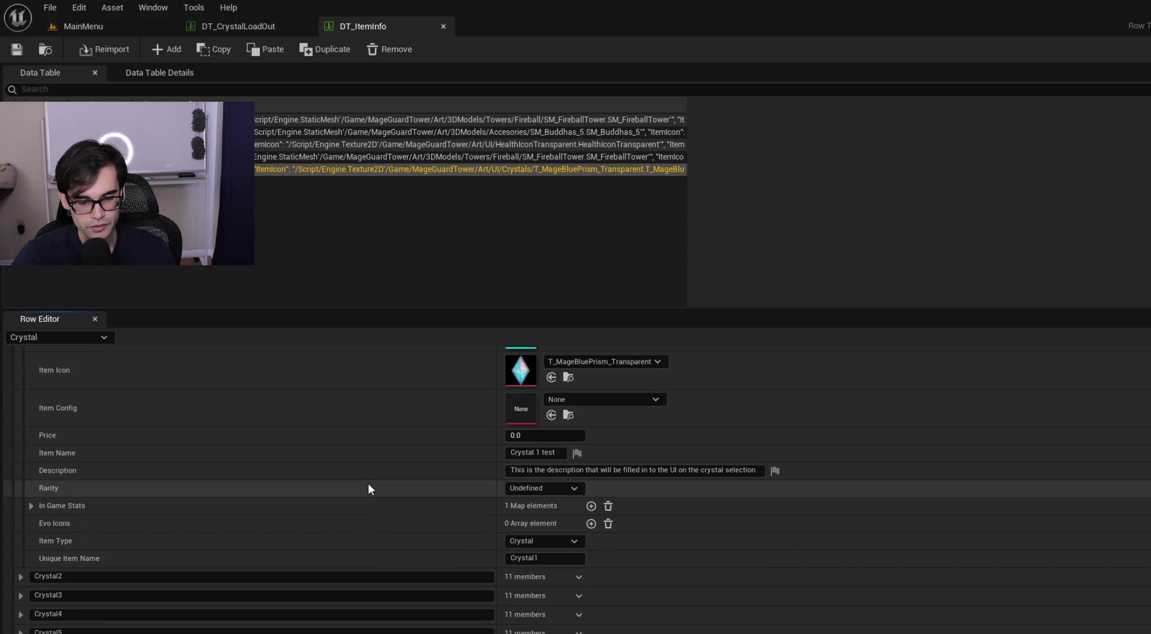
pyautogui.click(20, 576)
pyautogui.click(21, 574)
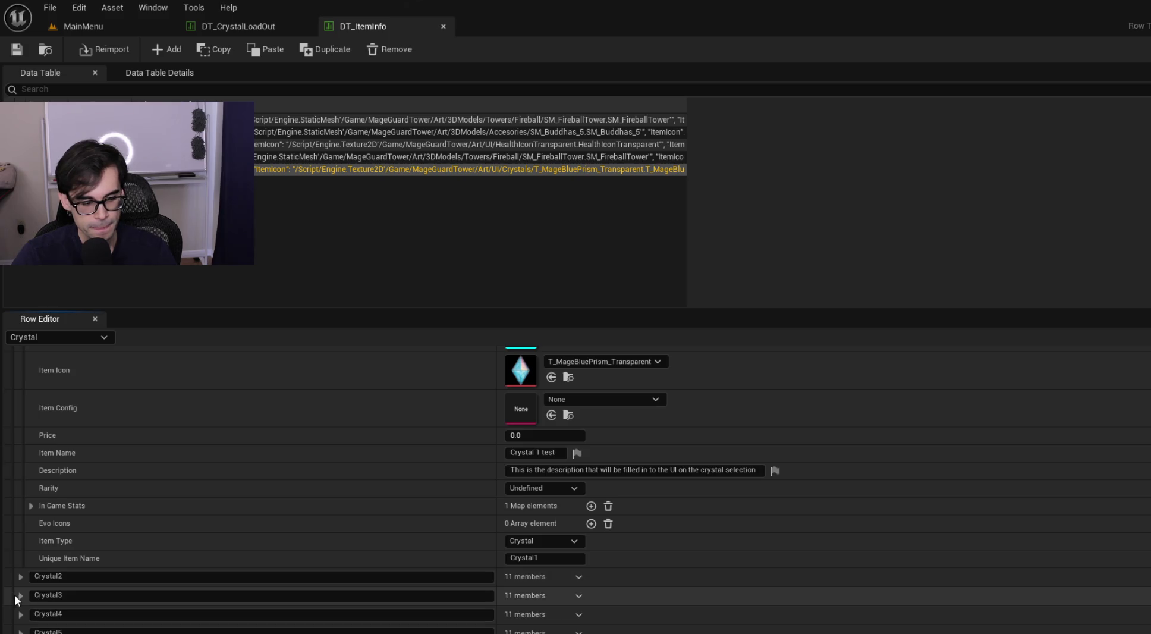
pyautogui.click(21, 595)
pyautogui.scroll(-4, 56, 549)
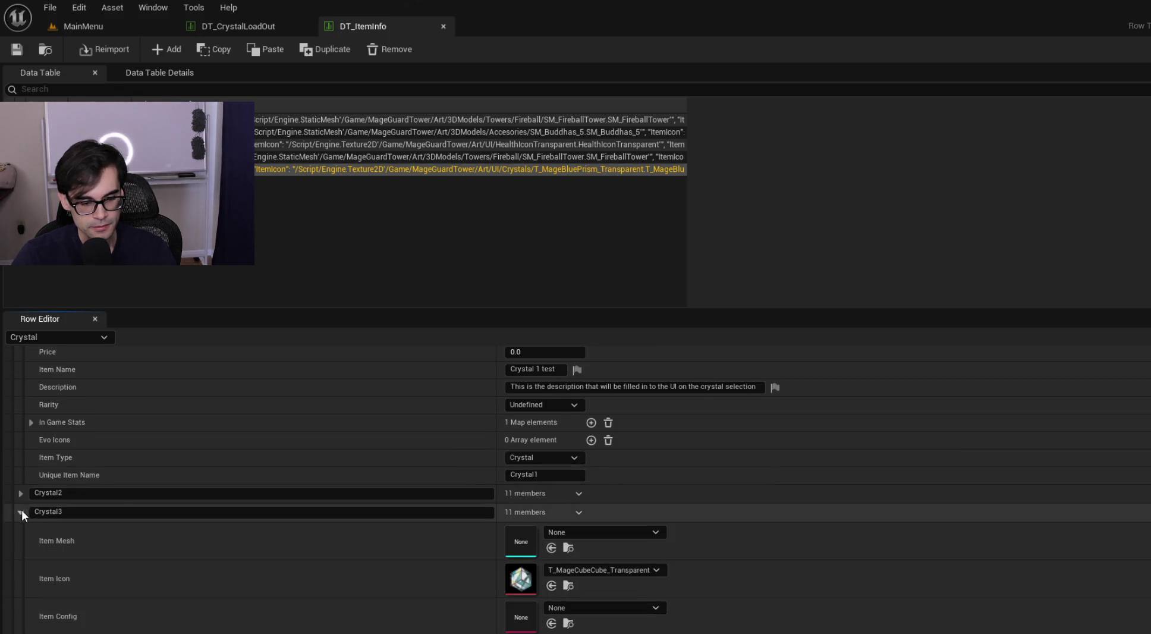
pyautogui.click(20, 511)
pyautogui.click(20, 536)
pyautogui.click(19, 538)
pyautogui.scroll(9, 242, 501)
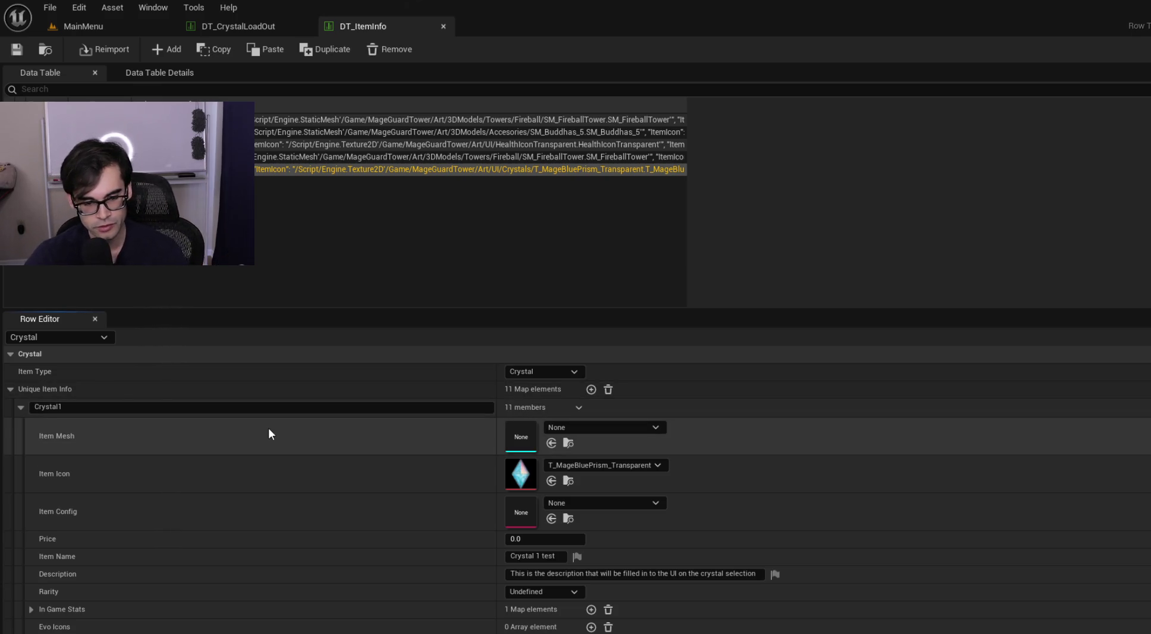
# Step: Set Crystal1's Item Name to Blue Prism and its description to 'Generic crystal that can do it all'
pyautogui.hotkey('alt', 'Tab')
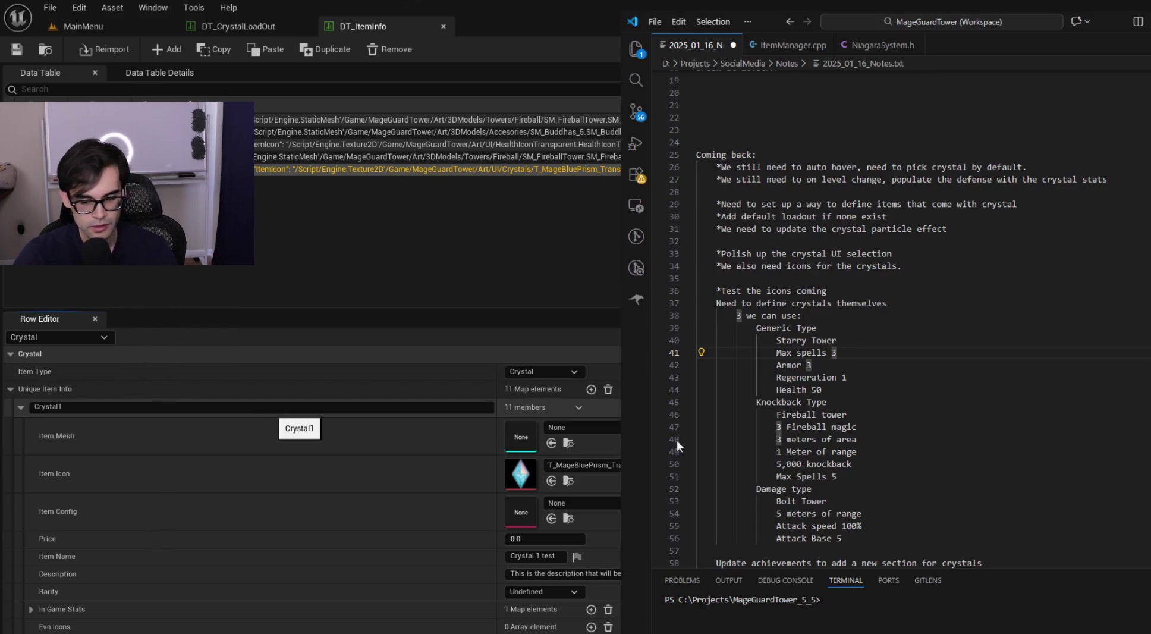
pyautogui.hotkey('alt', 'Tab')
pyautogui.scroll(-1, 274, 474)
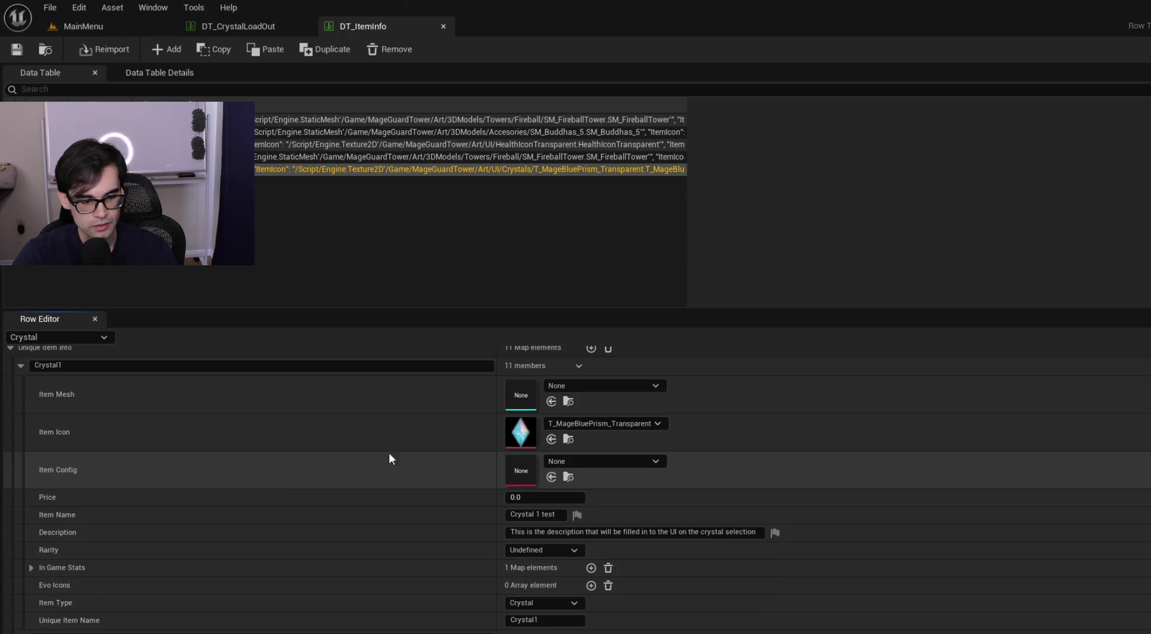
pyautogui.click(553, 514)
pyautogui.write('Blue')
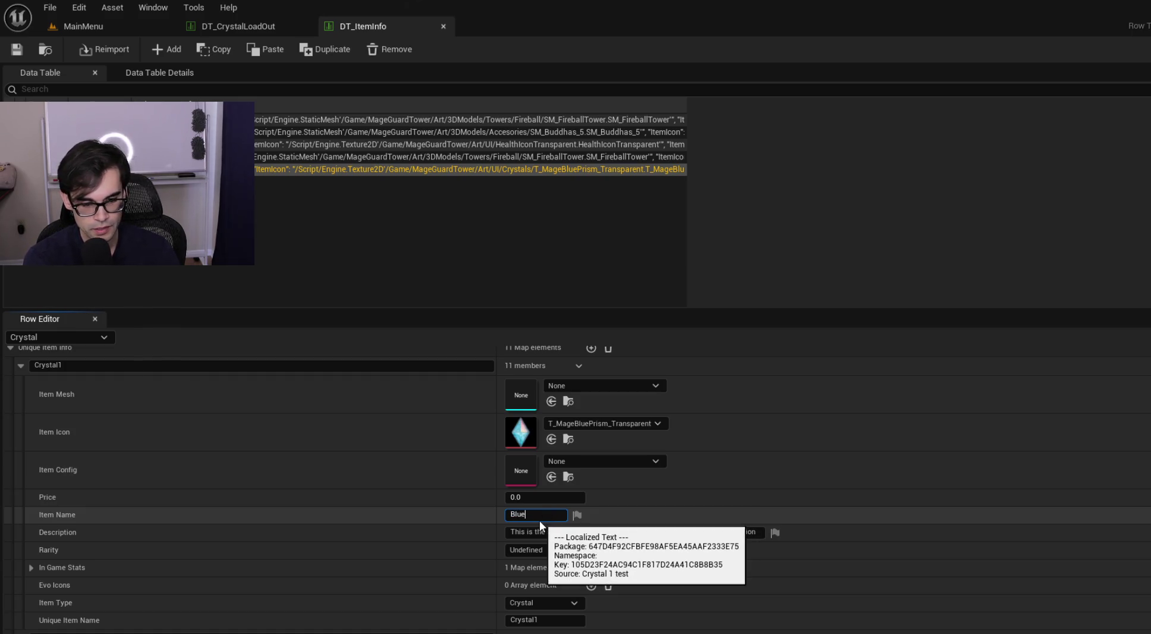
pyautogui.write(' Prism')
pyautogui.press('Return')
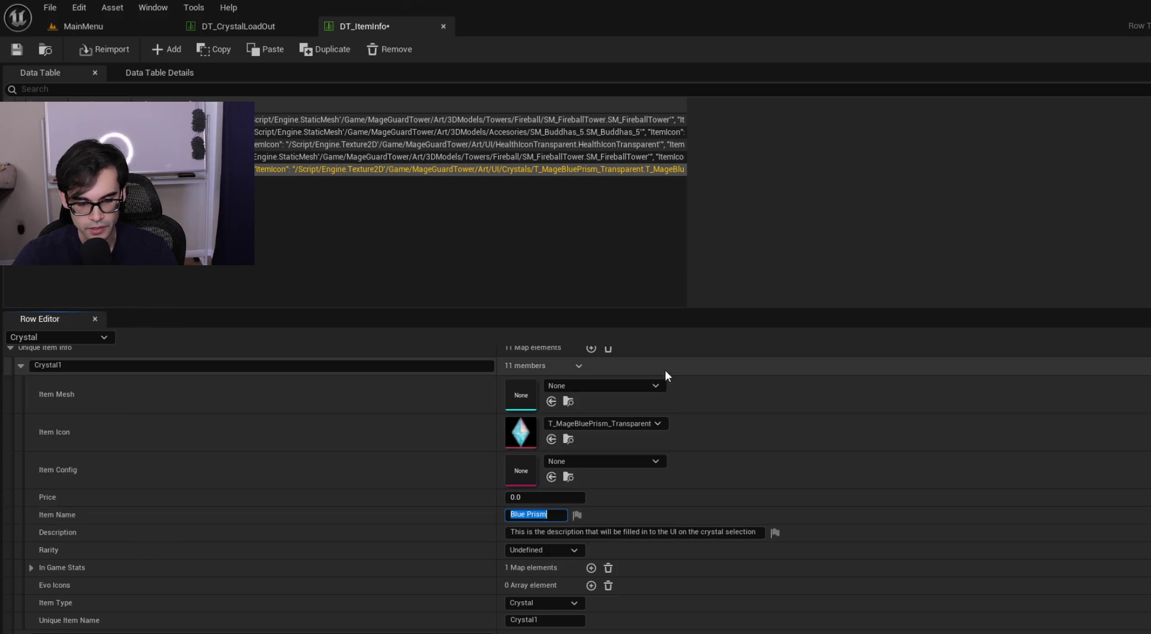
pyautogui.click(697, 531)
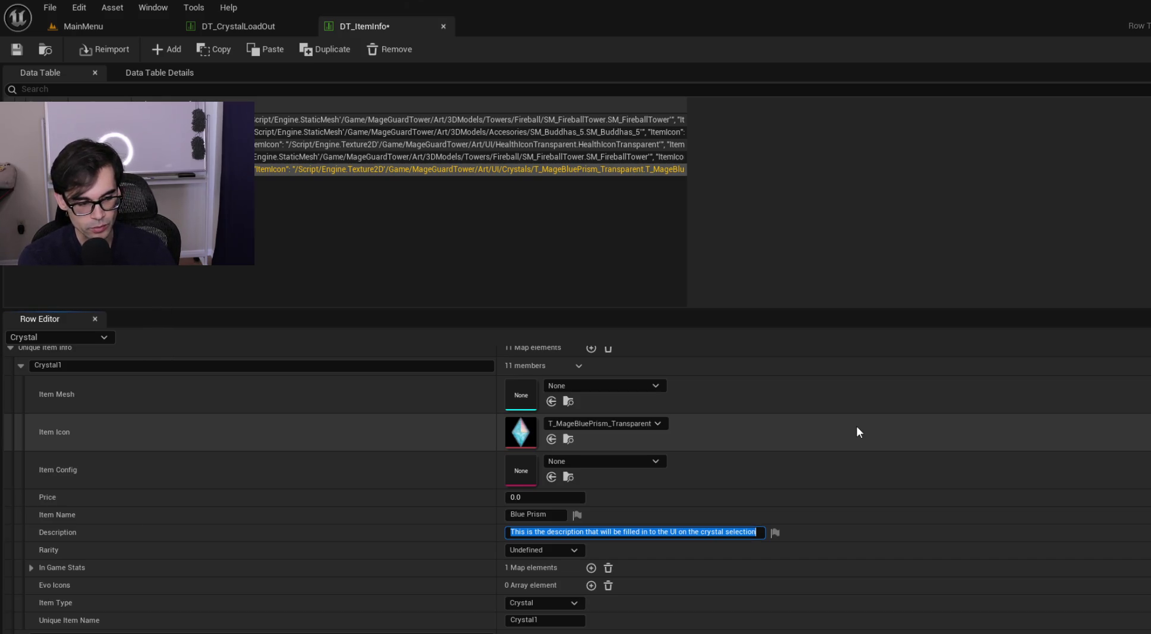
pyautogui.write('Generic crystal that can do it all')
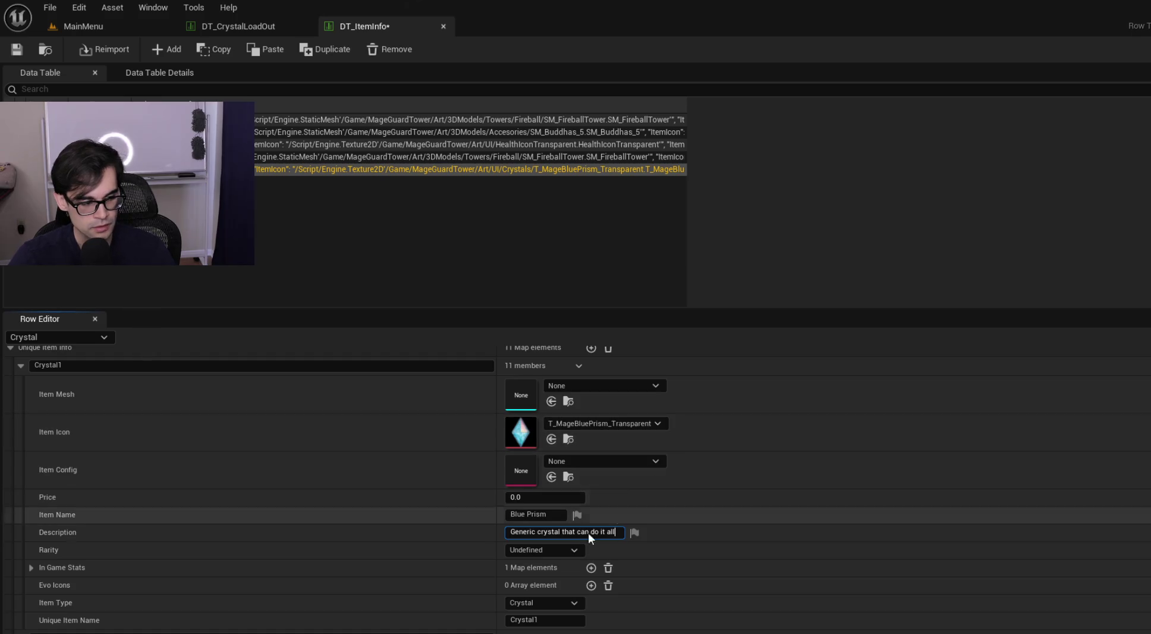
# Step: Expand In Game Stats > Undefined > All Stats to show Knockback and Range, then bring up the notes
pyautogui.click(30, 566)
pyautogui.click(43, 585)
pyautogui.click(53, 598)
pyautogui.scroll(-3, 405, 559)
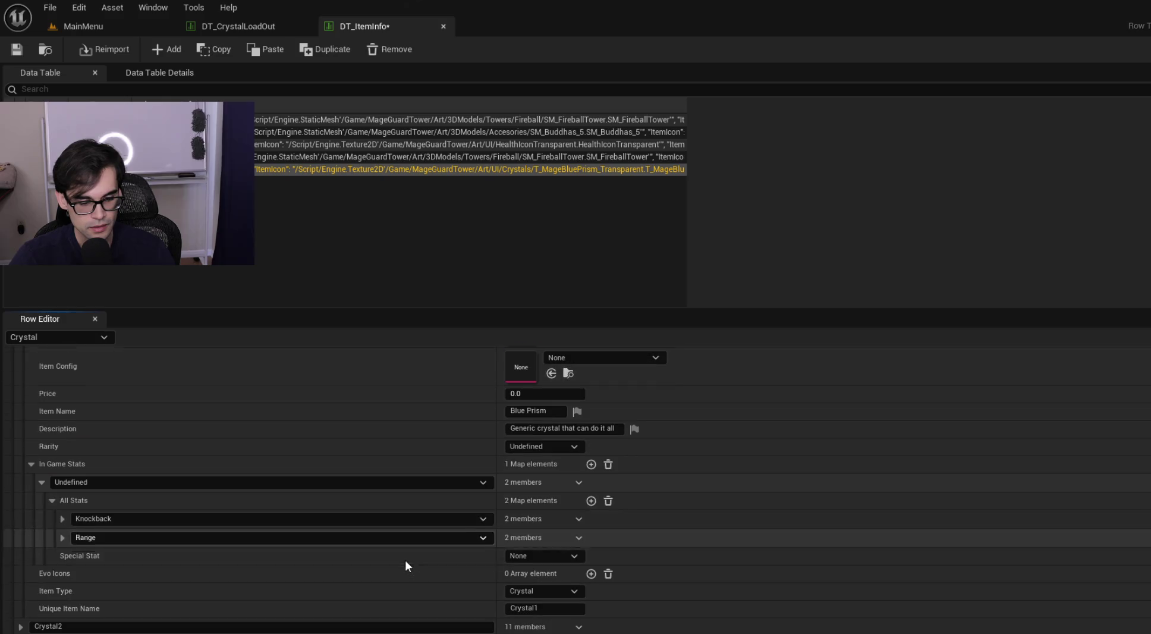
pyautogui.hotkey('alt', 'Tab')
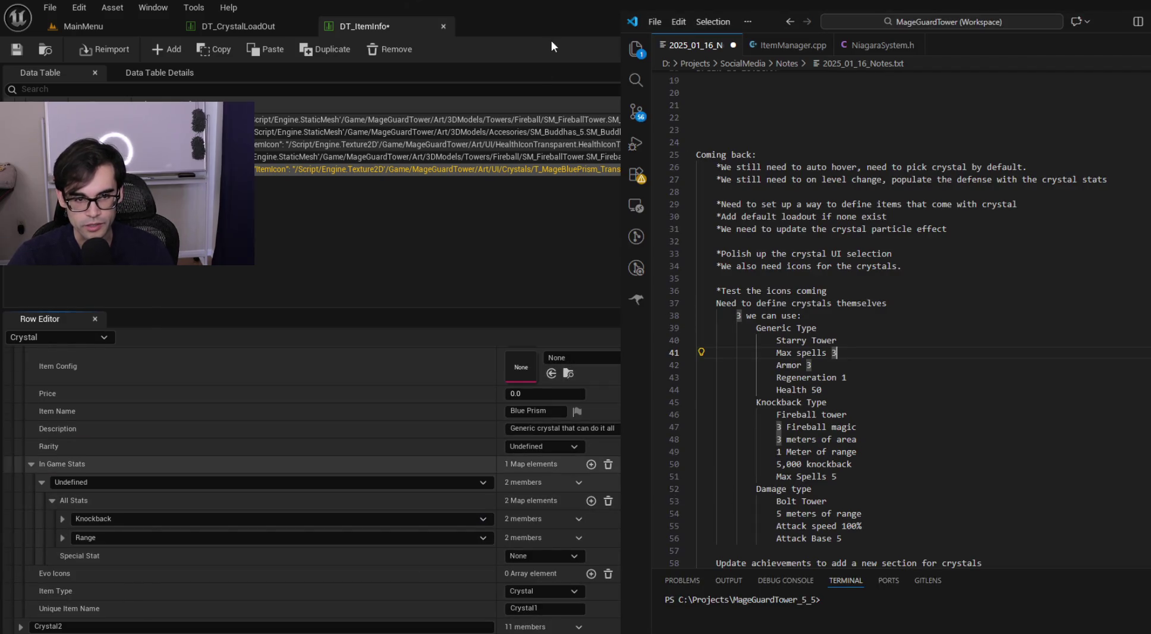
# Step: Snap Unreal to the left and the crystal notes to the right, widening Unreal
pyautogui.click(553, 26)
pyautogui.press('super+Left')
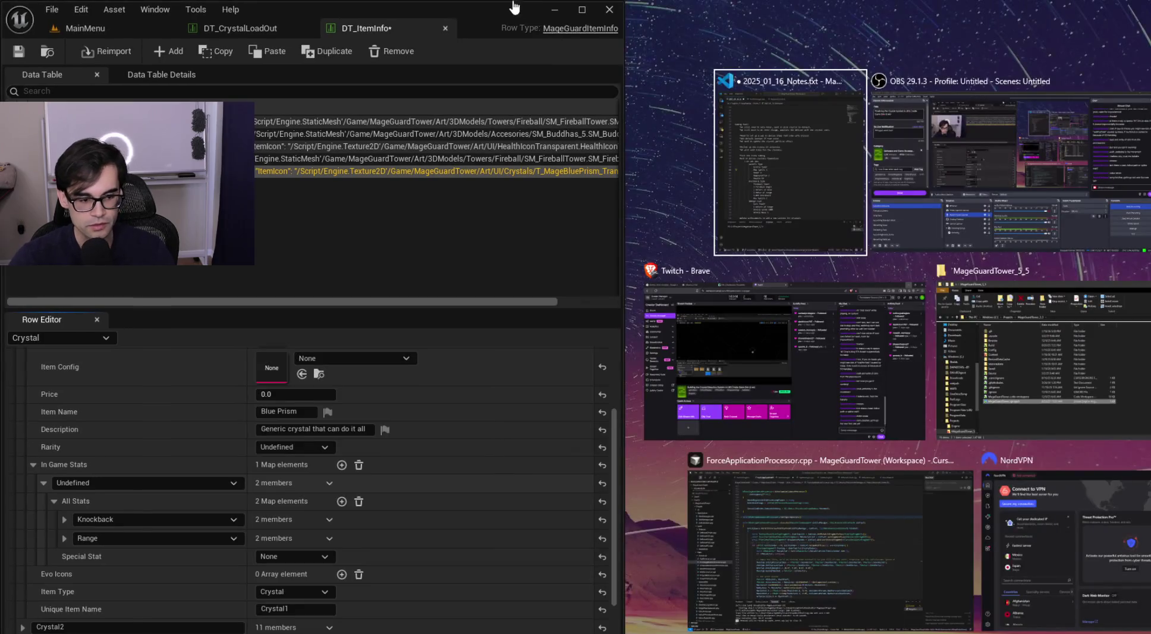
pyautogui.click(742, 161)
pyautogui.moveTo(621, 233)
pyautogui.mouseDown()
pyautogui.moveTo(735, 235)
pyautogui.moveTo(676, 233)
pyautogui.mouseUp()
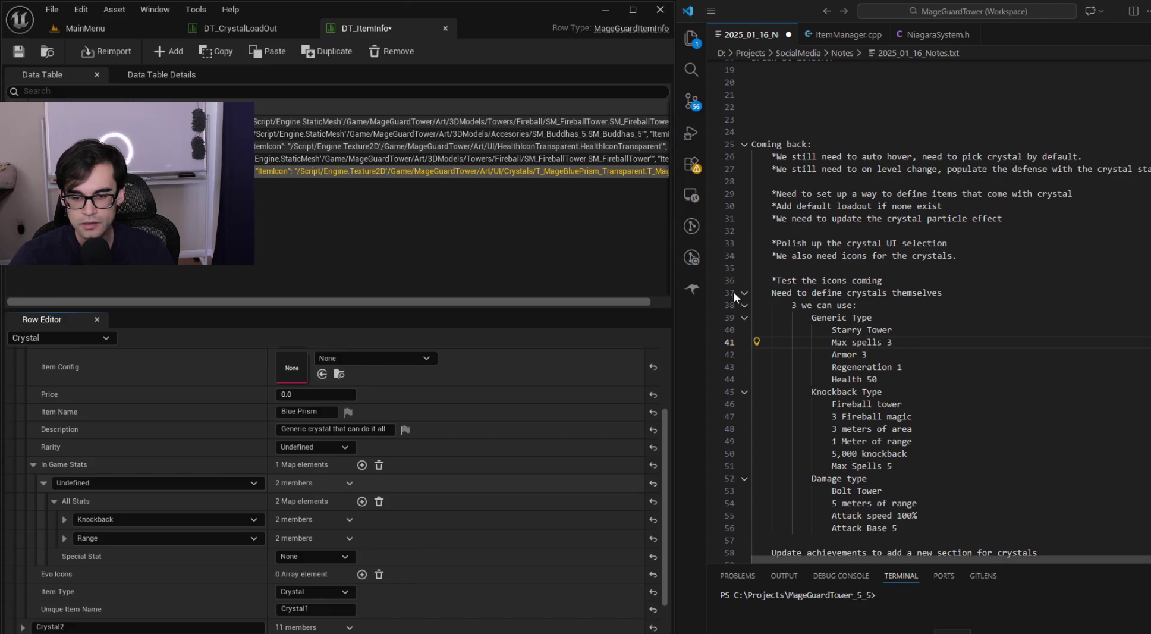
# Step: Replace Knockback with Max Spells 3 and Range with Armor 3
pyautogui.click(254, 519)
pyautogui.click(158, 506)
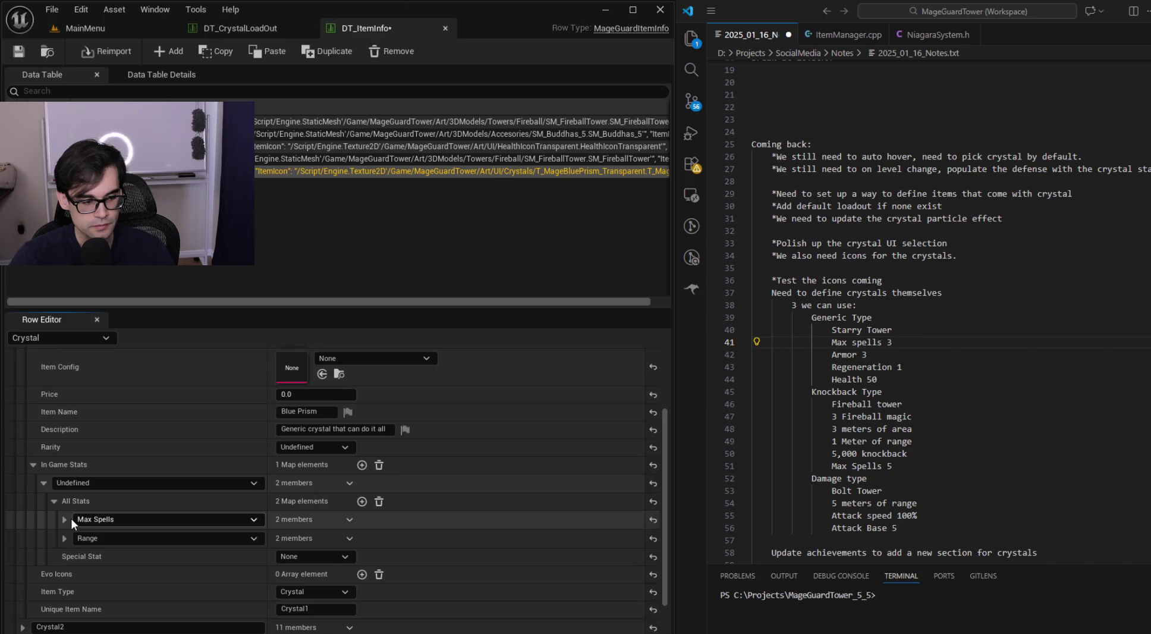
pyautogui.click(64, 519)
pyautogui.press('Return')
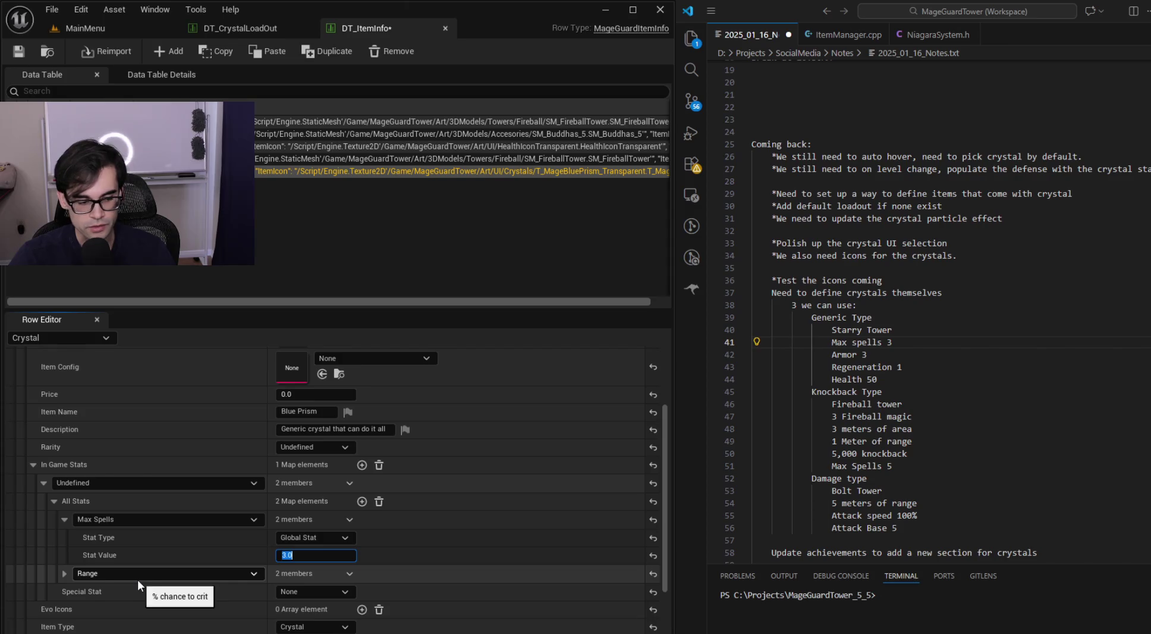
pyautogui.click(142, 572)
pyautogui.write('armor')
pyautogui.click(116, 600)
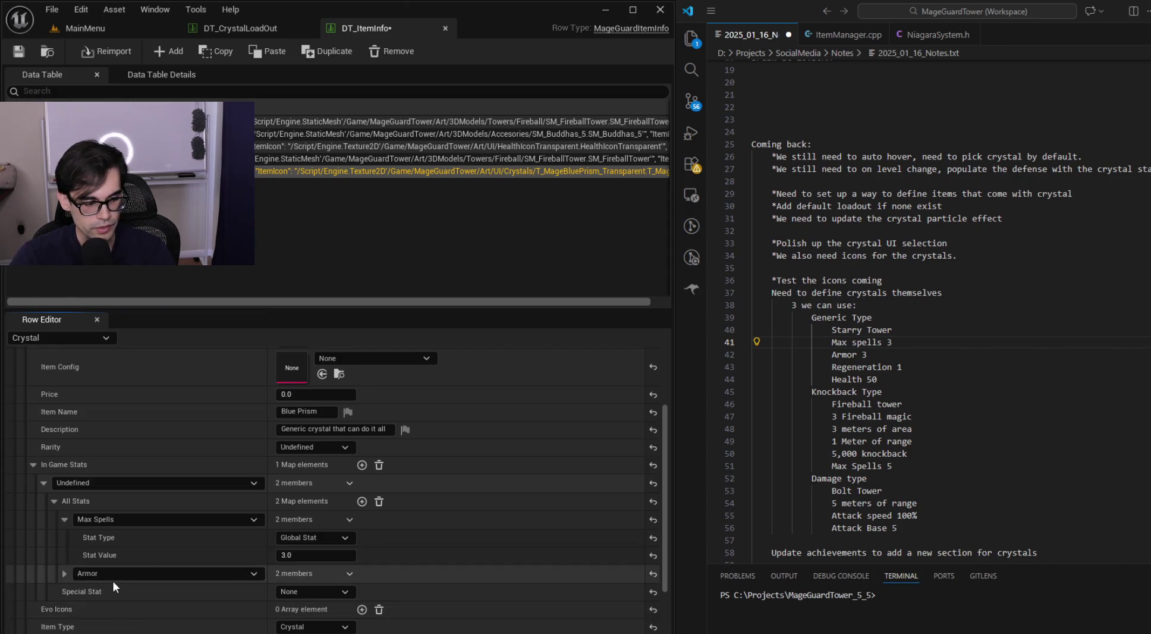
pyautogui.click(64, 573)
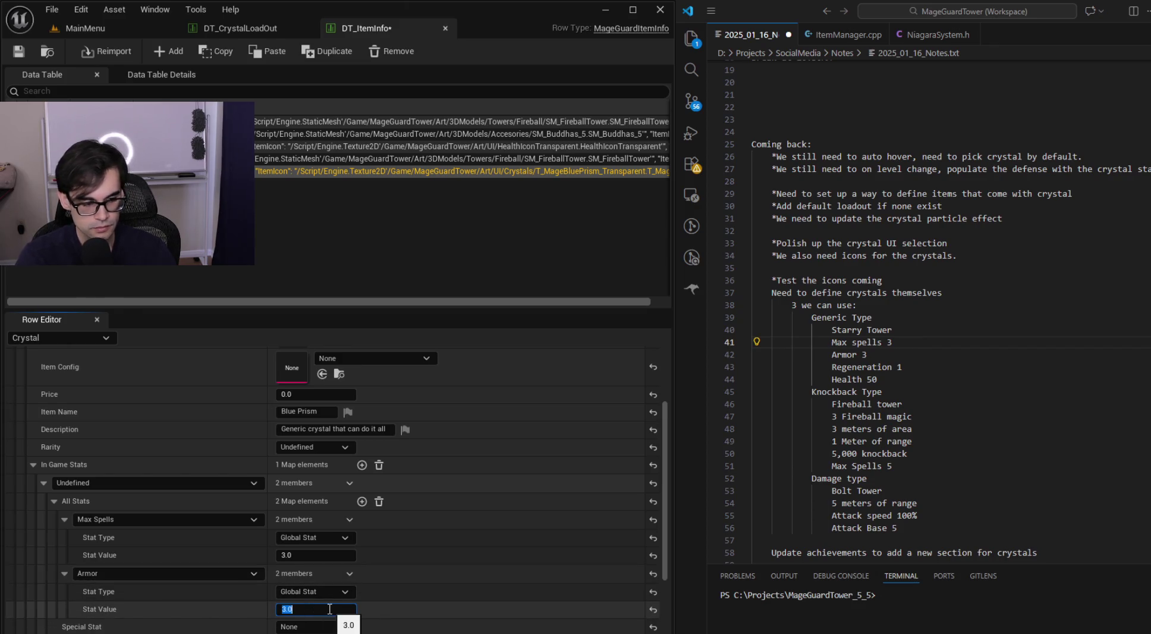
# Step: Add a Regeneration 1 stat set as a Global stat
pyautogui.click(361, 502)
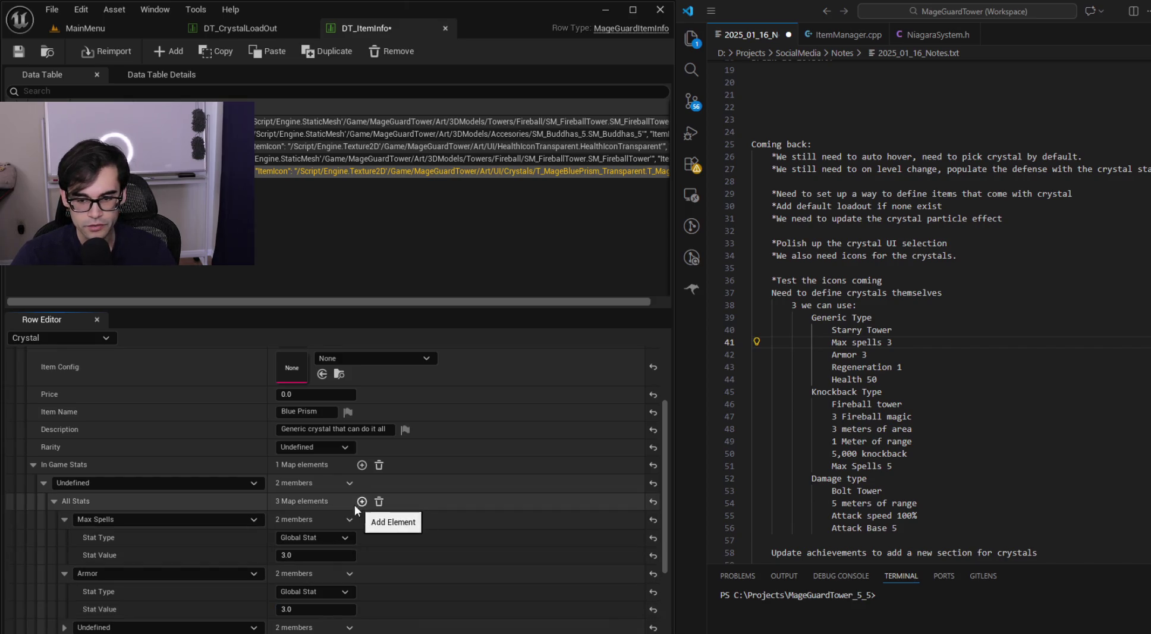
pyautogui.click(158, 628)
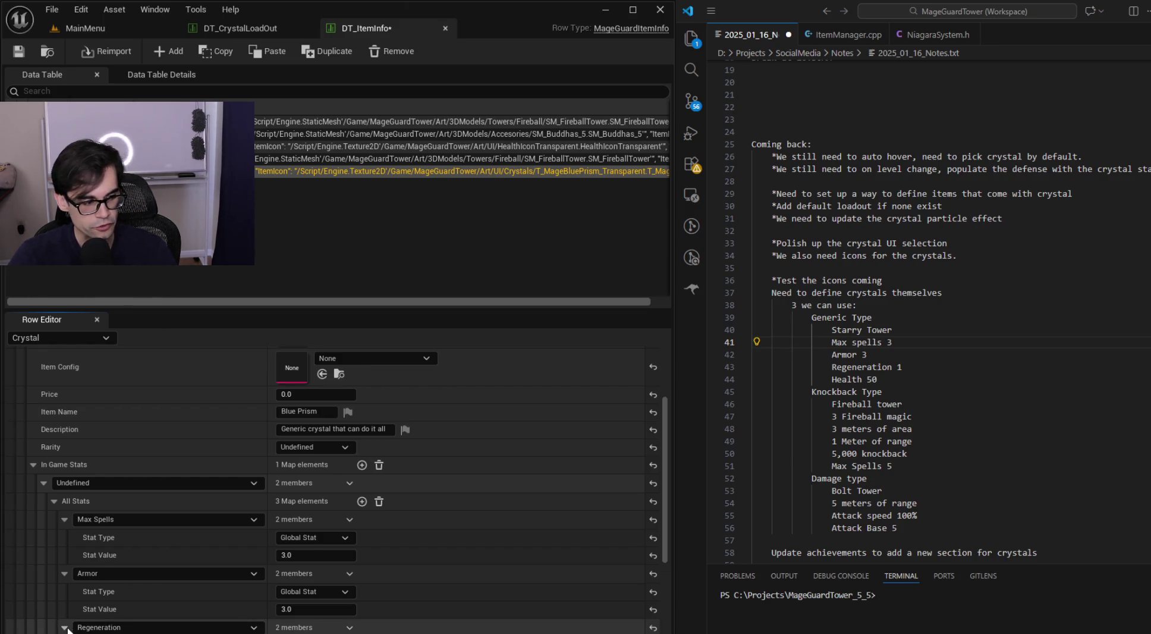
pyautogui.scroll(-1, 333, 491)
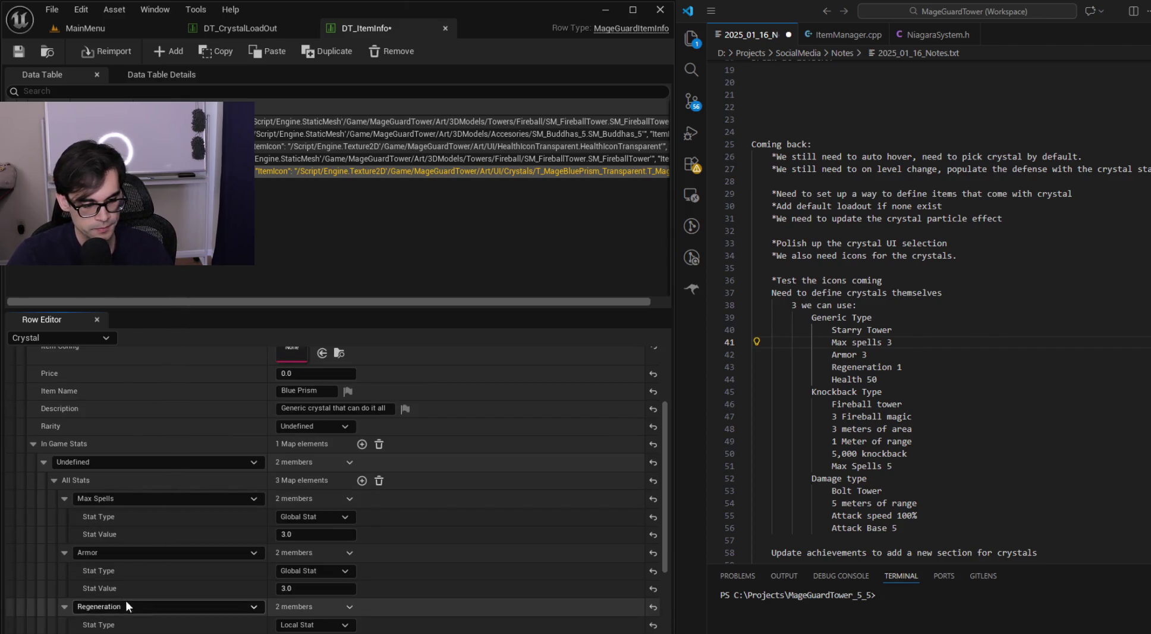
pyautogui.click(316, 624)
pyautogui.press('Up')
pyautogui.press('Return')
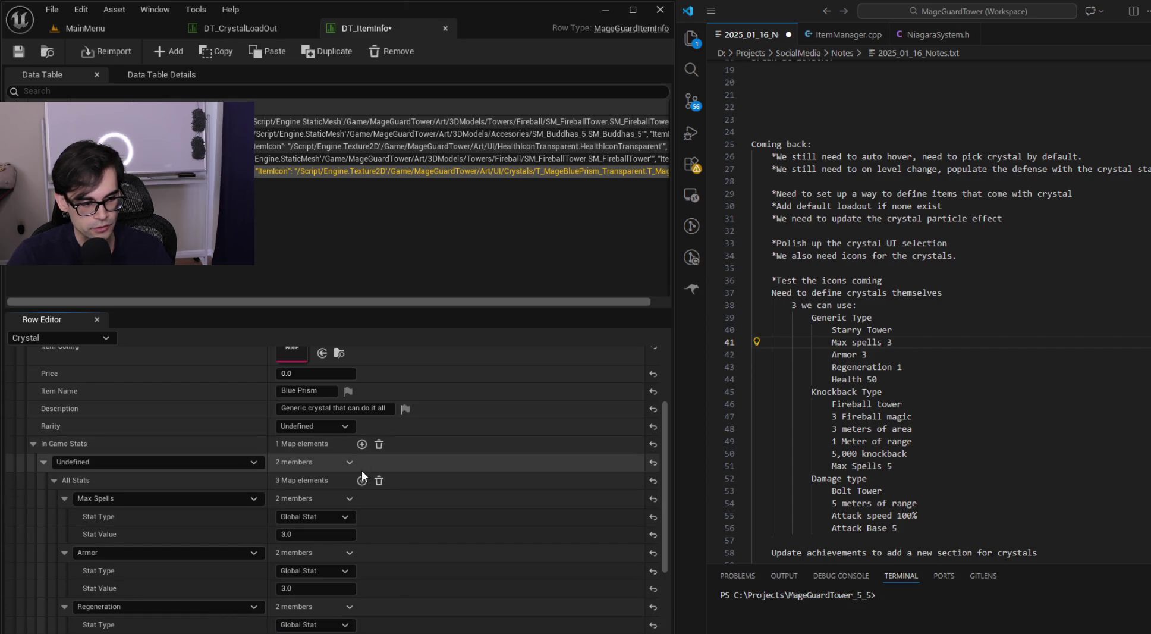
# Step: Add a fourth stat, Health, with value 50
pyautogui.click(362, 481)
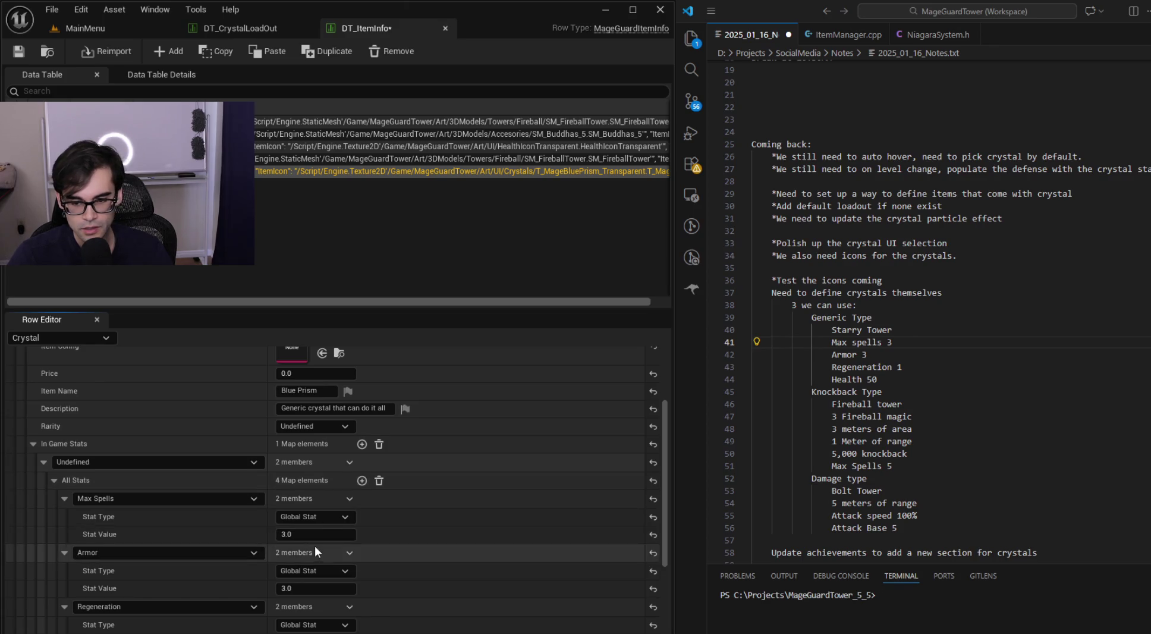
pyautogui.scroll(-3, 238, 559)
pyautogui.click(125, 556)
pyautogui.write('heal')
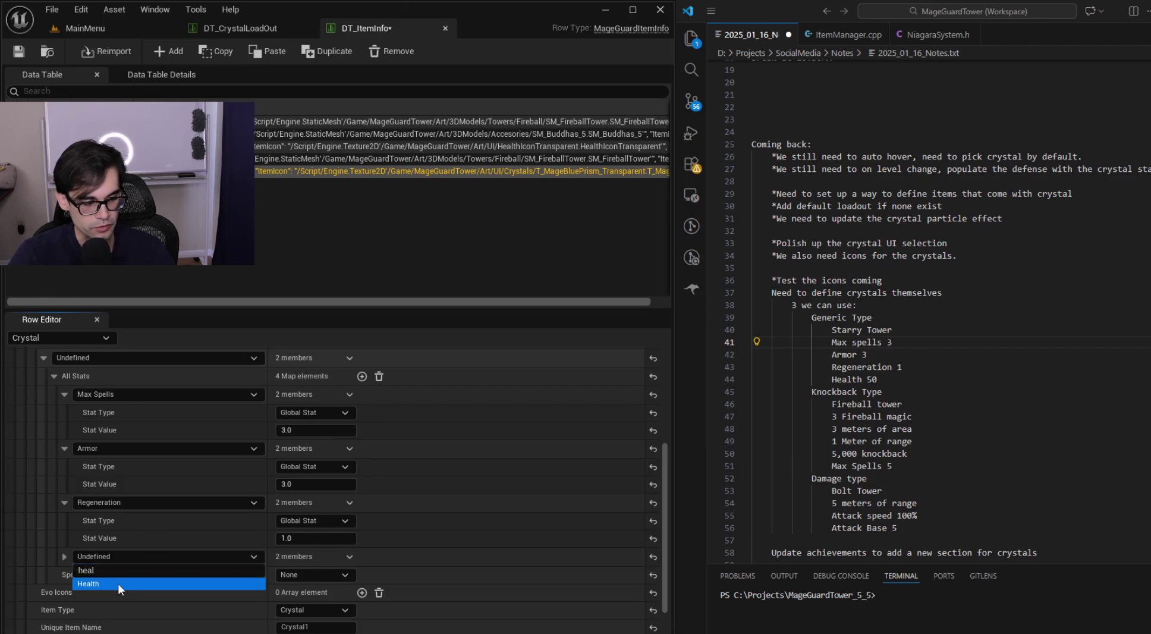
pyautogui.click(118, 584)
pyautogui.click(63, 555)
pyautogui.click(315, 591)
pyautogui.write('50')
pyautogui.press('Return')
pyautogui.click(484, 569)
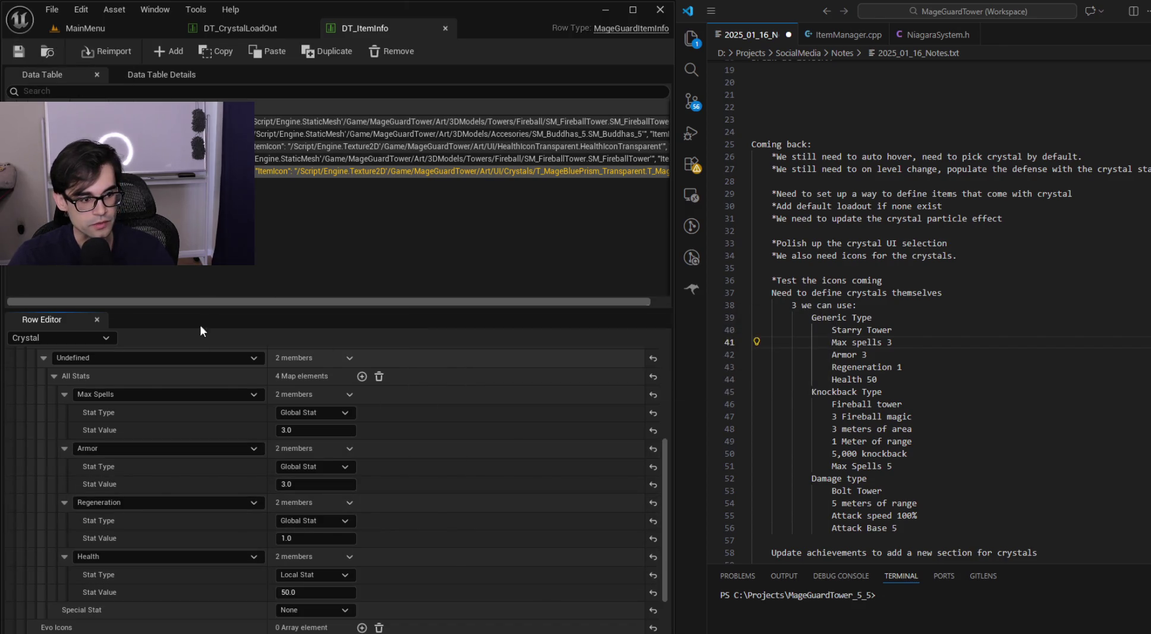
# Step: Review the finished stat list and switch to the DT_CrystalLoadOut table
pyautogui.scroll(3, 150, 492)
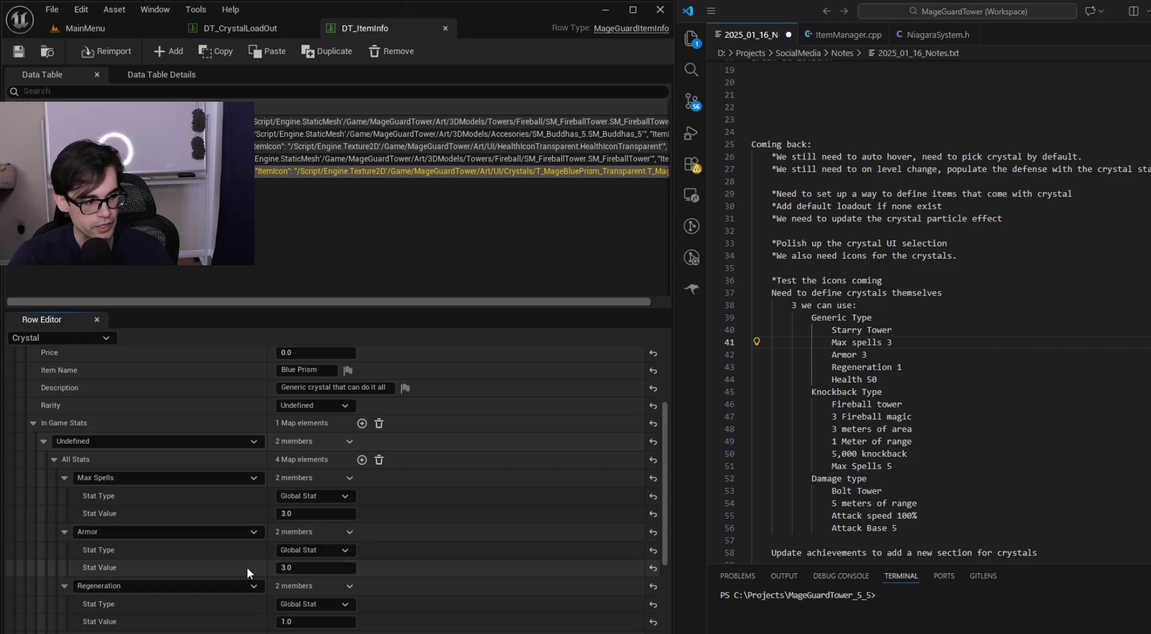
pyautogui.scroll(-3, 485, 559)
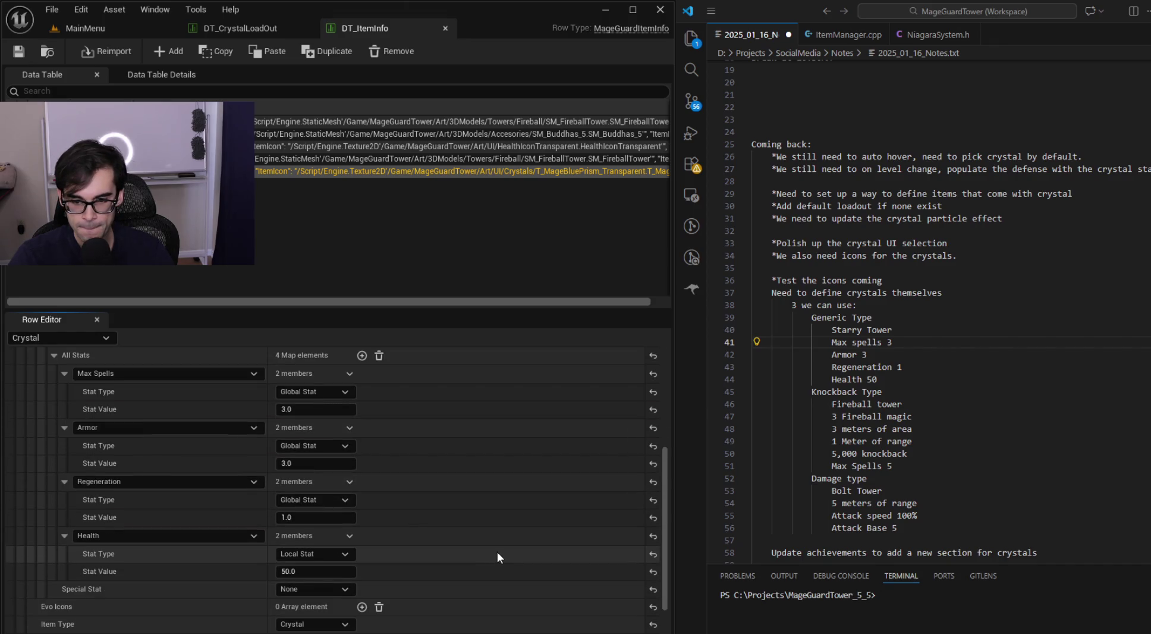
pyautogui.scroll(5, 498, 550)
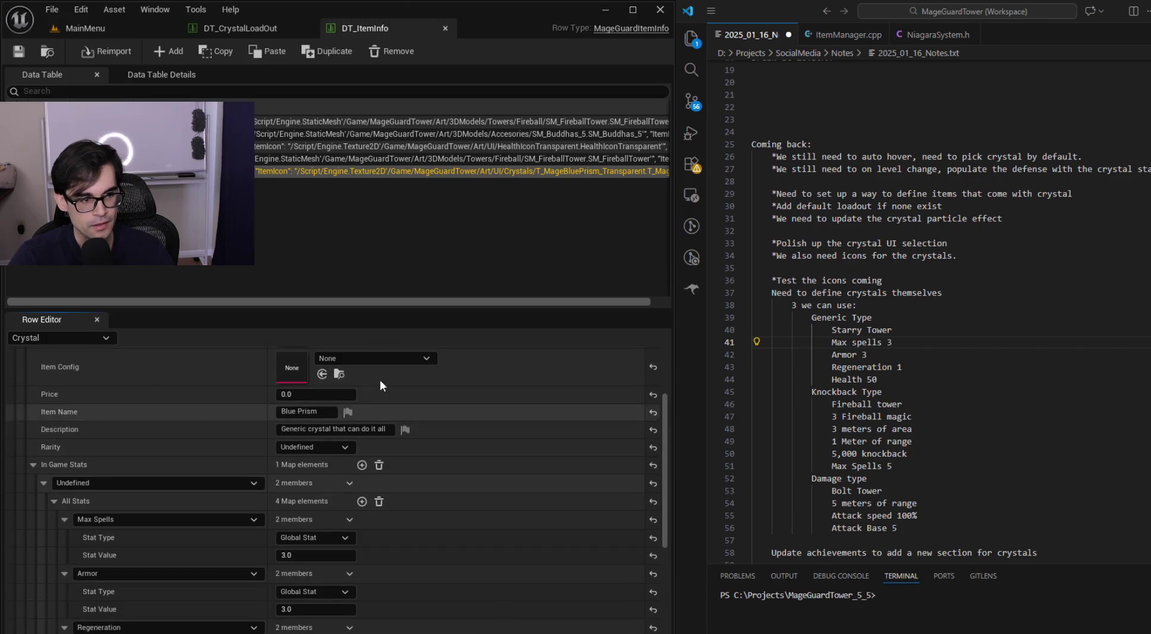
pyautogui.click(253, 31)
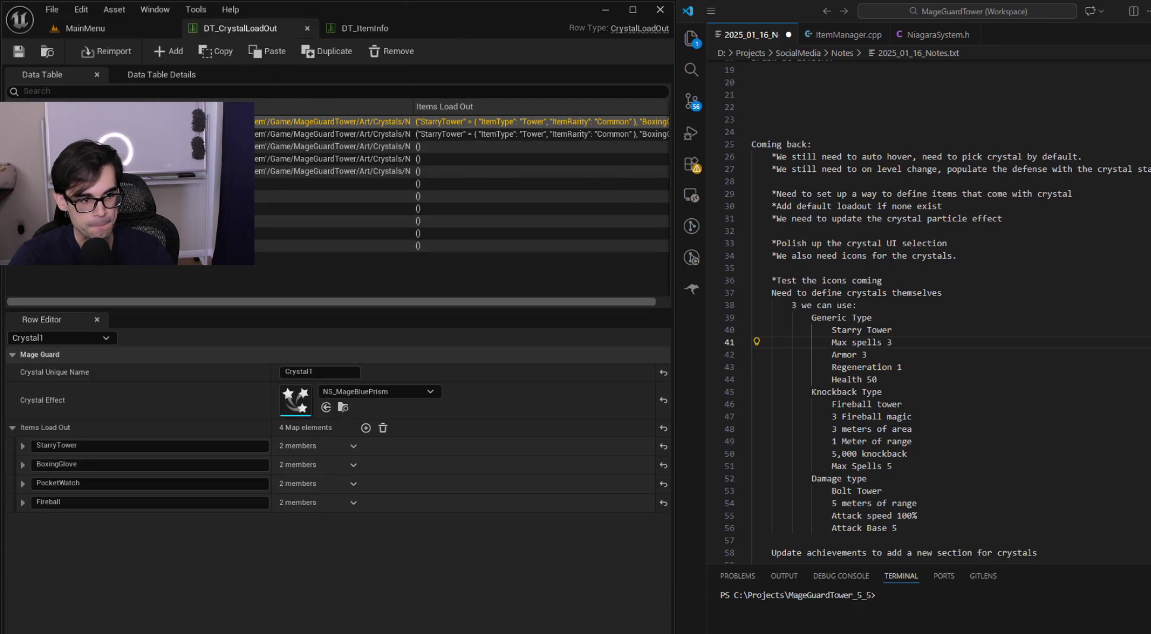
# Step: Remove BoxingGlove, PocketWatch and Fireball from Crystal1's loadout, leaving StarryTower, then return to MainMenu
pyautogui.click(136, 465)
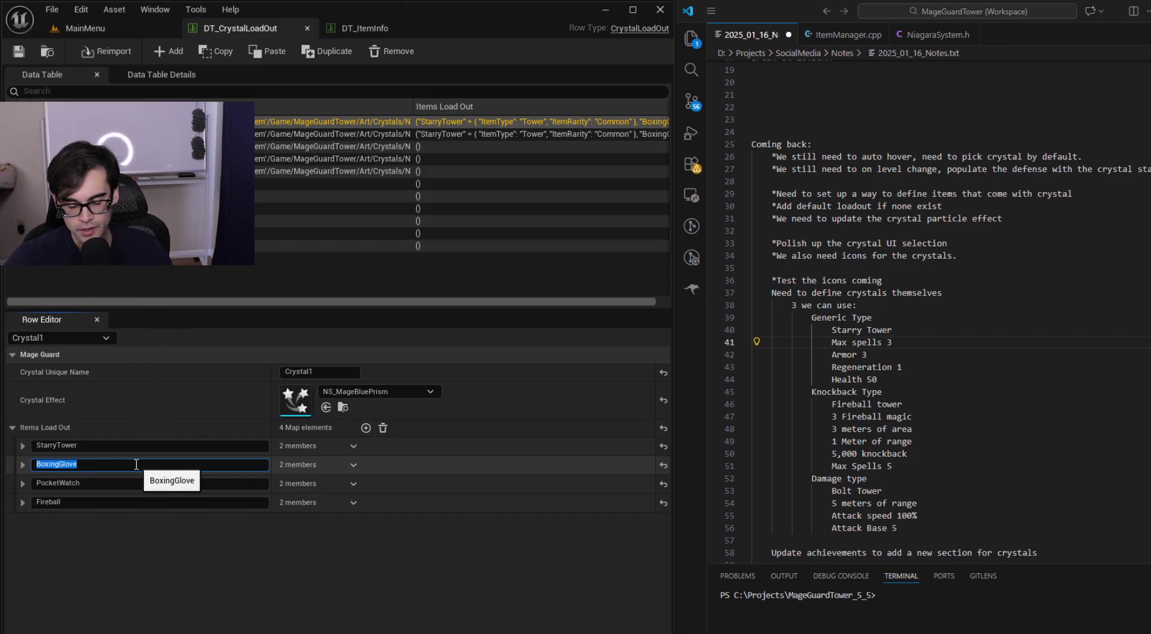
pyautogui.click(22, 464)
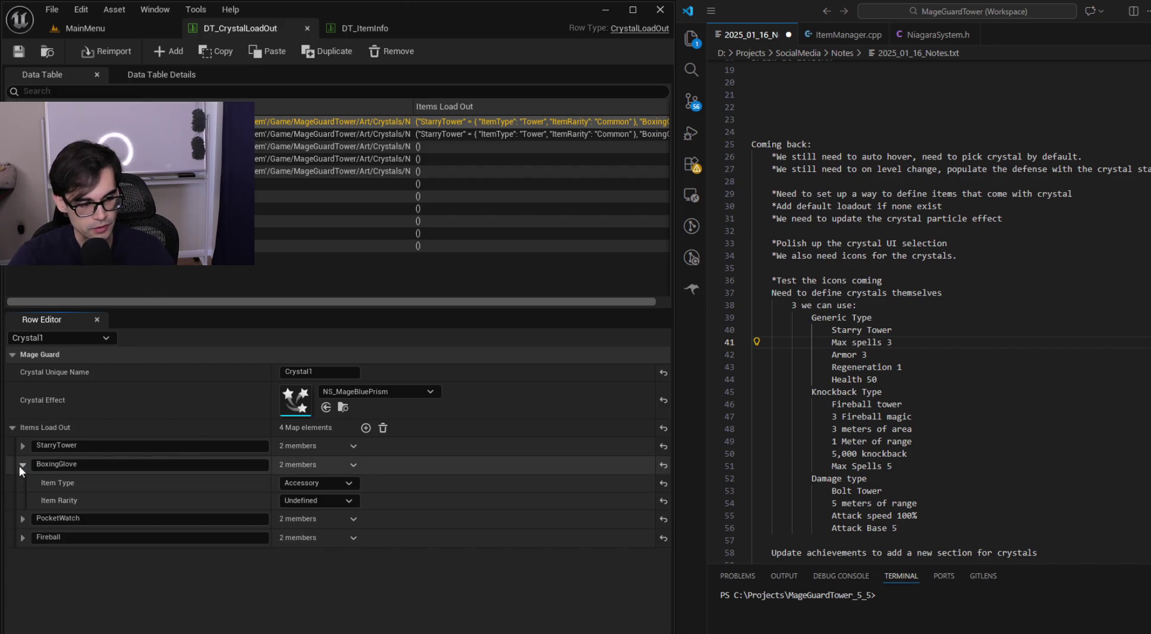
pyautogui.click(24, 461)
pyautogui.click(350, 463)
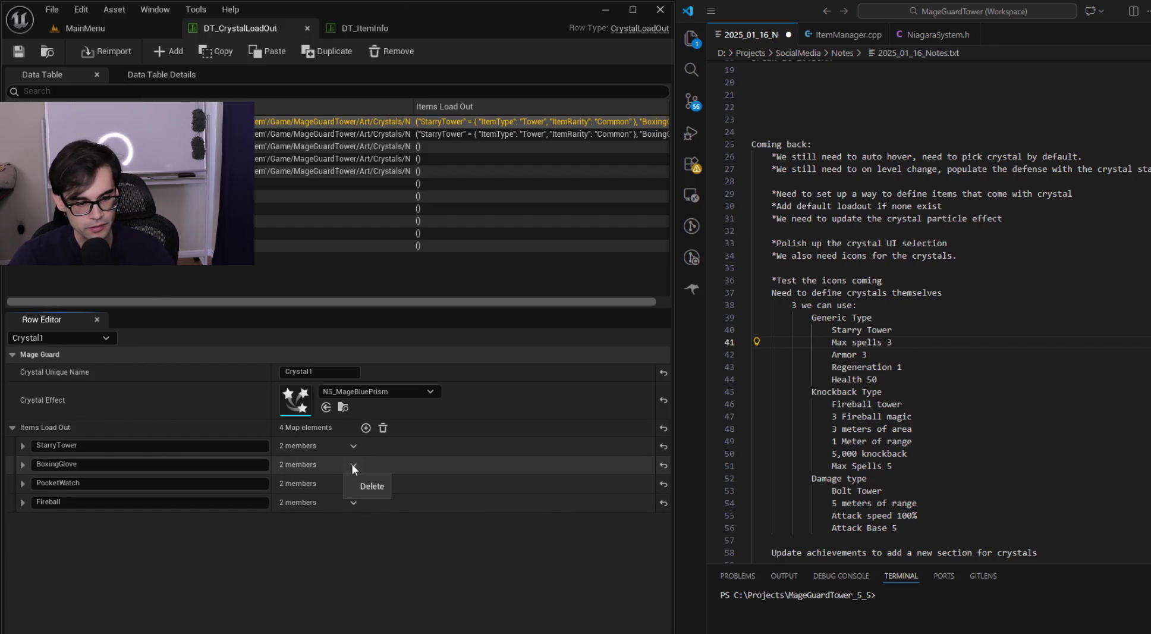
pyautogui.click(364, 486)
pyautogui.click(353, 464)
pyautogui.click(364, 477)
pyautogui.click(353, 464)
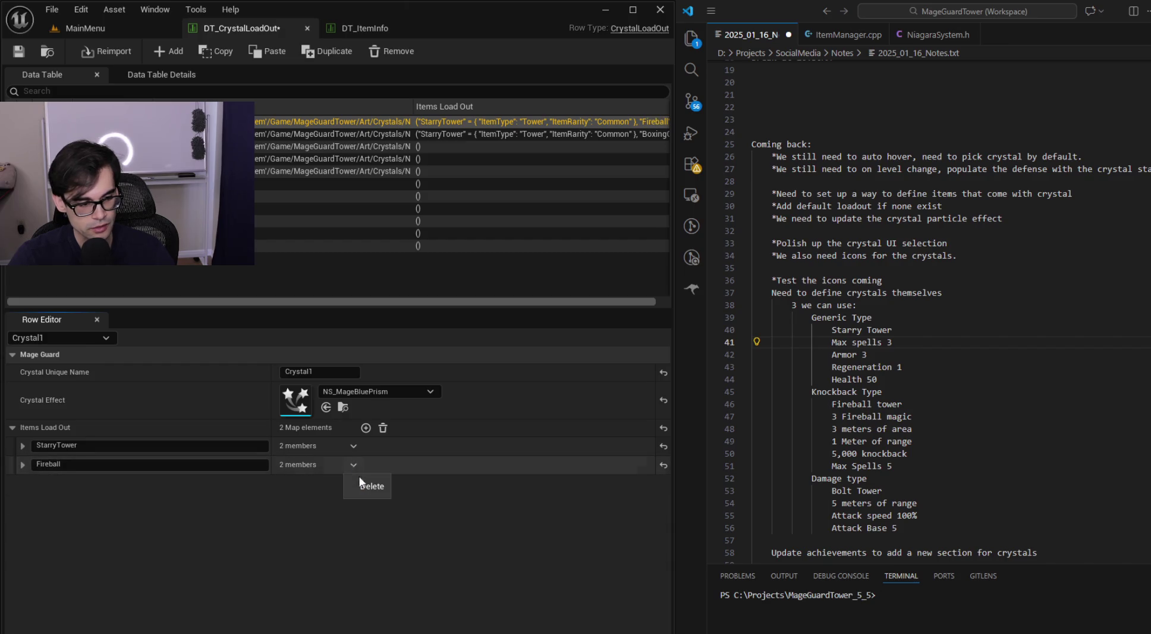
pyautogui.click(364, 476)
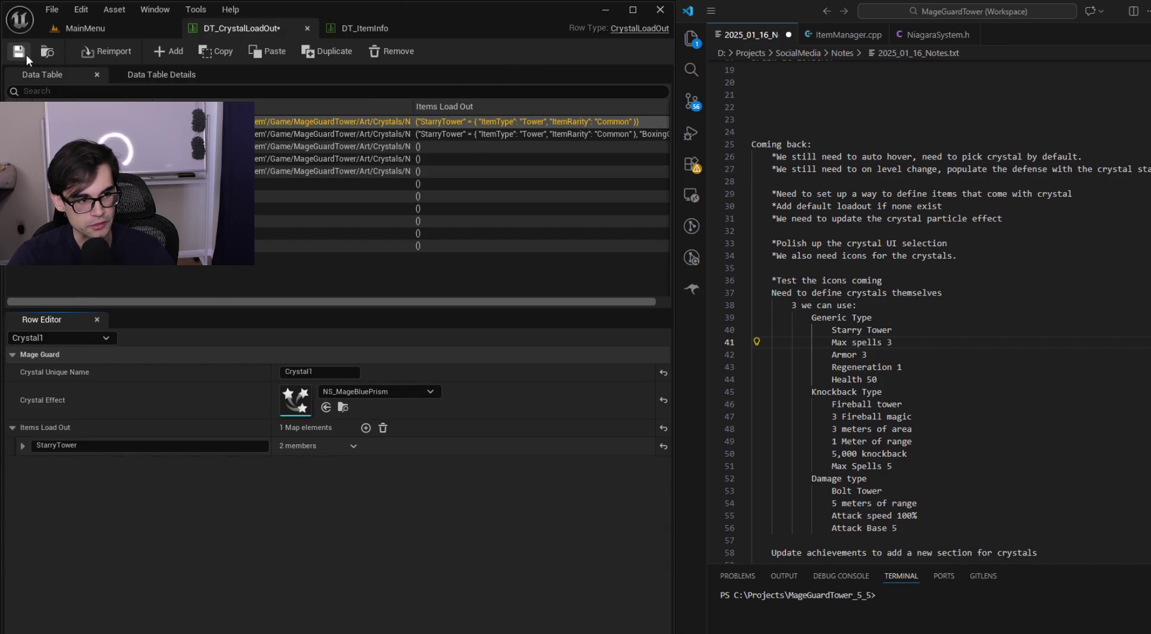
pyautogui.click(365, 28)
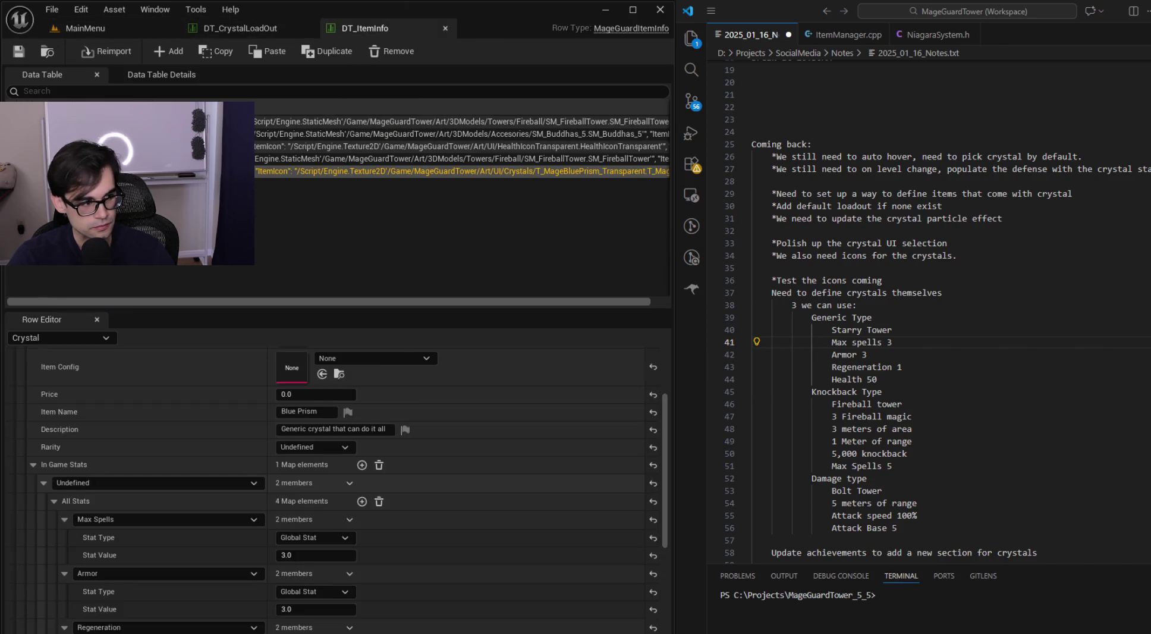
pyautogui.click(109, 28)
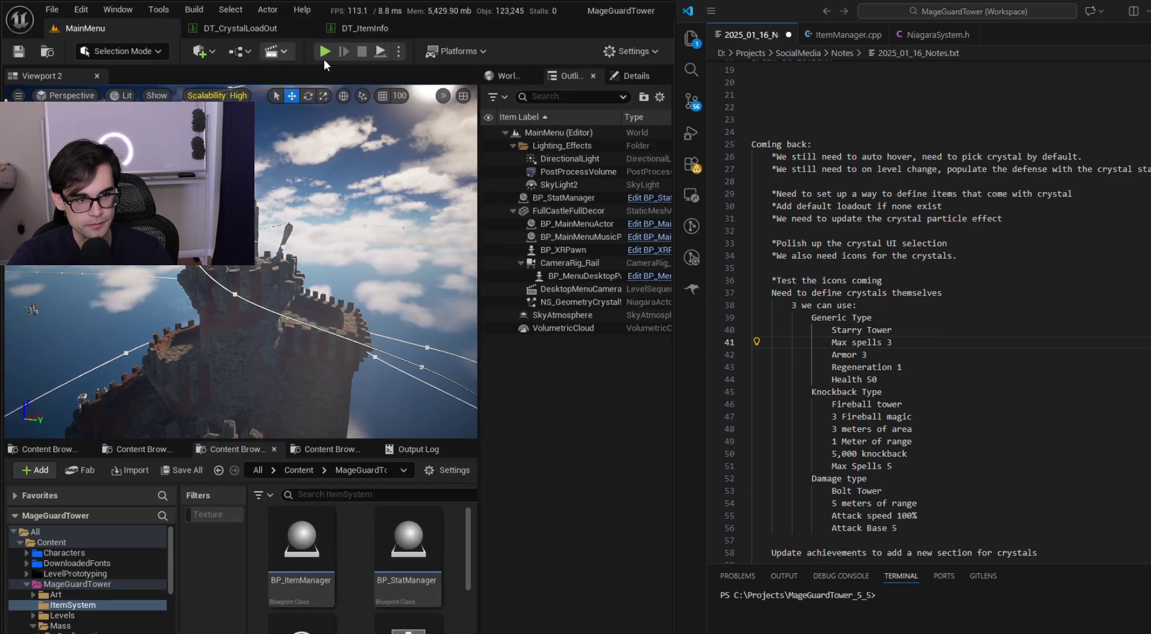
# Step: Maximize the editor, widen the level viewport, and run then stop an in-editor play session
pyautogui.doubleClick(583, 10)
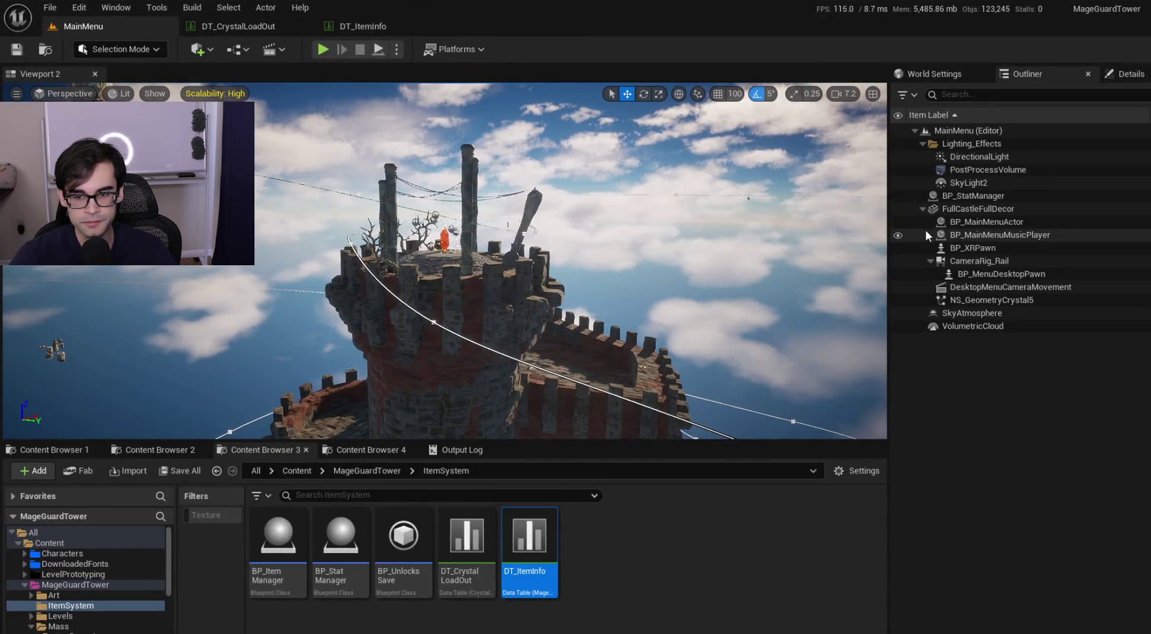
pyautogui.moveTo(910, 209); pyautogui.dragTo(1011, 209)
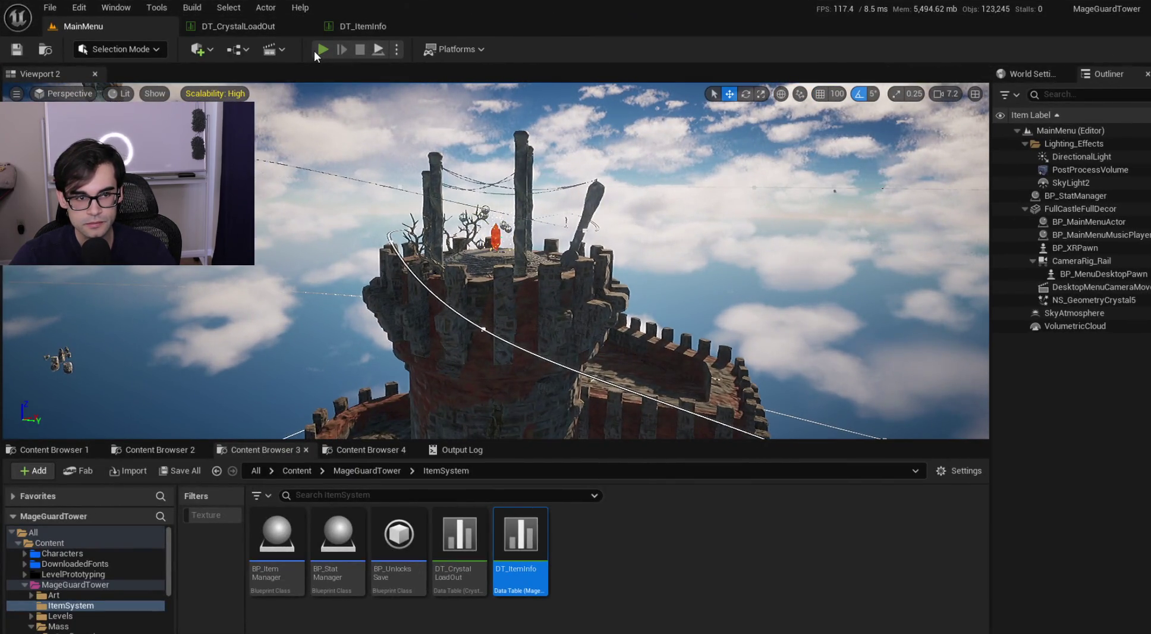
pyautogui.click(317, 50)
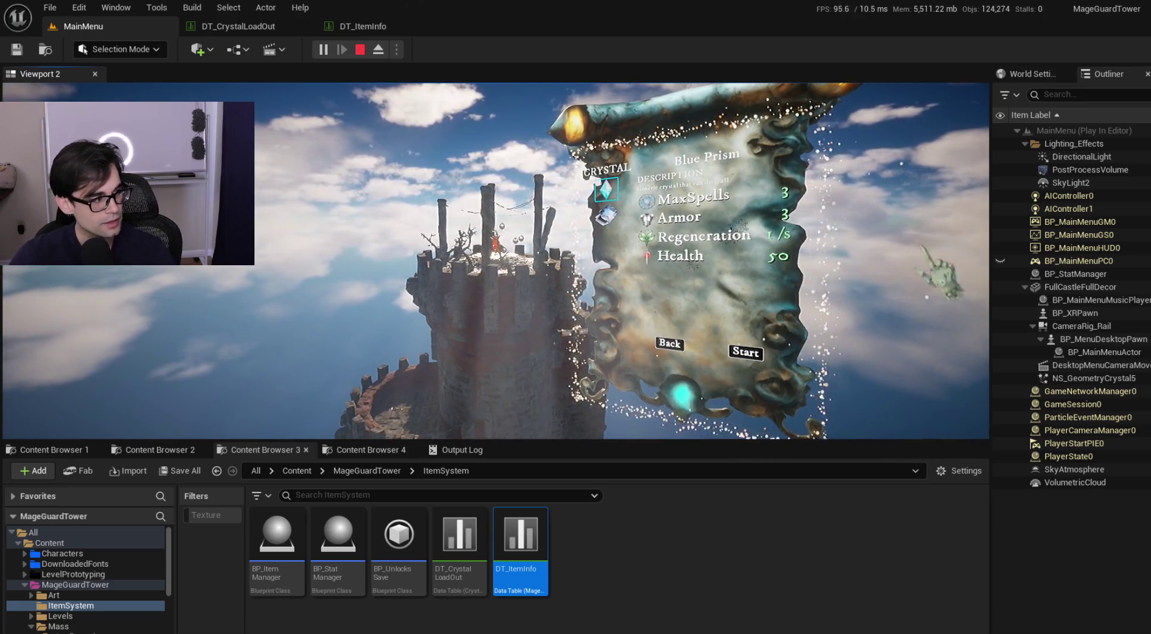
pyautogui.press('Escape')
# Step: Launch the game in a New Editor Window (PIE) and start with the Blue Prism crystal
pyautogui.click(398, 50)
pyautogui.click(464, 118)
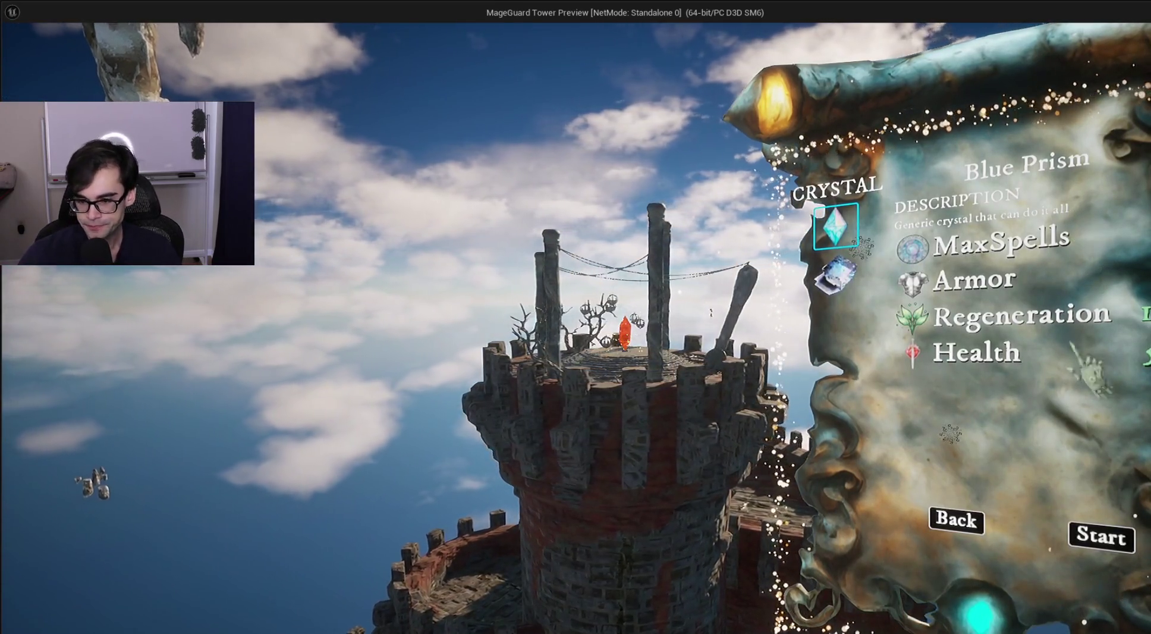
pyautogui.press('Return')
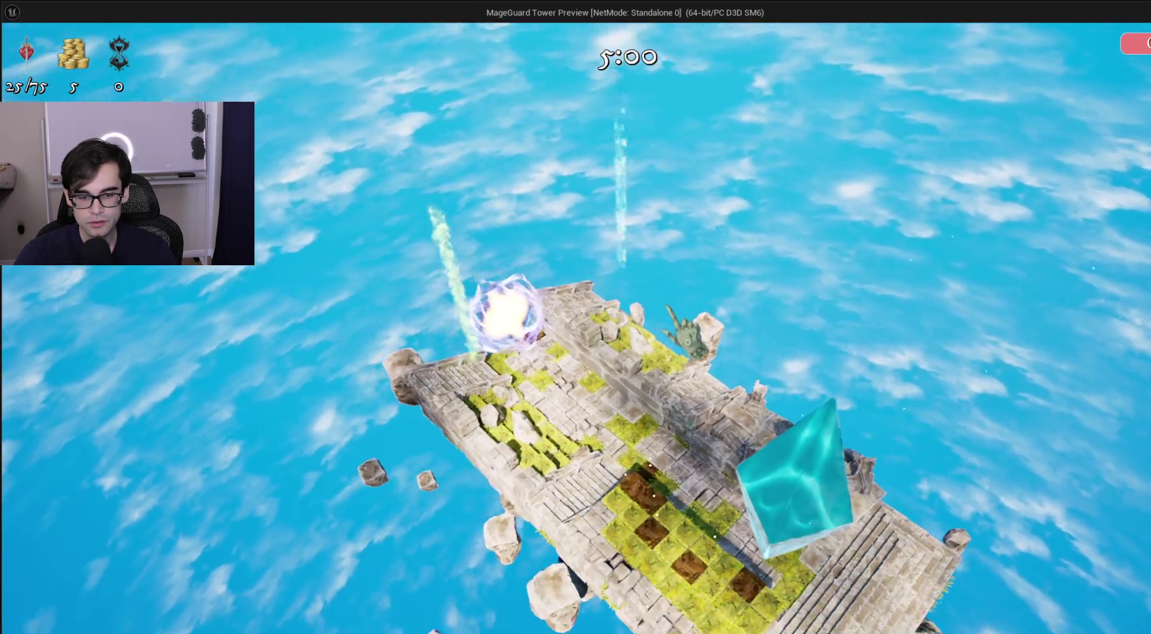
# Step: Pause the match to confirm Health 75, Regeneration 1/s and Armor 3, resume, then switch to the notes
pyautogui.press('Escape')
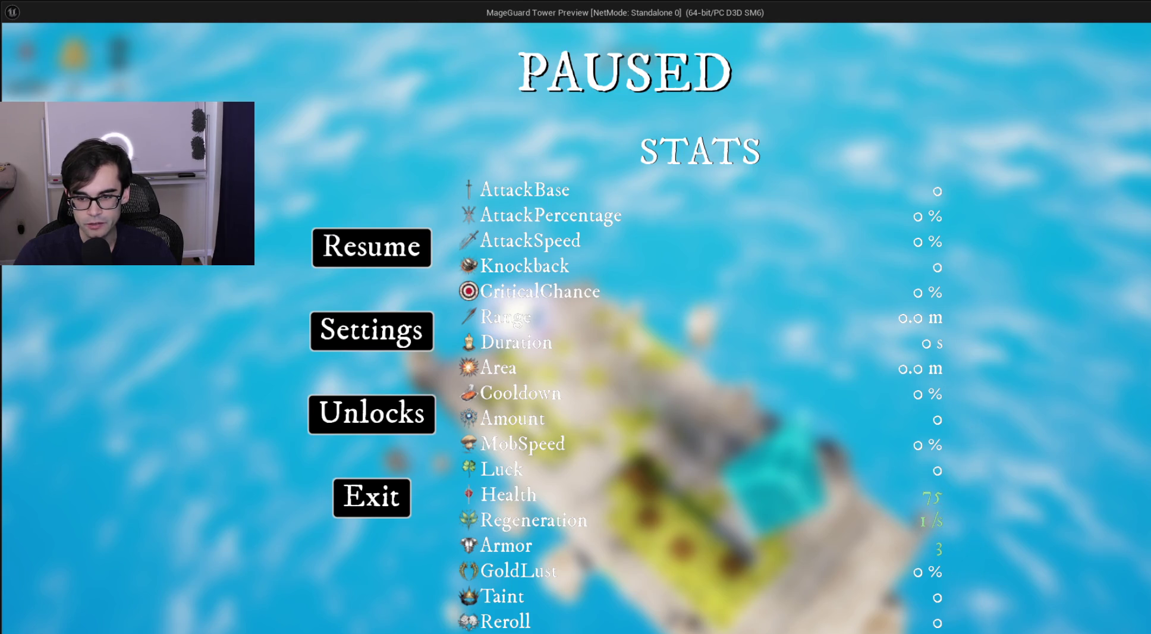
pyautogui.press('Escape')
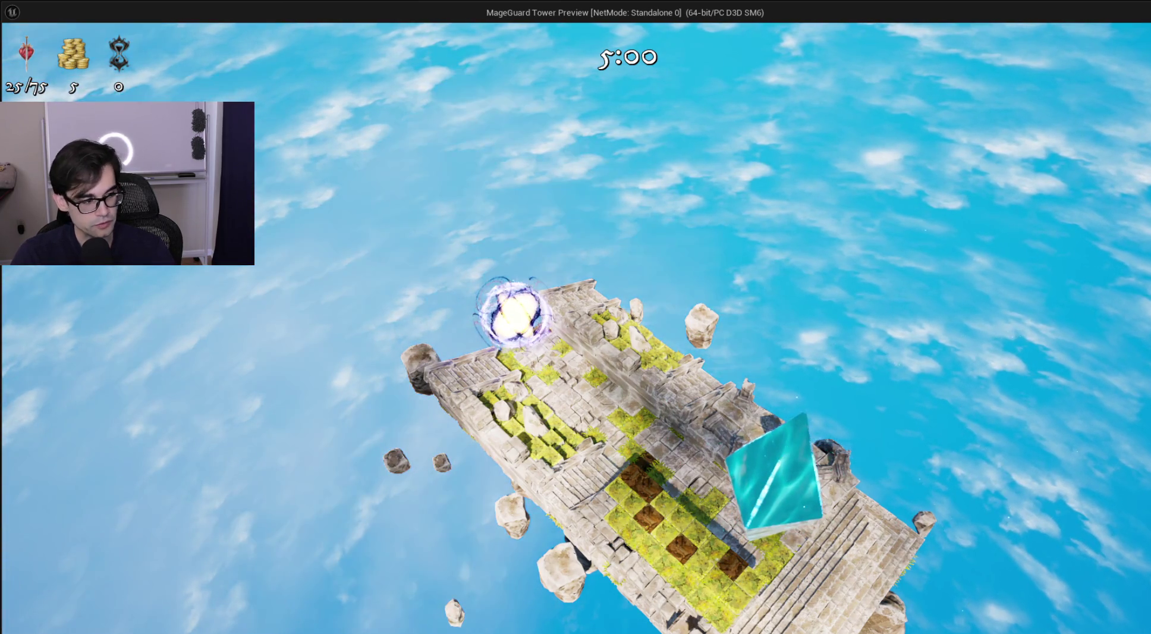
pyautogui.hotkey('alt', 'Tab')
pyautogui.scroll(-3, 1060, 434)
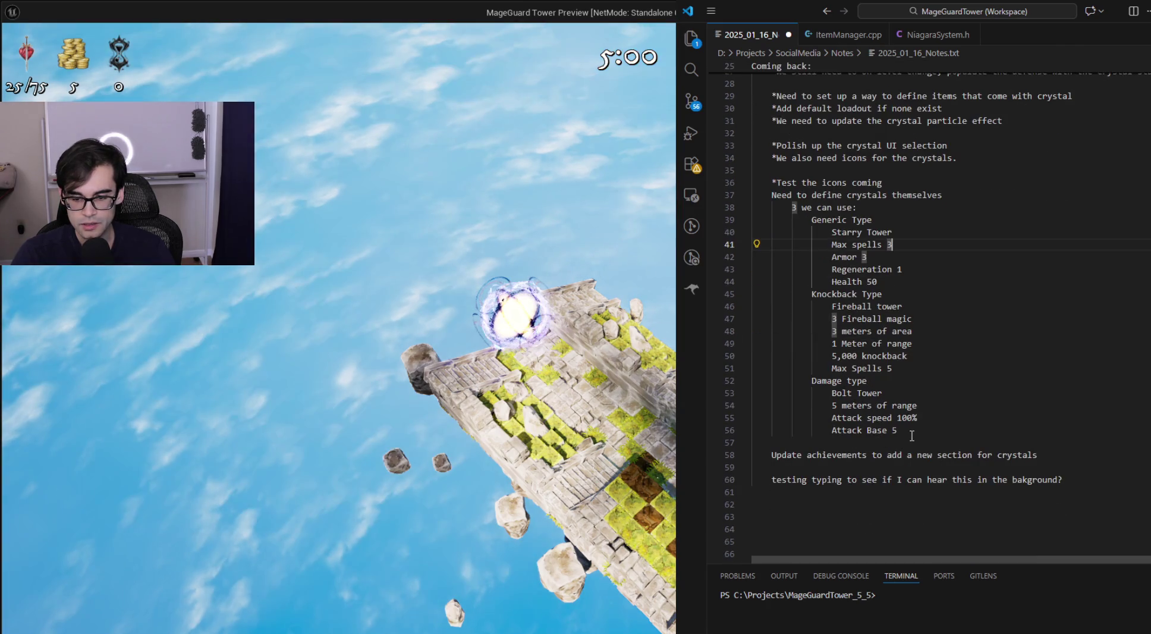
# Step: Add the note 'Need to update on start health' and return to the game preview
pyautogui.press('Return')
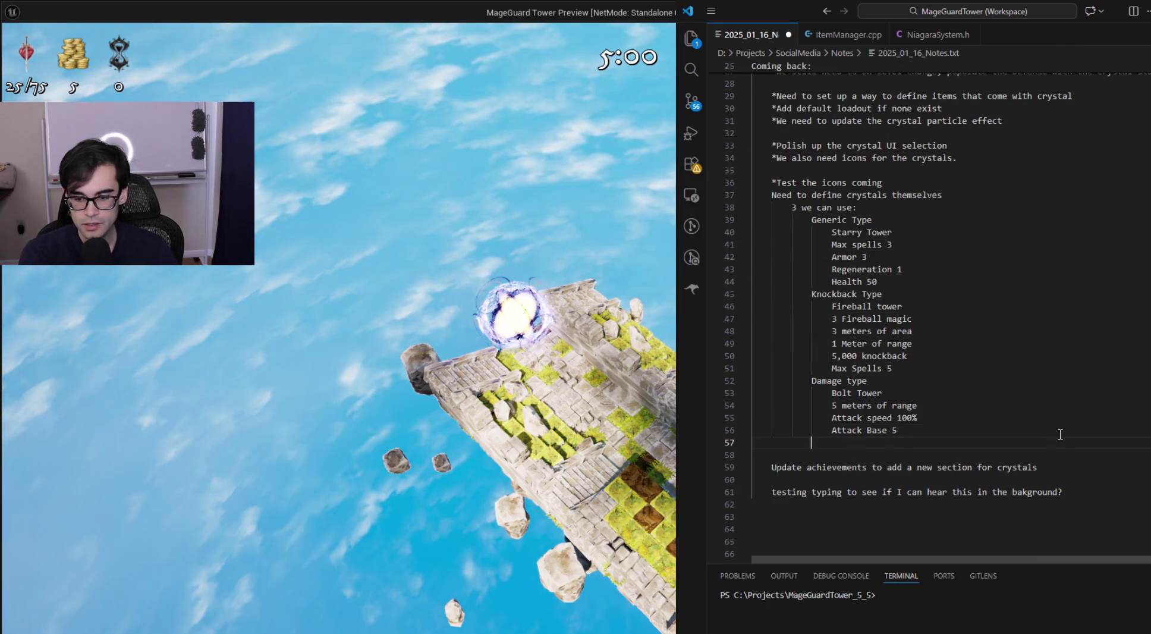
pyautogui.press('Return')
pyautogui.write('Nee')
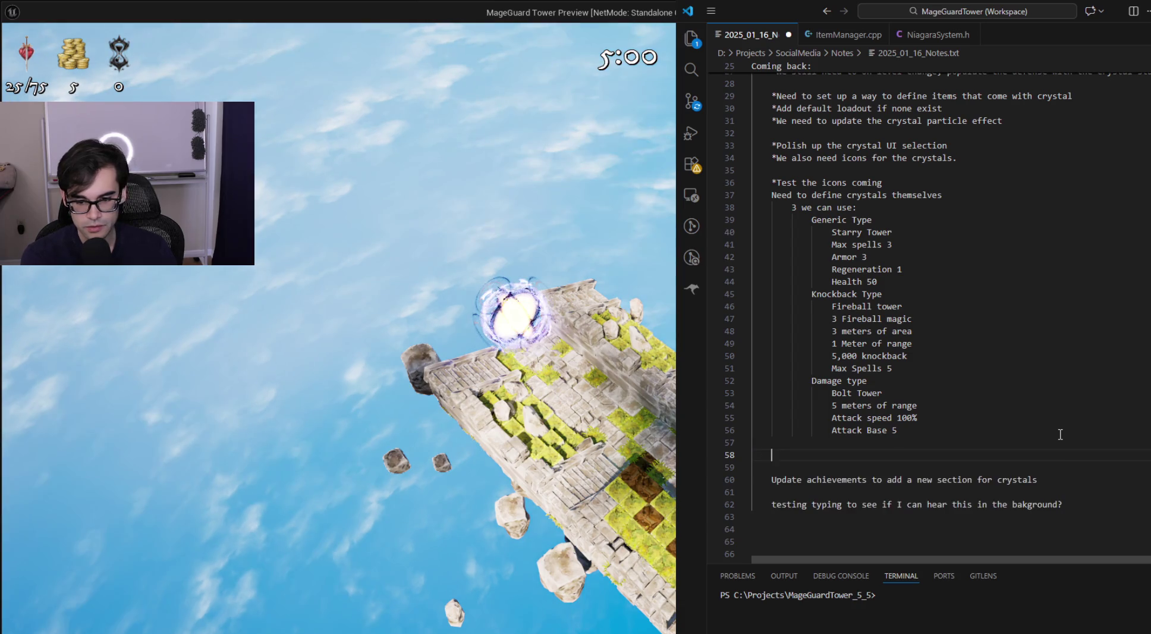
pyautogui.write('d to update on start health')
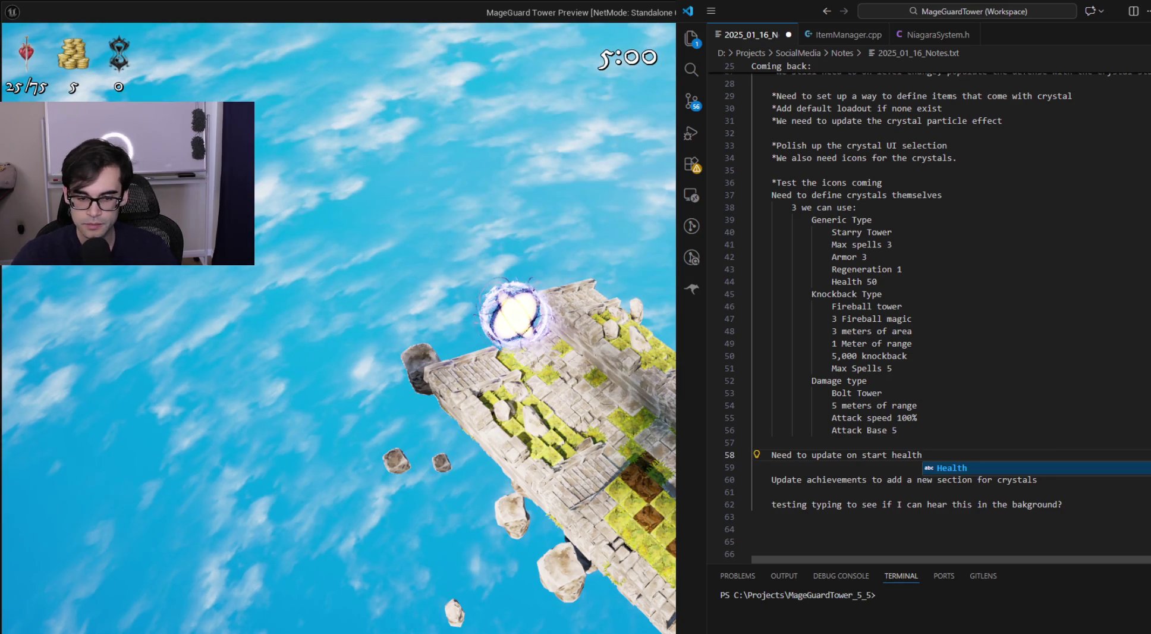
pyautogui.hotkey('alt', 'Tab')
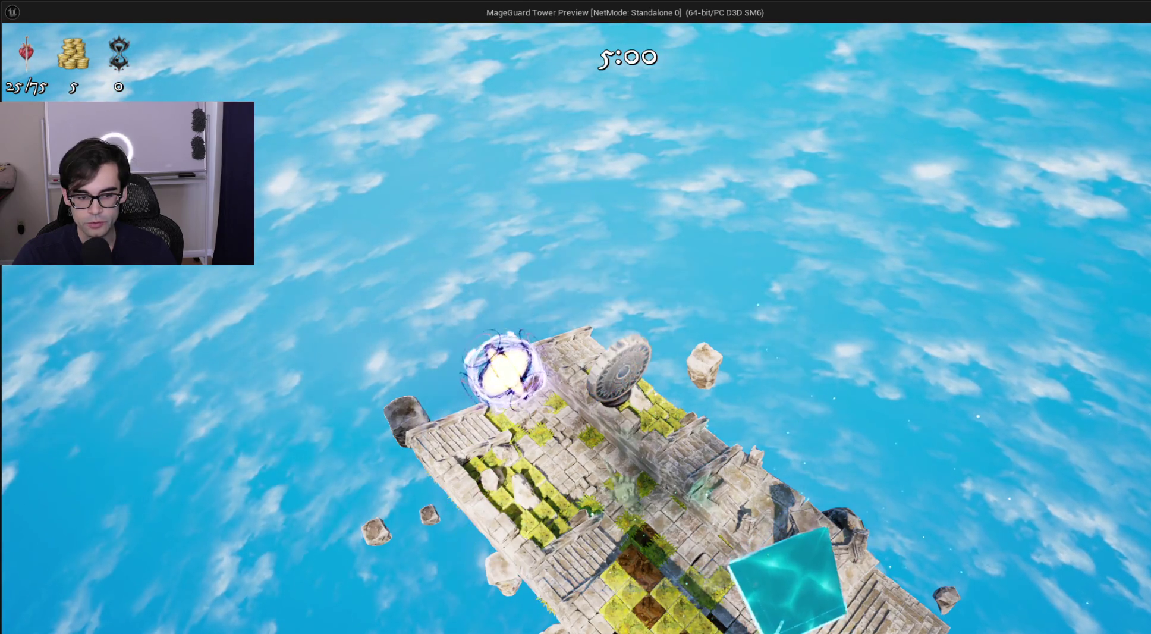
# Step: Check Halo Tower 1's 7.5 m area in its stats panel, retrieve it, and return to the notes
pyautogui.scroll(5, 654, 410)
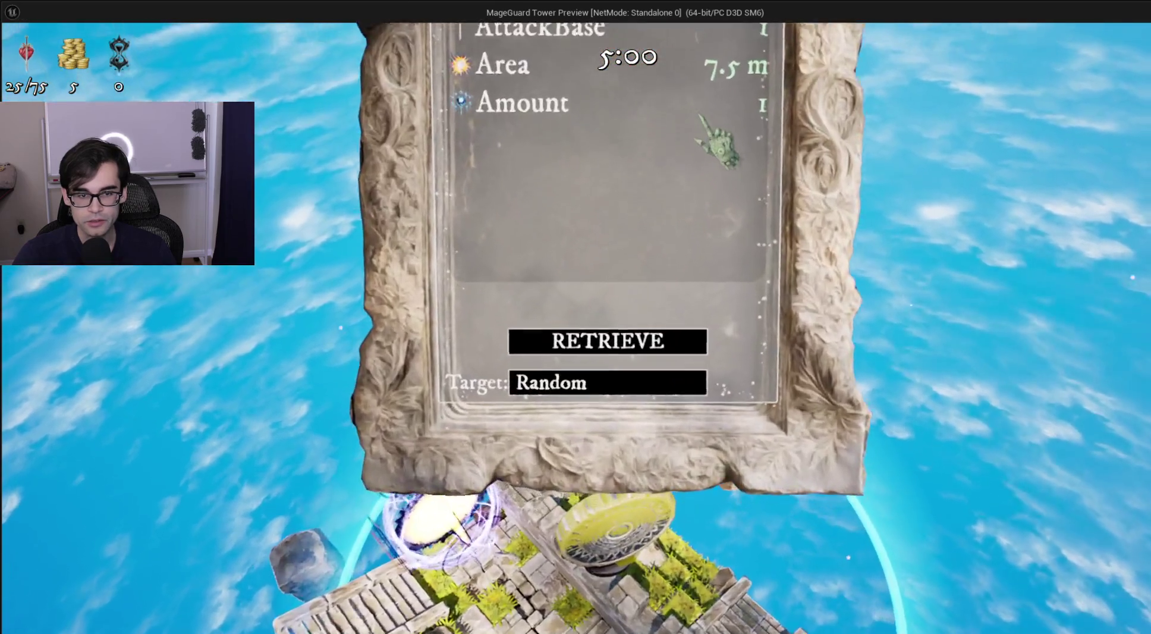
pyautogui.scroll(-5, 702, 116)
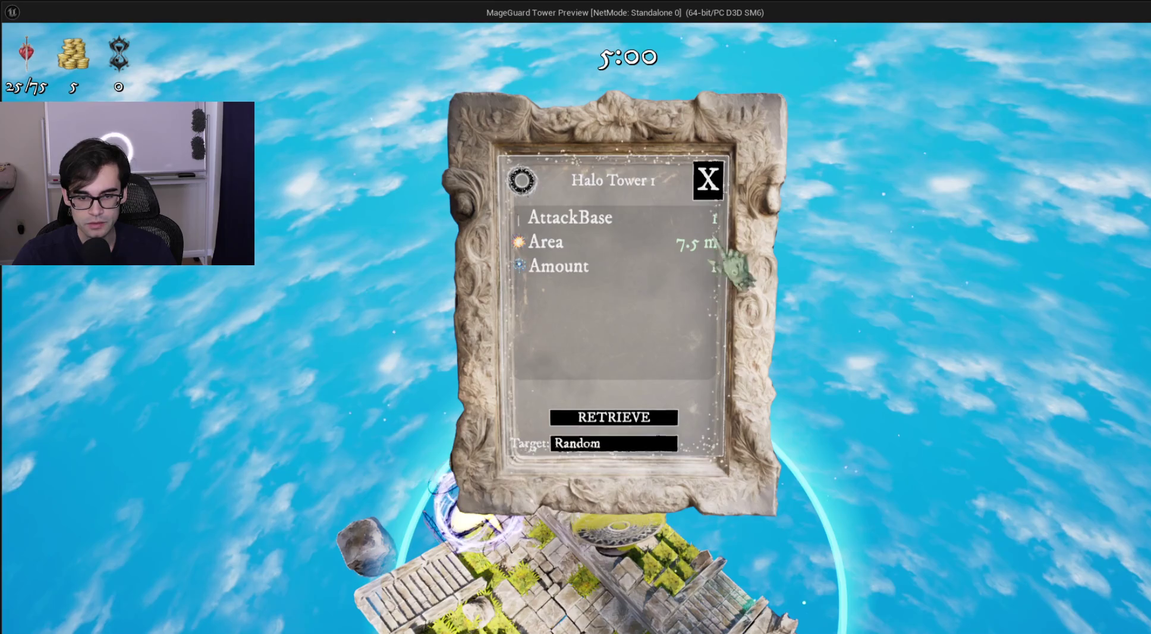
pyautogui.click(713, 177)
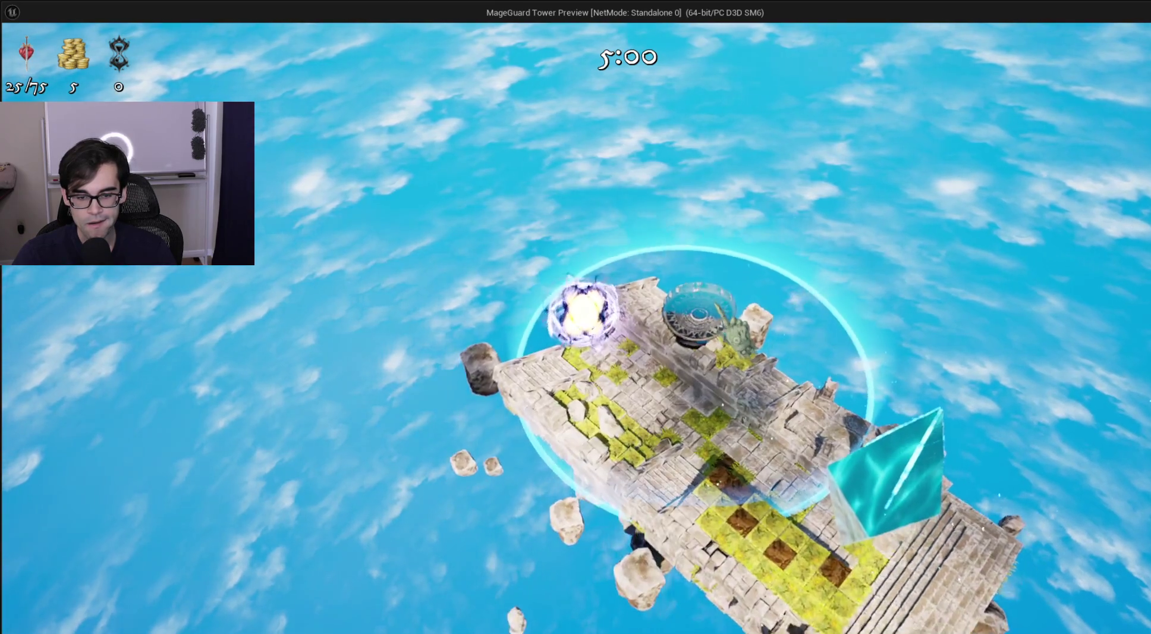
pyautogui.click(704, 370)
pyautogui.click(761, 256)
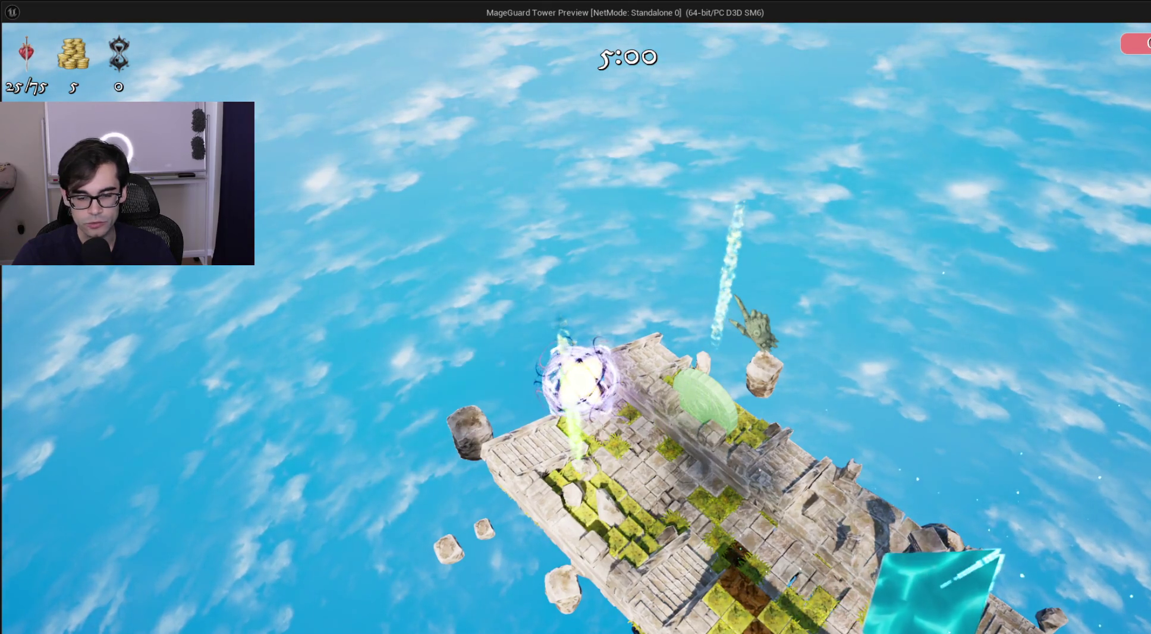
pyautogui.hotkey('alt', 'Tab')
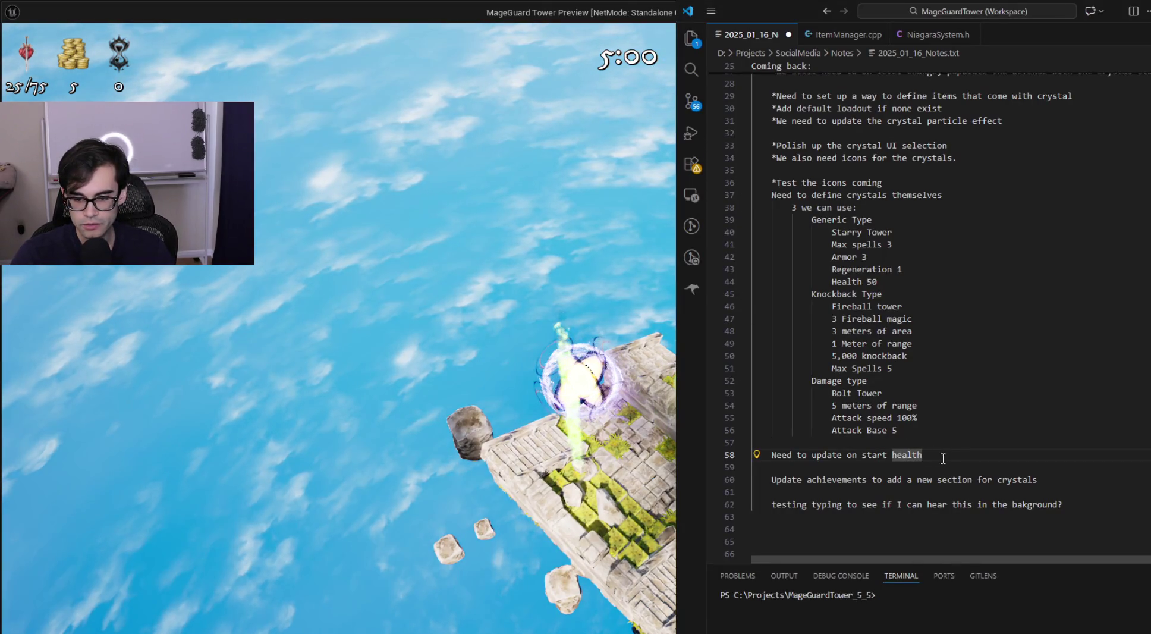
# Step: Add and save the note 'Need to get preview ring working, seems wrong on the field towers', then return to the game
pyautogui.press('Return')
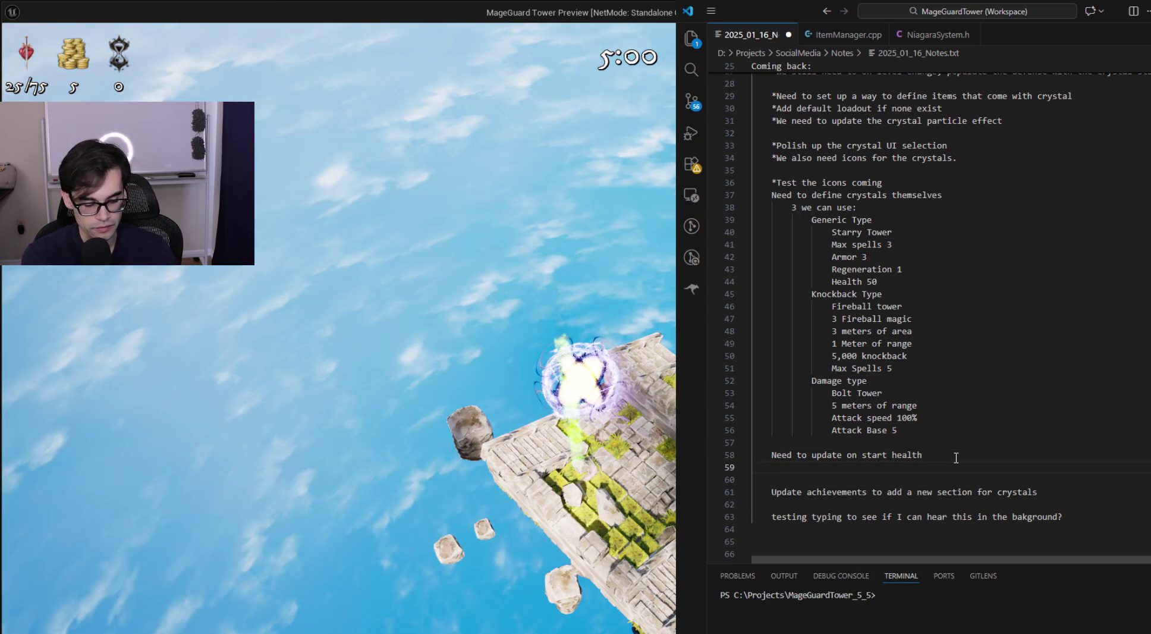
pyautogui.write('Need to get preview ring w')
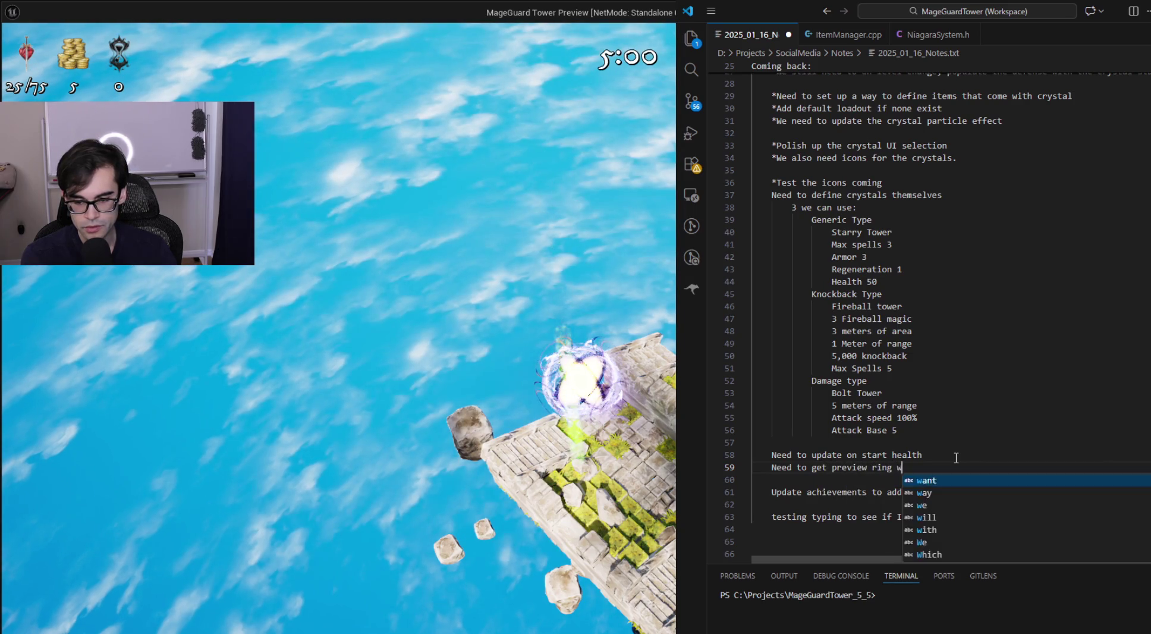
pyautogui.write('orking, seems wrong on the')
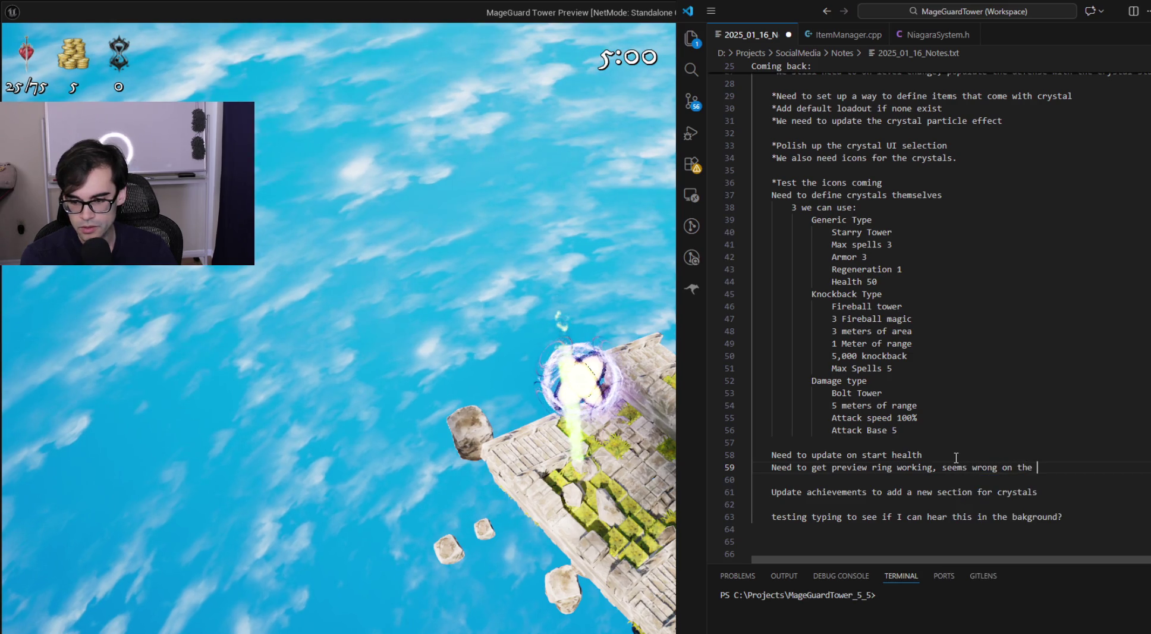
pyautogui.write('iel t')
pyautogui.write('d t')
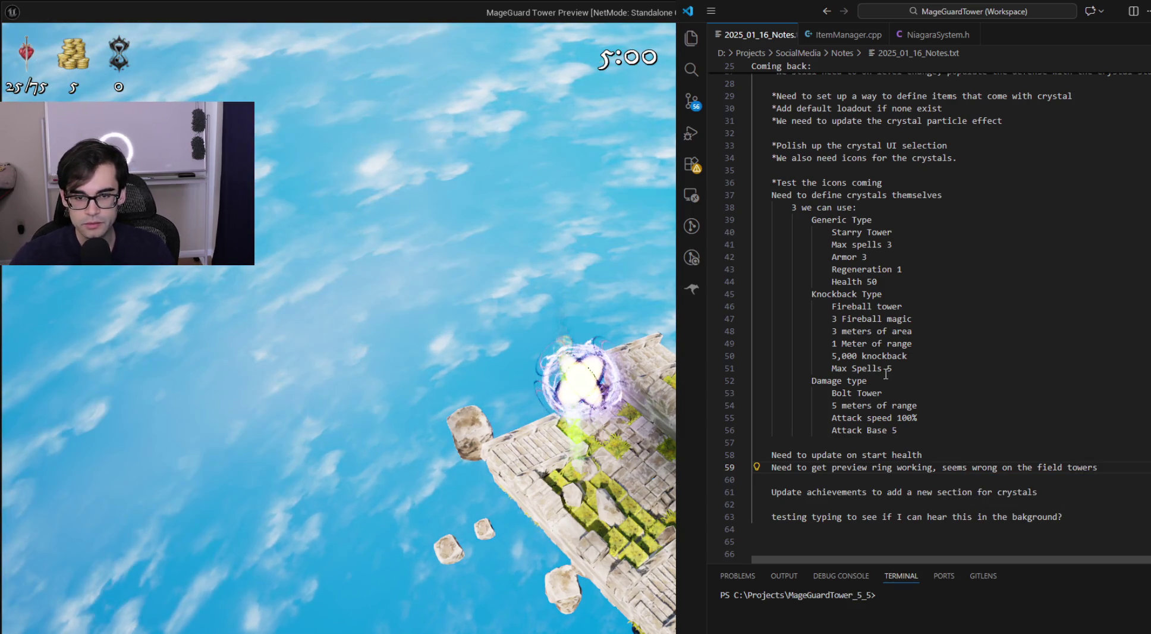
pyautogui.hotkey('ctrl', 's')
pyautogui.hotkey('alt', 'Tab')
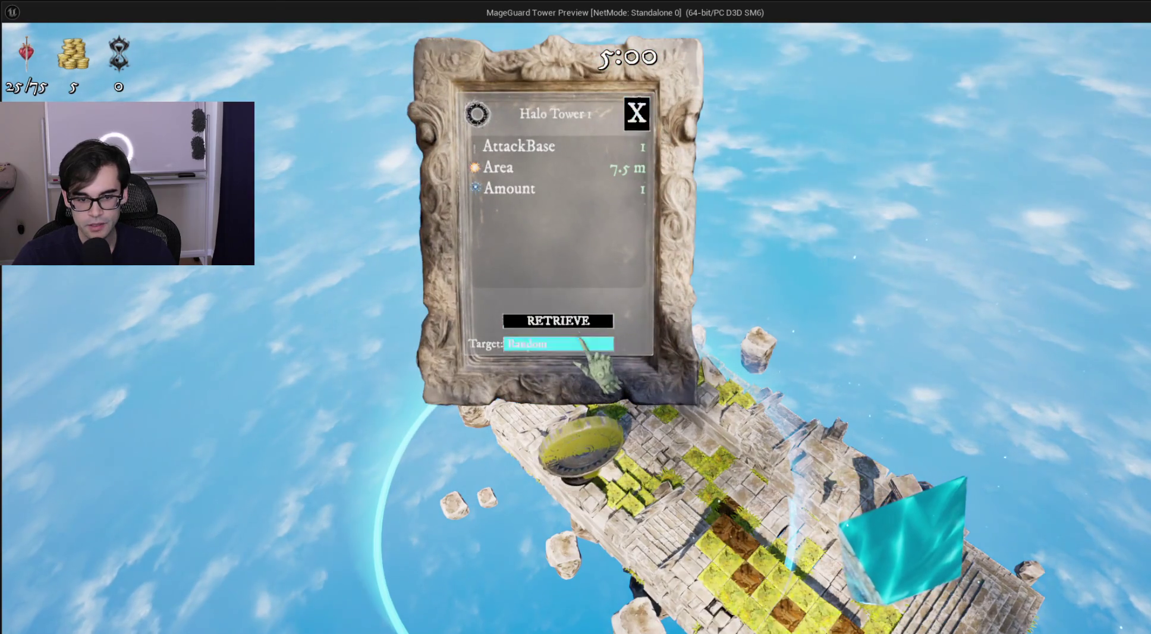
# Step: Retrieve the Halo Tower, confirm its 7.5 m area in the stats panel, then stop the preview
pyautogui.click(605, 322)
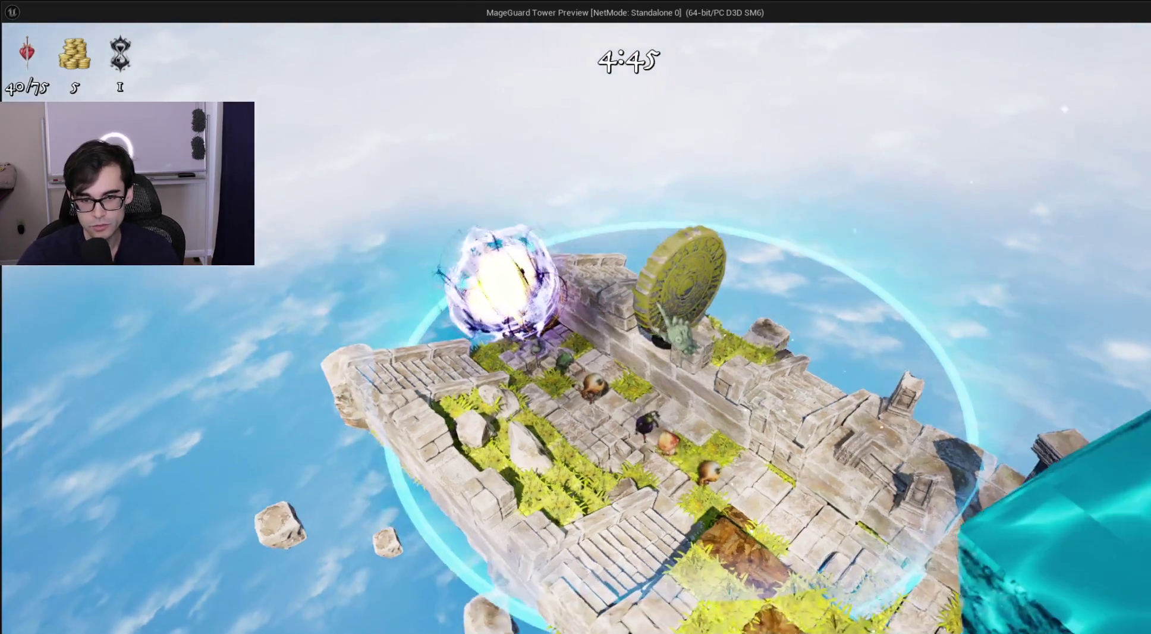
pyautogui.click(661, 308)
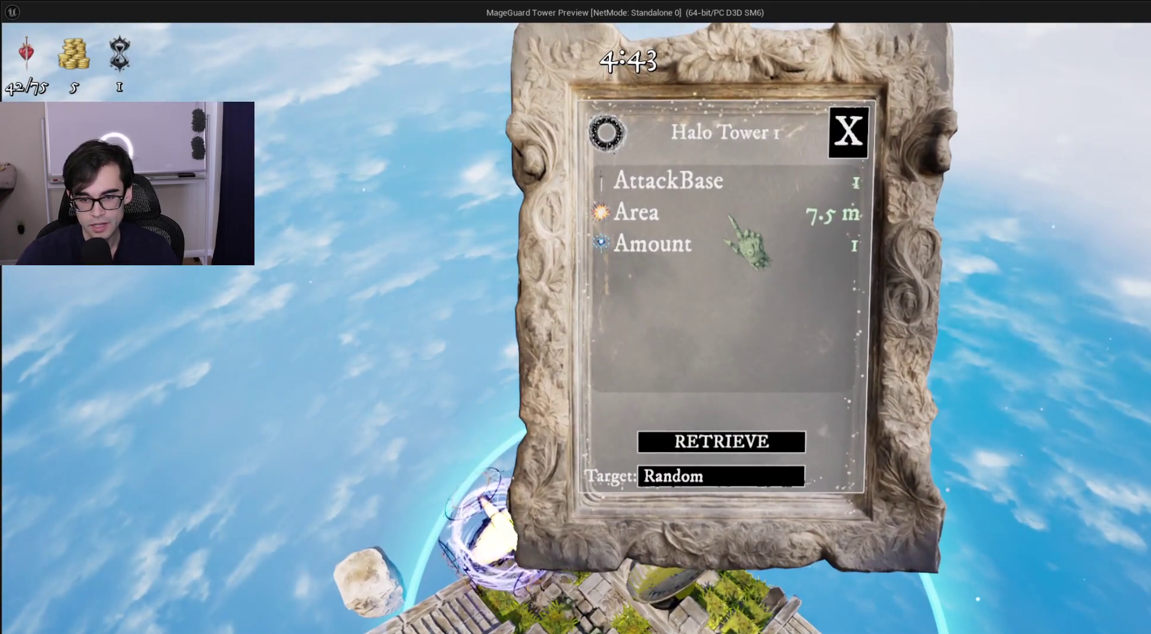
pyautogui.click(850, 140)
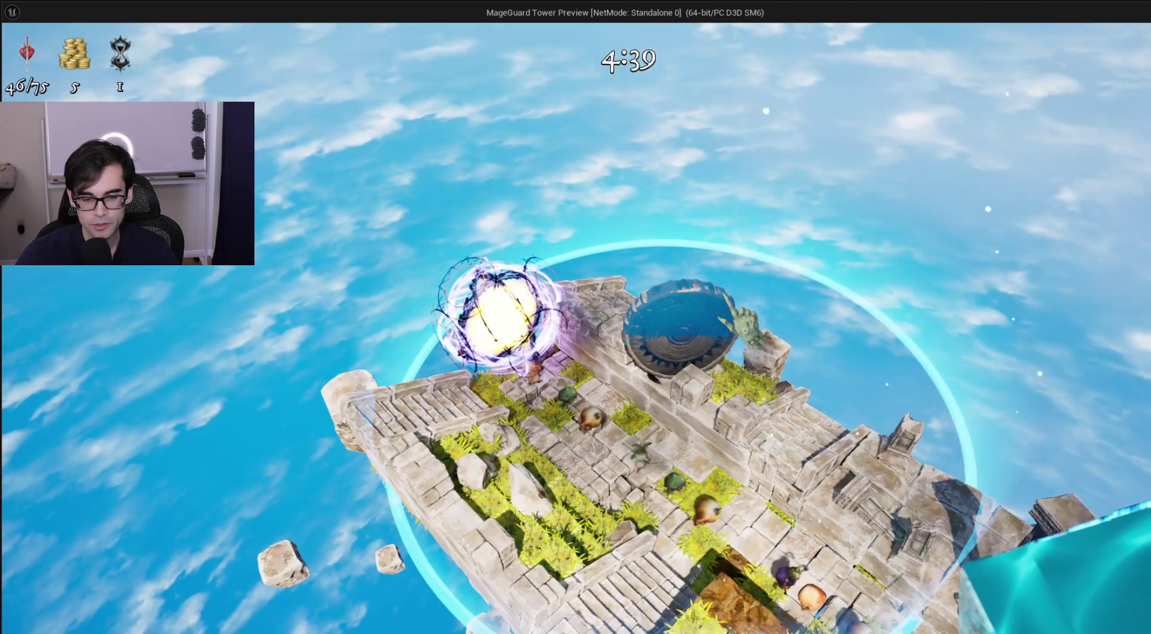
pyautogui.press('Escape')
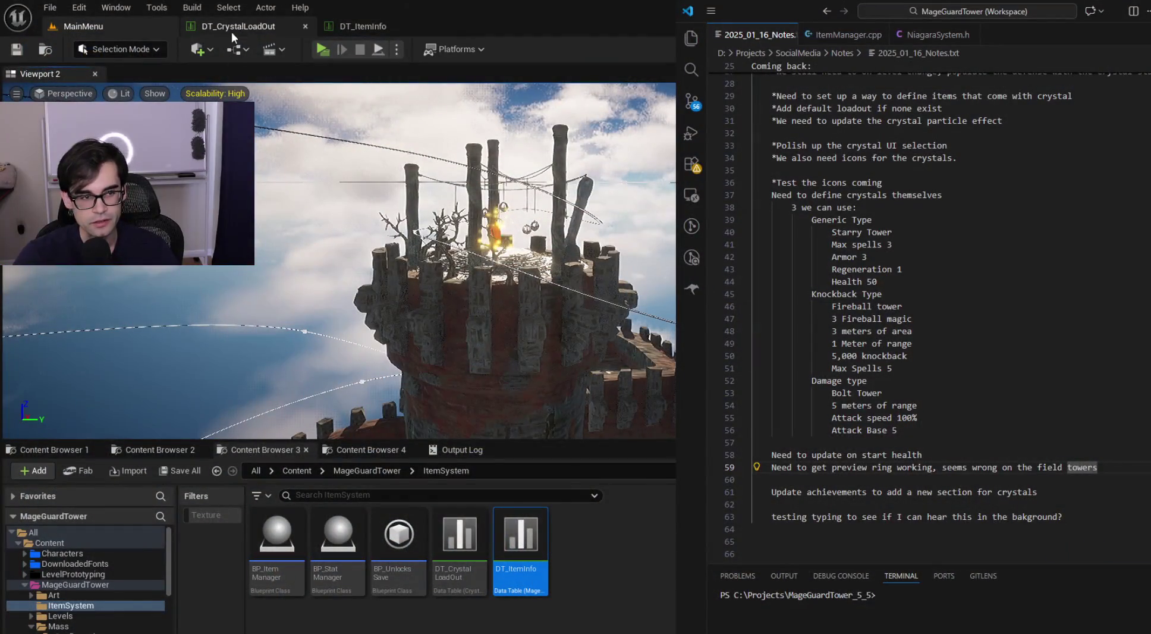
# Step: Open the DT_ItemInfo data table and select its Tower row
pyautogui.click(255, 26)
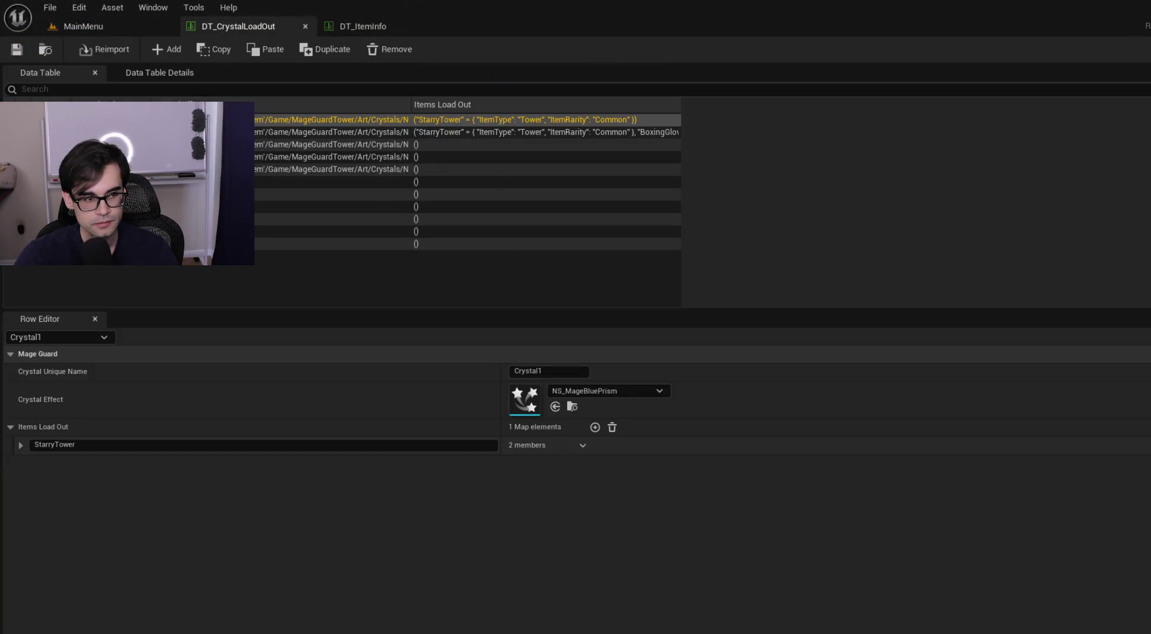
pyautogui.click(364, 27)
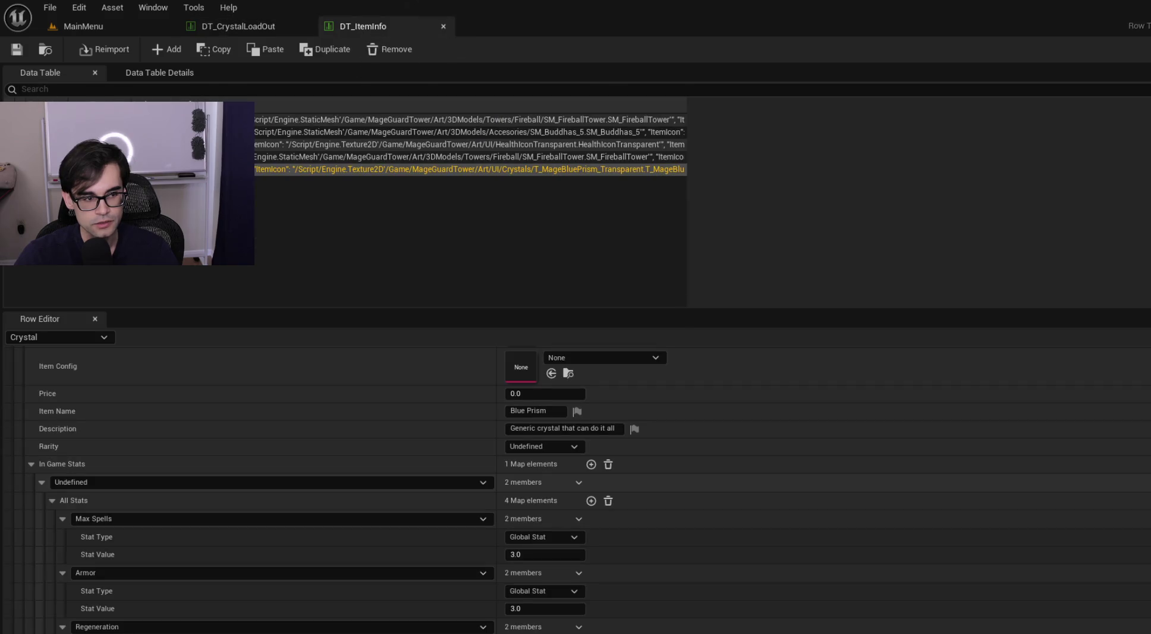
pyautogui.click(470, 120)
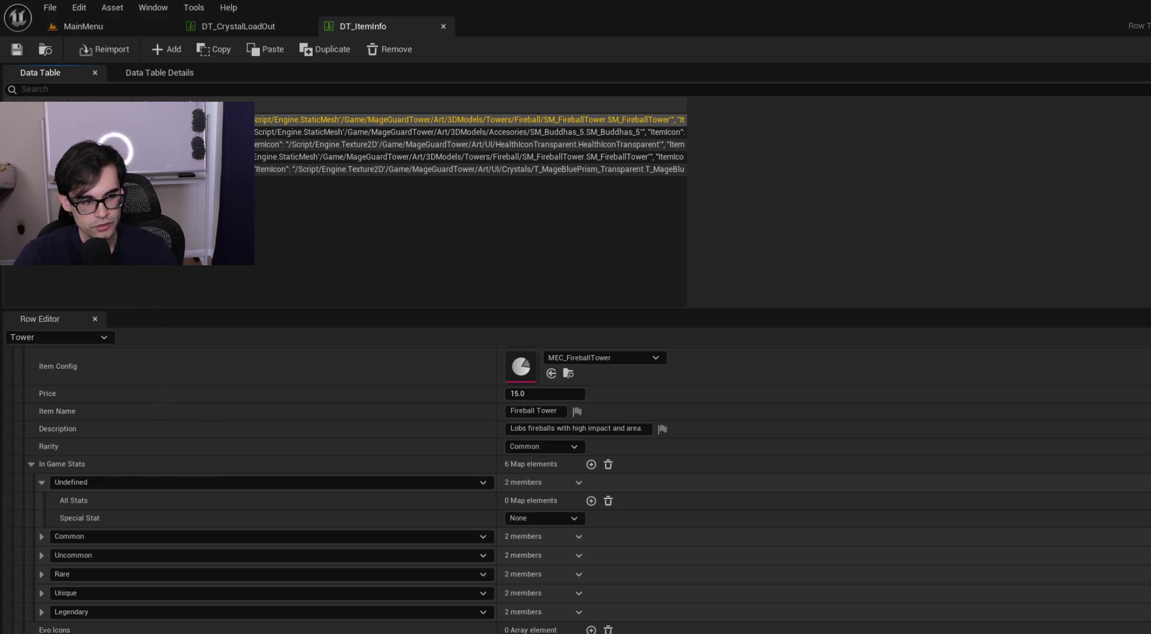
pyautogui.click(42, 482)
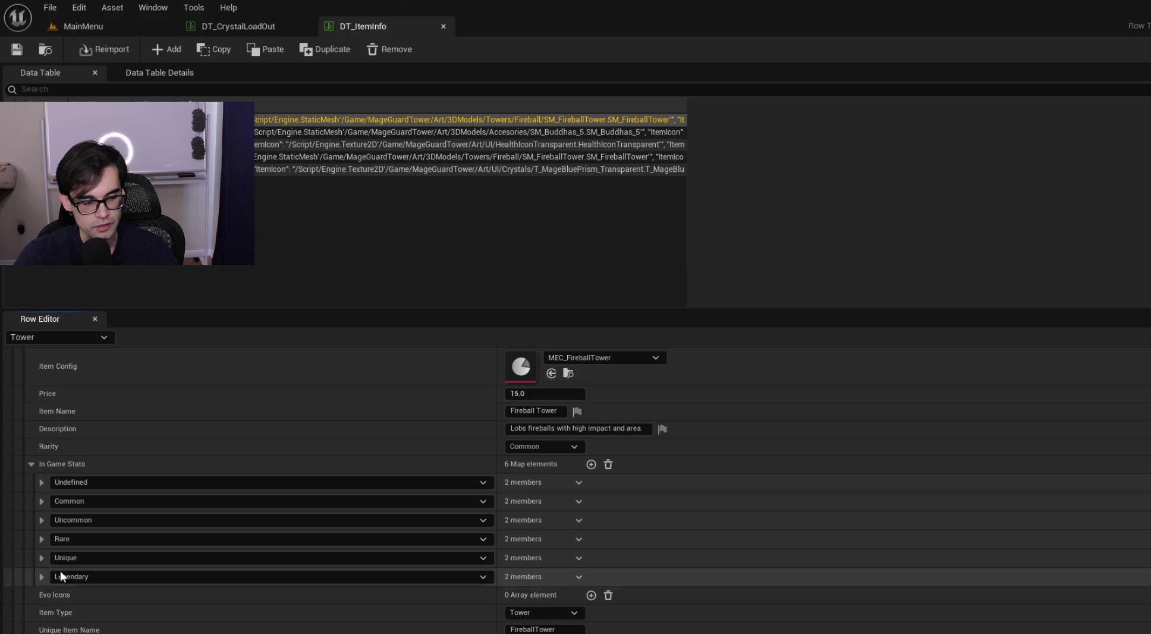
pyautogui.scroll(-3, 67, 585)
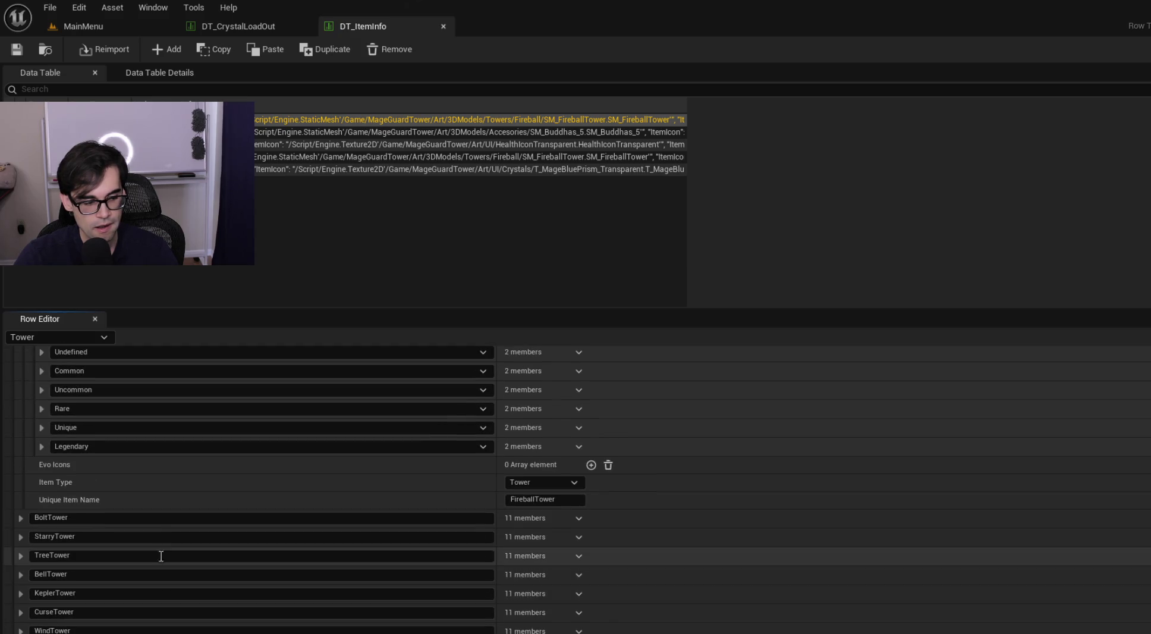
pyautogui.scroll(1, 195, 481)
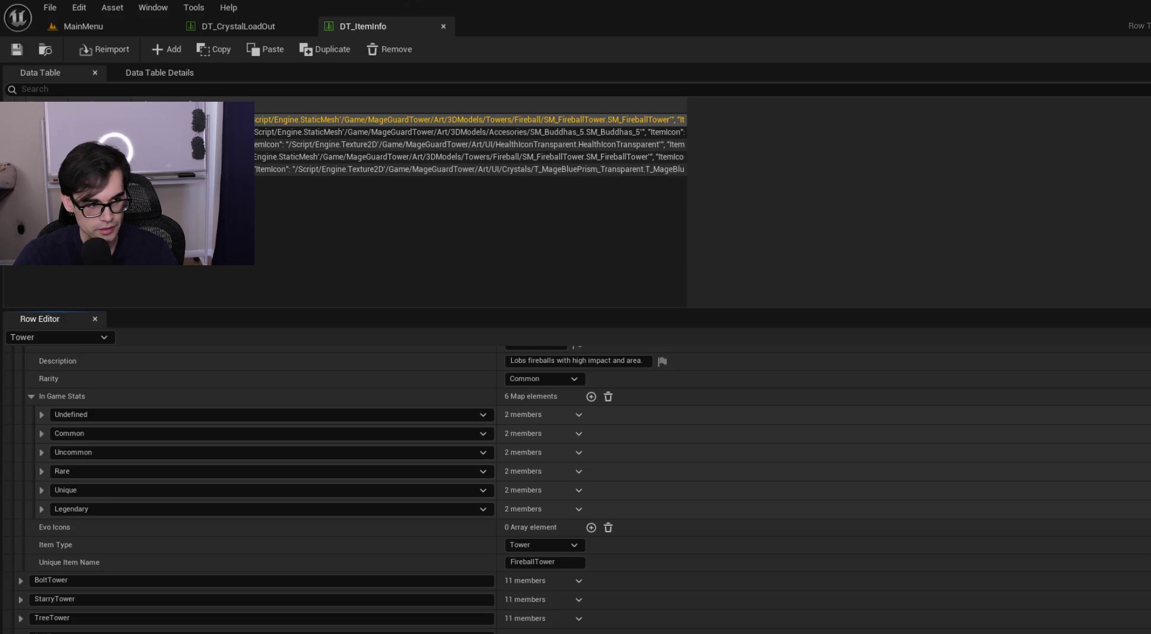
pyautogui.scroll(4, 102, 483)
# Step: Inspect BoltTower's Common stats including Range, then expand the StarryTower entry
pyautogui.click(20, 408)
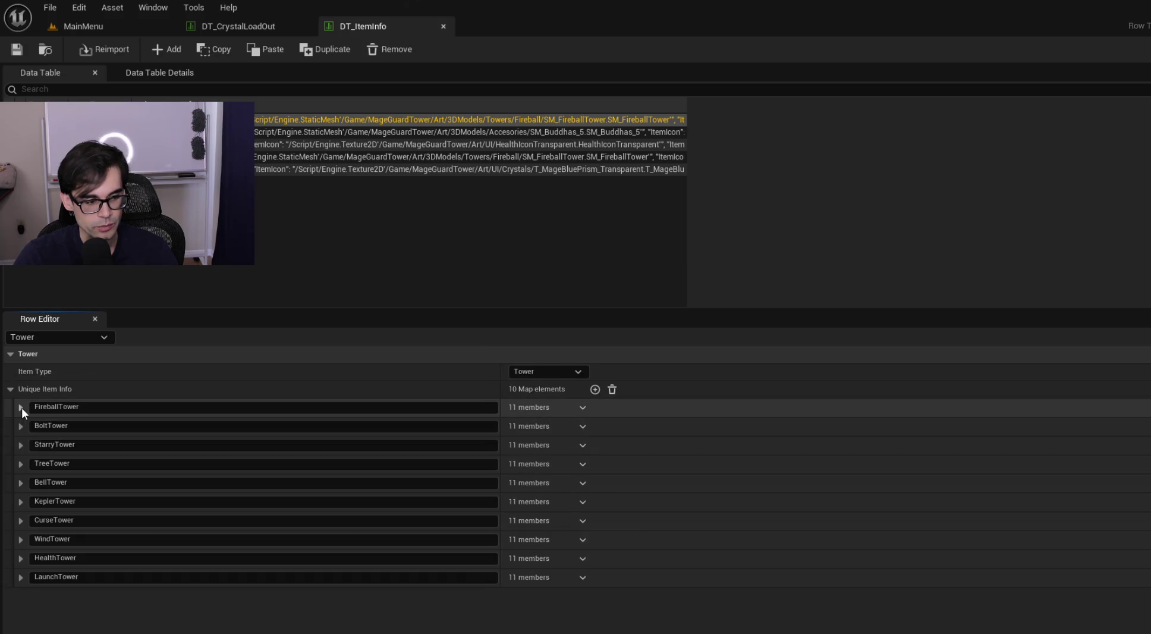
pyautogui.click(21, 426)
pyautogui.scroll(-3, 241, 516)
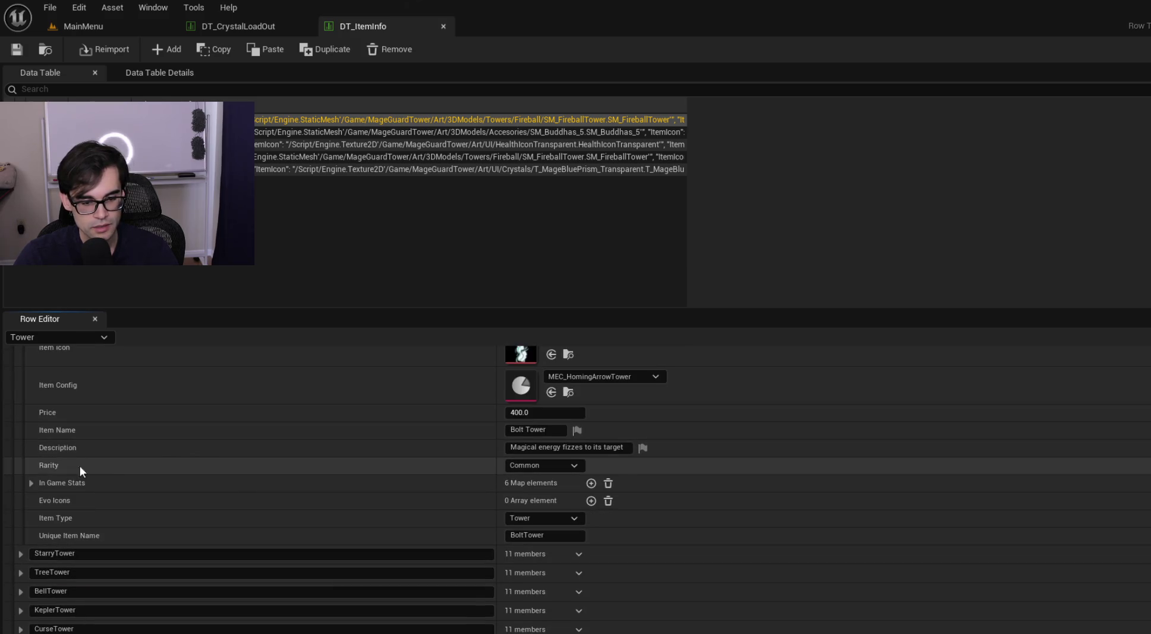
pyautogui.click(29, 483)
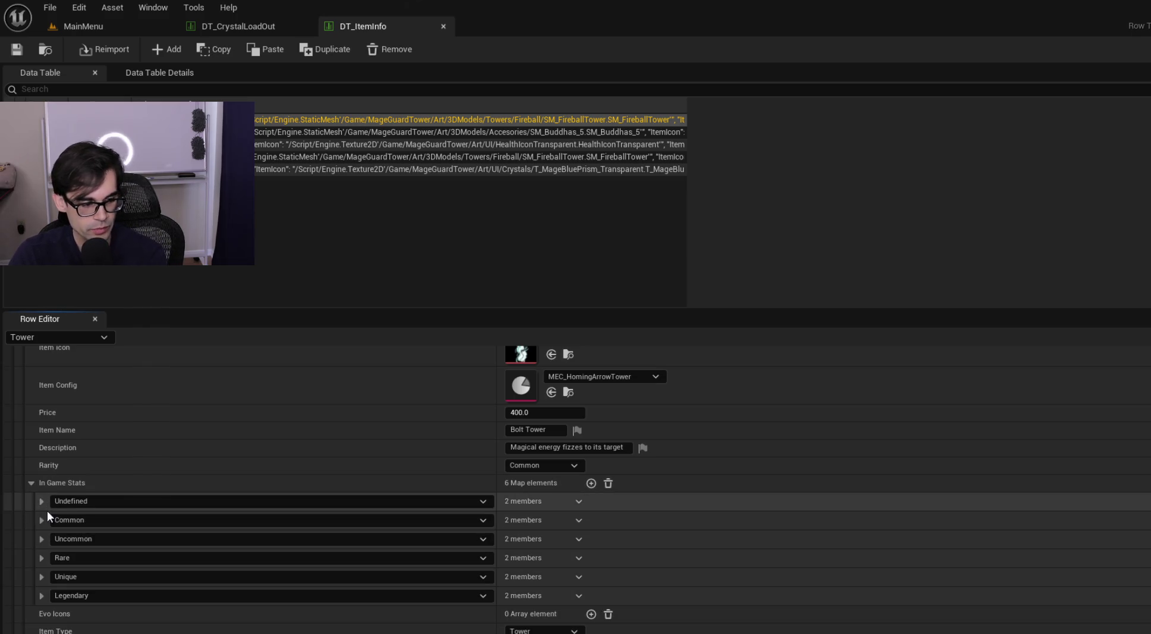
pyautogui.click(42, 520)
pyautogui.click(52, 539)
pyautogui.scroll(-3, 202, 537)
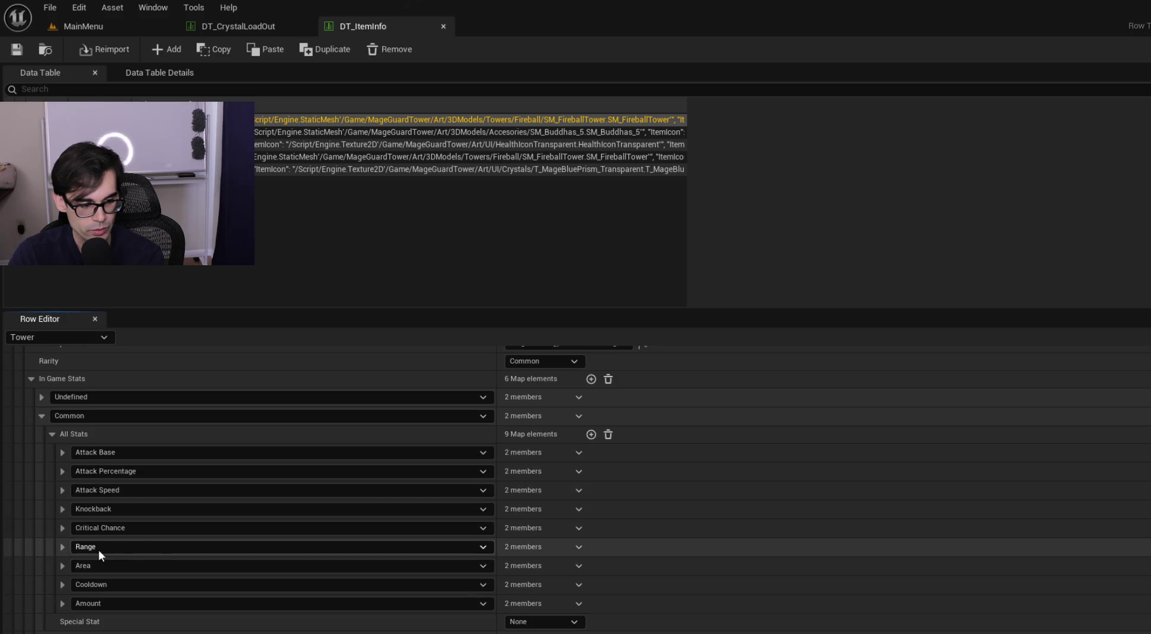
pyautogui.click(62, 547)
pyautogui.scroll(6, 239, 546)
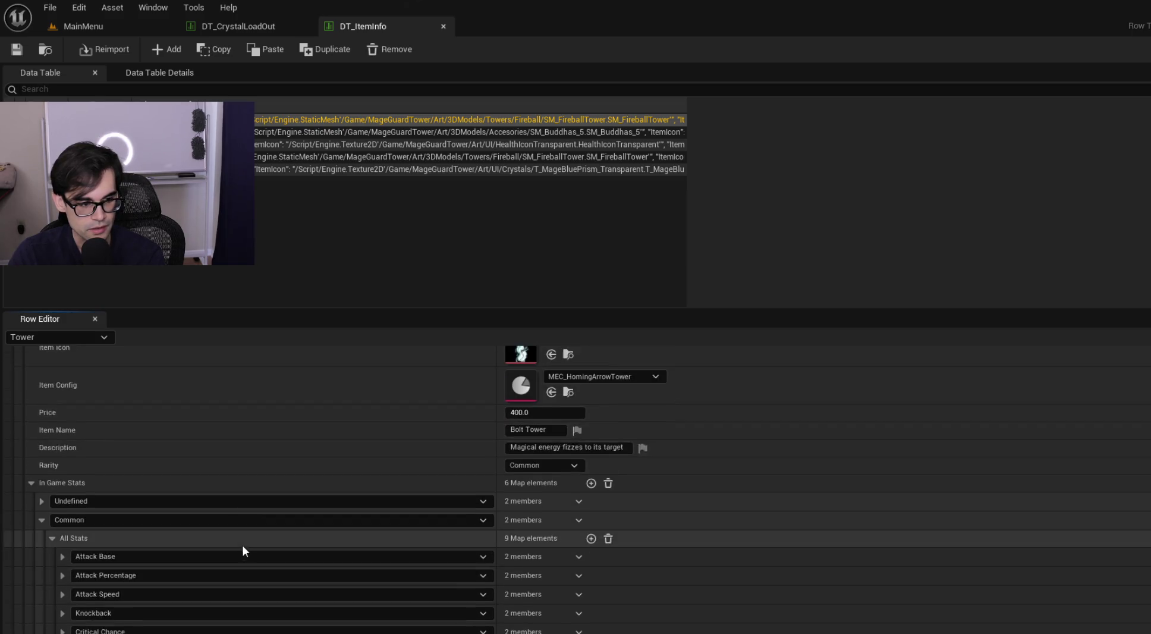
pyautogui.click(21, 405)
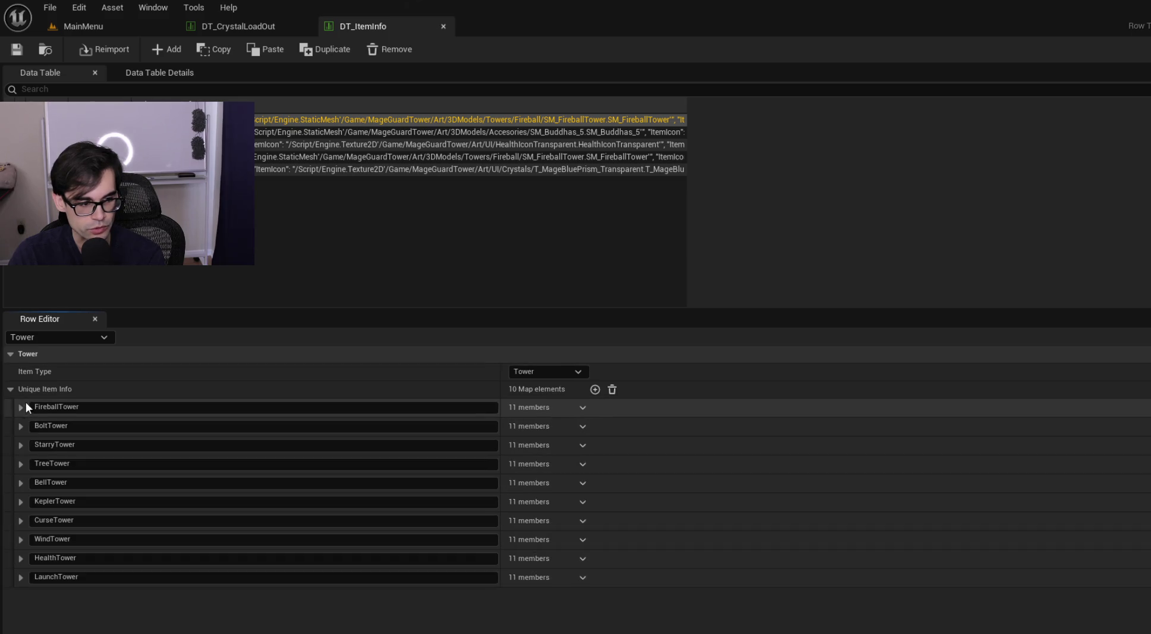
pyautogui.click(21, 445)
pyautogui.scroll(-3, 220, 565)
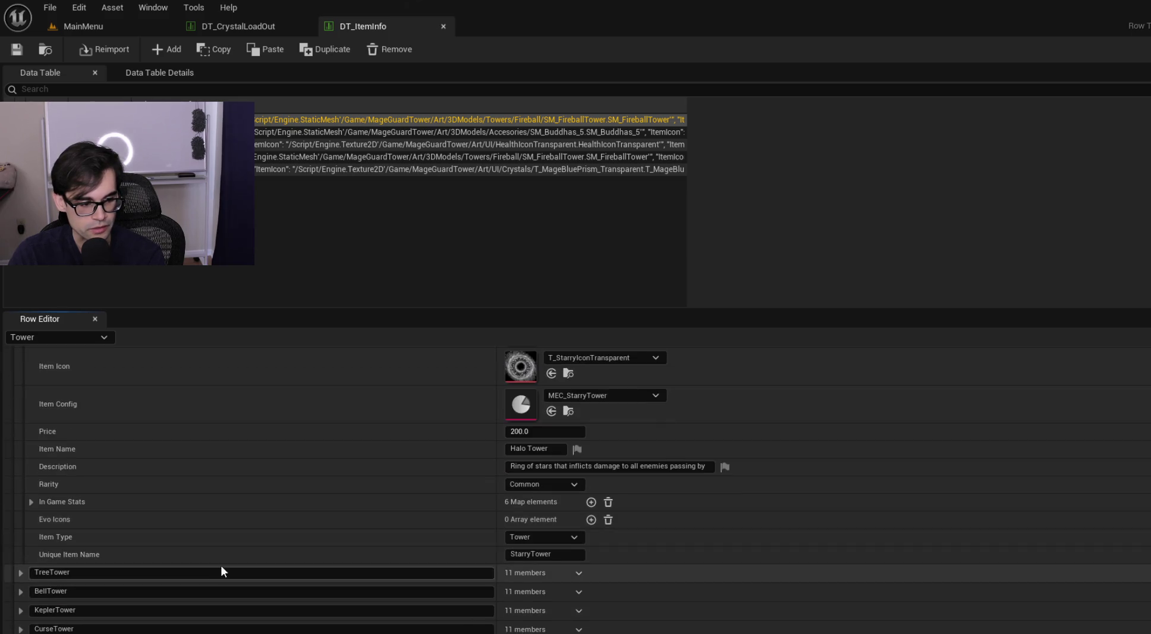
# Step: Change StarryTower's Common Critical Chance stat entry to Range at 750.0
pyautogui.click(31, 501)
pyautogui.click(42, 539)
pyautogui.click(52, 557)
pyautogui.scroll(-3, 187, 582)
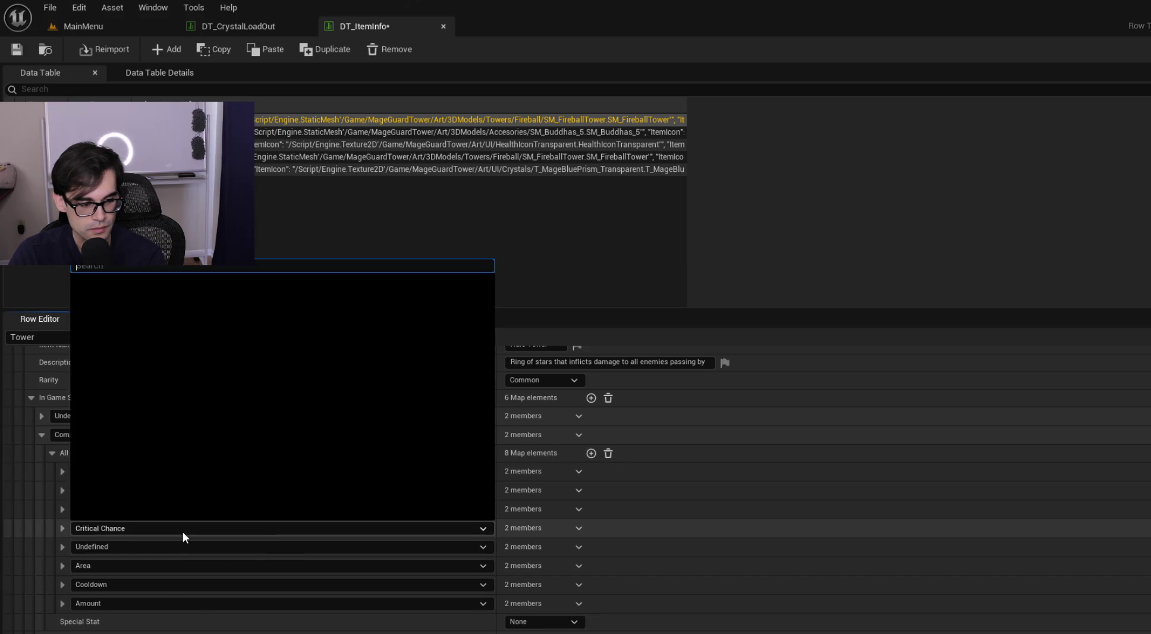
pyautogui.click(62, 528)
pyautogui.click(62, 527)
pyautogui.click(62, 529)
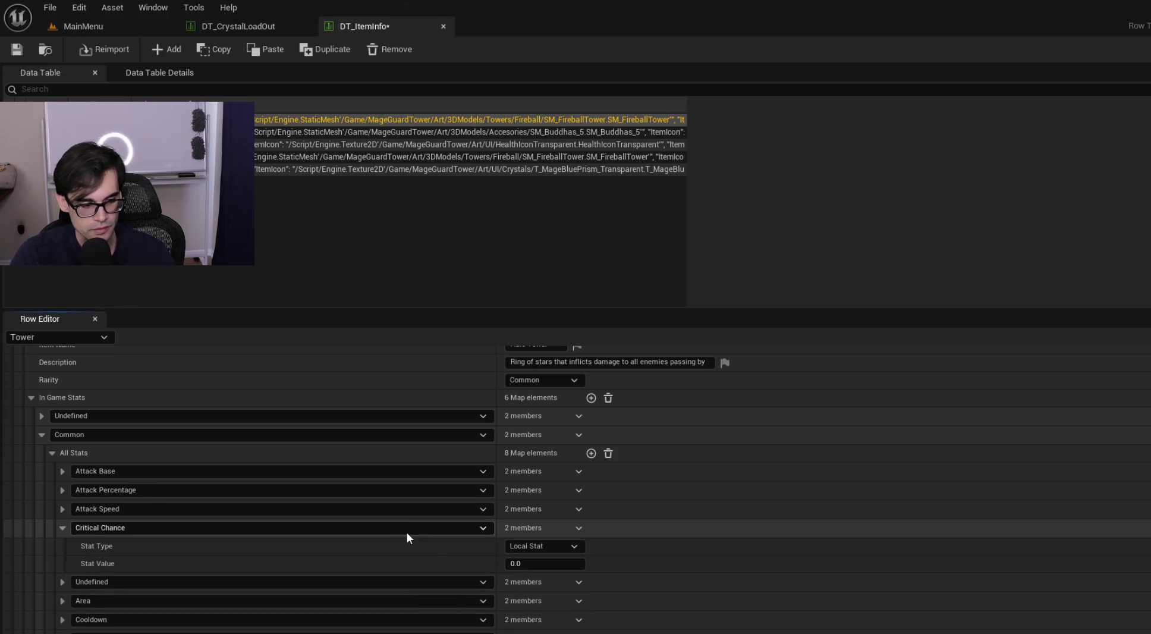
pyautogui.click(408, 529)
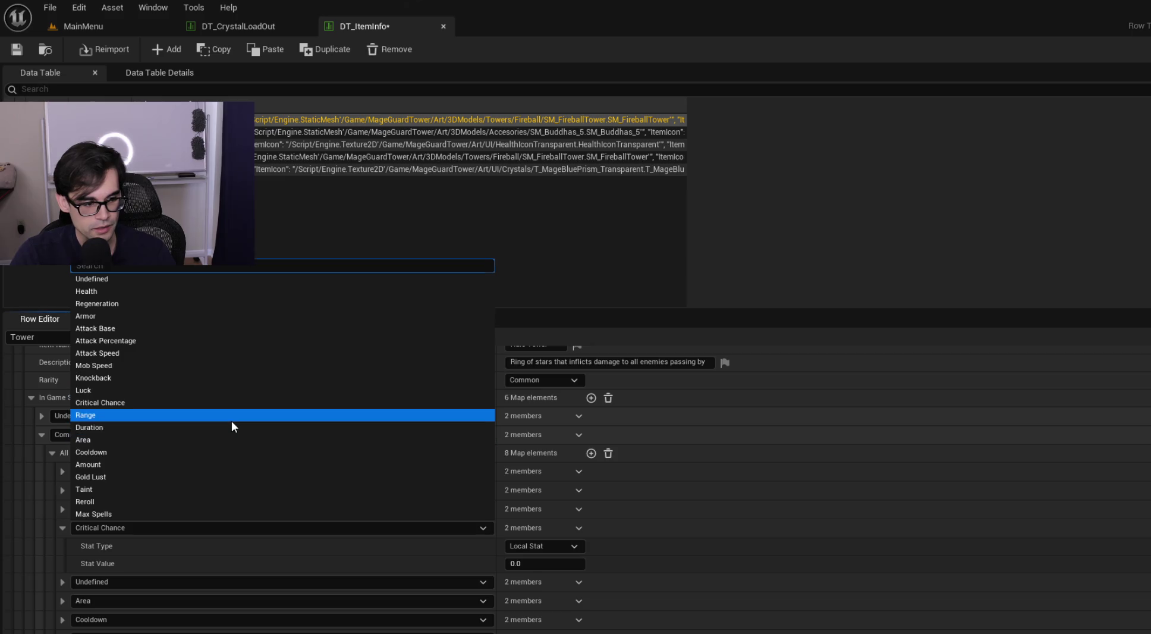
pyautogui.click(231, 416)
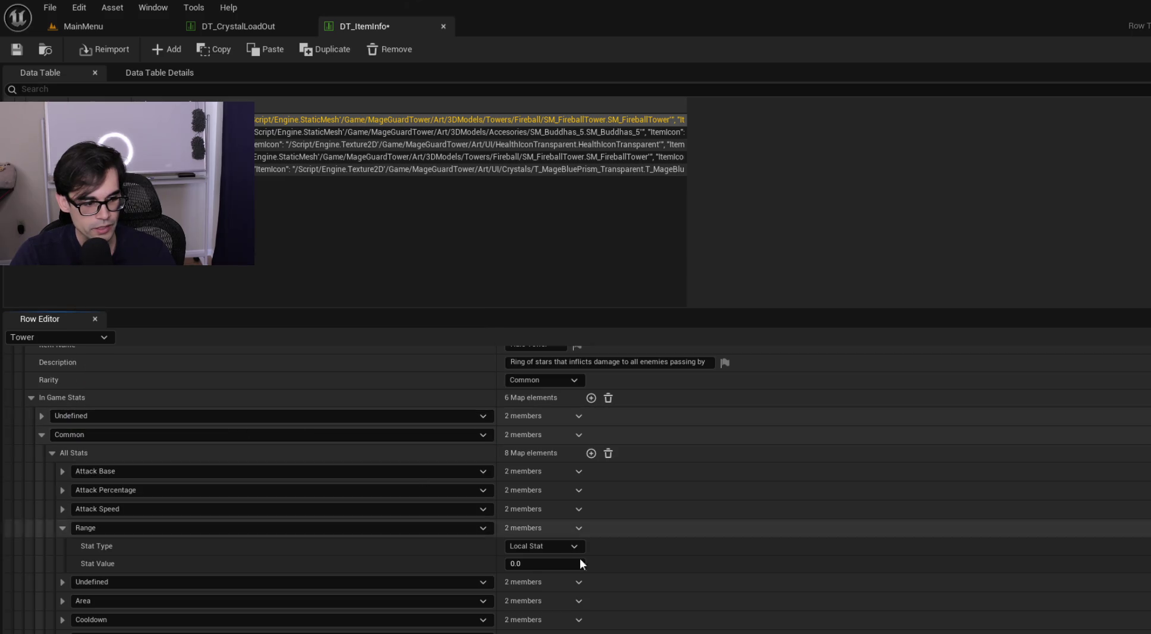
# Step: Delete the Area stat entry and save DT_ItemInfo
pyautogui.click(64, 599)
pyautogui.write('750')
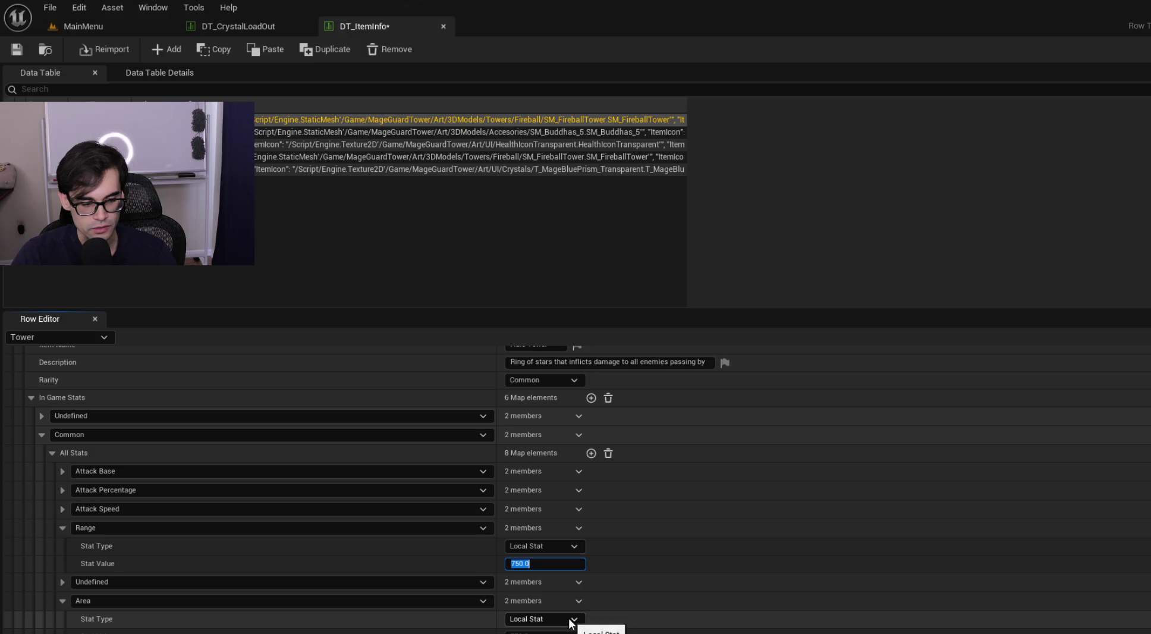
pyautogui.rightClick(582, 600)
pyautogui.click(598, 622)
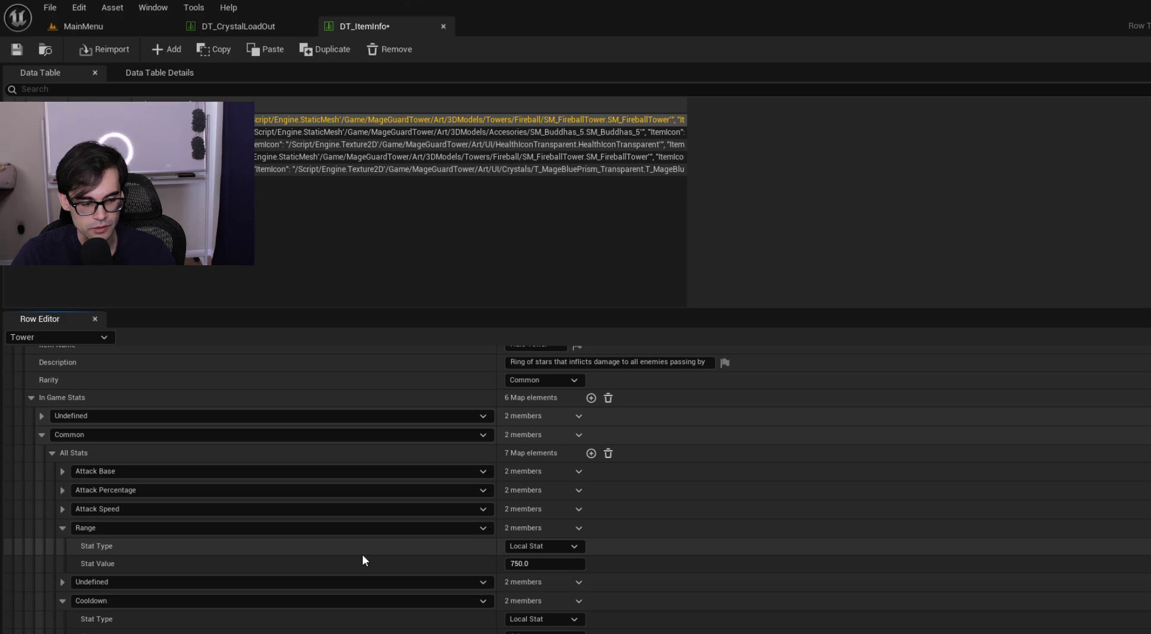
pyautogui.click(16, 49)
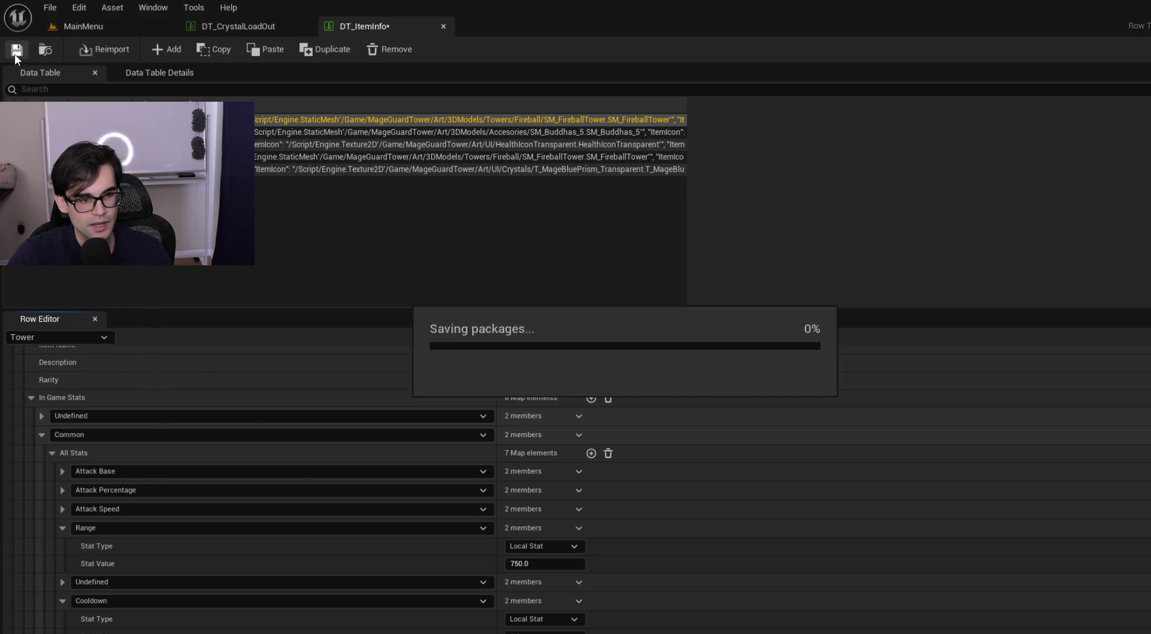
pyautogui.click(98, 23)
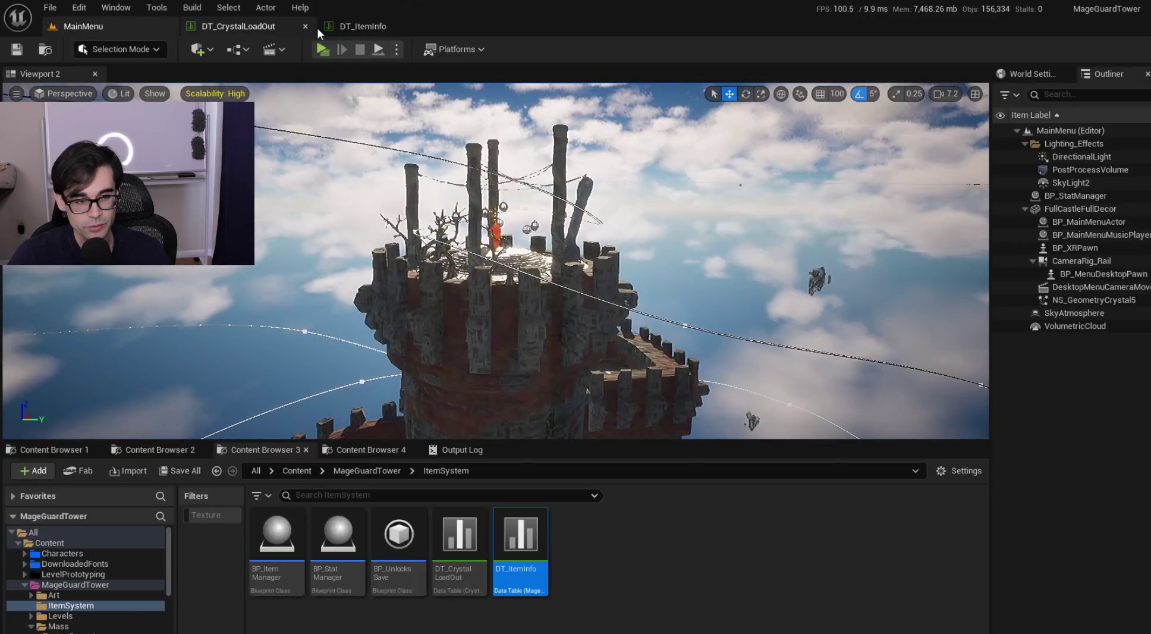
pyautogui.click(323, 49)
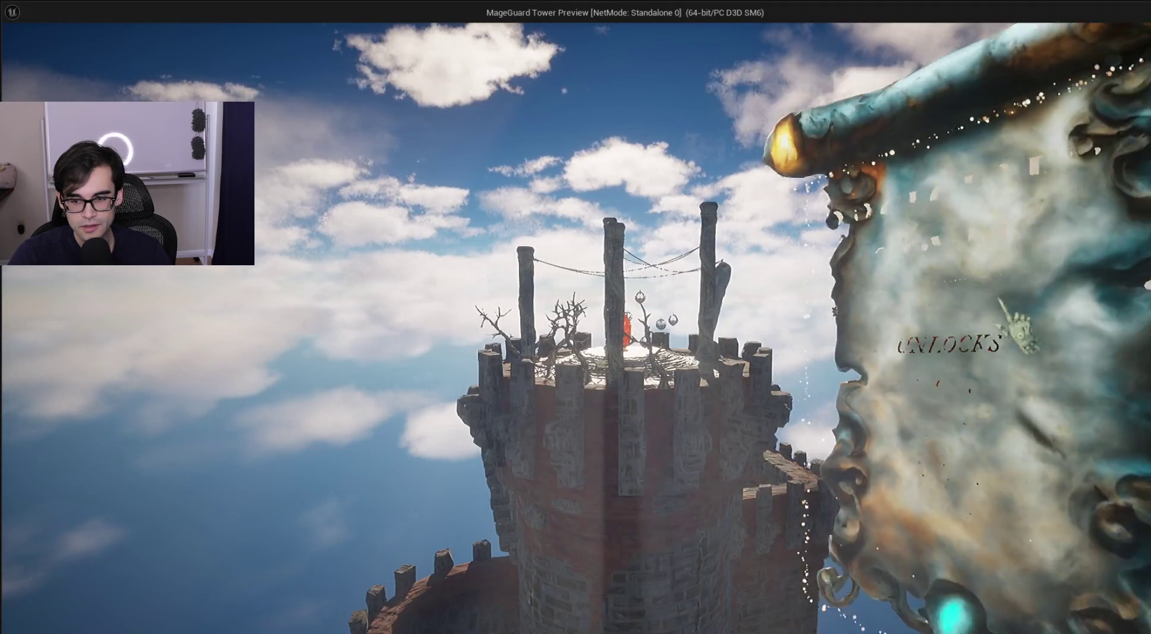
pyautogui.click(1104, 550)
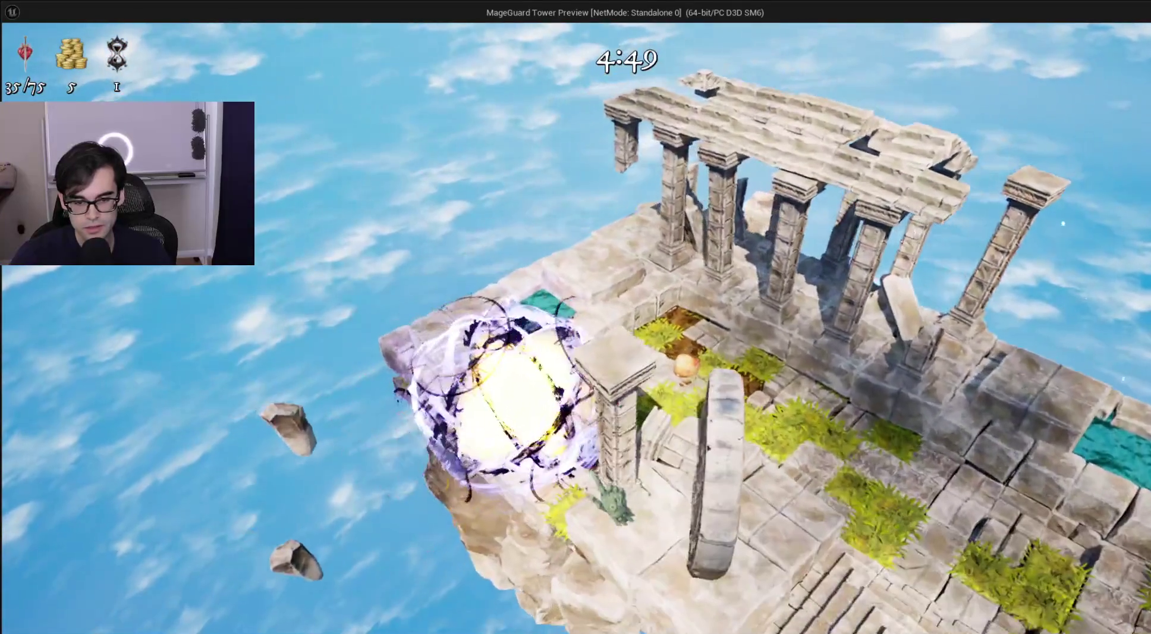
pyautogui.press('Escape')
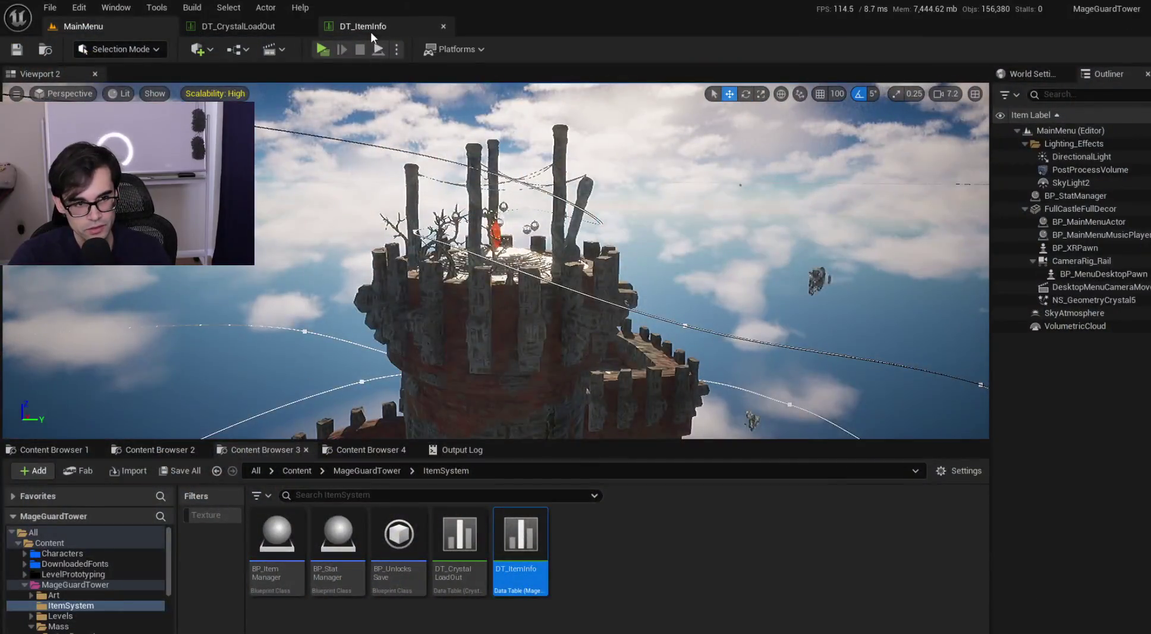
# Step: Return to DT_ItemInfo and collapse StarryTower's Range and Cooldown entries
pyautogui.click(370, 30)
pyautogui.click(238, 19)
pyautogui.click(364, 21)
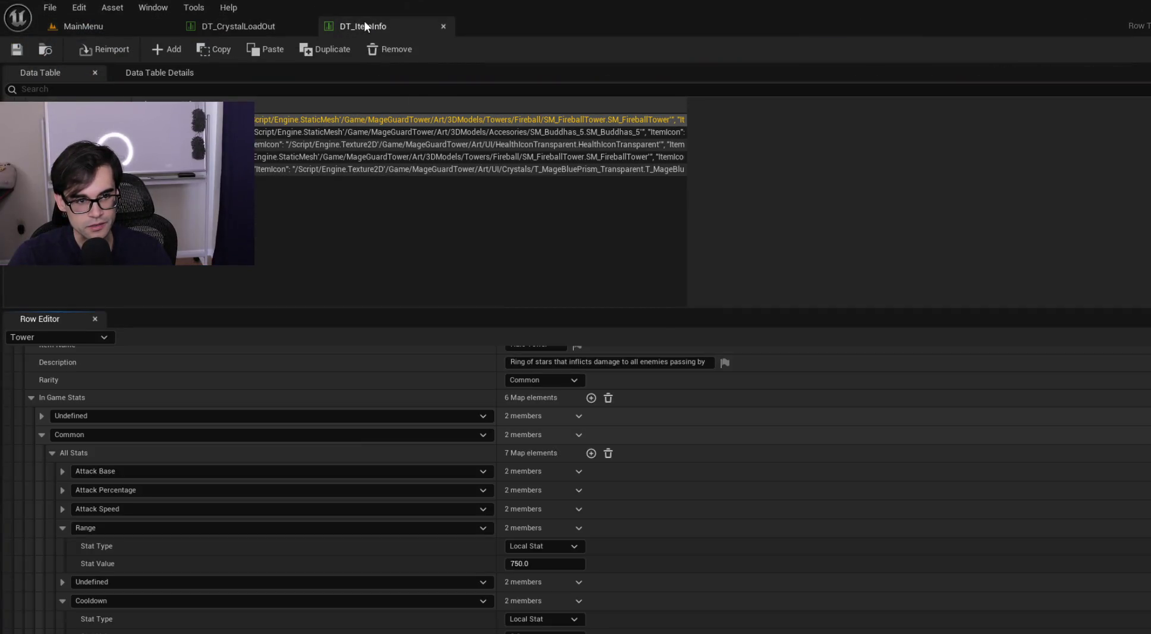
pyautogui.scroll(-2, 187, 545)
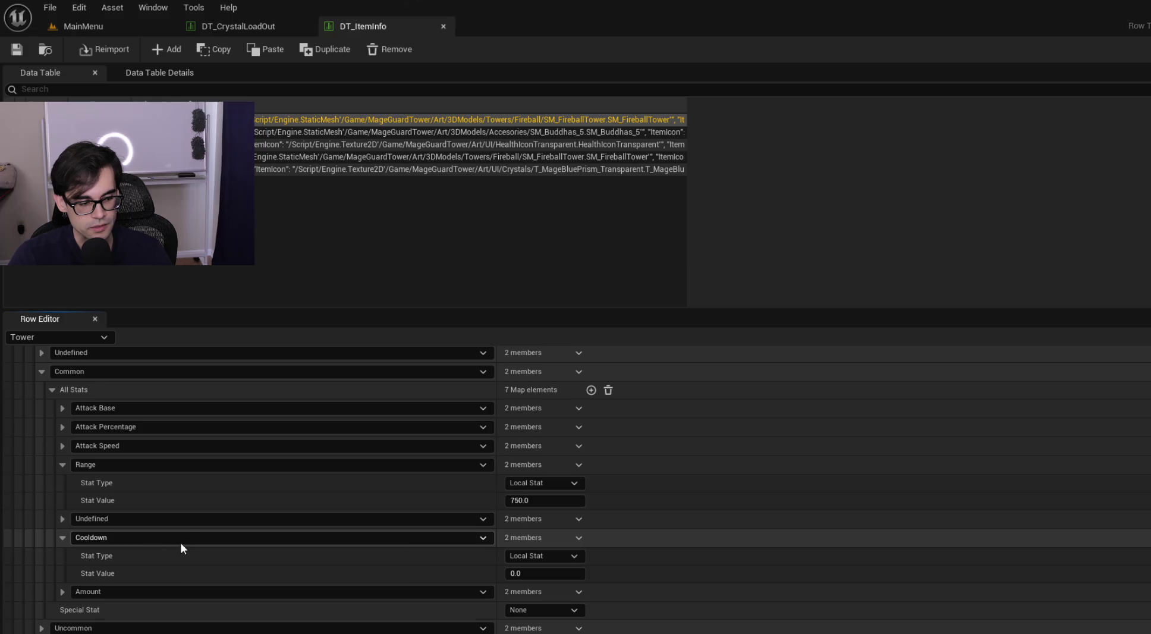
pyautogui.click(66, 466)
pyautogui.click(64, 502)
pyautogui.scroll(2, 116, 515)
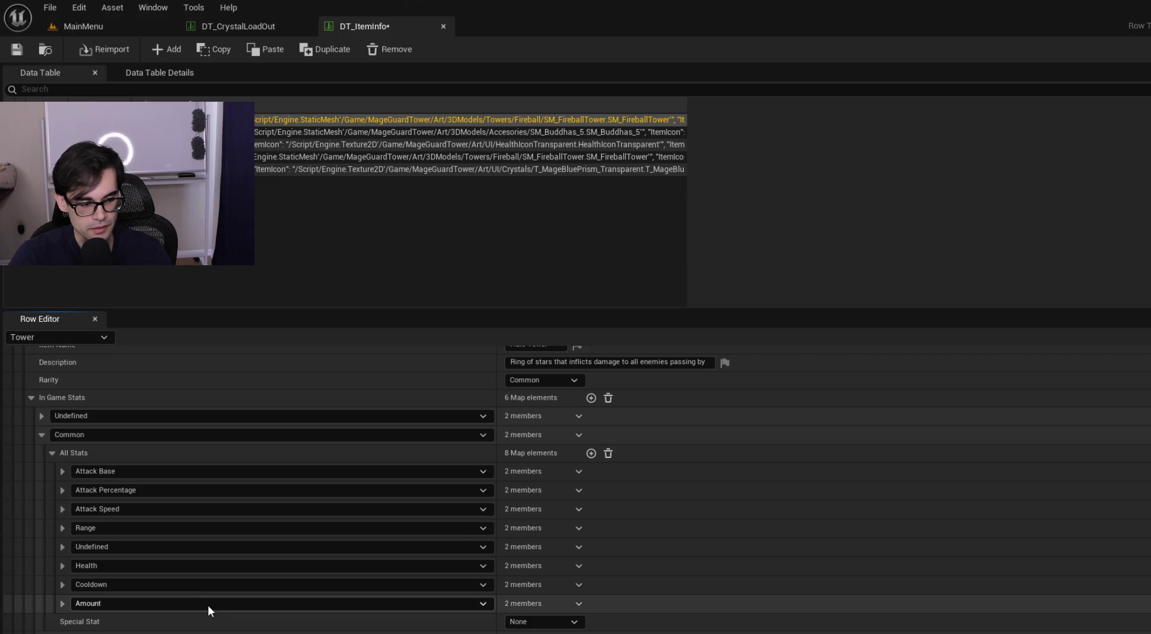
# Step: Turn the undefined stat entry into Area with a Stat Value of 750
pyautogui.click(114, 548)
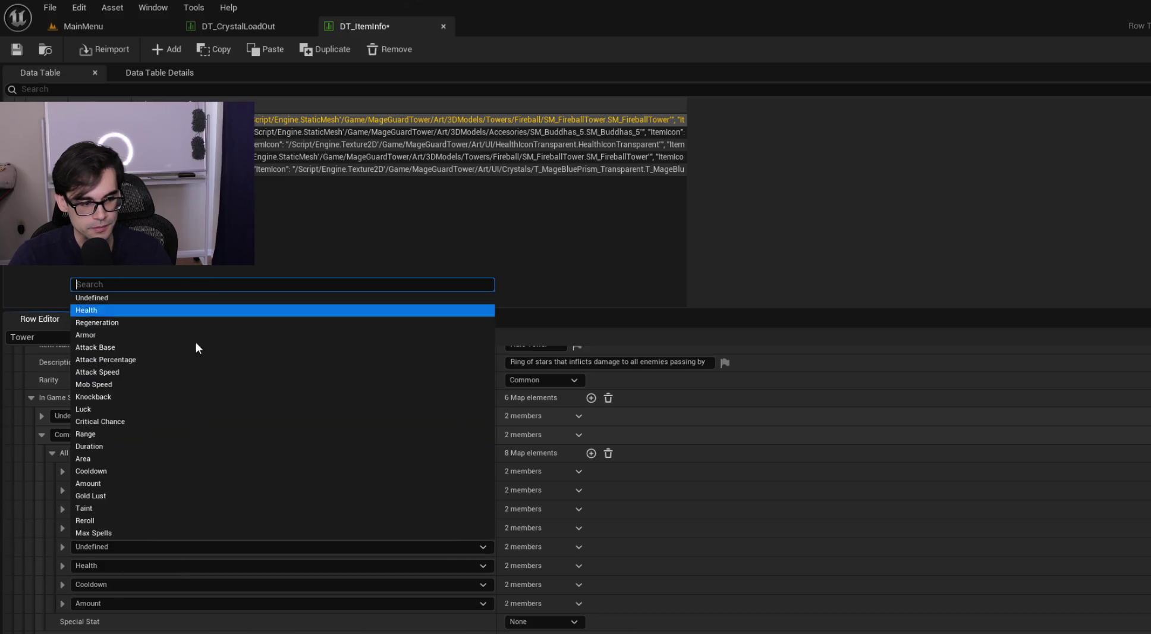
pyautogui.click(164, 458)
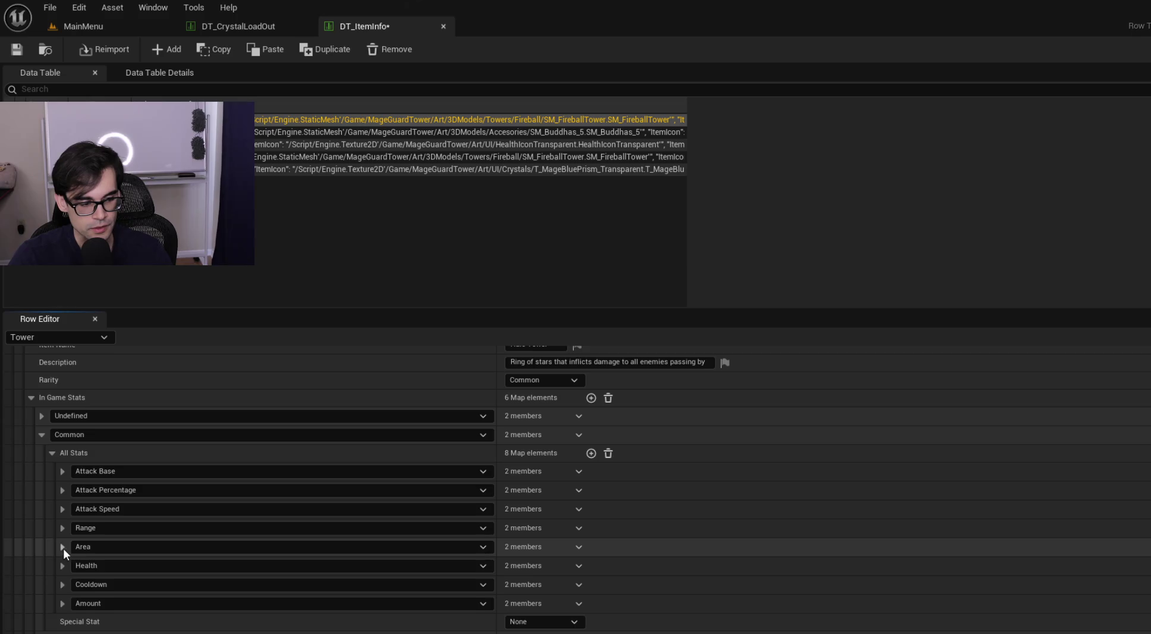
pyautogui.click(63, 547)
pyautogui.click(62, 528)
pyautogui.click(529, 617)
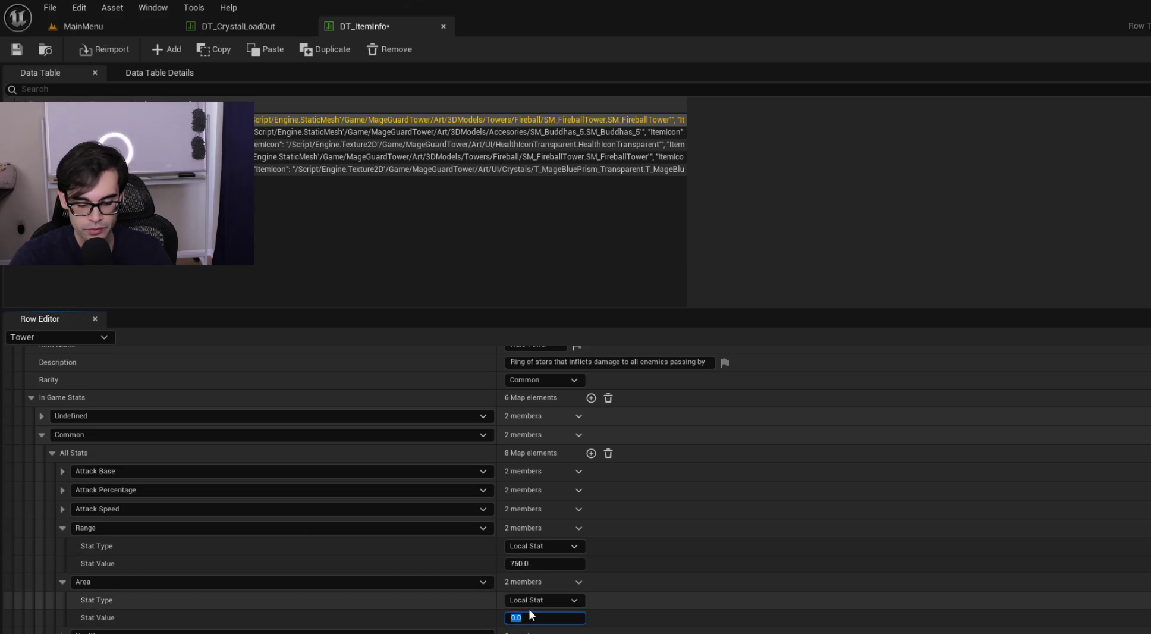
pyautogui.write('50')
pyautogui.press('Return')
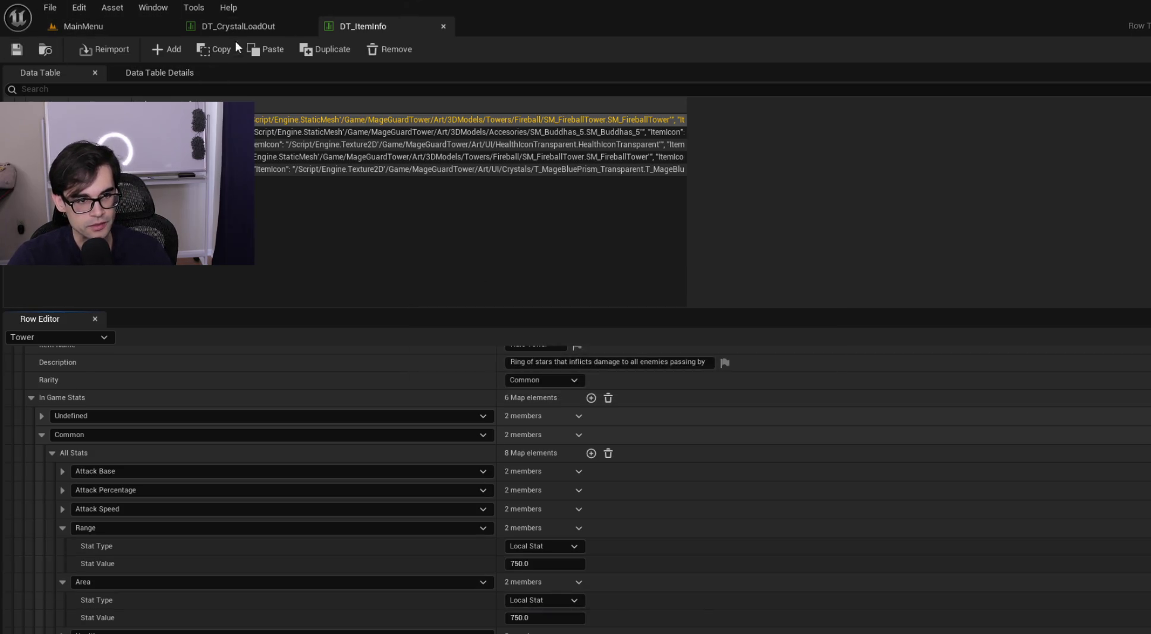
pyautogui.click(129, 26)
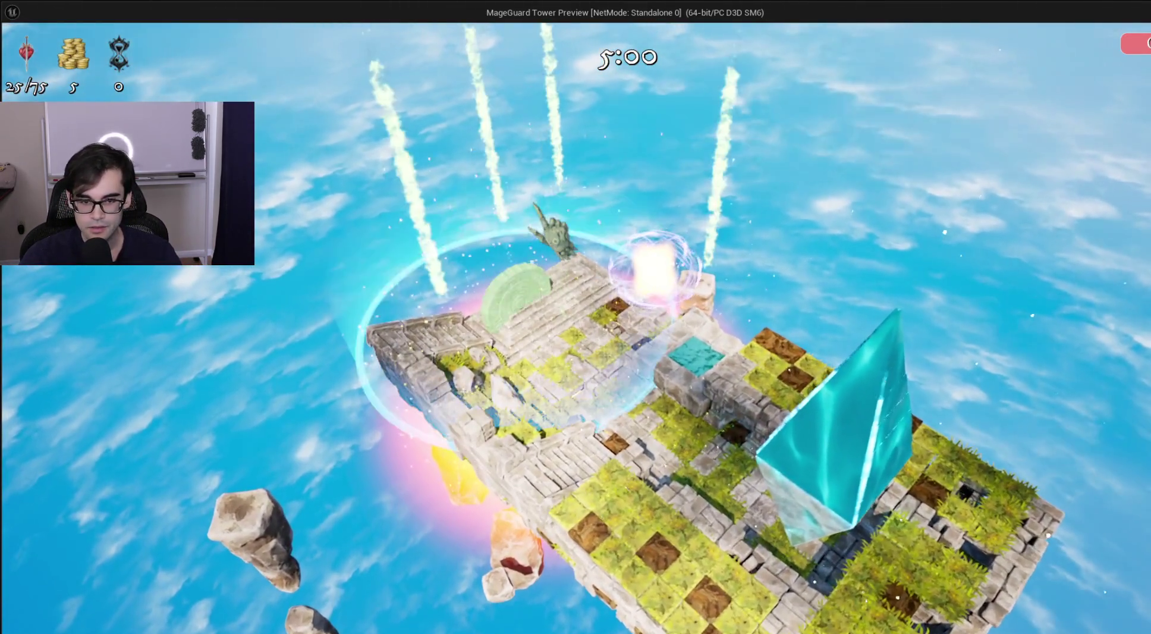
# Step: In the game preview, check the Halo Tower's stats panel showing Range 7.5 m and Area 7.5 m
pyautogui.click(705, 338)
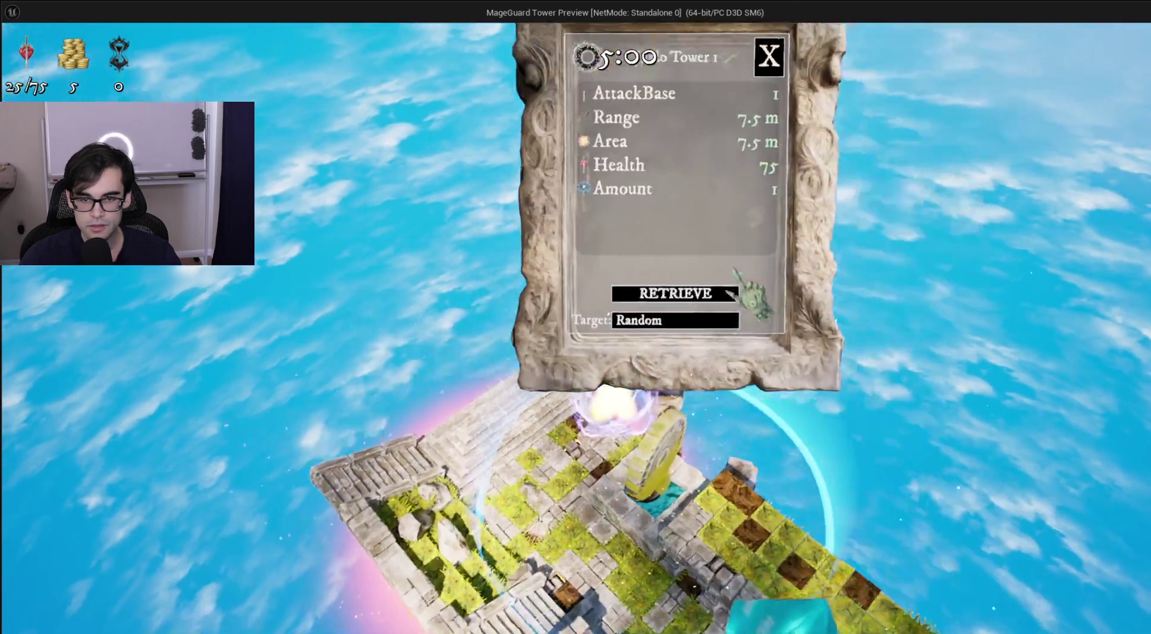
pyautogui.click(732, 222)
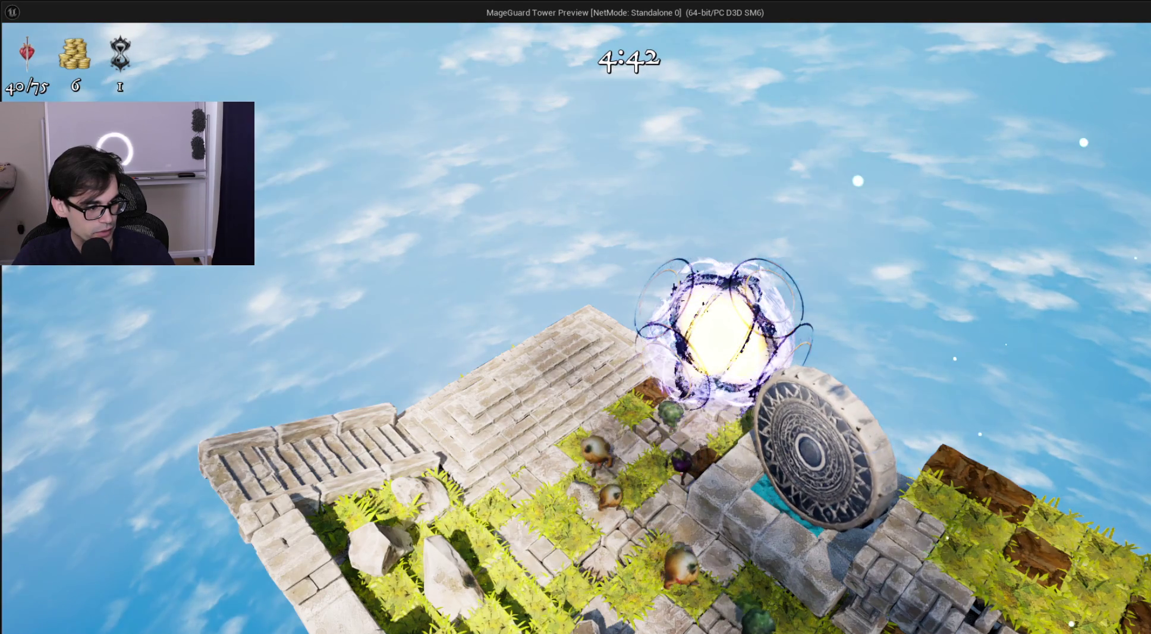
pyautogui.press('s')
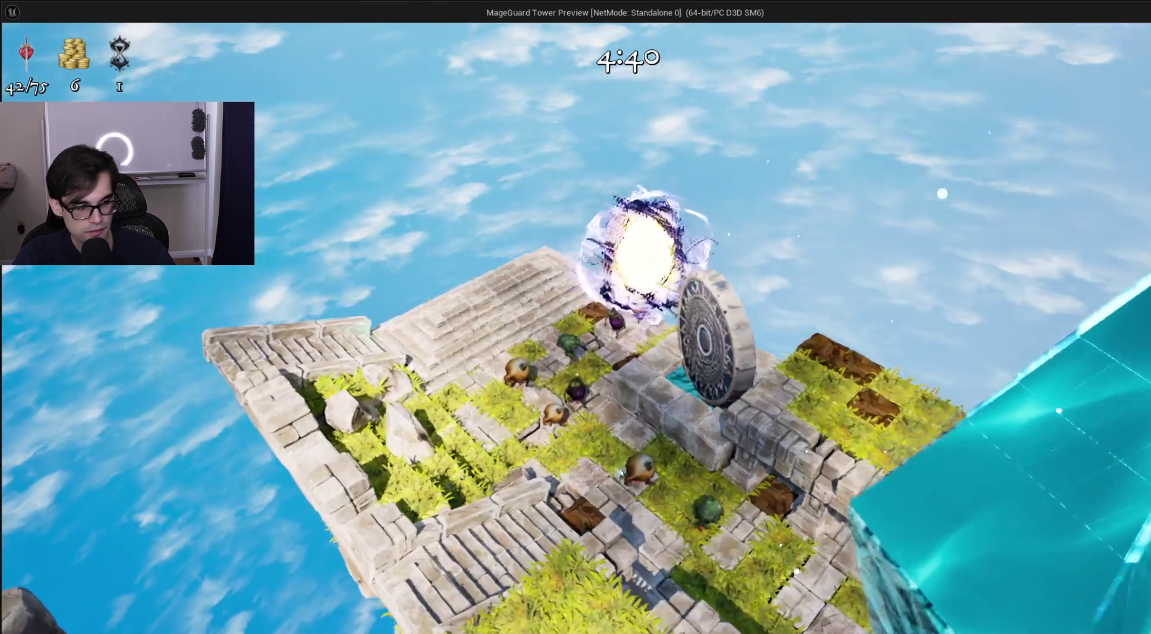
pyautogui.press('s')
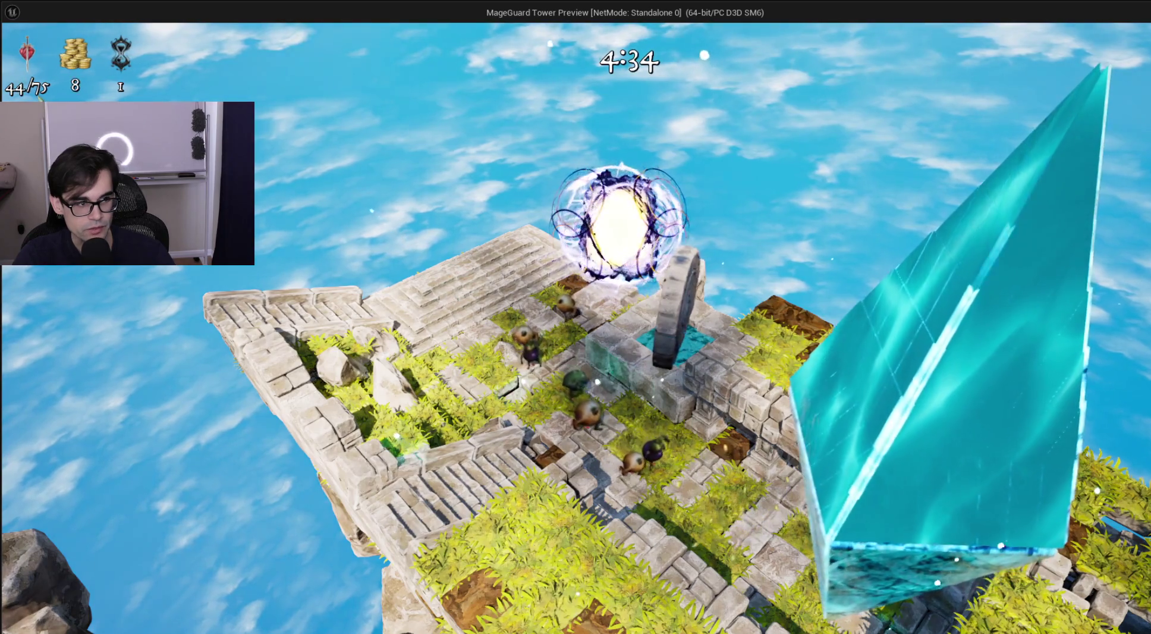
pyautogui.press('a')
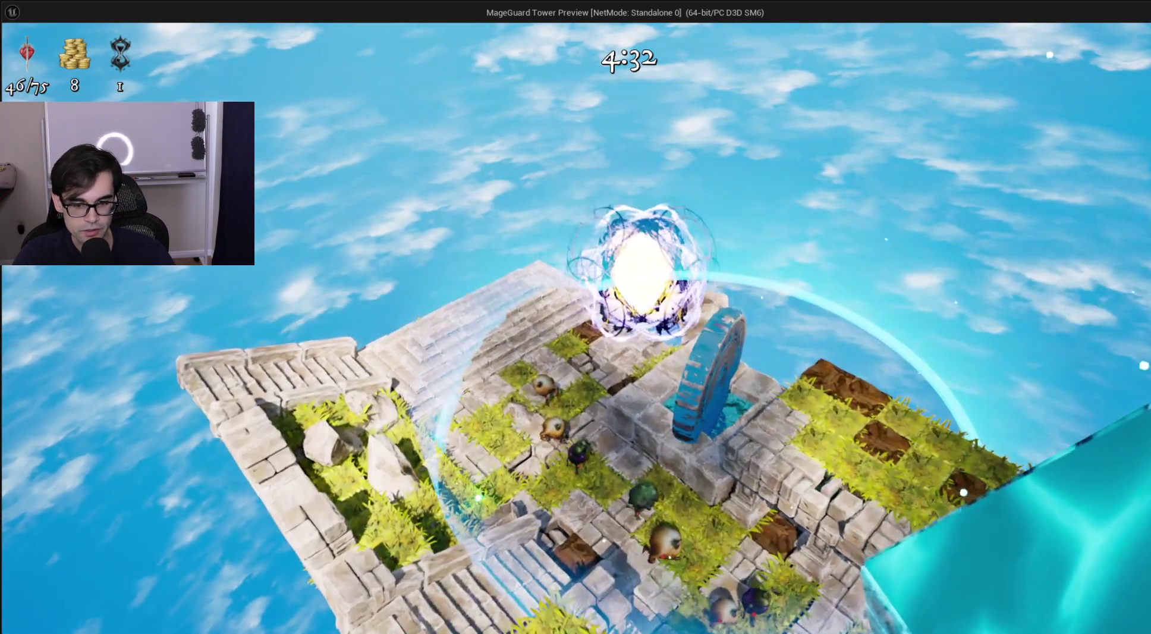
pyautogui.click(618, 357)
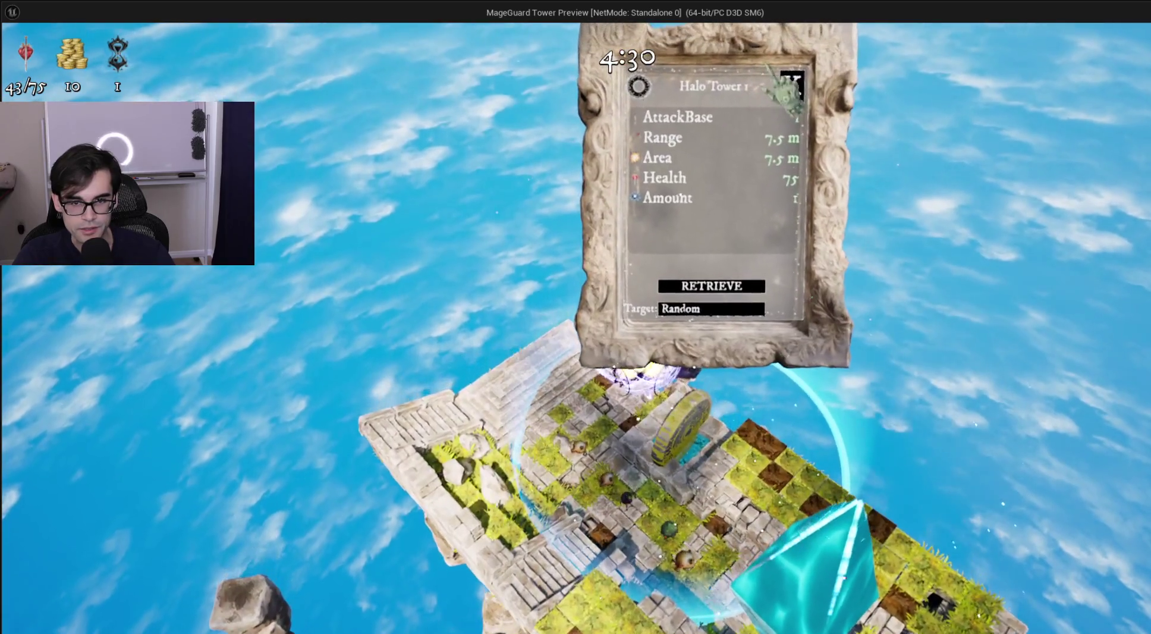
pyautogui.click(806, 96)
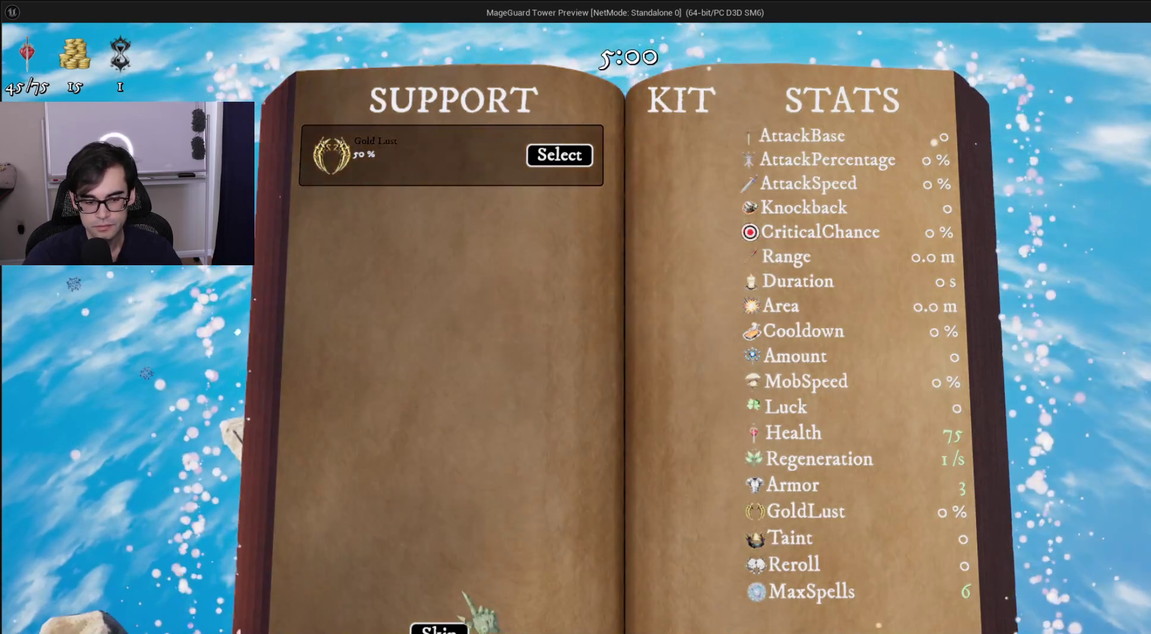
# Step: Skip the Gold Lust support choice in the stats book
pyautogui.click(455, 627)
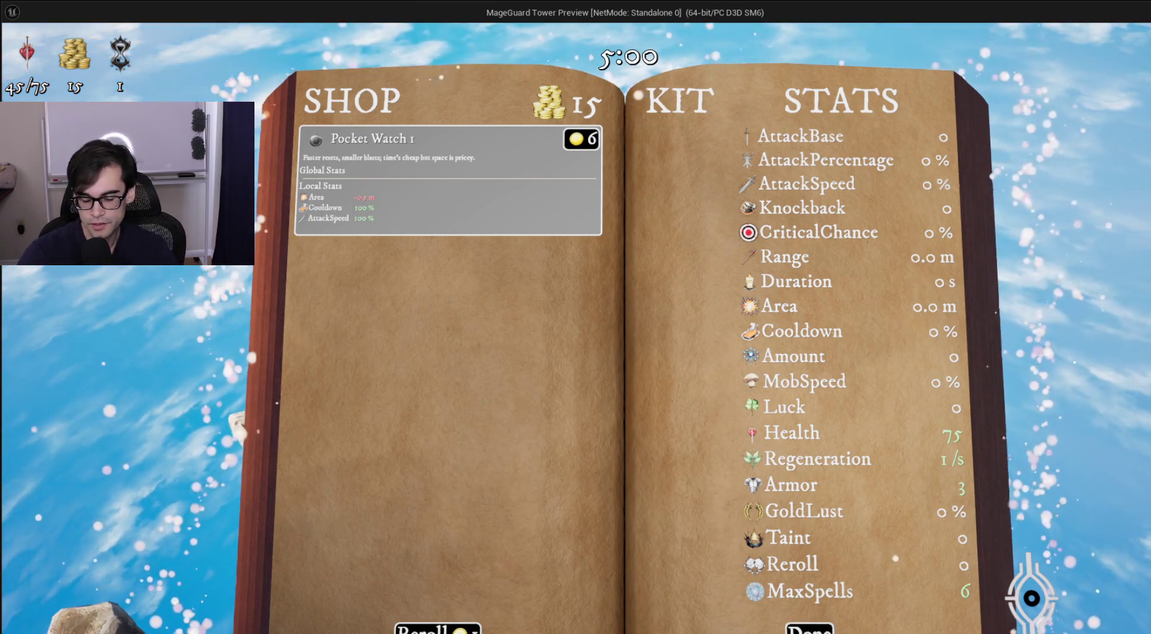
# Step: Leave the shop, recheck Halo Tower 1's Range and Area of 7.5 m, and end the preview
pyautogui.click(810, 627)
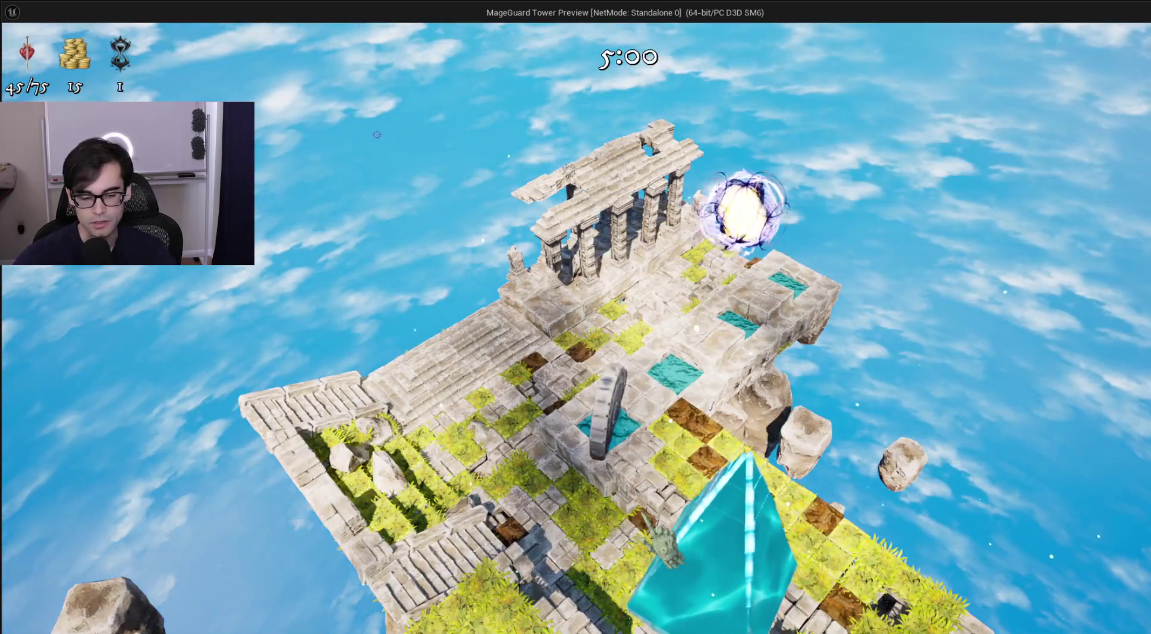
pyautogui.click(607, 410)
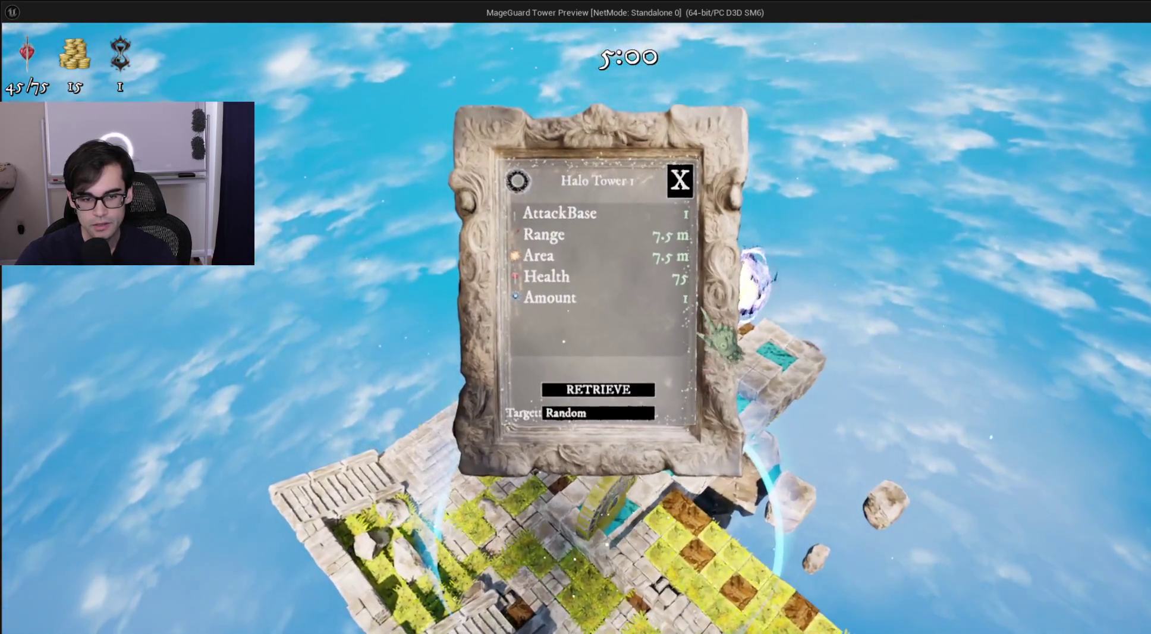
pyautogui.press('Escape')
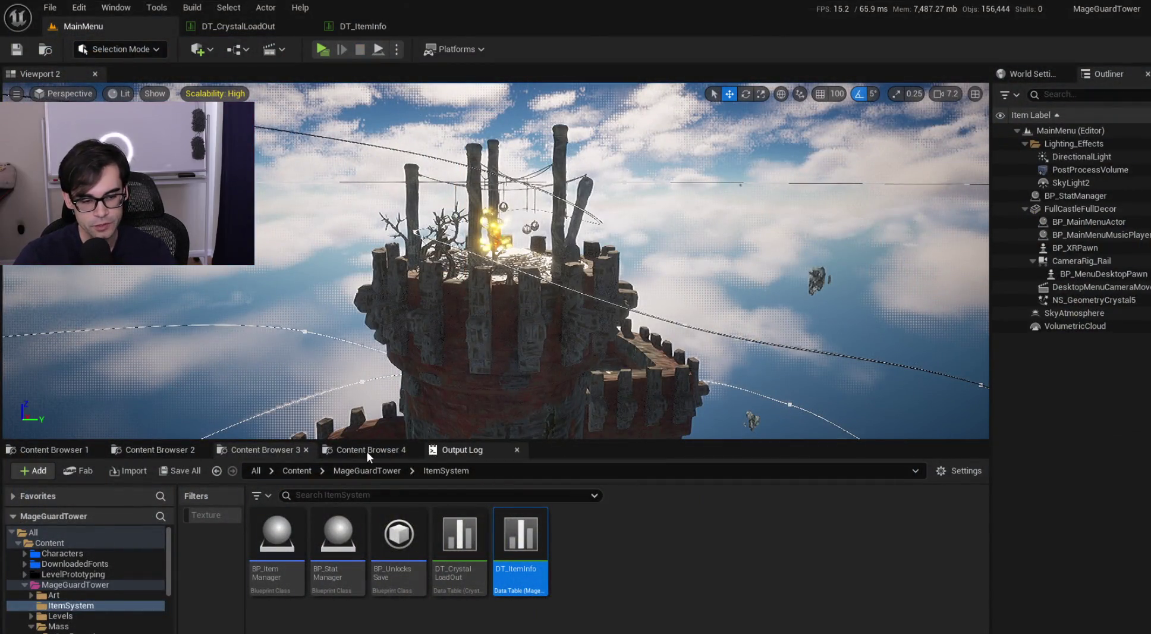
pyautogui.click(369, 450)
# Step: Show the MainMenu levels in Content Browser 2, then switch to ForceApplicationProcessor.cpp in Cursor
pyautogui.click(273, 452)
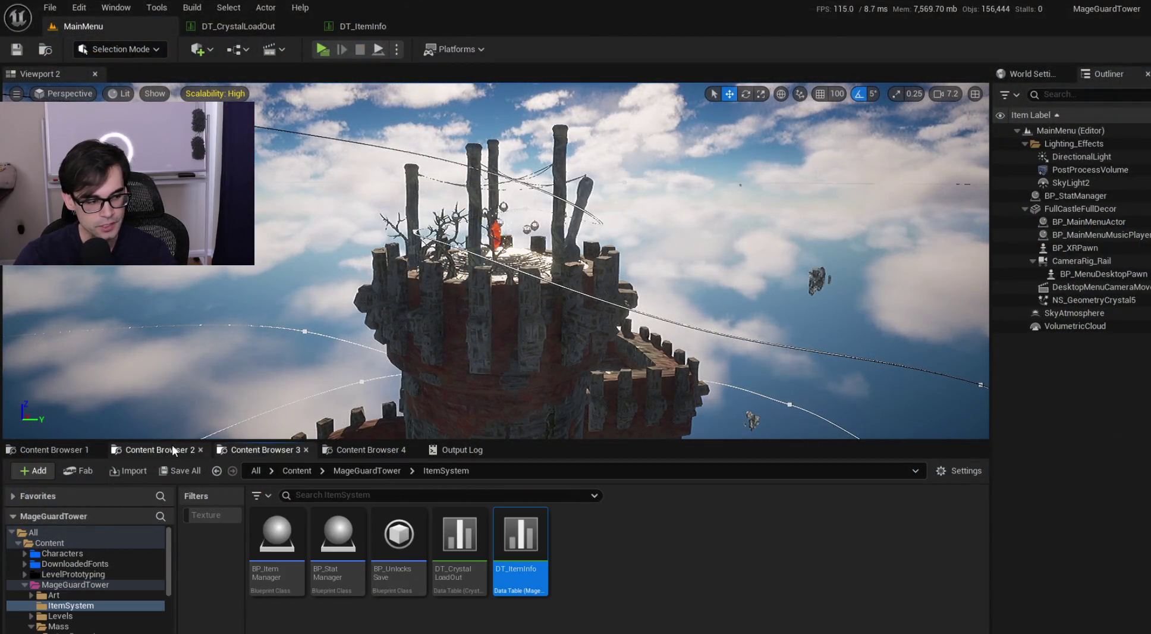
pyautogui.click(158, 450)
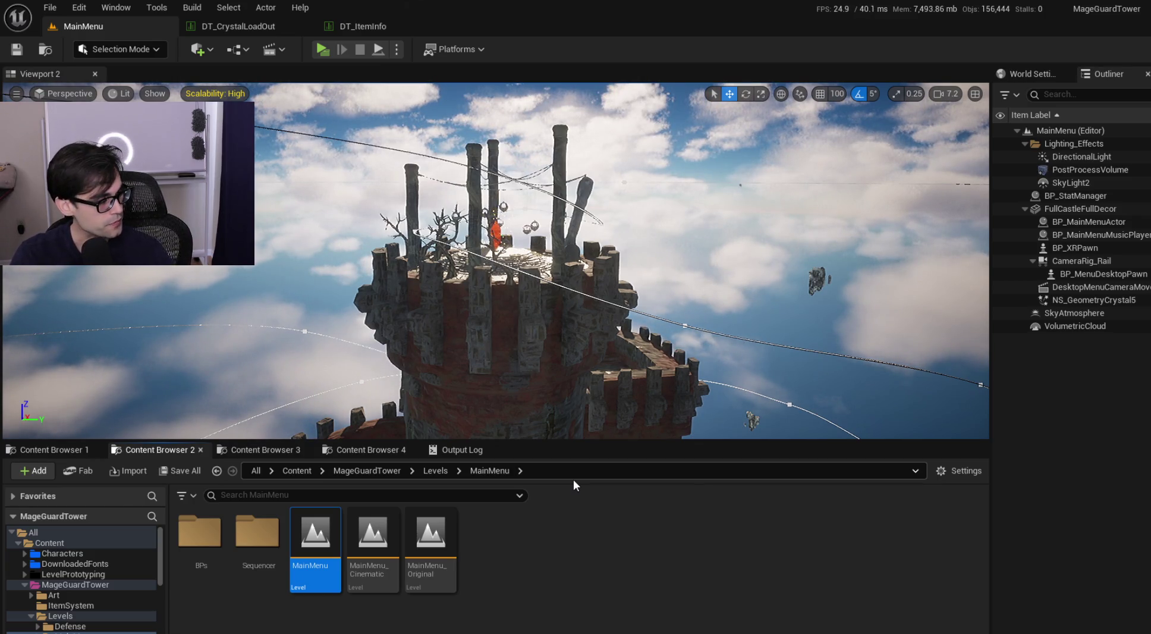
pyautogui.hotkey('alt', 'Tab')
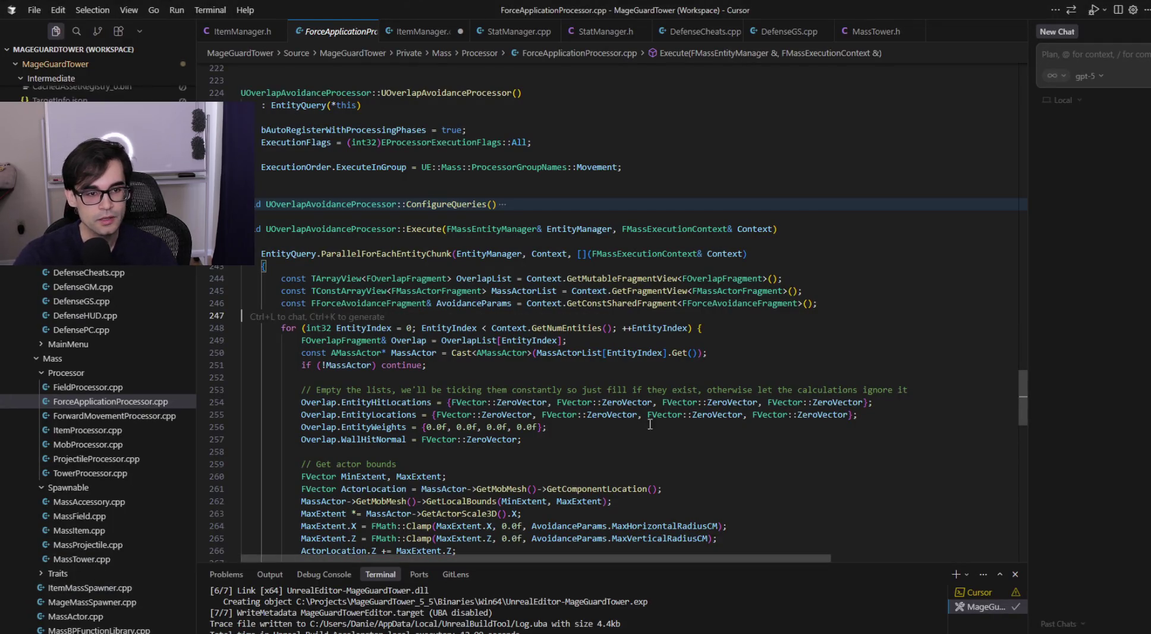
pyautogui.click(651, 204)
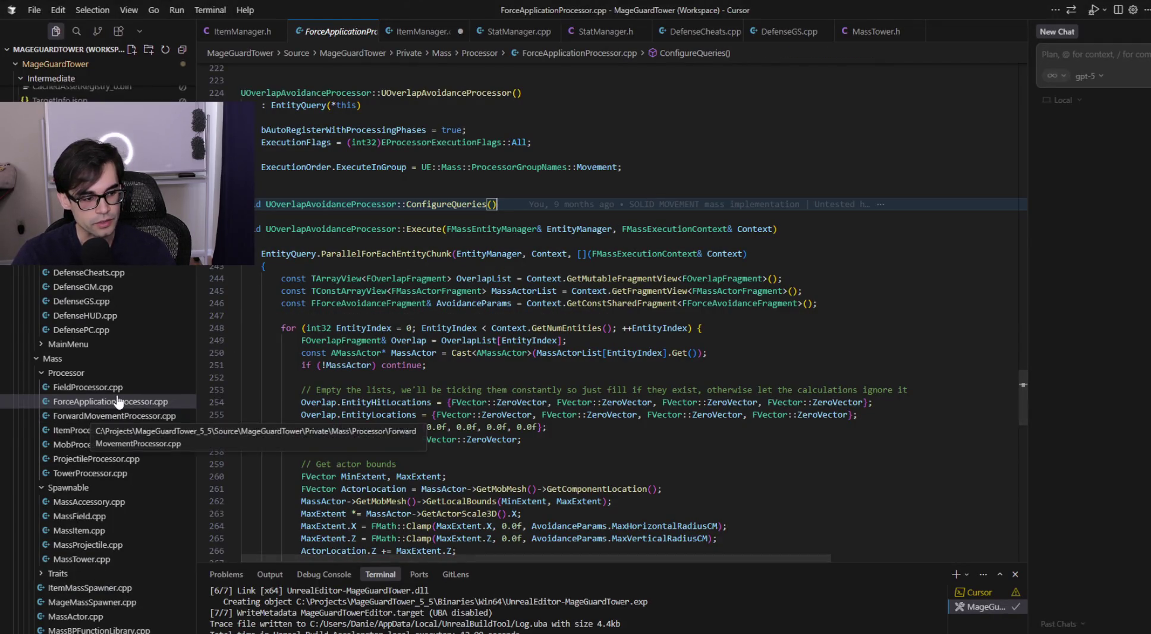
# Step: In FieldProcessor.cpp, trace where TotalRadius gets its value in the collision Execute function
pyautogui.click(88, 387)
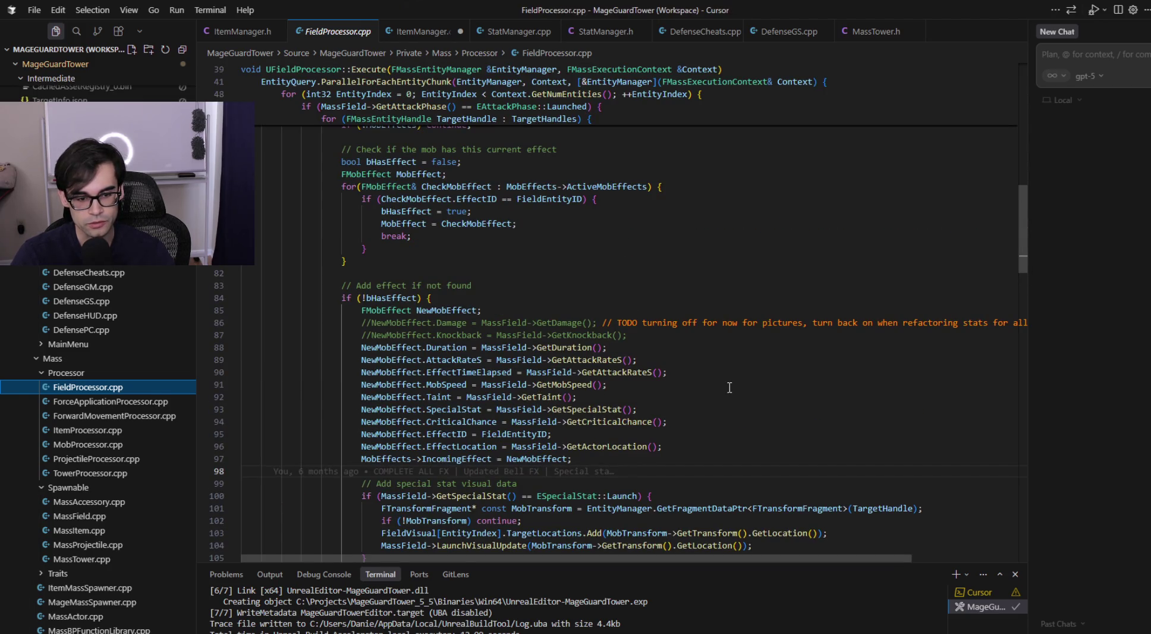
pyautogui.scroll(6, 730, 387)
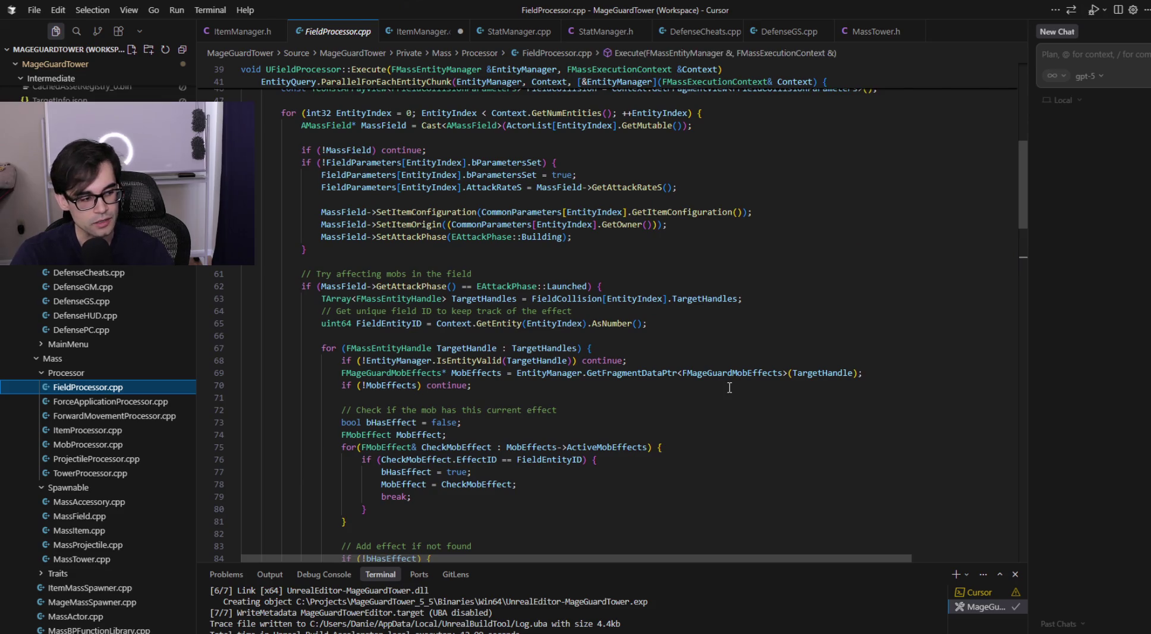
pyautogui.scroll(-15, 480, 455)
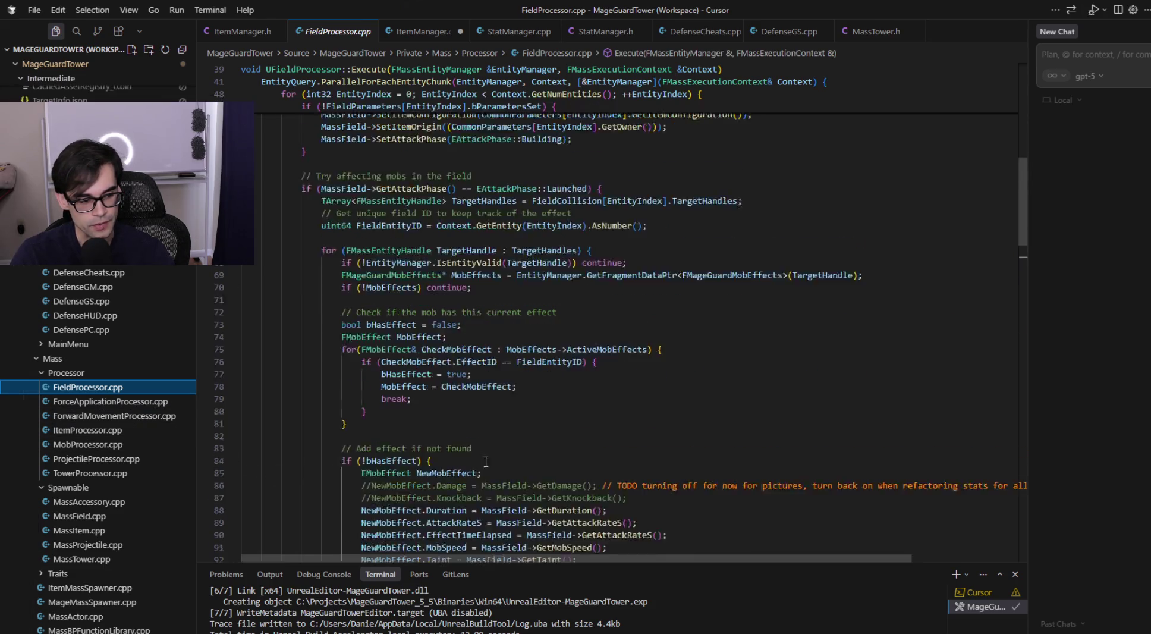
pyautogui.click(296, 275)
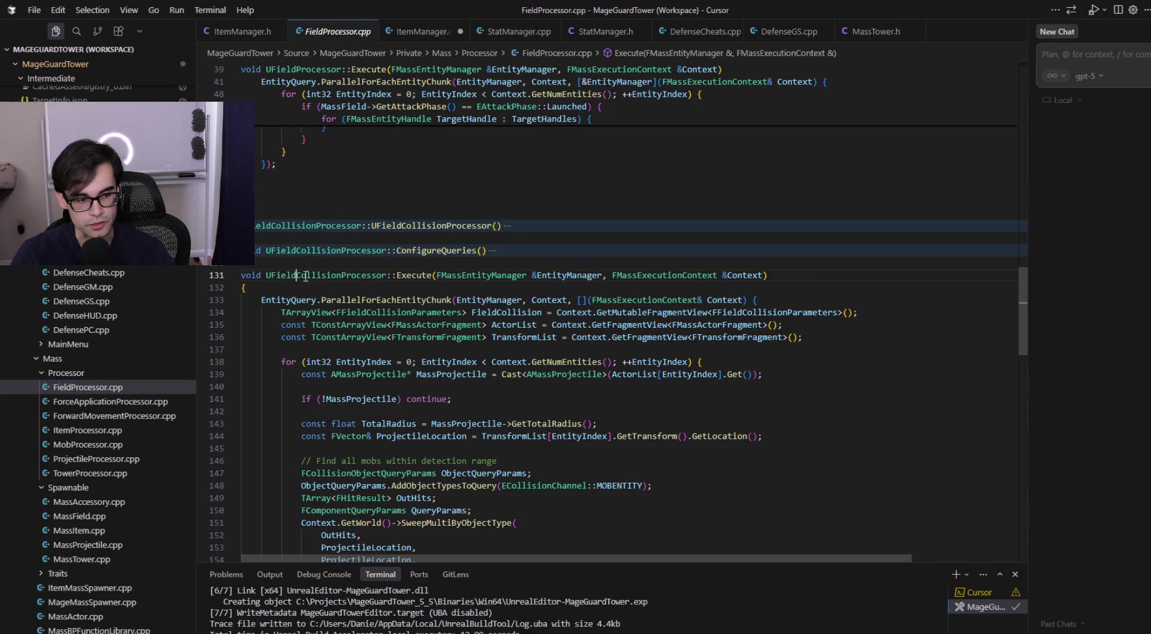
pyautogui.scroll(-10, 548, 310)
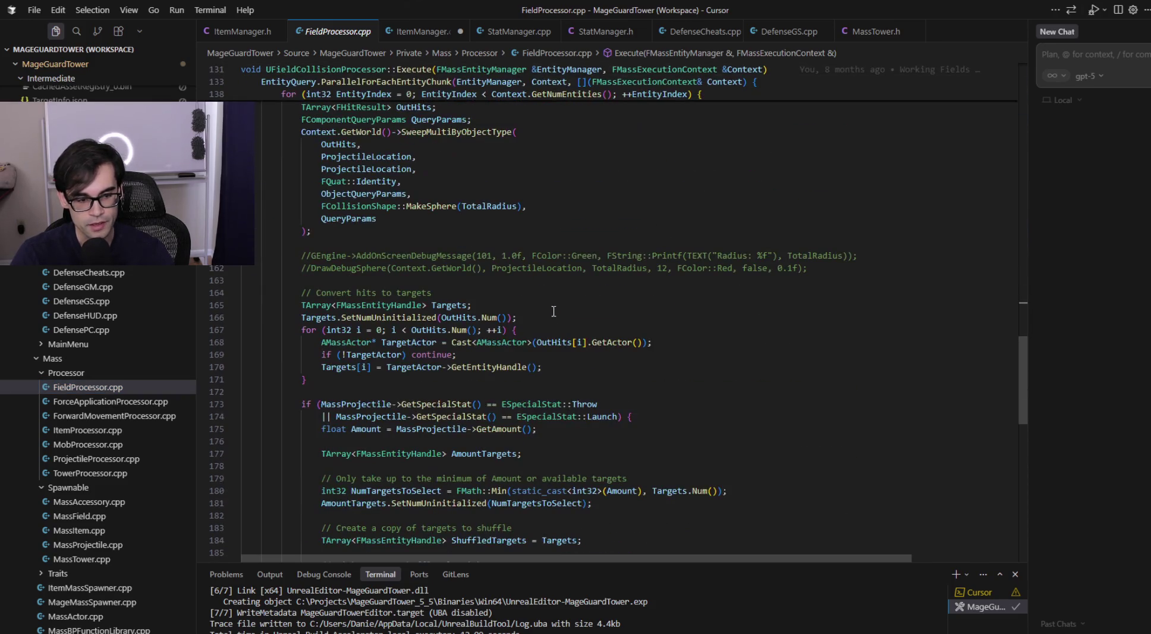
pyautogui.scroll(-3, 655, 411)
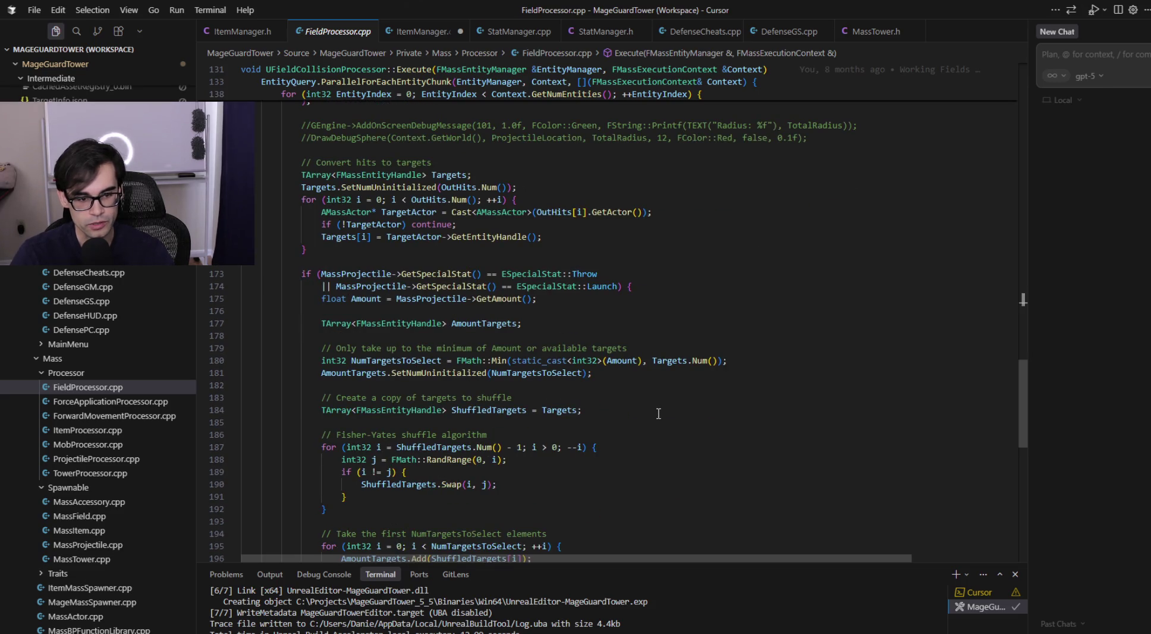
pyautogui.scroll(5, 596, 388)
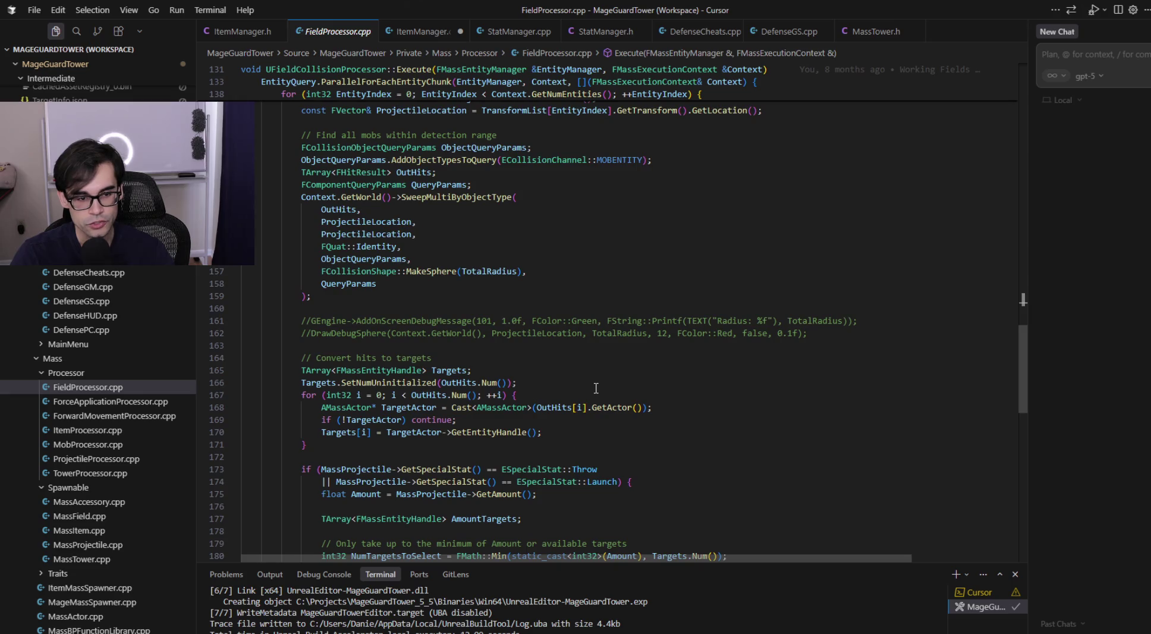
pyautogui.scroll(3, 596, 388)
pyautogui.click(479, 369)
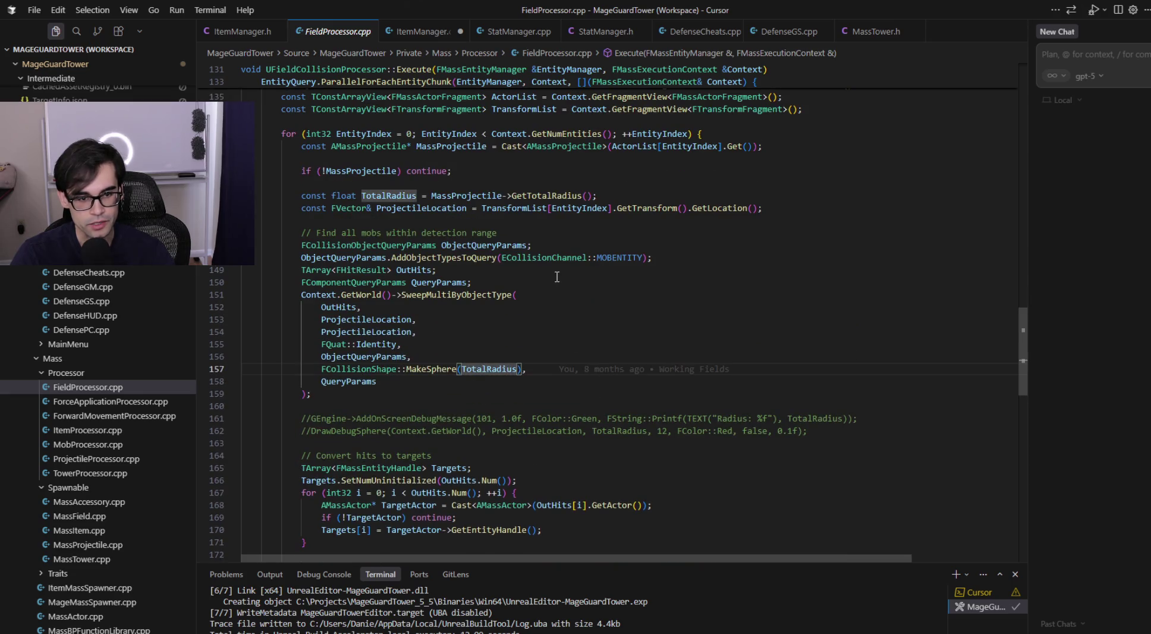
pyautogui.scroll(2, 557, 277)
pyautogui.click(529, 261)
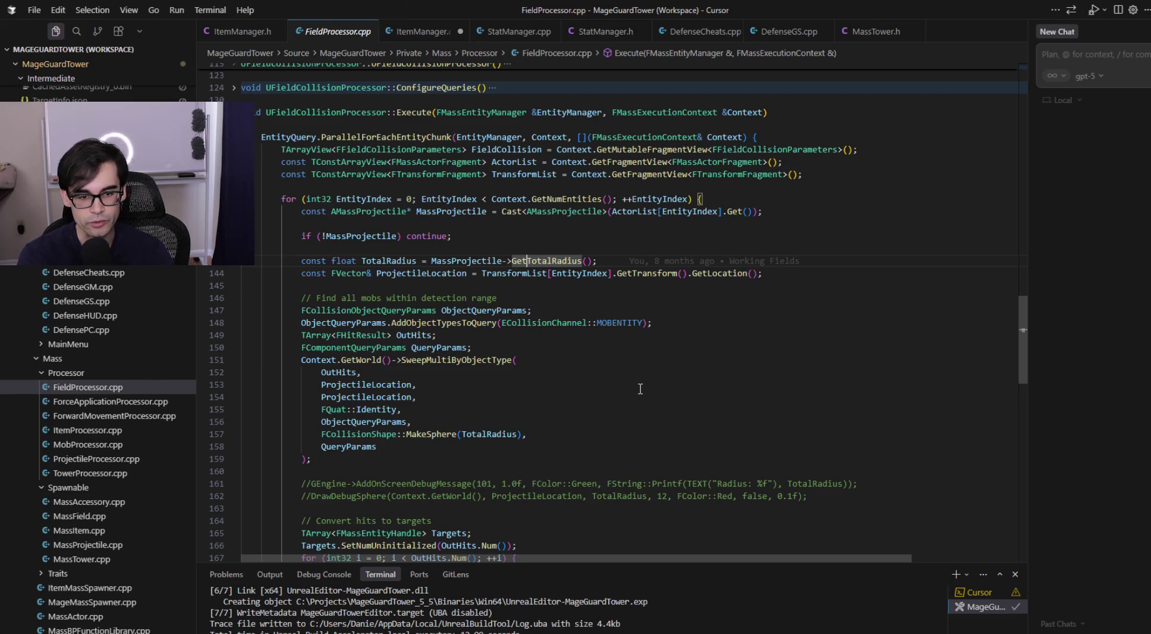
pyautogui.doubleClick(322, 32)
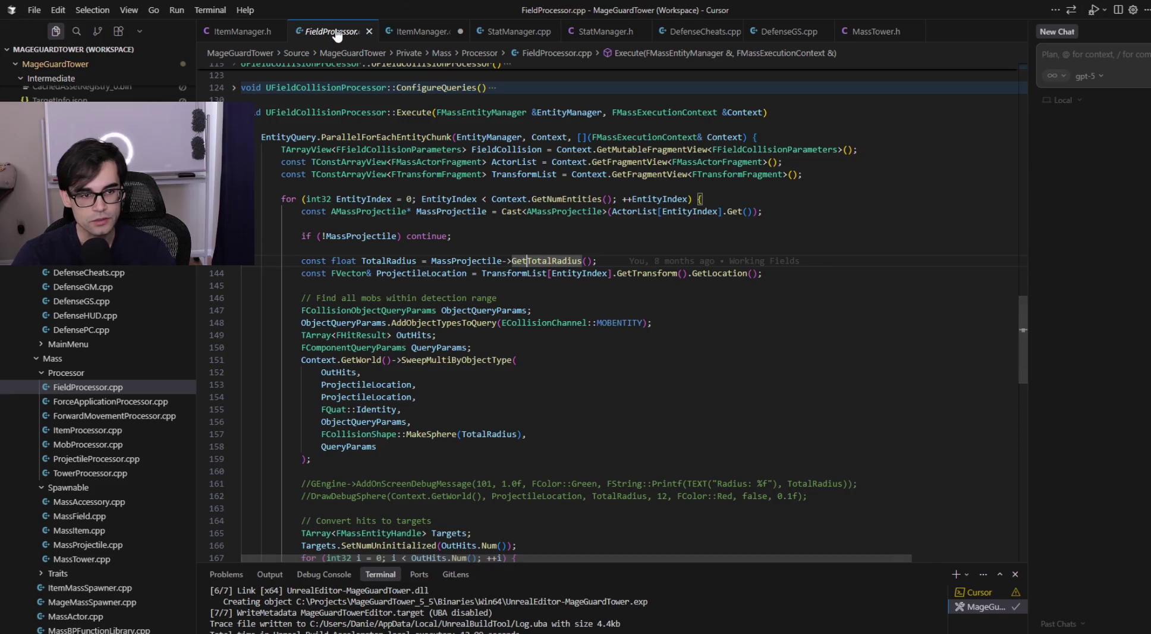
# Step: Open MassField.cpp through a quick file search for 'field'
pyautogui.hotkey('ctrl', 'p')
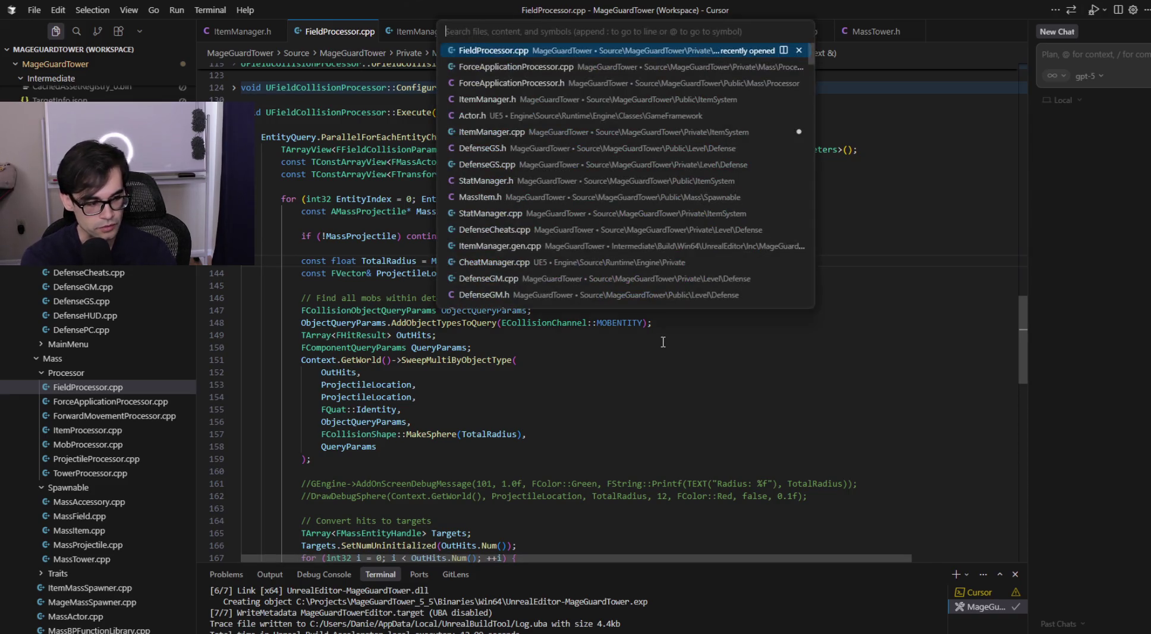
pyautogui.write('fie')
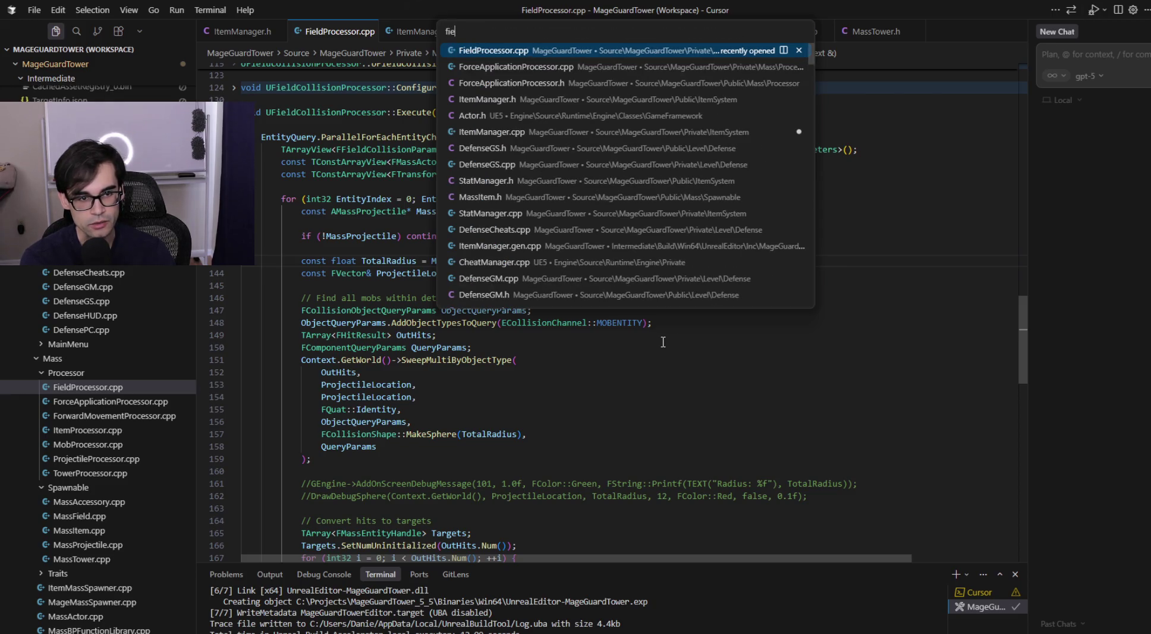
pyautogui.write('ld')
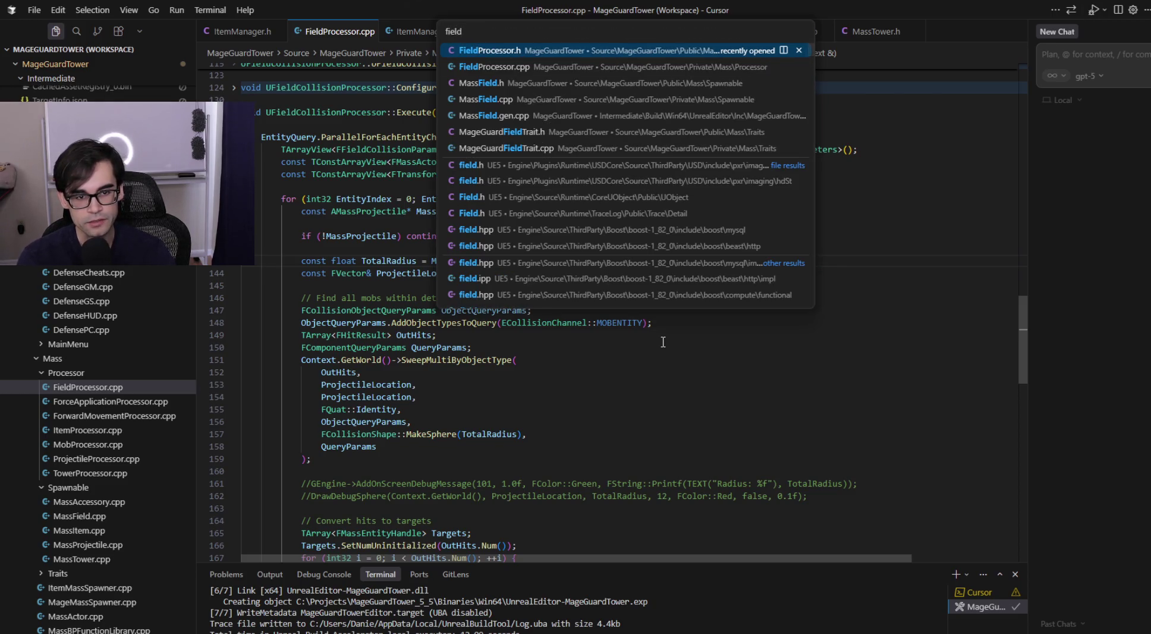
pyautogui.press('Down')
pyautogui.press('Down')
pyautogui.press('Down')
pyautogui.press('Return')
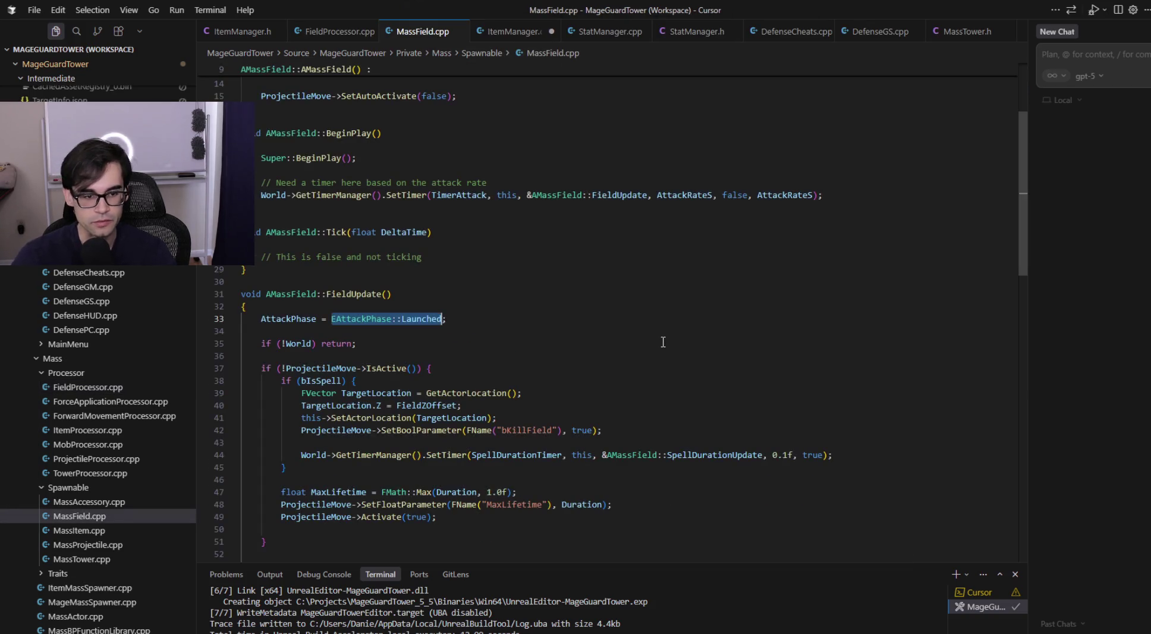
# Step: Scroll through the current source file to review the surrounding code, then clear the selection
pyautogui.scroll(-15, 647, 291)
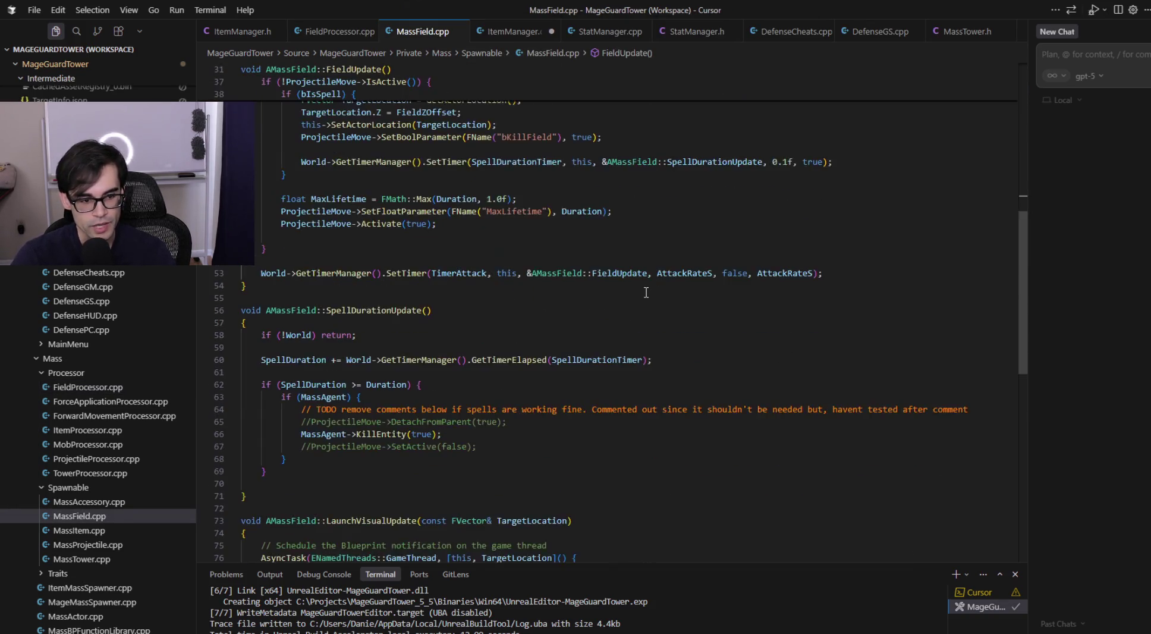
pyautogui.scroll(9, 647, 290)
pyautogui.scroll(10, 648, 289)
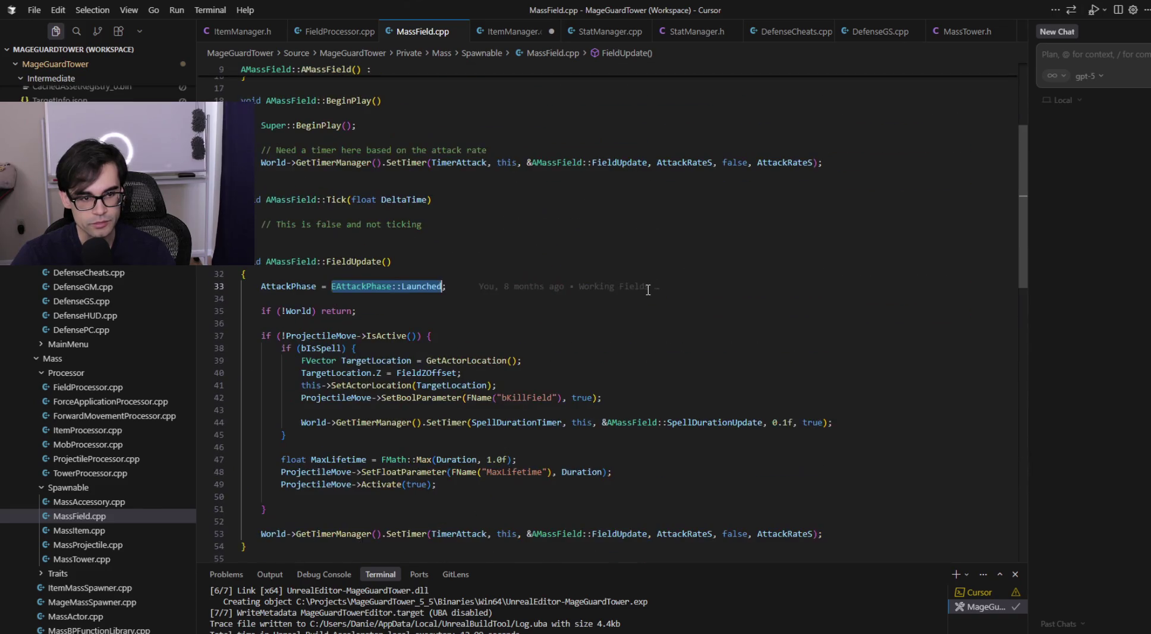
pyautogui.scroll(-6, 648, 290)
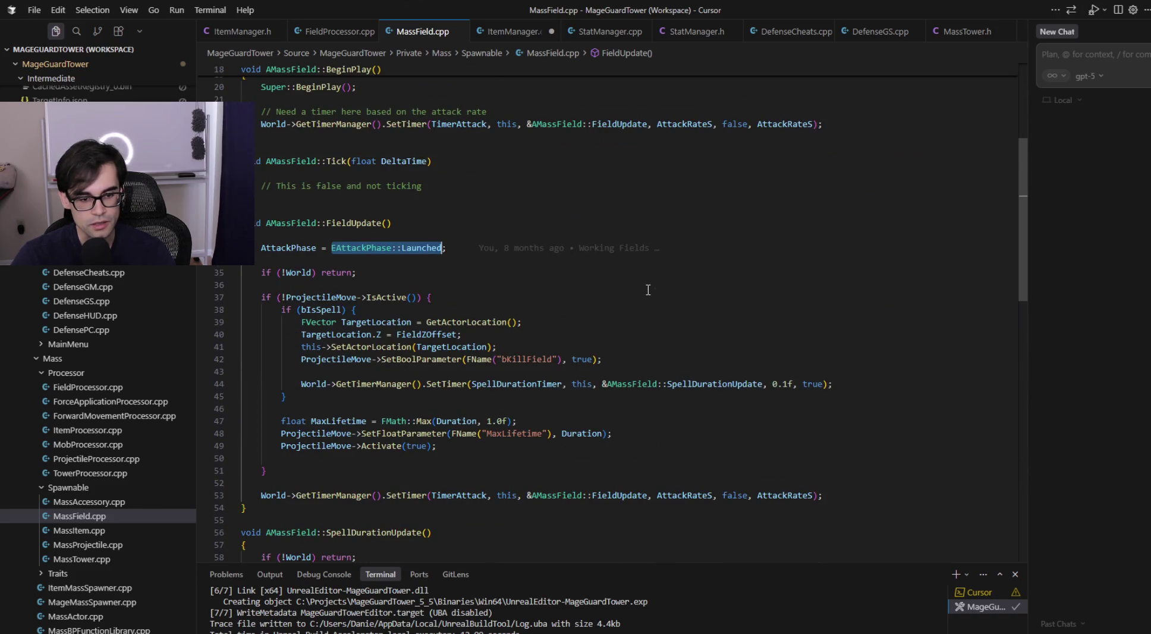
pyautogui.scroll(-4, 648, 290)
pyautogui.scroll(-7, 649, 289)
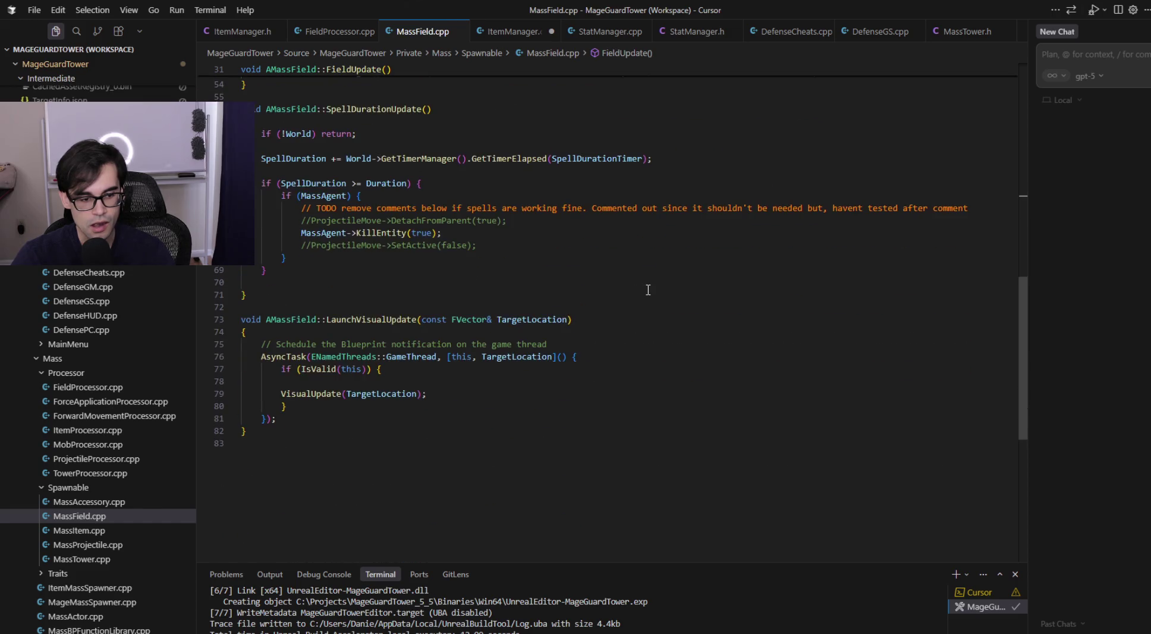
pyautogui.scroll(18, 649, 290)
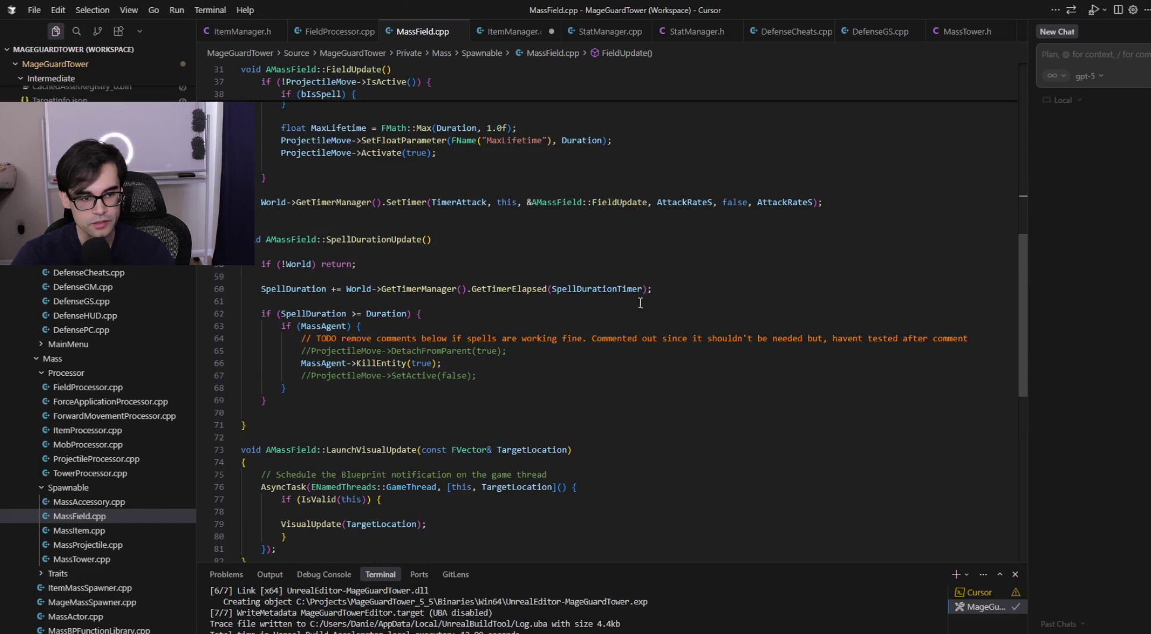
pyautogui.scroll(-2, 590, 315)
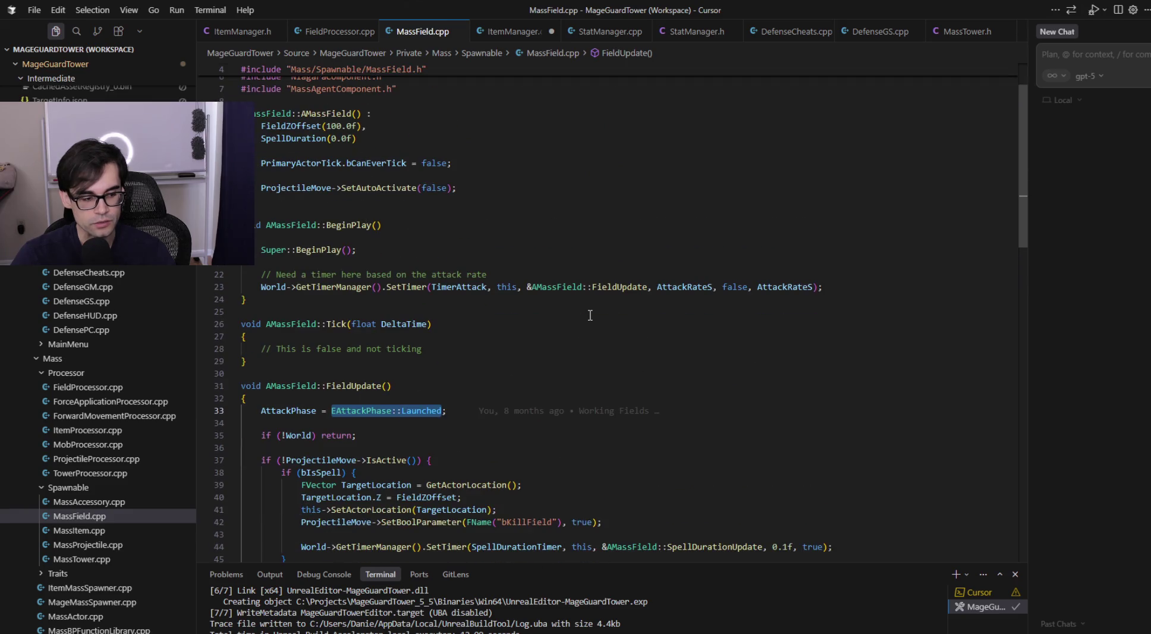
pyautogui.click(593, 355)
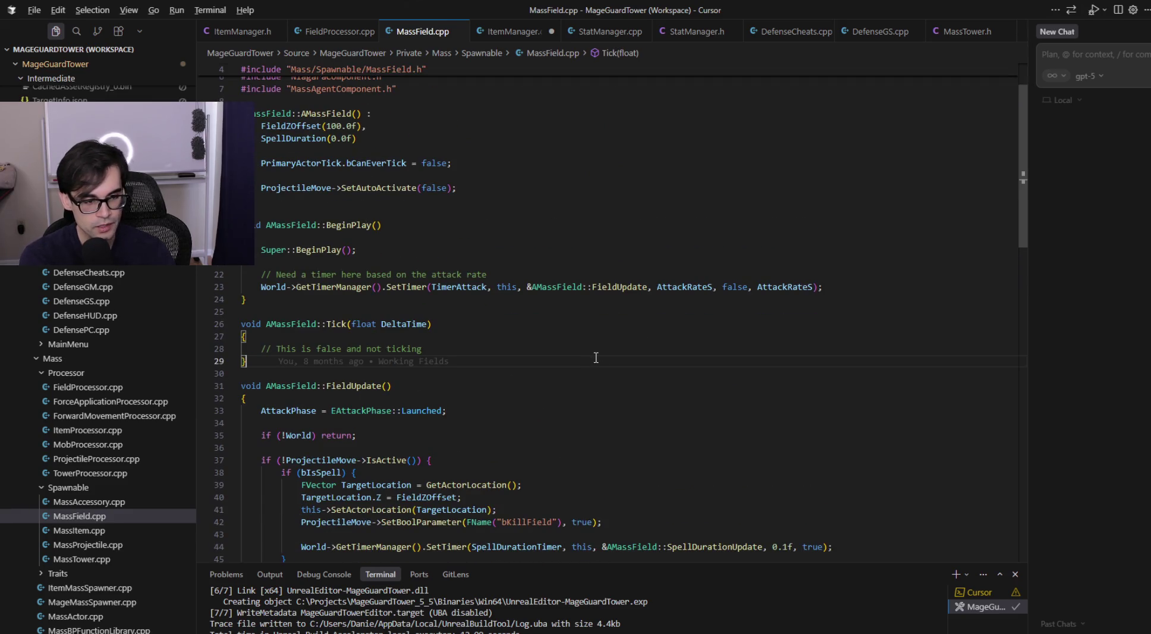
# Step: In MassField.h, go to the AMassProjectile definition and select its TotalRadius member
pyautogui.hotkey('alt', 'o')
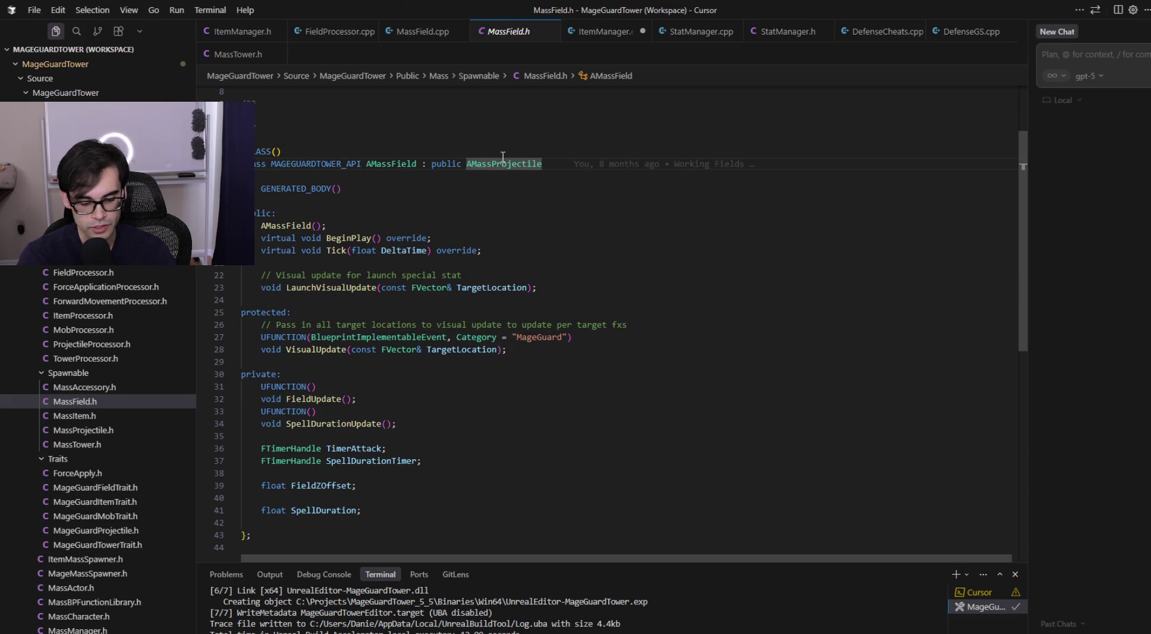
pyautogui.keyDown('ctrl'); pyautogui.click(504, 162); pyautogui.keyUp('ctrl')
pyautogui.scroll(-6, 336, 195)
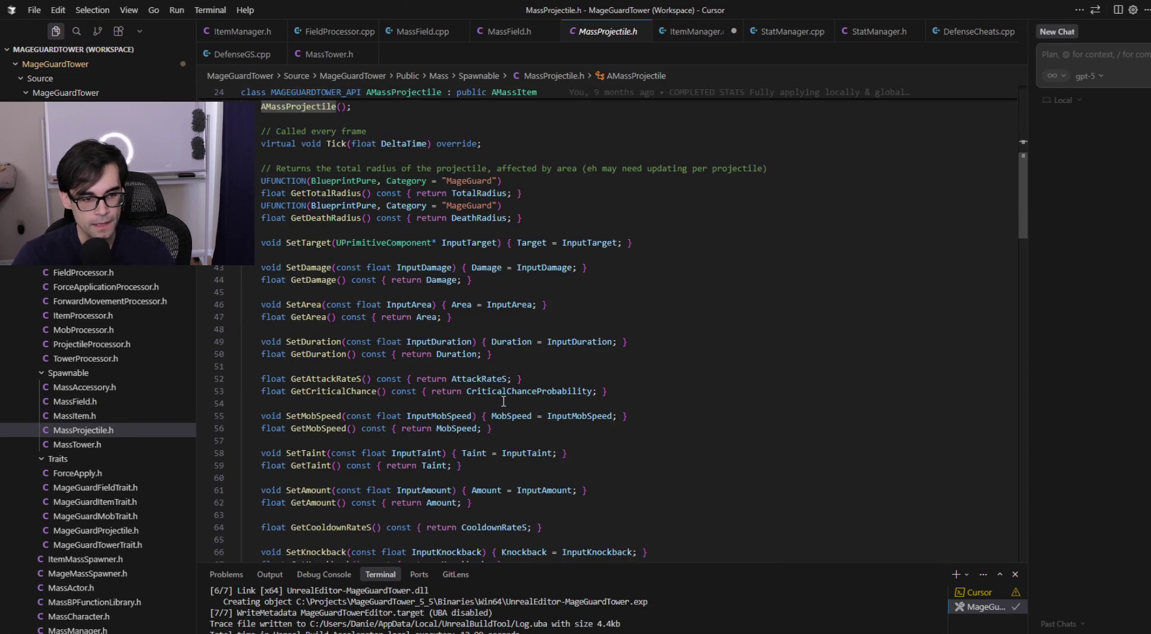
pyautogui.click(452, 193)
pyautogui.scroll(4, 669, 306)
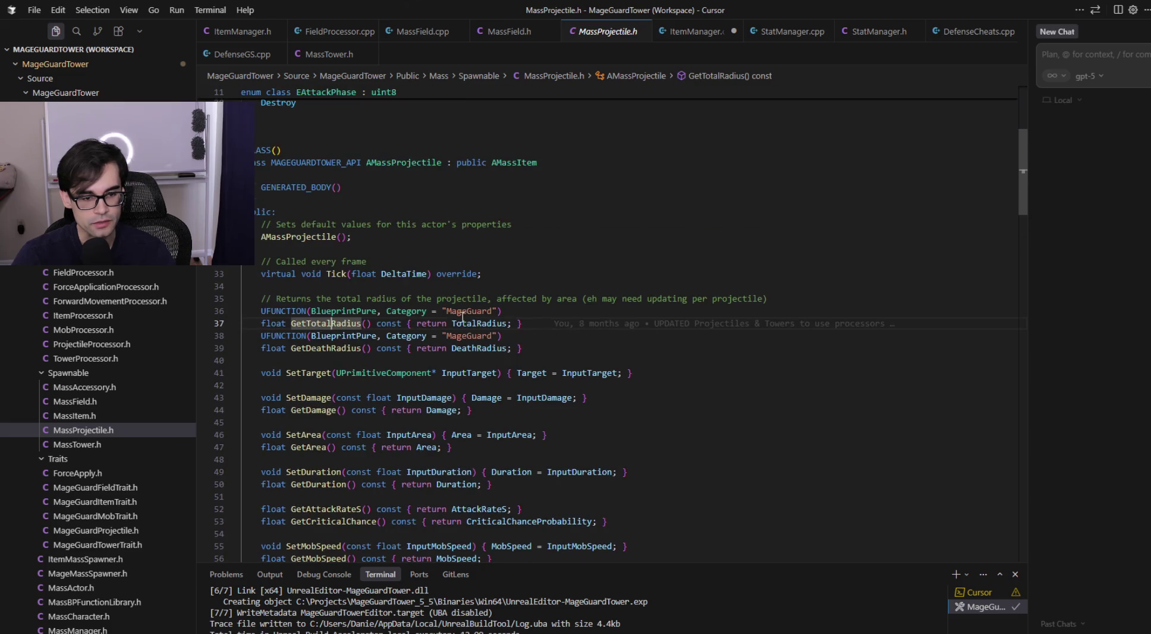
pyautogui.hotkey('ctrl', 'shift', 'Right')
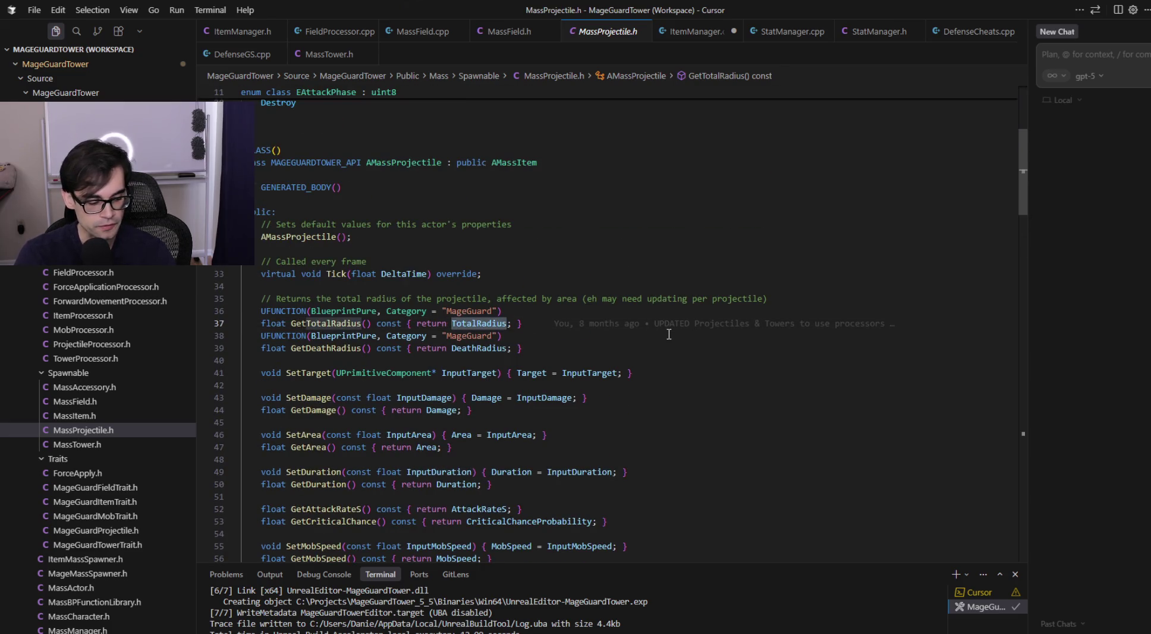
# Step: Search MassProjectile.cpp for 'totalradius' to reach the TotalRadius-from-Area and DeathRadius lines near 349
pyautogui.hotkey('alt', 'o')
pyautogui.hotkey('ctrl', 'f')
pyautogui.write('totalradius')
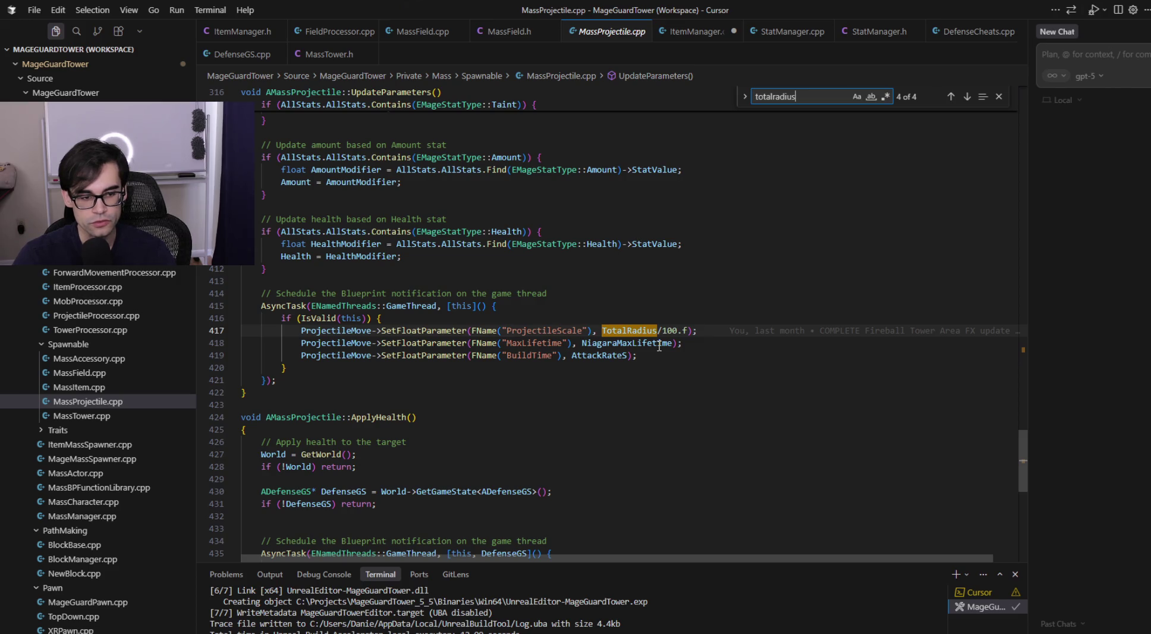
pyautogui.click(951, 97)
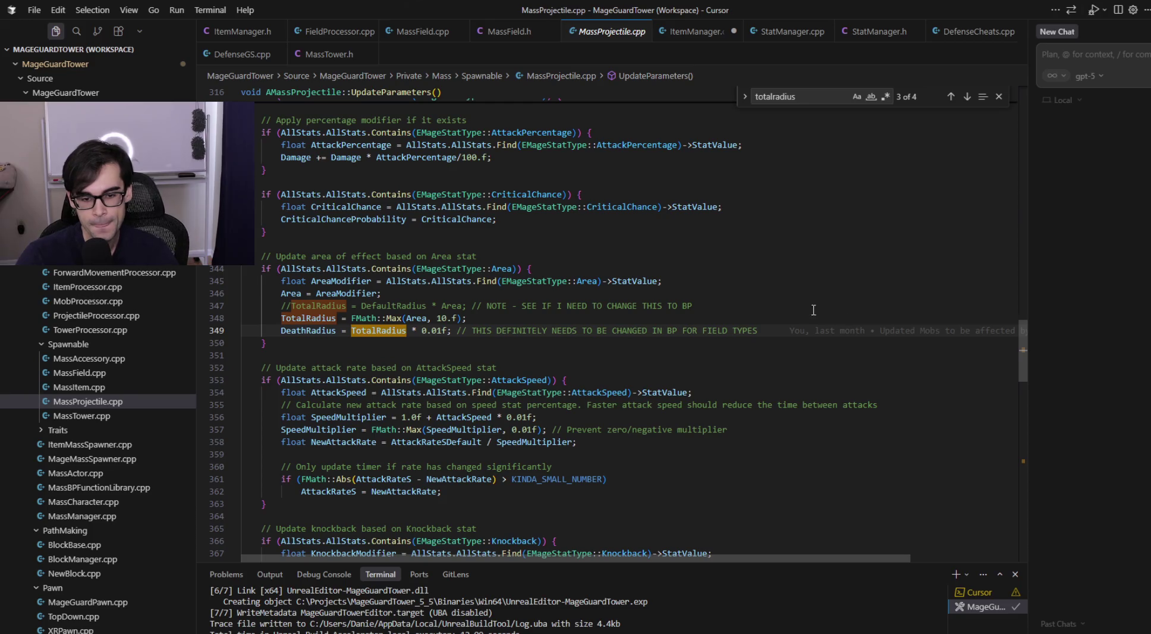
pyautogui.click(756, 330)
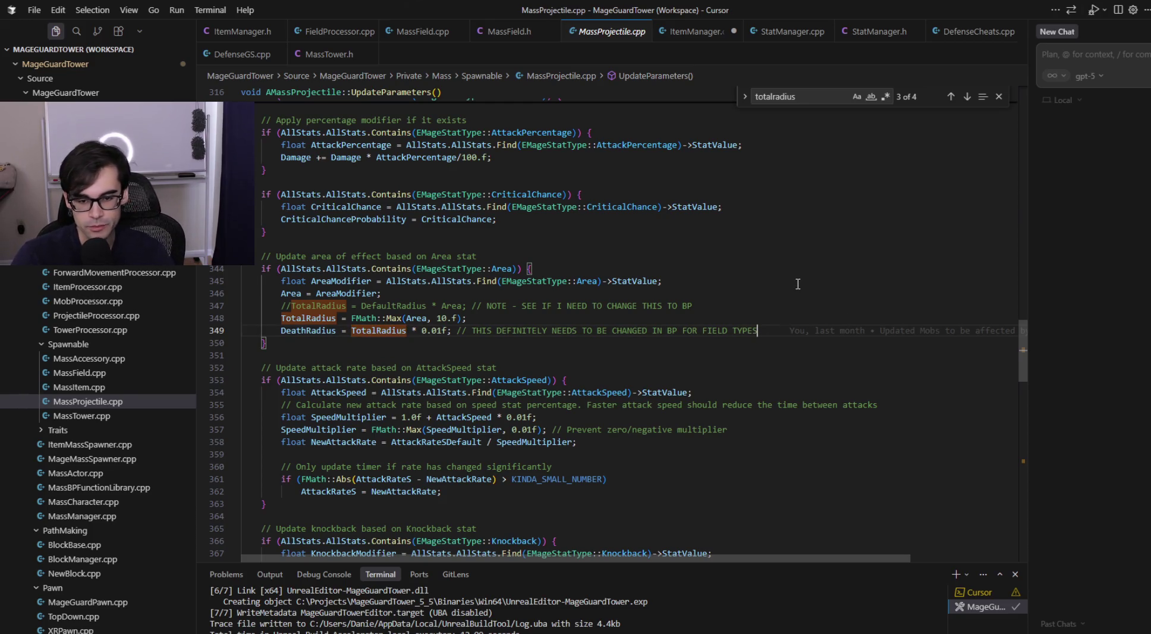